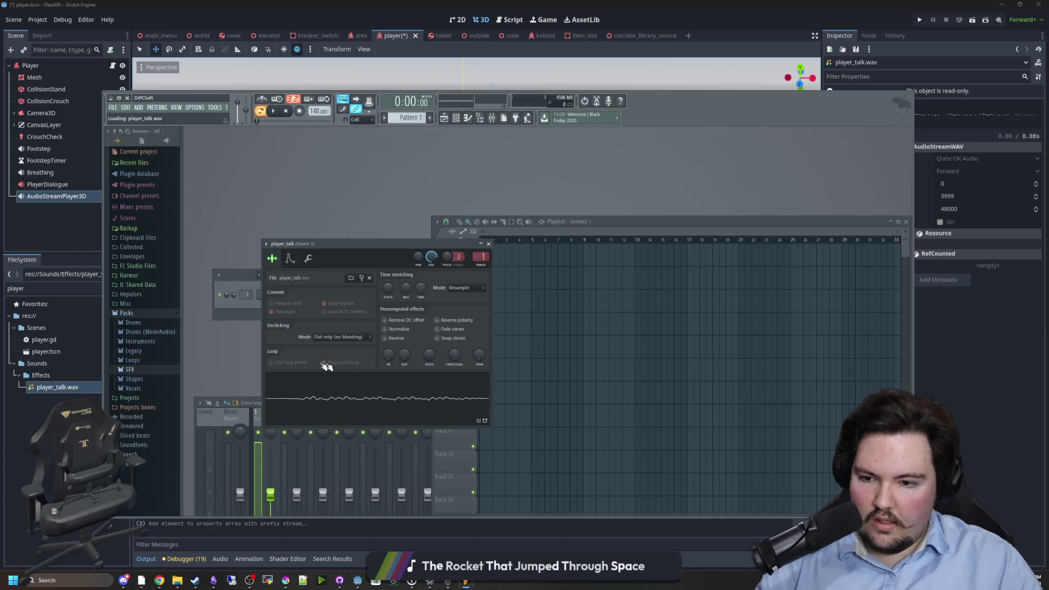
- Audition the player_talk sample on two notes and set time-stretching to Stretch
click(367, 388)
key(m)
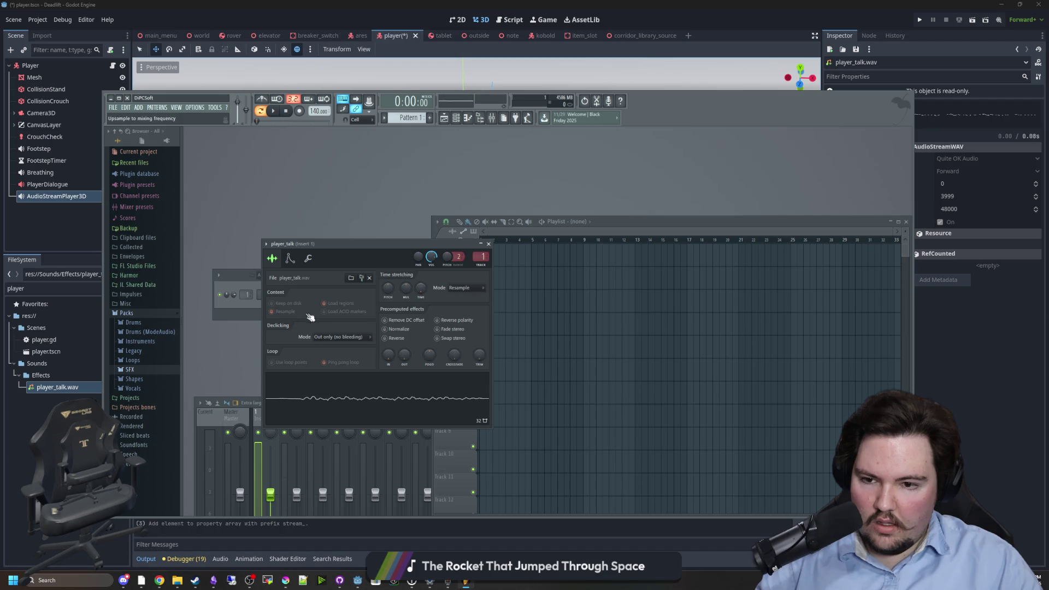
click(476, 295)
click(468, 292)
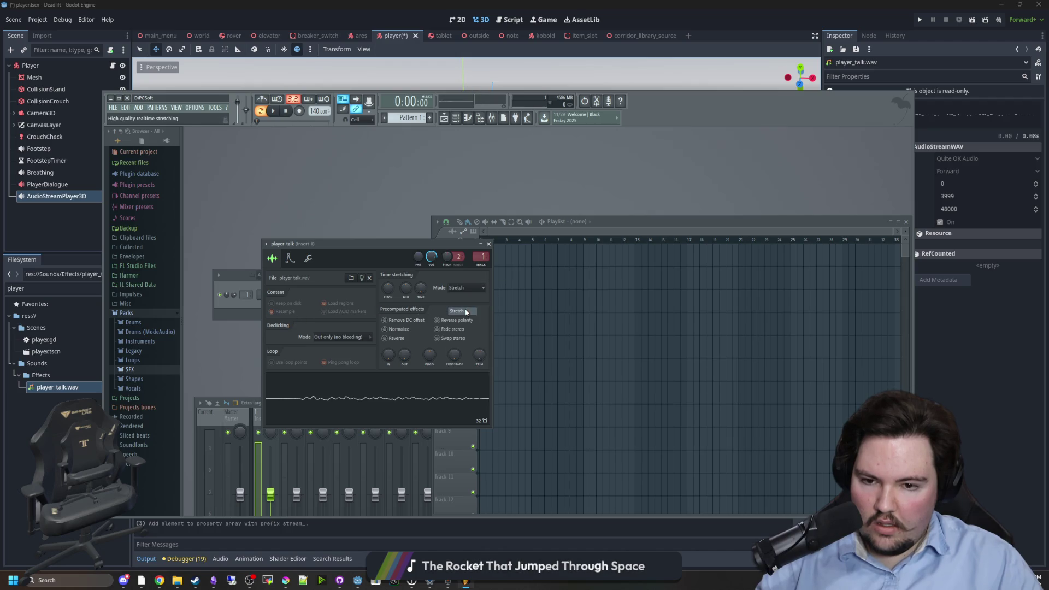
click(468, 289)
click(473, 294)
key(w)
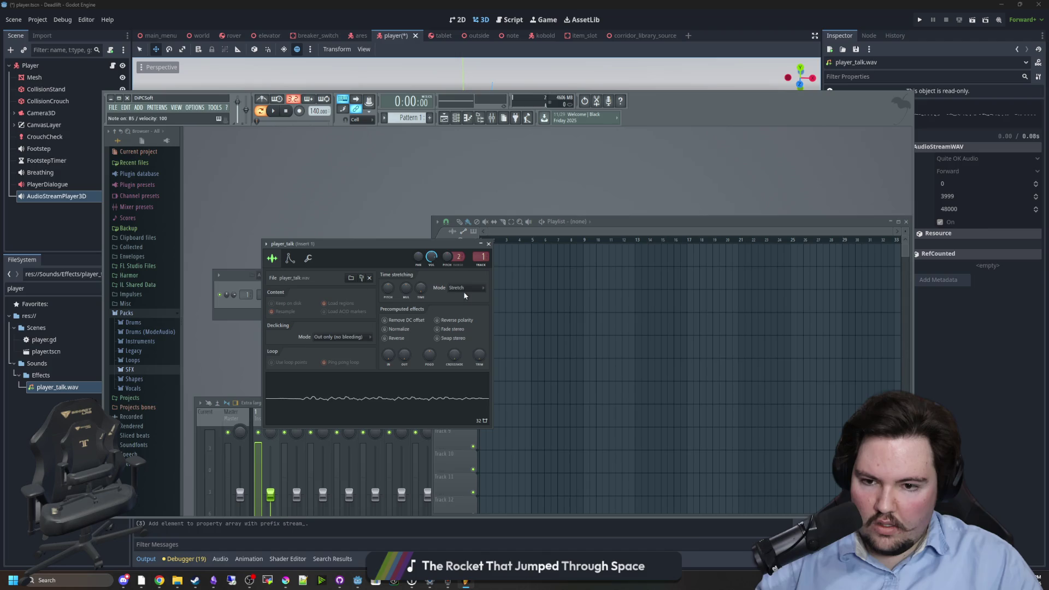
- Try the e3 mono, e3 generic and e2 generic stretch modes, then return to Stretch
click(469, 290)
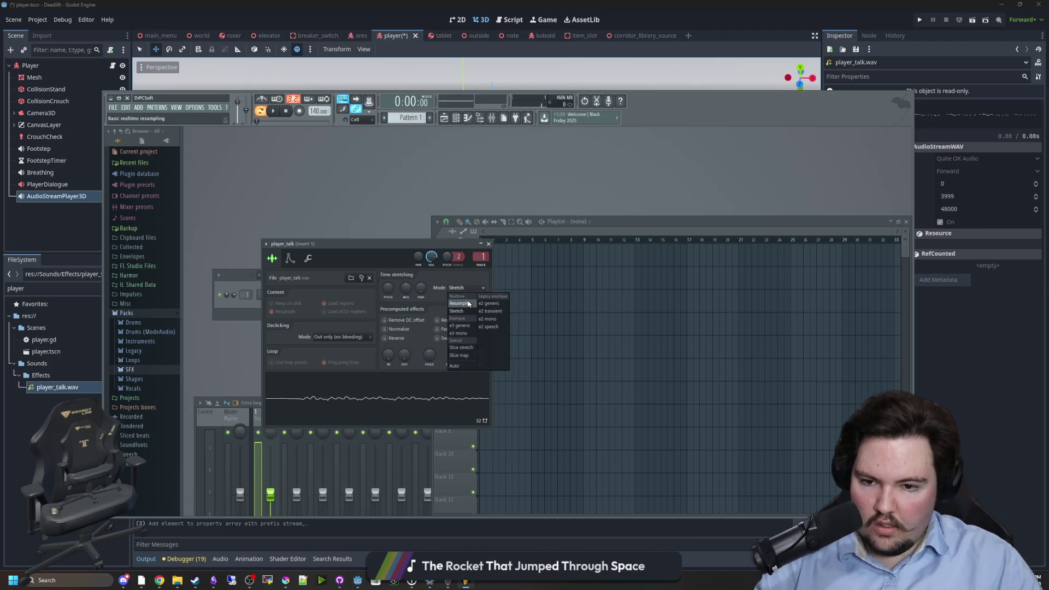
click(468, 333)
click(468, 290)
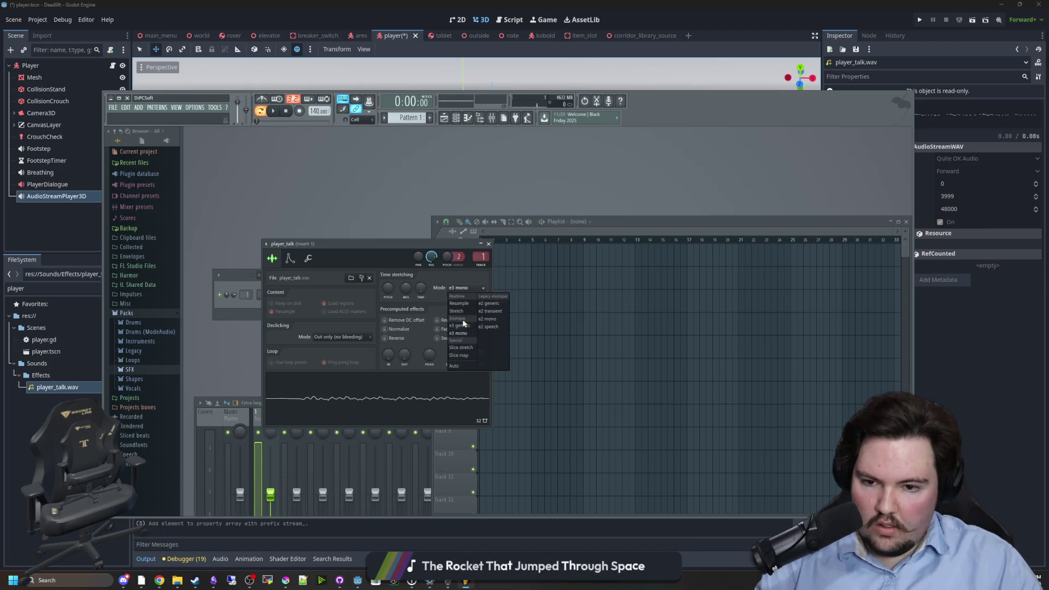
click(460, 325)
click(465, 289)
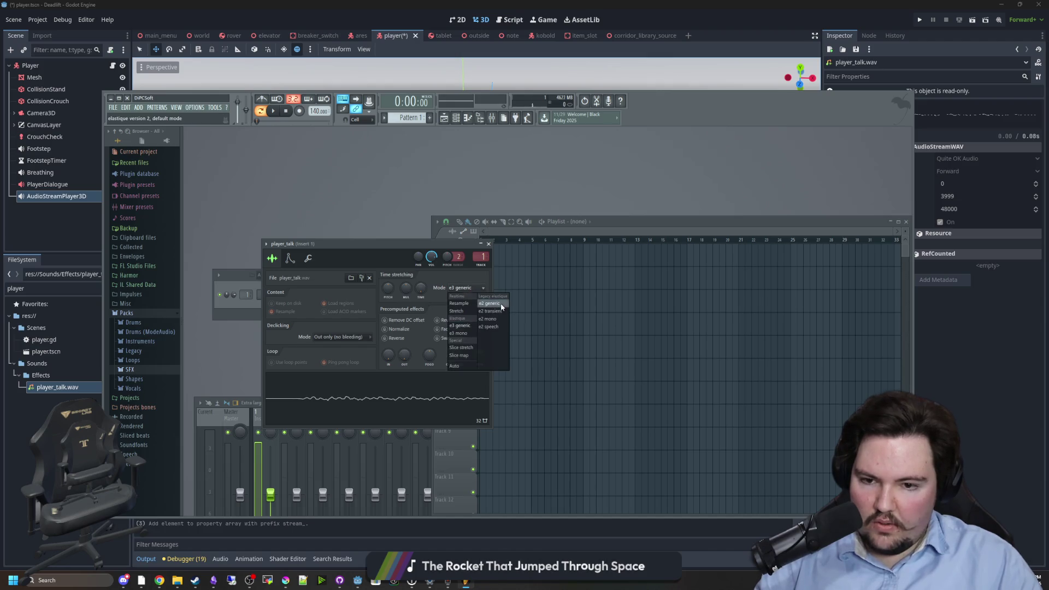
click(489, 303)
click(467, 288)
click(468, 310)
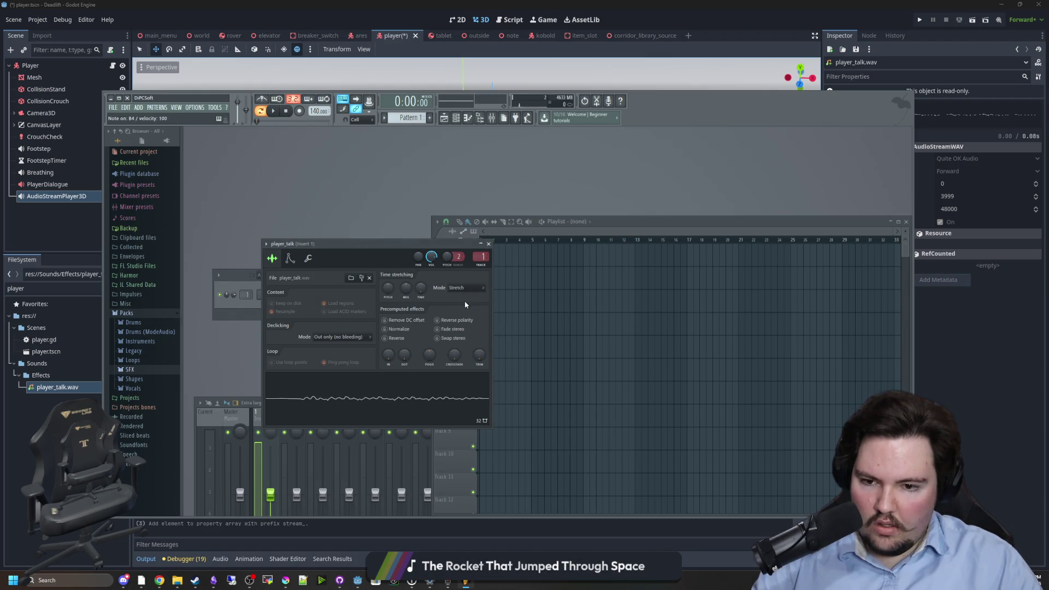
- Briefly switch to Resample, settle on Stretch, and show the channel's envelope settings
click(468, 288)
click(457, 302)
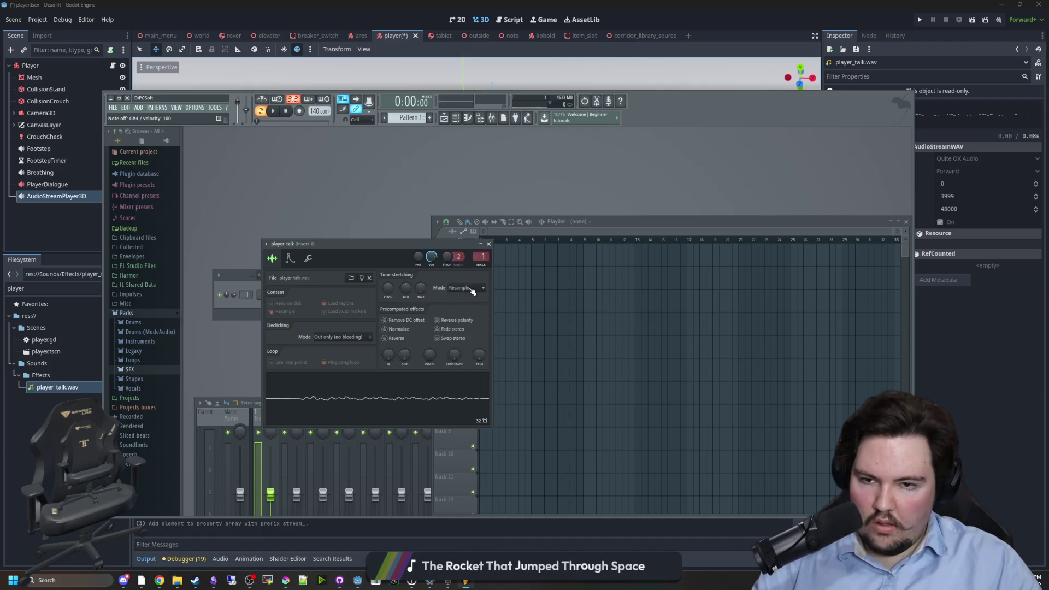
click(471, 290)
click(465, 311)
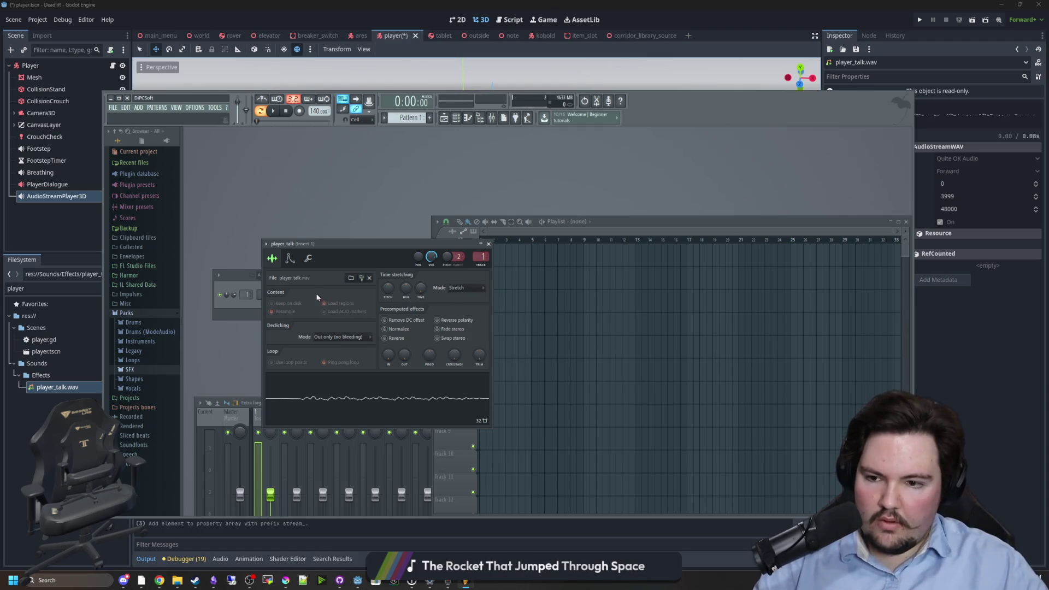
click(291, 259)
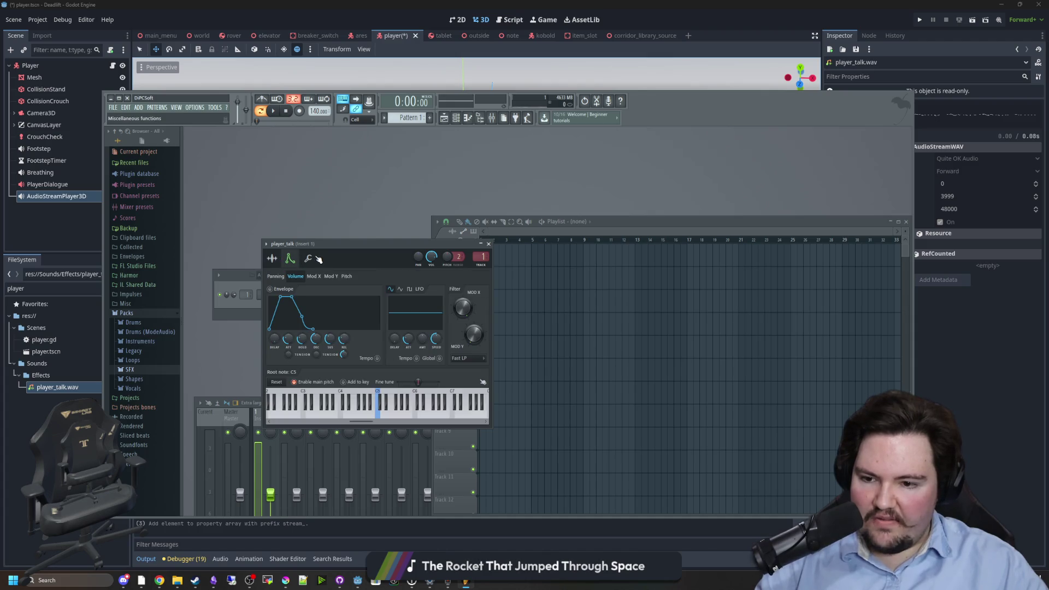
- Check the Miscellaneous tab, return to player_talk's sample settings, and open the waveform's options menu
click(317, 257)
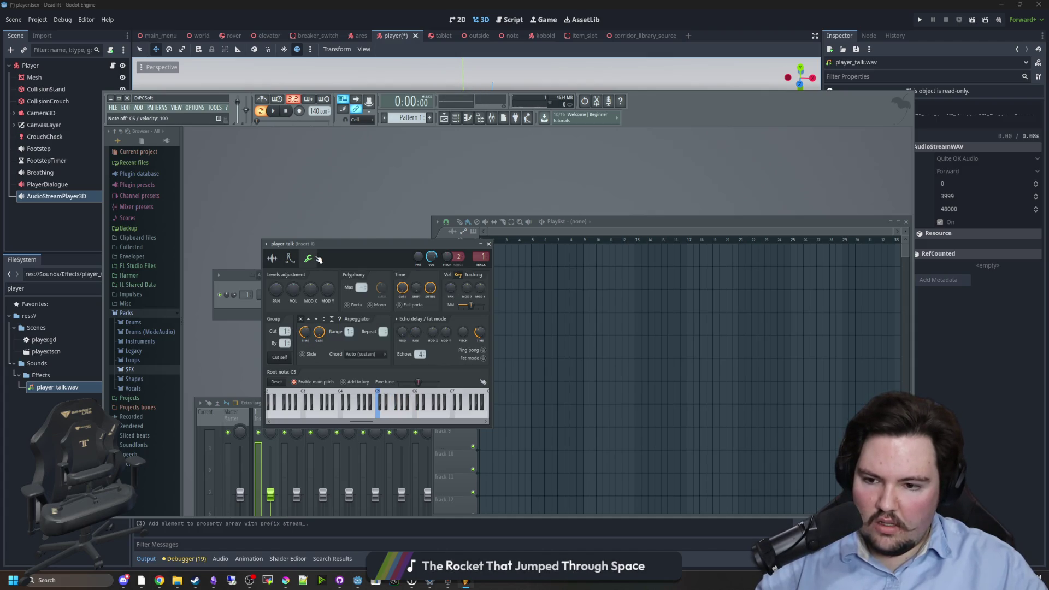
click(280, 260)
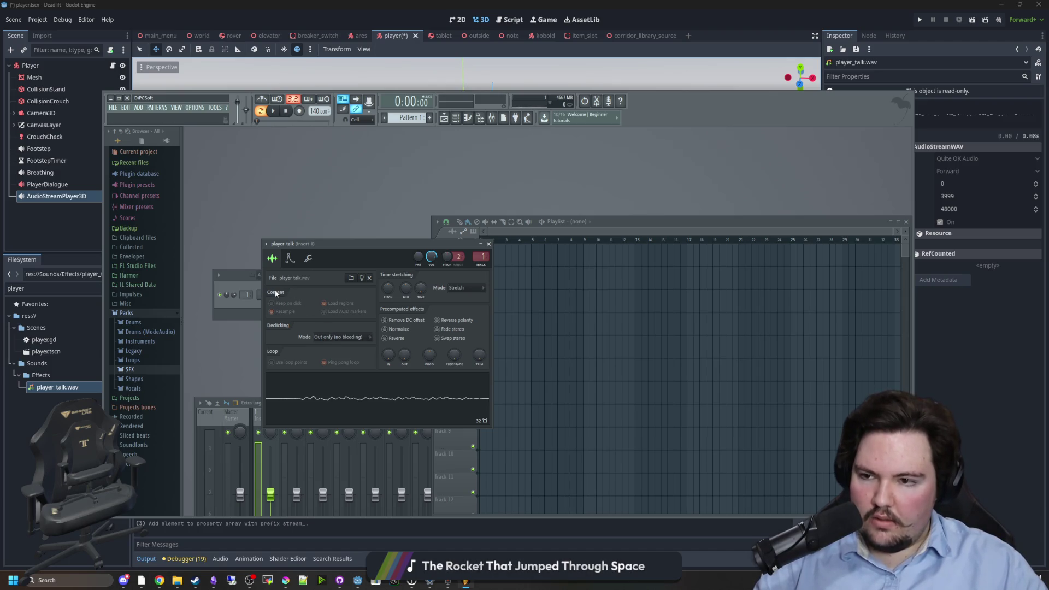
click(287, 365)
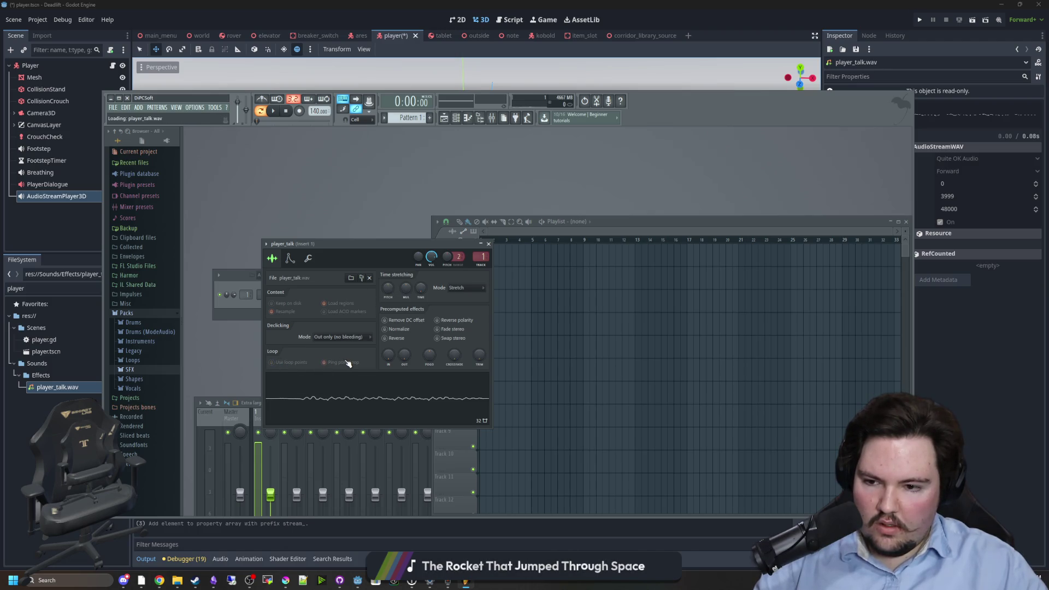
right_click(375, 394)
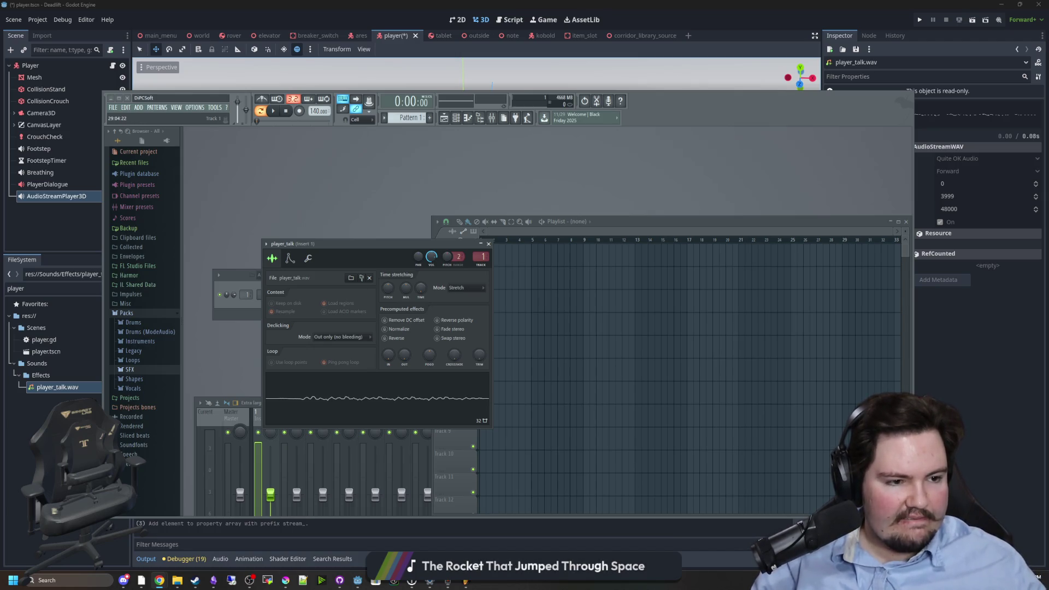
- Open and enlarge the mixer, then load Fruity Delay 2 into Insert 1's first slot
click(462, 122)
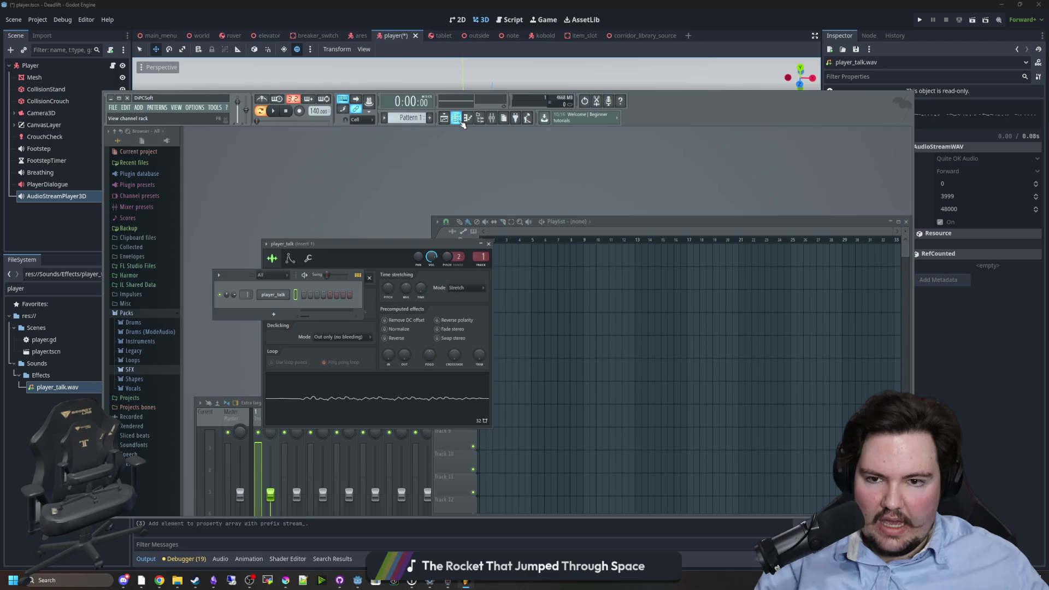
click(462, 122)
click(491, 121)
click(492, 122)
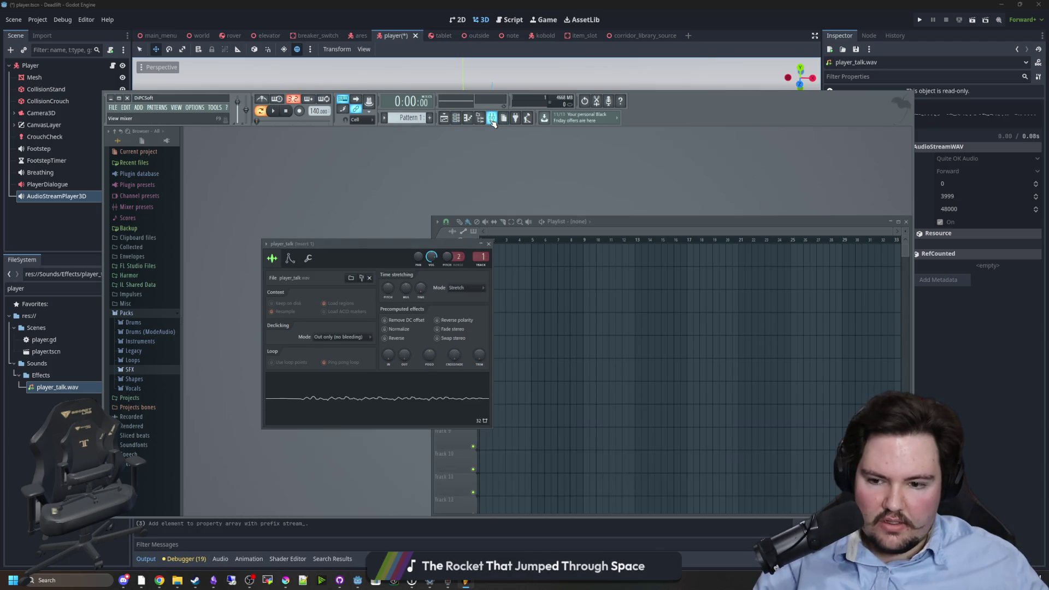
click(493, 122)
mouse_move(292, 407)
mouse_down()
mouse_move(253, 305)
mouse_move(253, 225)
mouse_up()
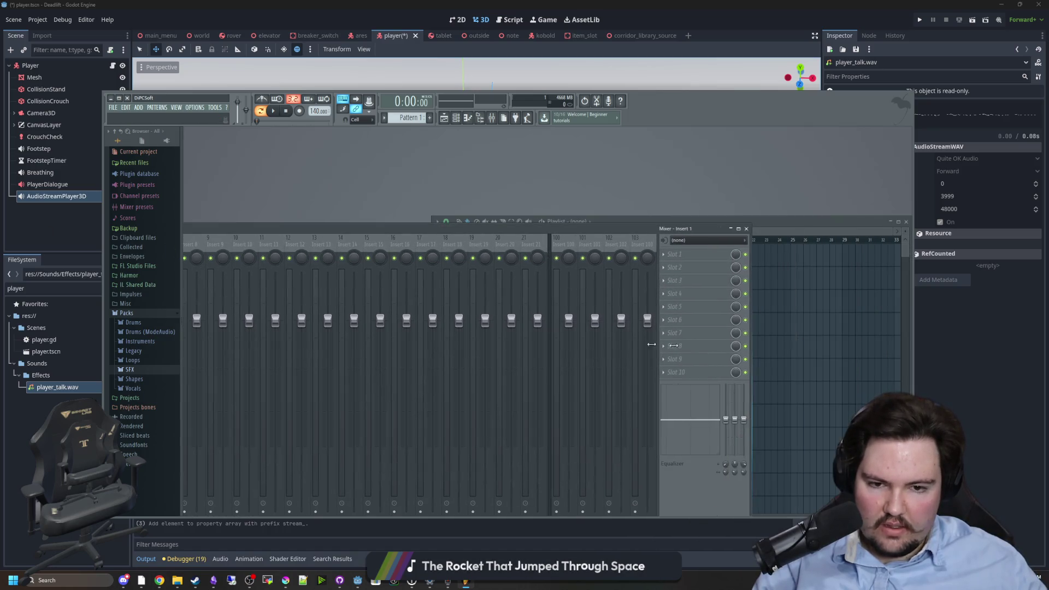
drag(800, 227, 679, 181)
click(738, 207)
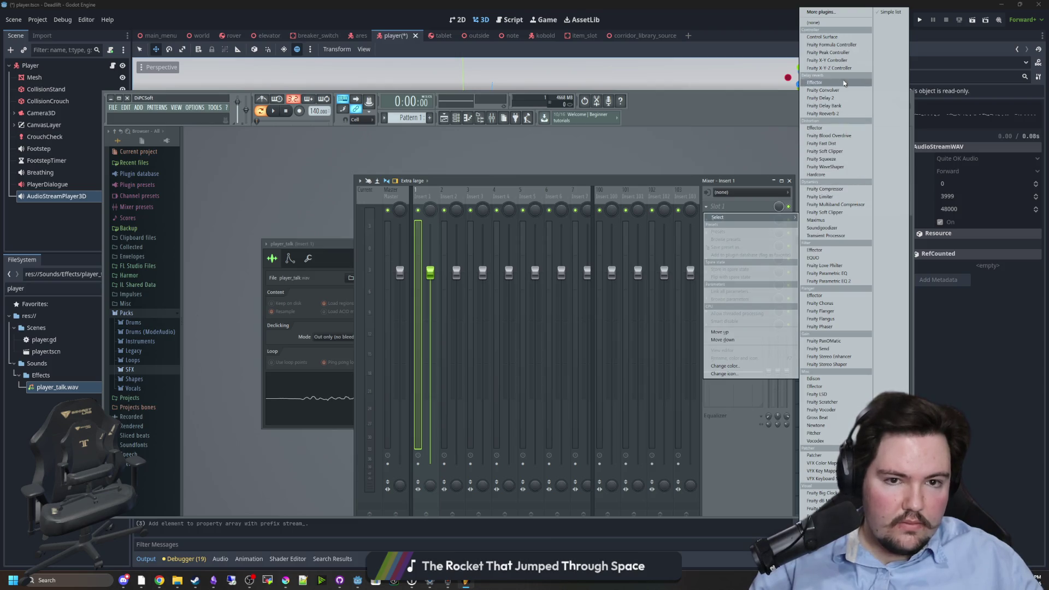
click(819, 99)
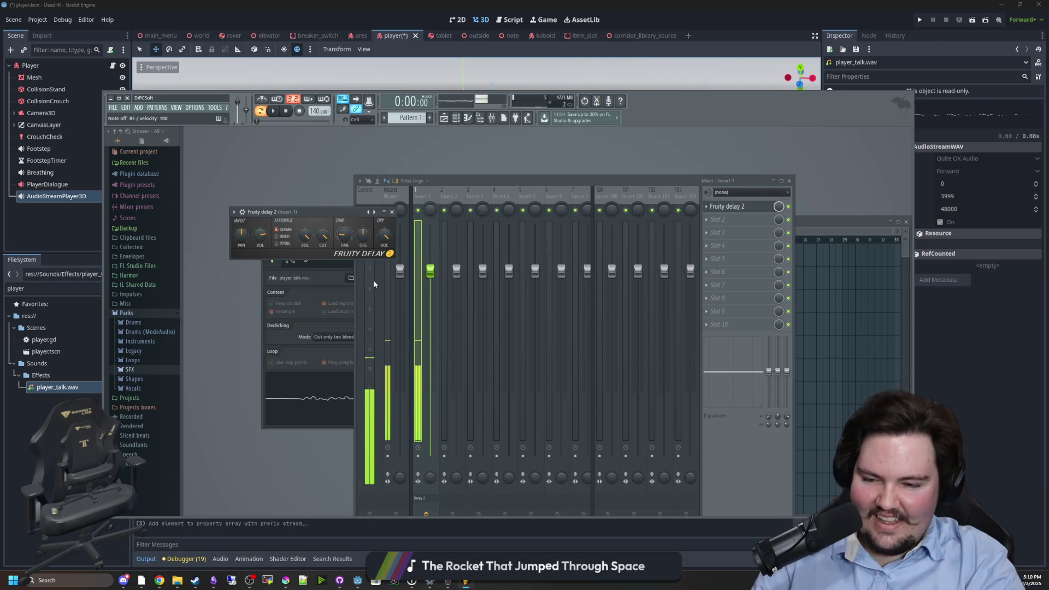
- Write three notes, C5, F4 and F#5, into player_talk's piano roll
click(285, 111)
click(467, 117)
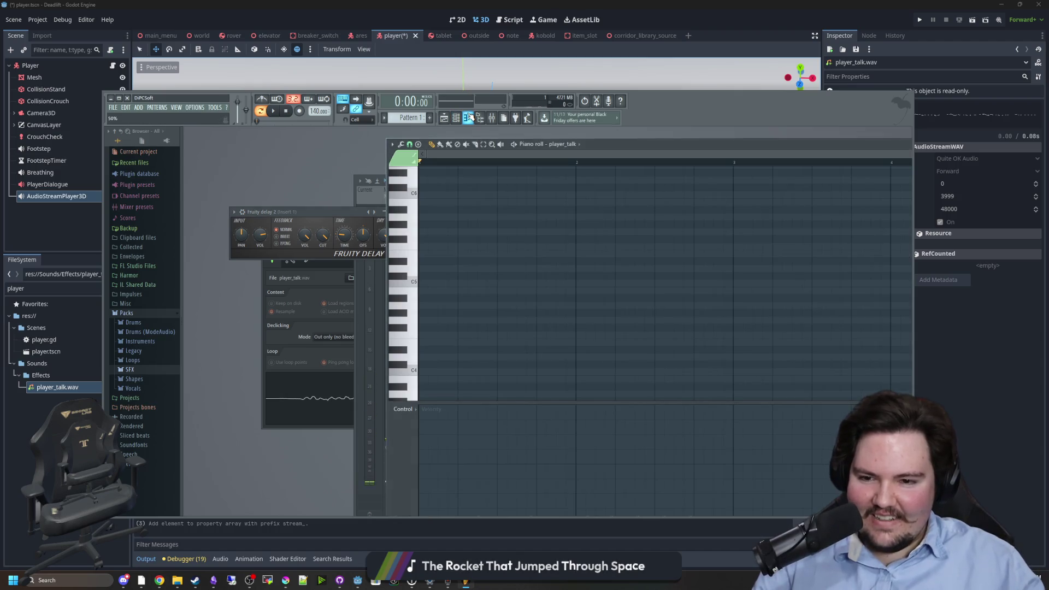
click(414, 281)
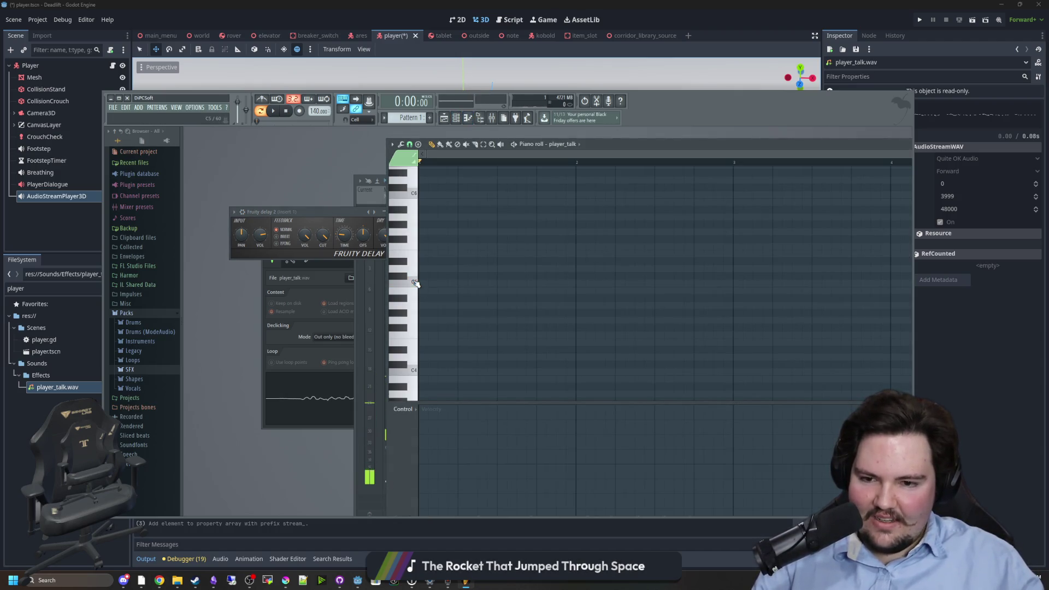
click(427, 289)
drag(428, 290, 426, 282)
drag(425, 322, 424, 329)
click(432, 238)
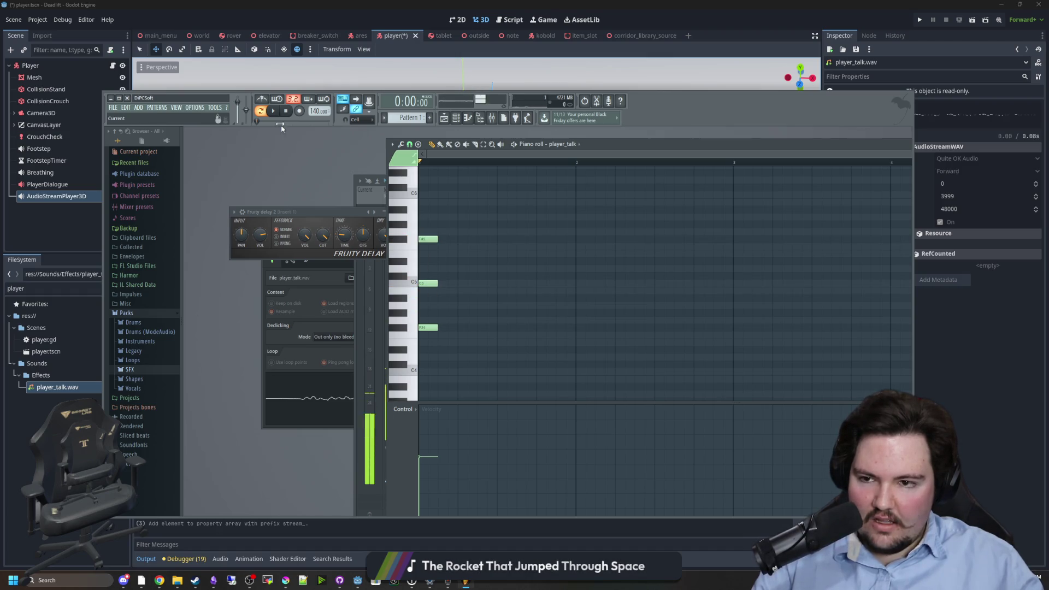
- Play the three-note pattern while shifting the F#5 and F4 notes later in time
click(274, 111)
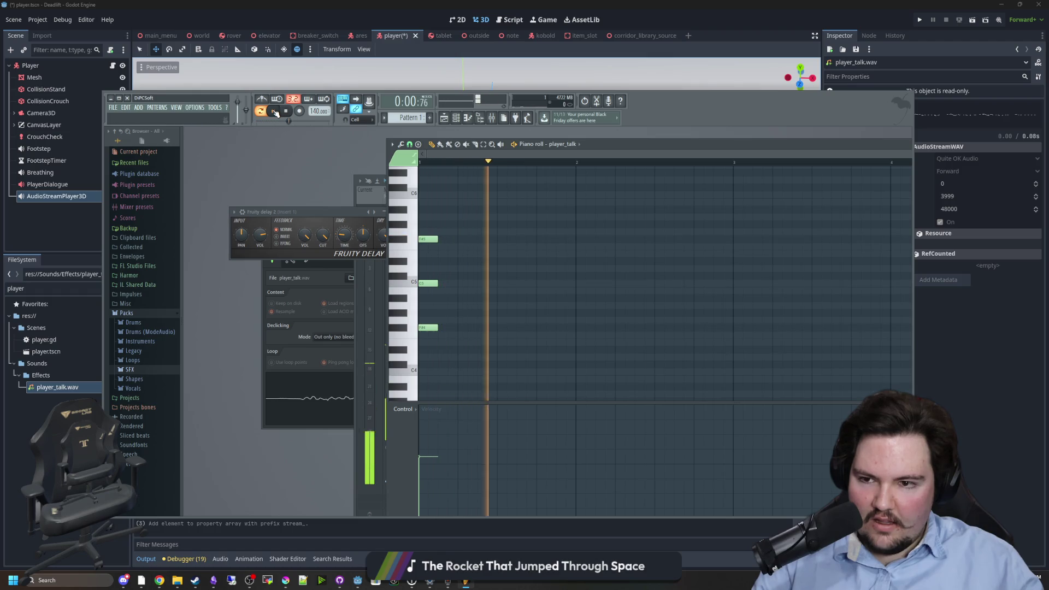
drag(430, 238, 449, 238)
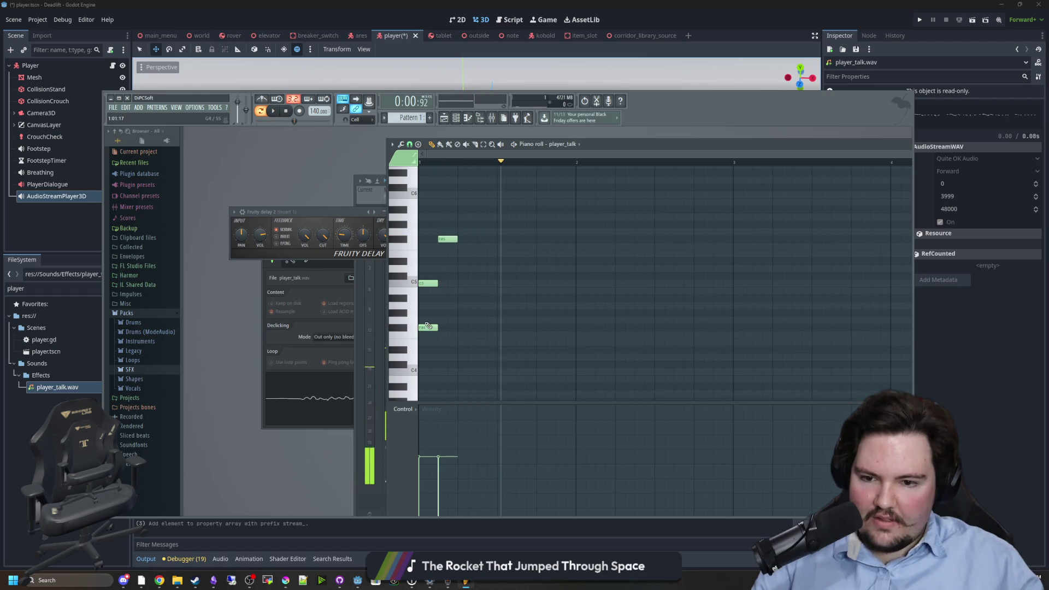
drag(428, 327, 448, 327)
click(286, 111)
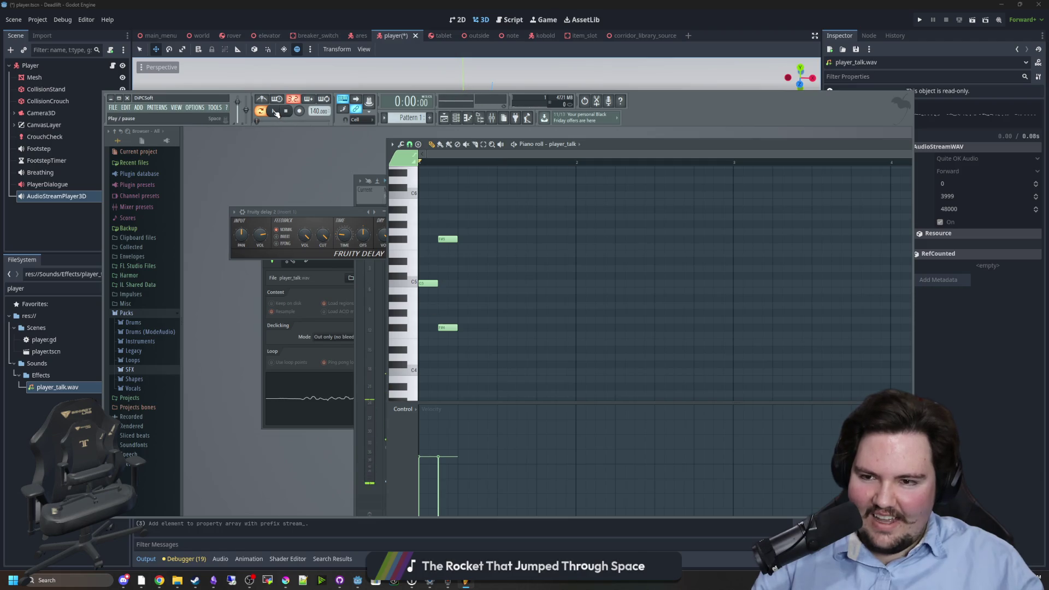
click(275, 112)
click(286, 111)
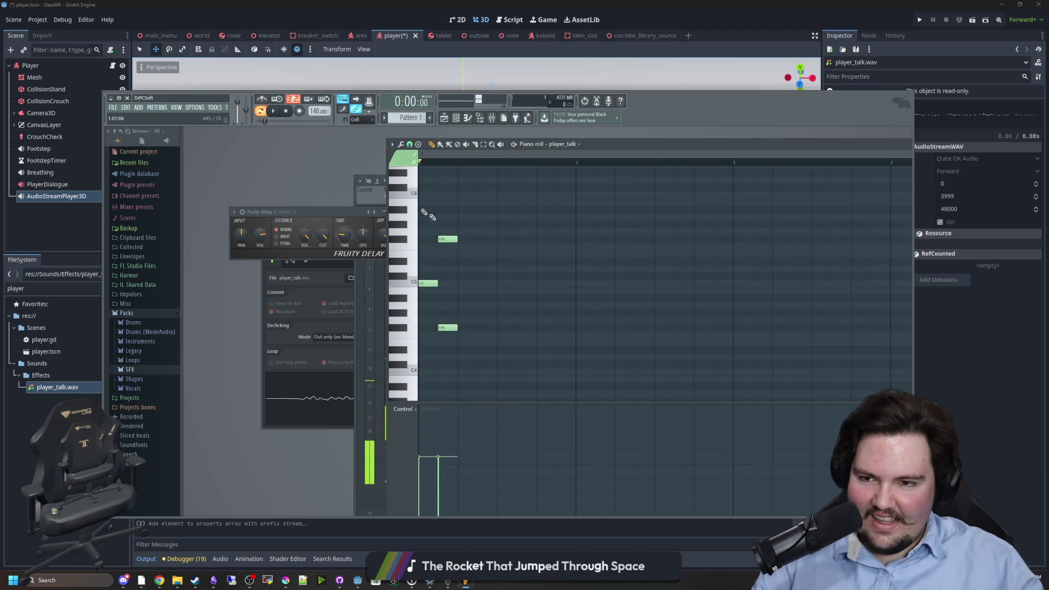
drag(456, 239, 446, 238)
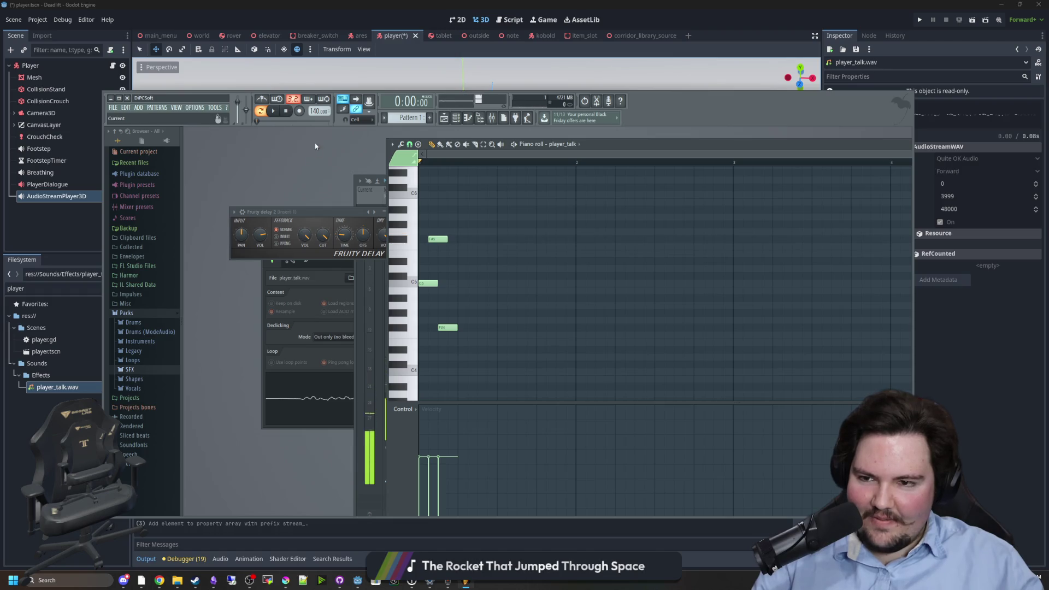
click(275, 112)
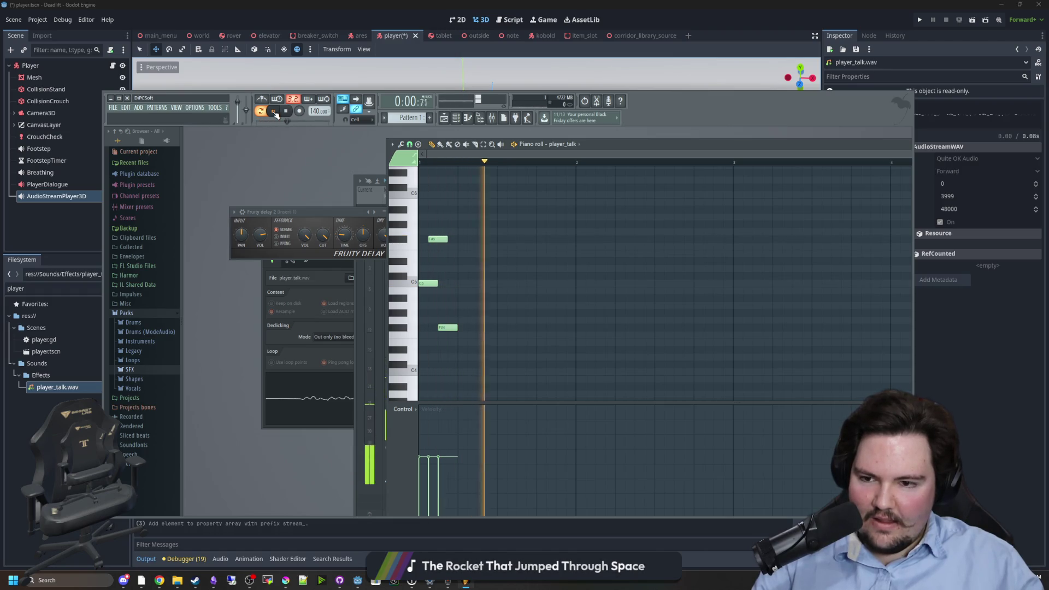
click(275, 112)
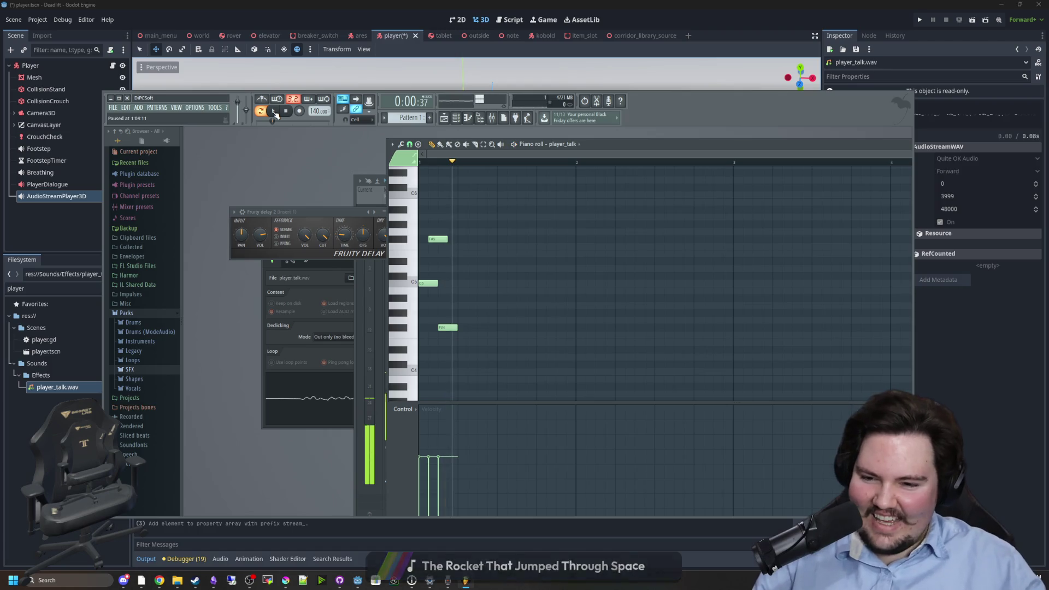
key(space)
click(275, 112)
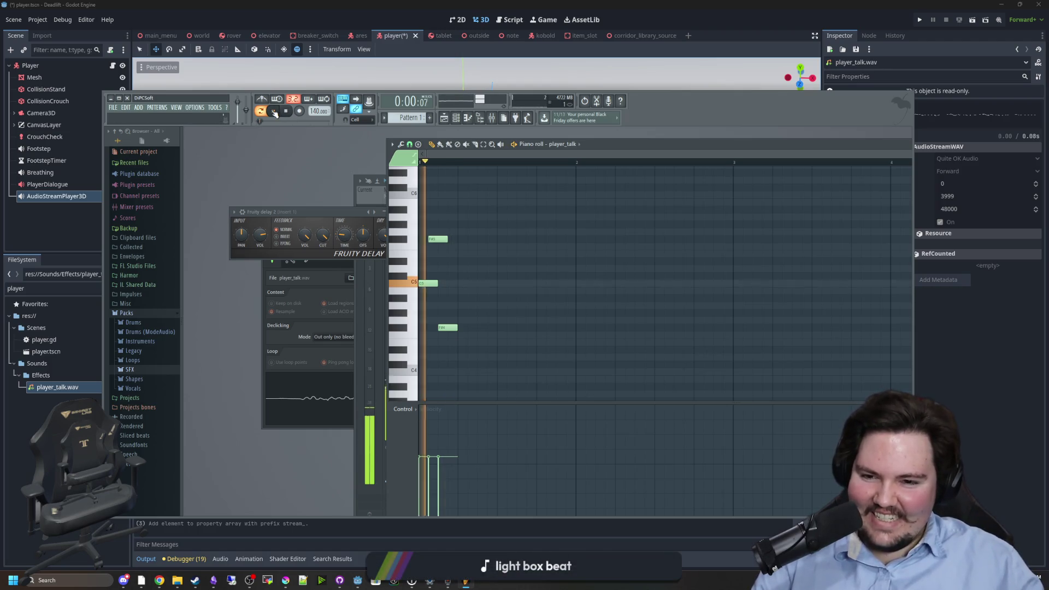
click(274, 112)
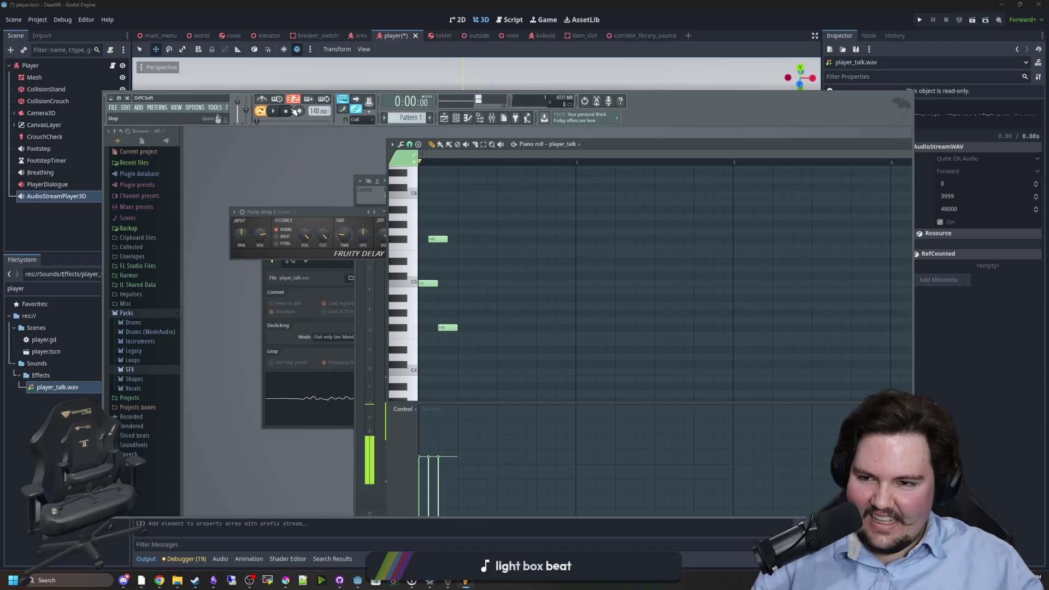
- Delete all three notes from the pattern and minimize FL Studio
right_click(437, 239)
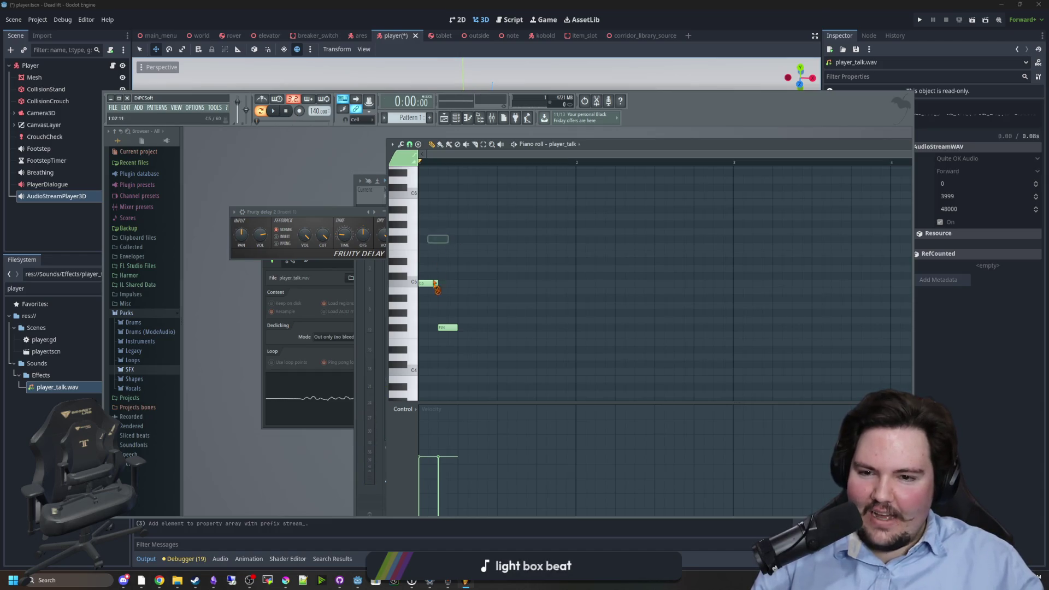
right_click(427, 283)
right_click(447, 327)
click(110, 98)
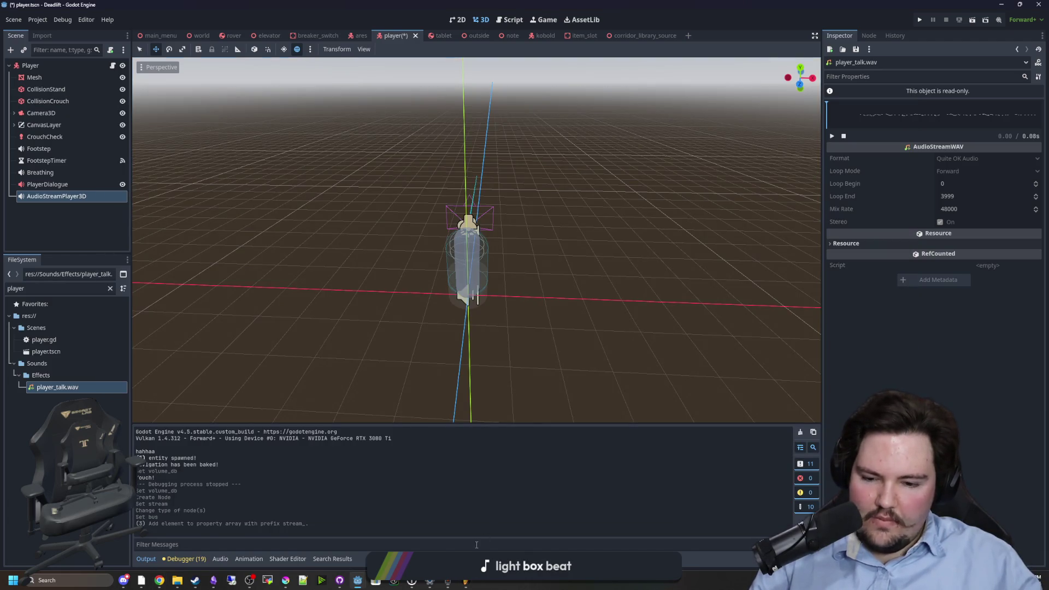
- Launch Sound Recorder from the taskbar and start a new voice take
click(448, 580)
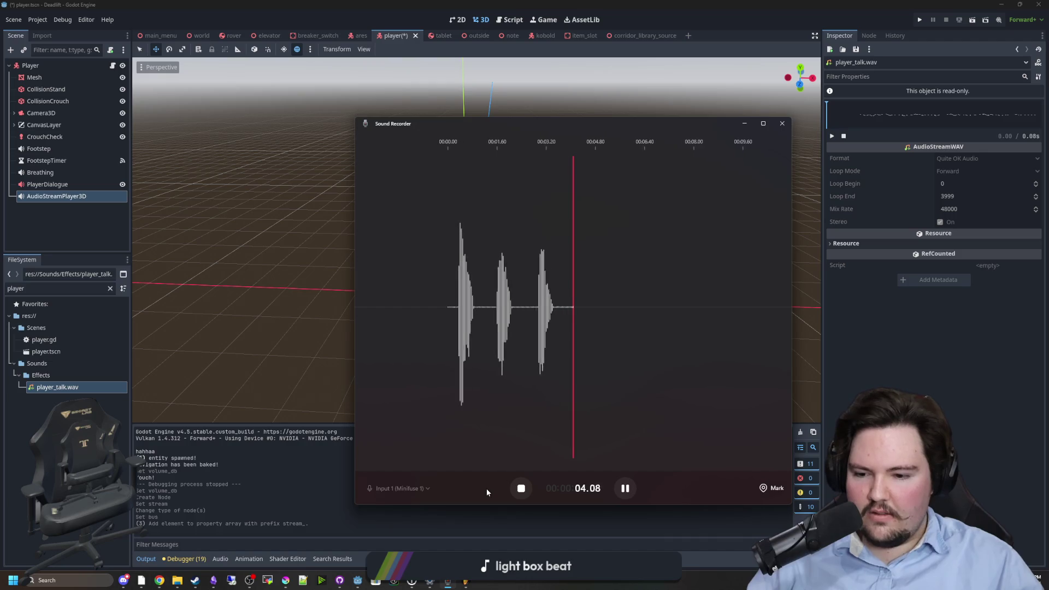
- Stop and save the take as Recording (231), play it back, then switch to DaVinci Resolve
click(520, 488)
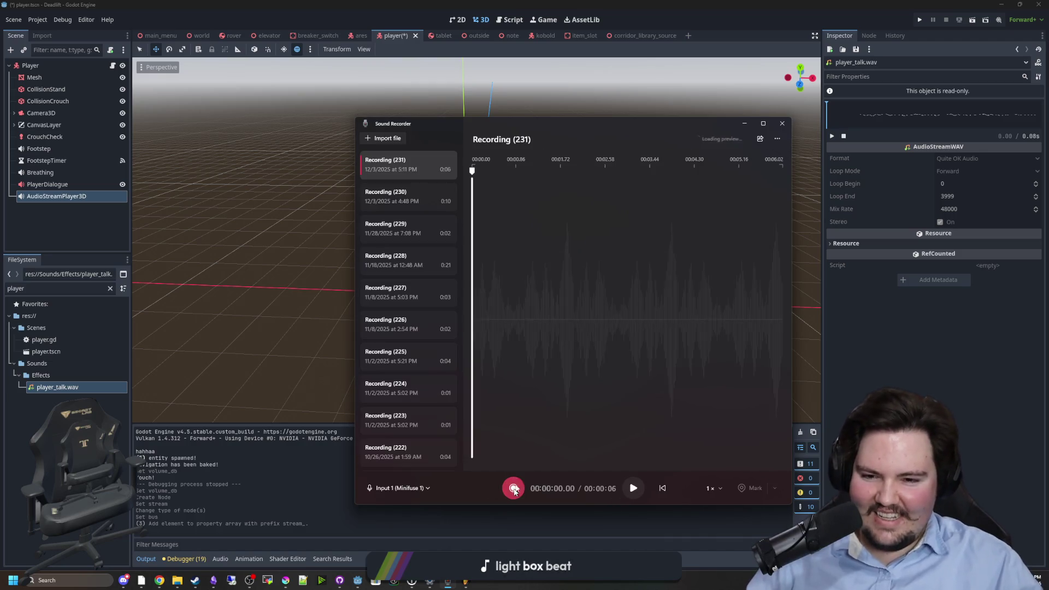
click(634, 488)
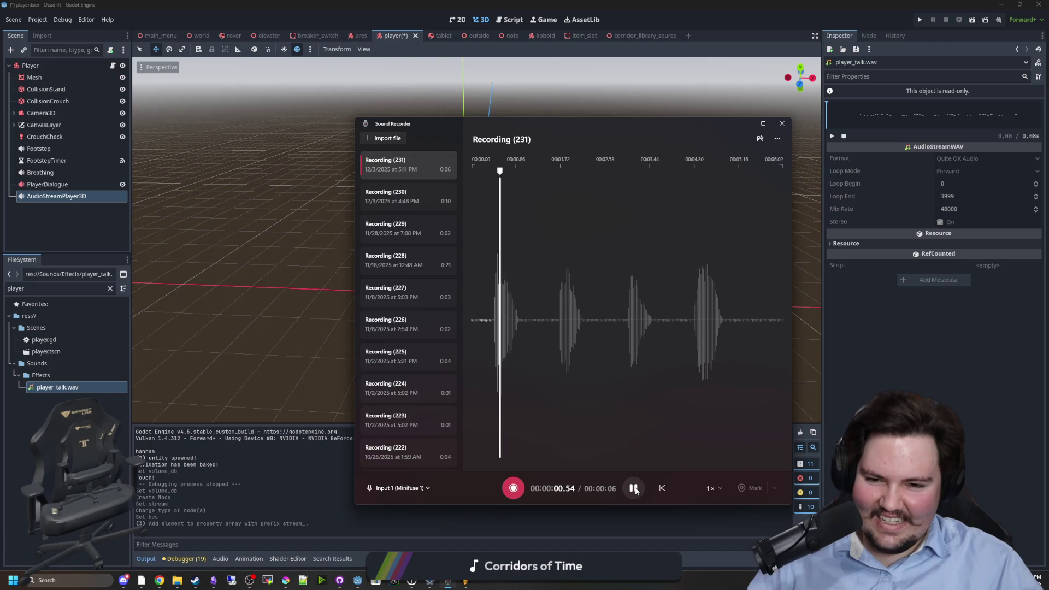
click(634, 488)
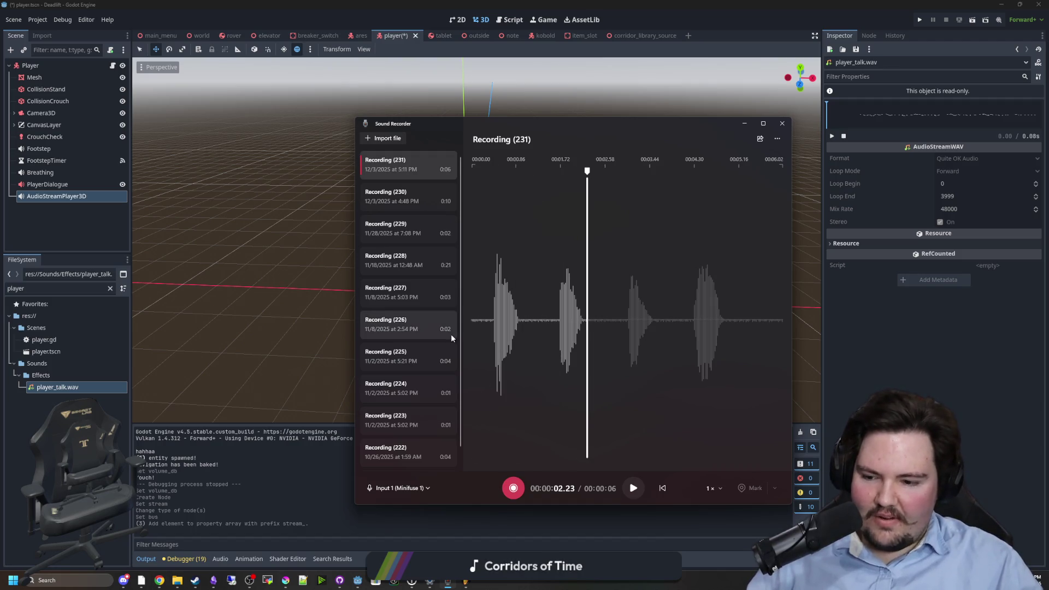
mouse_move(141, 584)
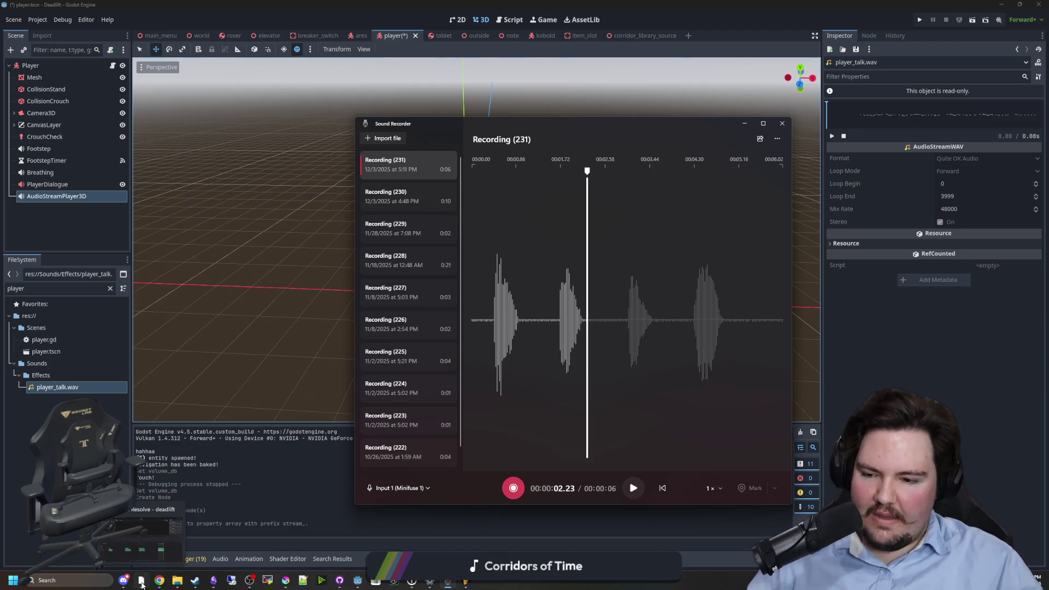
click(177, 553)
- Maximize the Resolve window and place the playhead past the existing timeline clips
mouse_move(874, 114)
mouse_down()
mouse_move(818, 125)
mouse_move(525, 1)
mouse_up()
scroll(575, 415, down, 5)
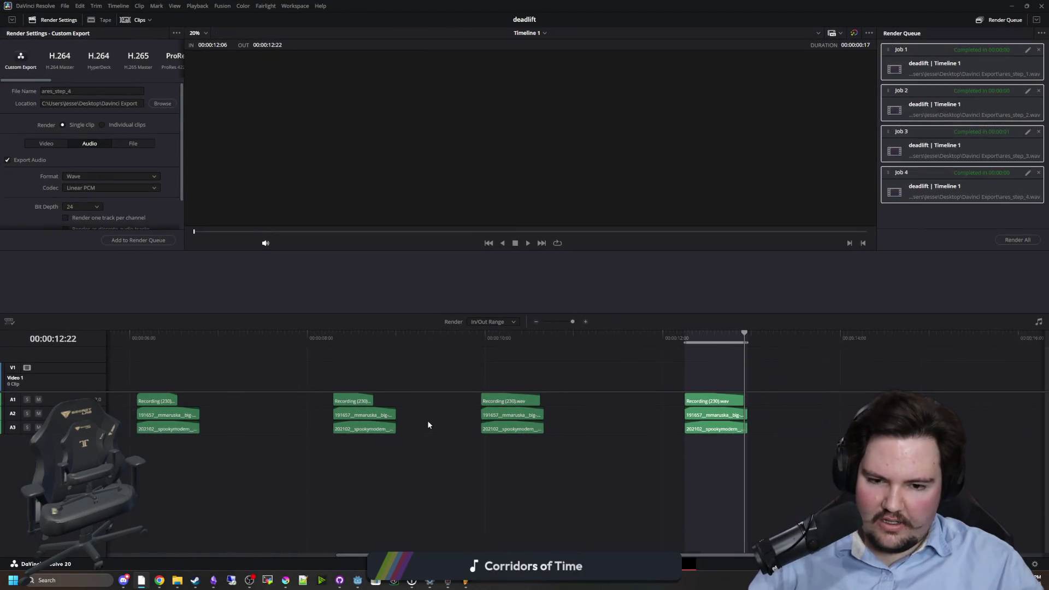
click(331, 350)
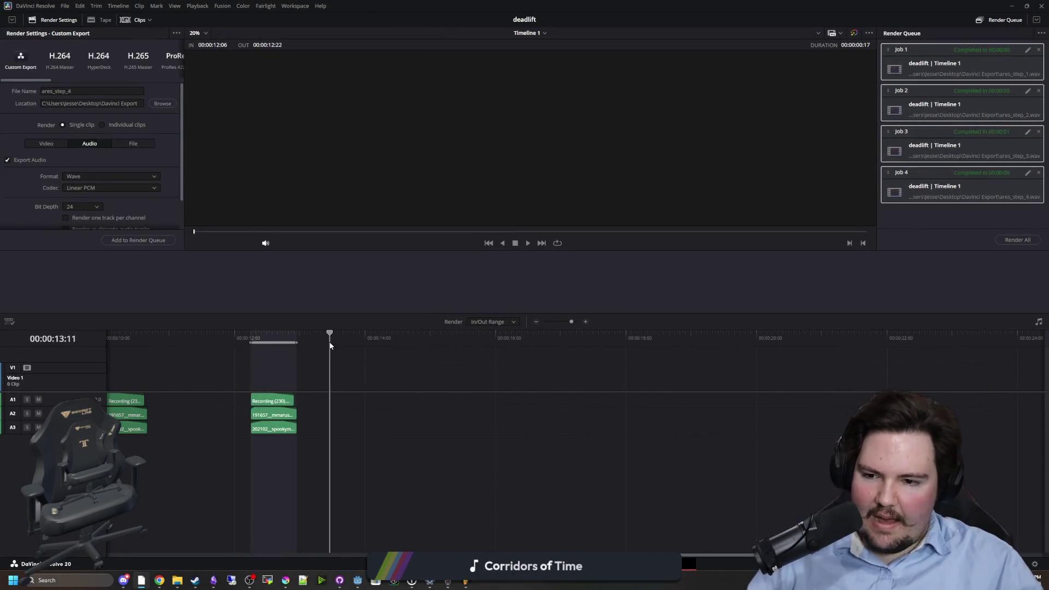
click(421, 350)
scroll(454, 378, up, 1)
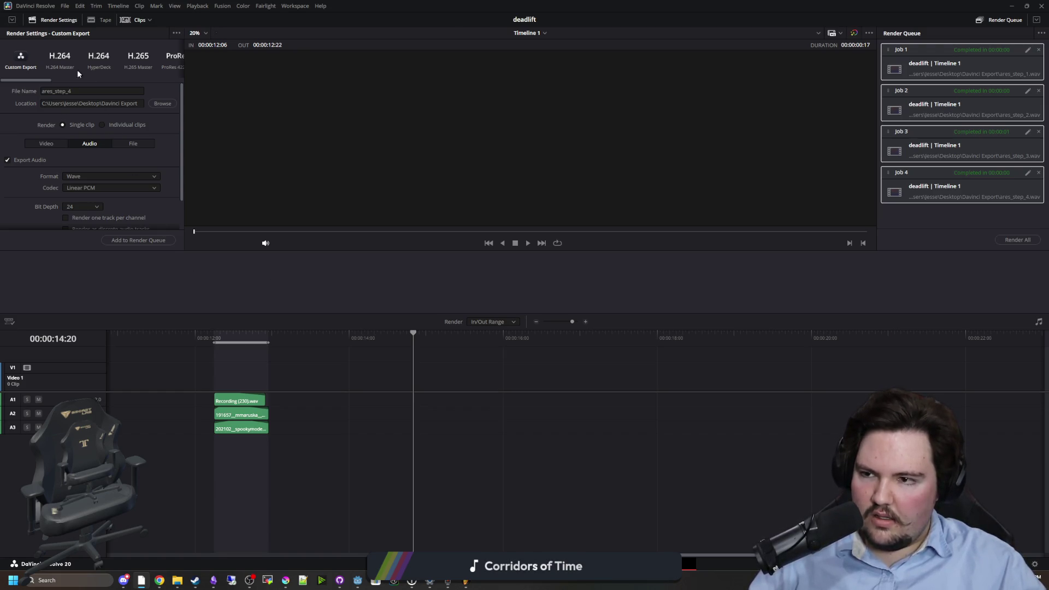
- Switch to the Edit page with Shift+4 and browse the Fairlight FX list under Audio FX
key(shift+4)
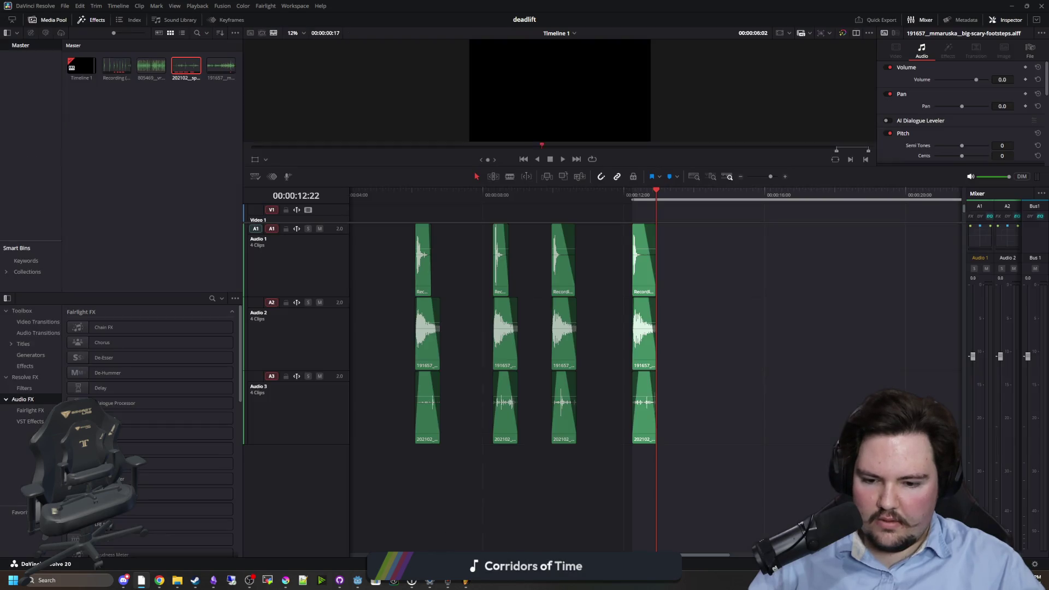
click(34, 397)
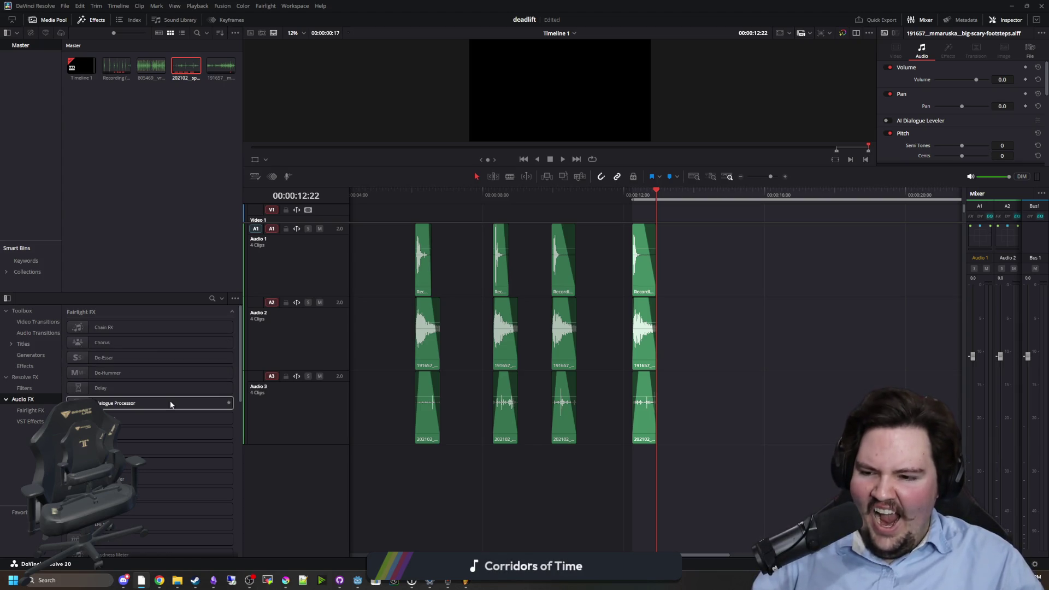
scroll(156, 421, down, 2)
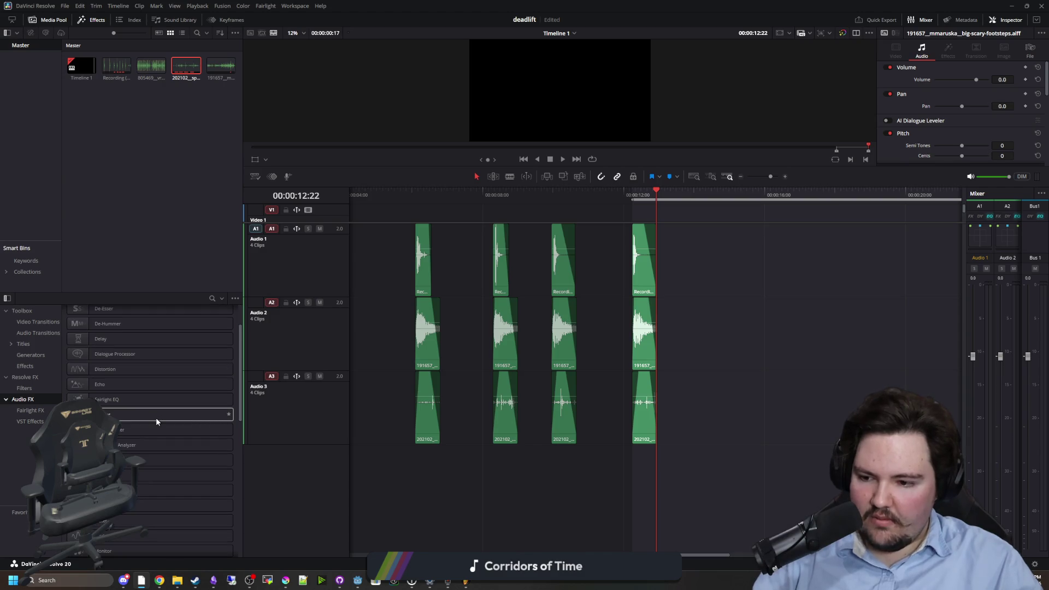
scroll(132, 441, down, 2)
scroll(134, 441, down, 2)
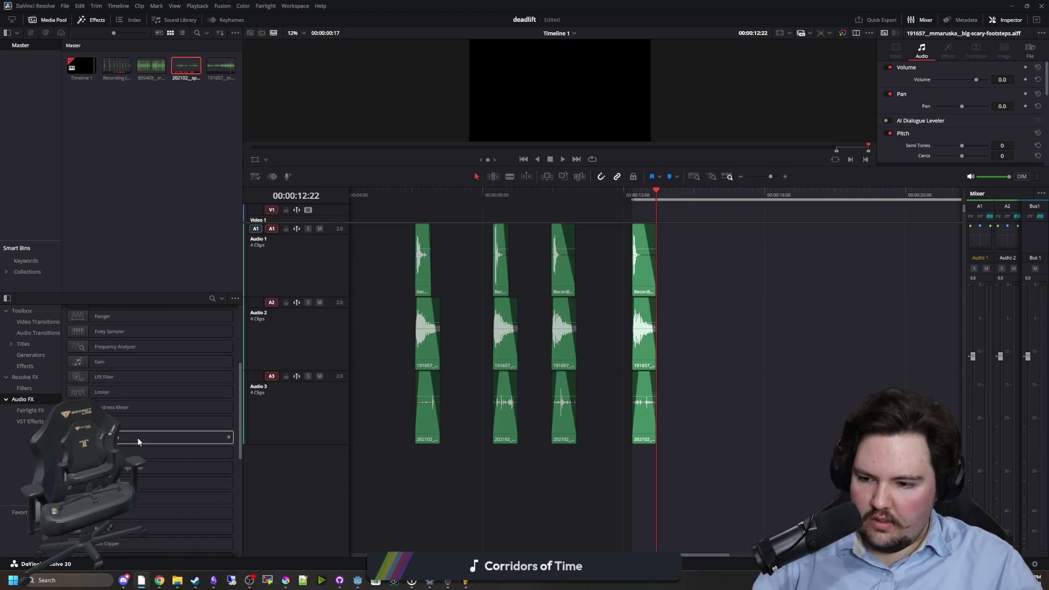
scroll(139, 441, down, 6)
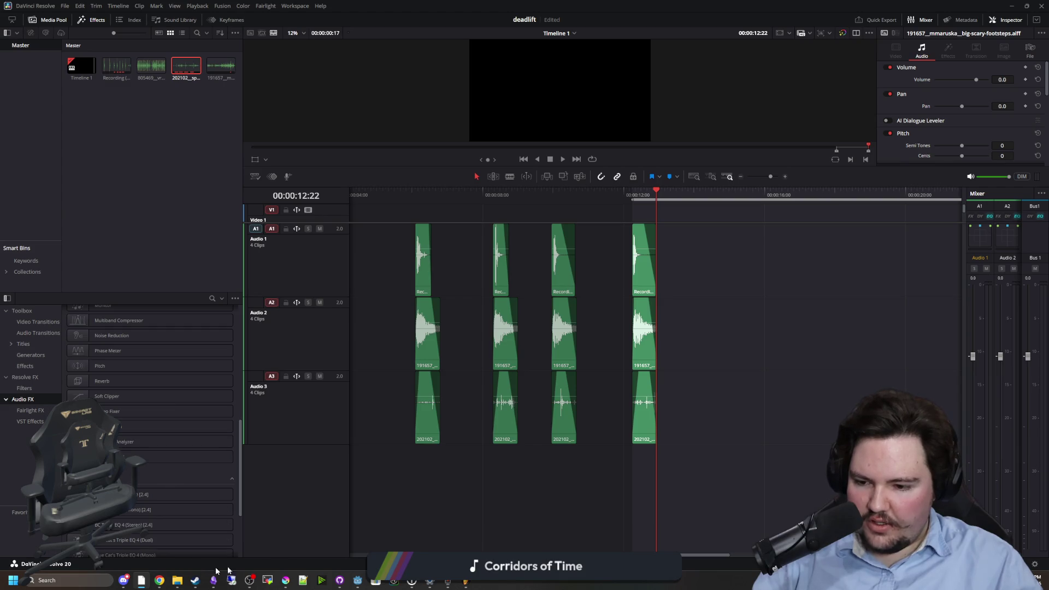
- Drag Recording (231) from Sound Recorder onto Resolve's Audio 3 track as a fifth clip
click(447, 582)
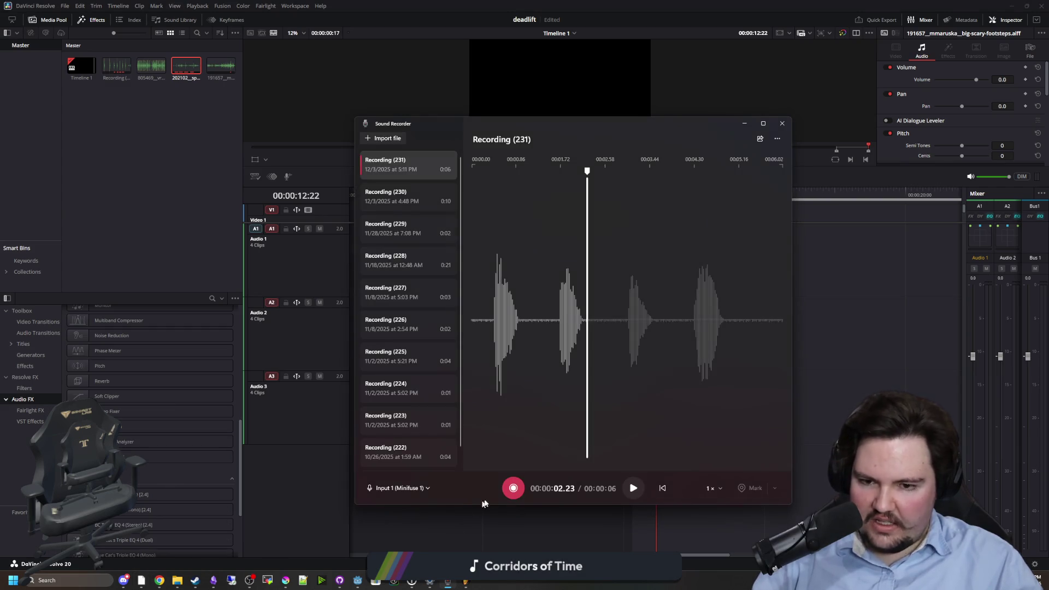
right_click(423, 171)
click(464, 211)
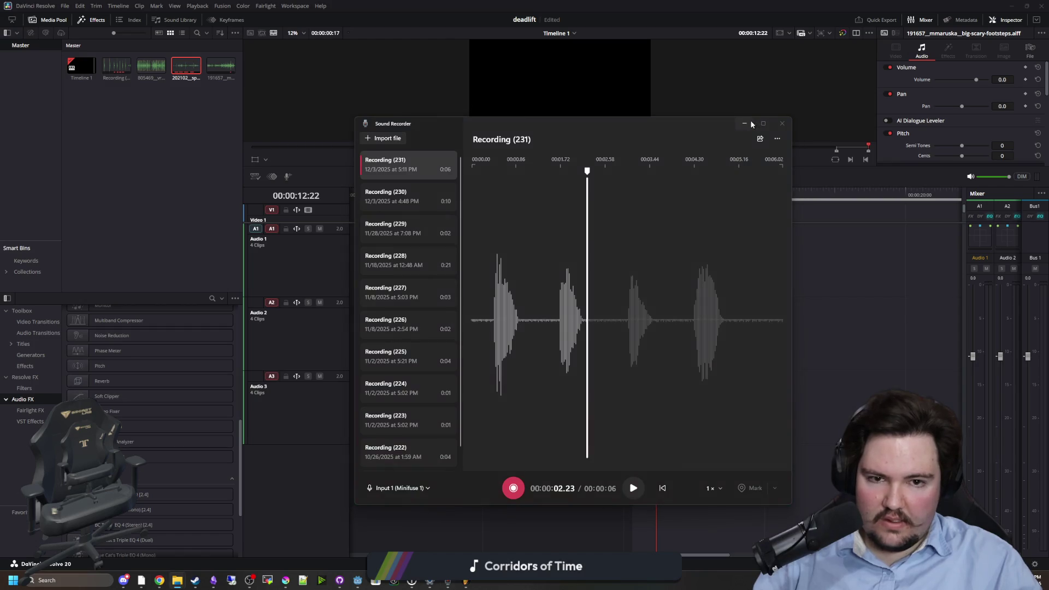
click(751, 124)
mouse_move(1027, 218)
mouse_down()
mouse_move(760, 375)
mouse_move(787, 402)
mouse_up()
scroll(569, 394, down, 5)
scroll(386, 367, right, 5)
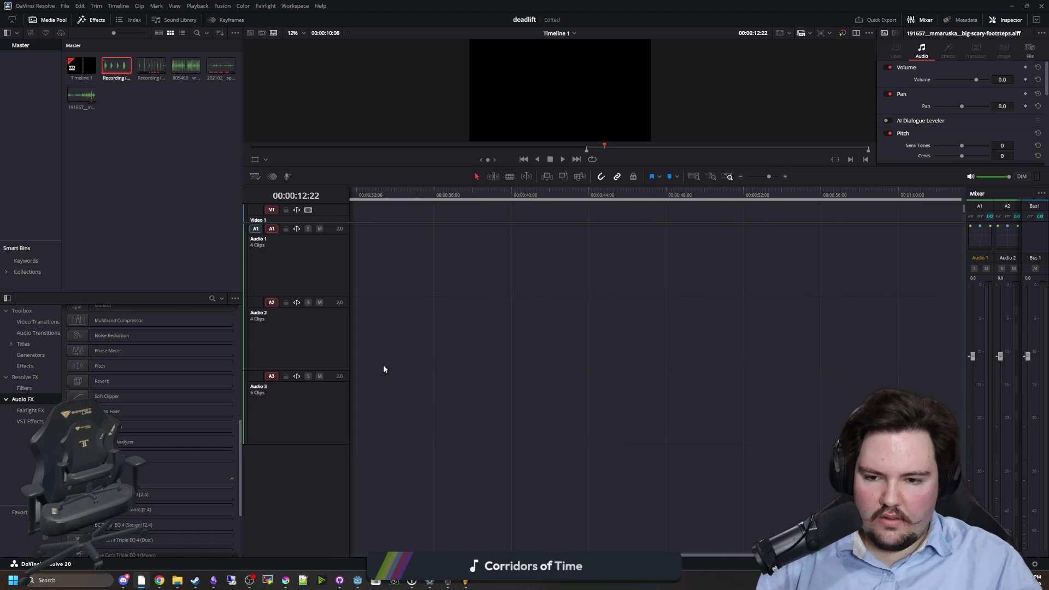
scroll(445, 398, up, 4)
scroll(445, 398, up, 2)
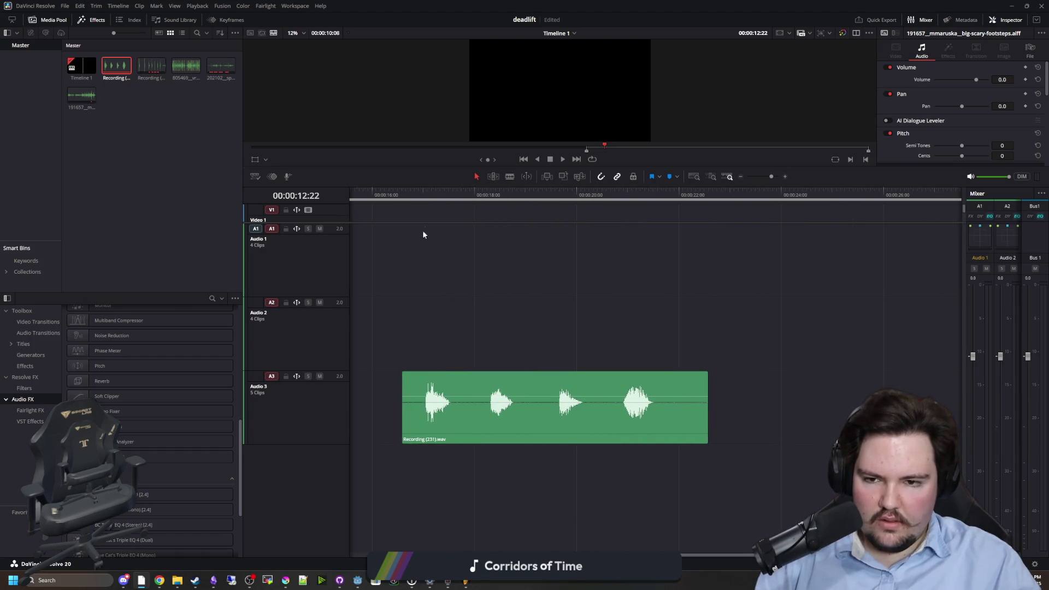
click(406, 196)
key(space)
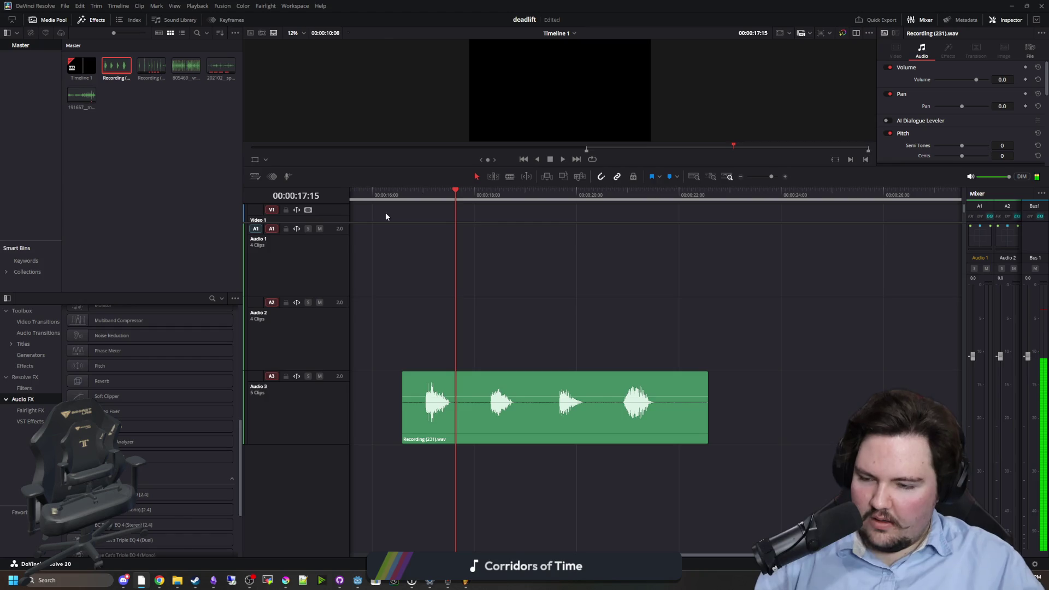
click(411, 191)
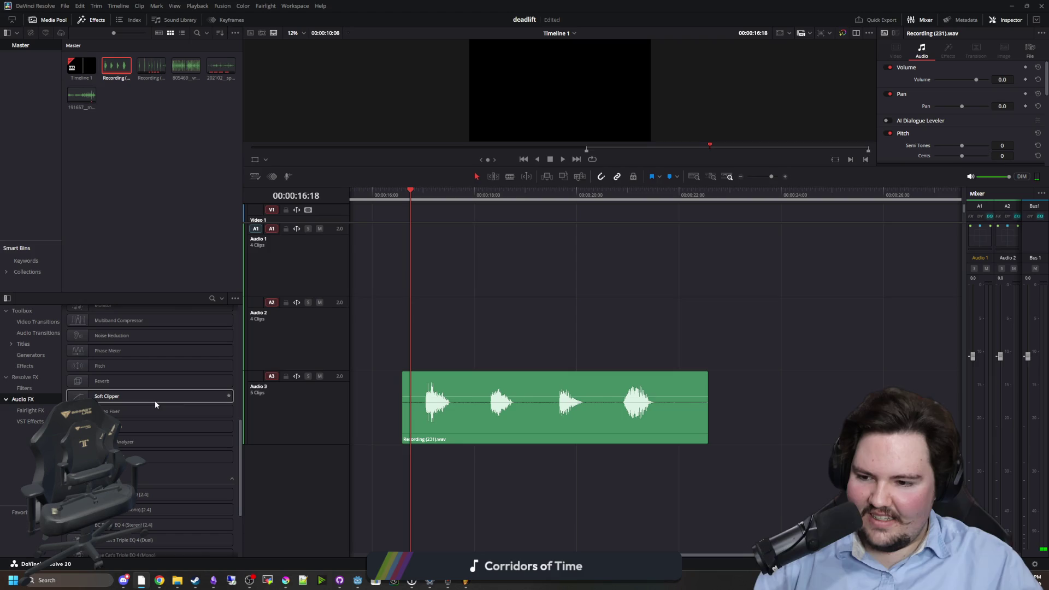
scroll(175, 403, down, 3)
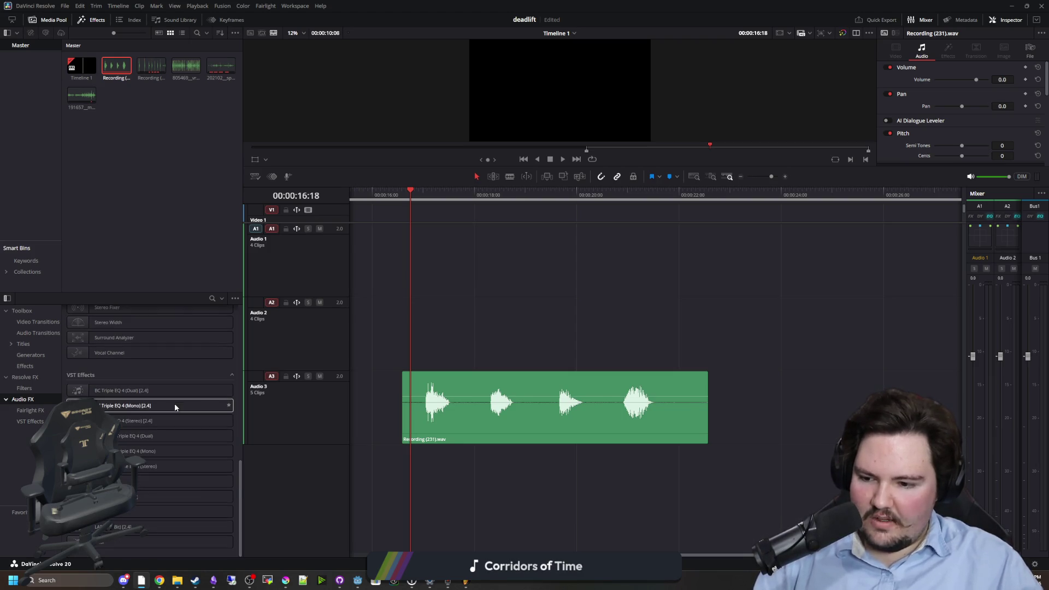
scroll(175, 403, up, 6)
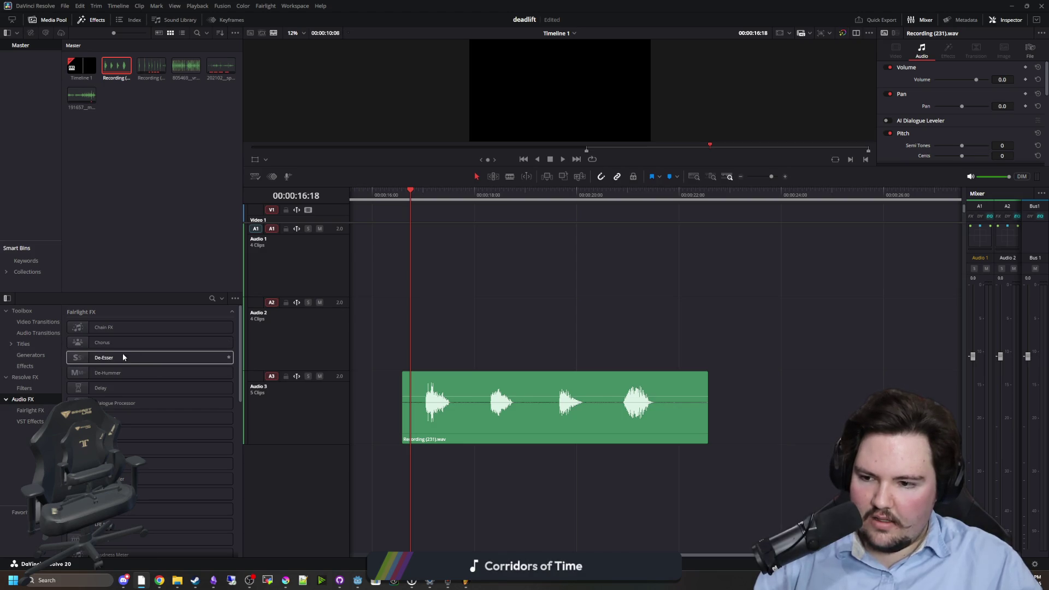
drag(122, 356, 501, 404)
key(space)
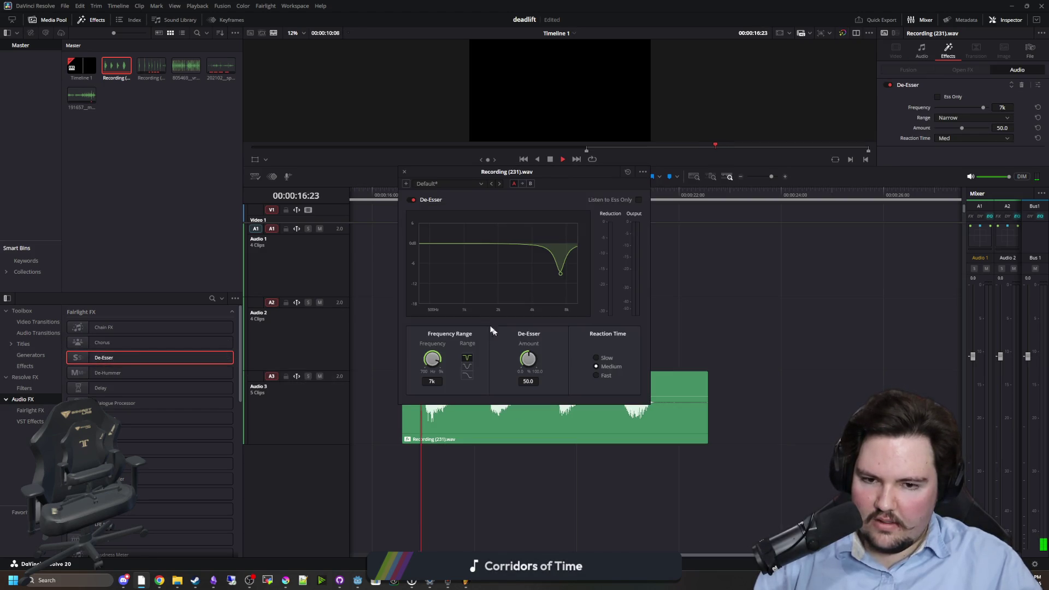
mouse_move(563, 275)
mouse_down()
mouse_move(549, 296)
mouse_move(526, 300)
mouse_up()
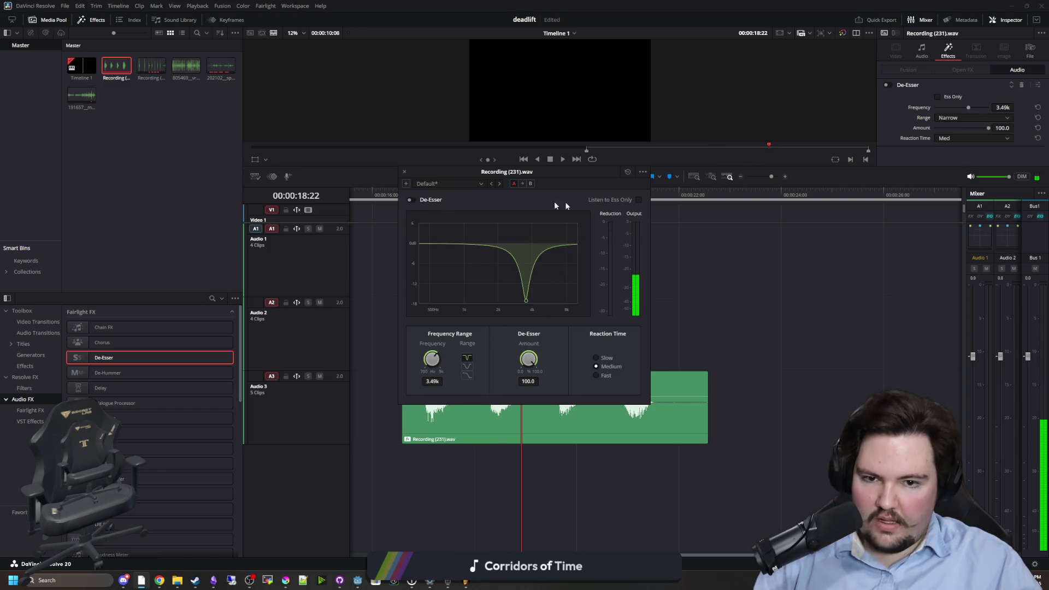
click(402, 172)
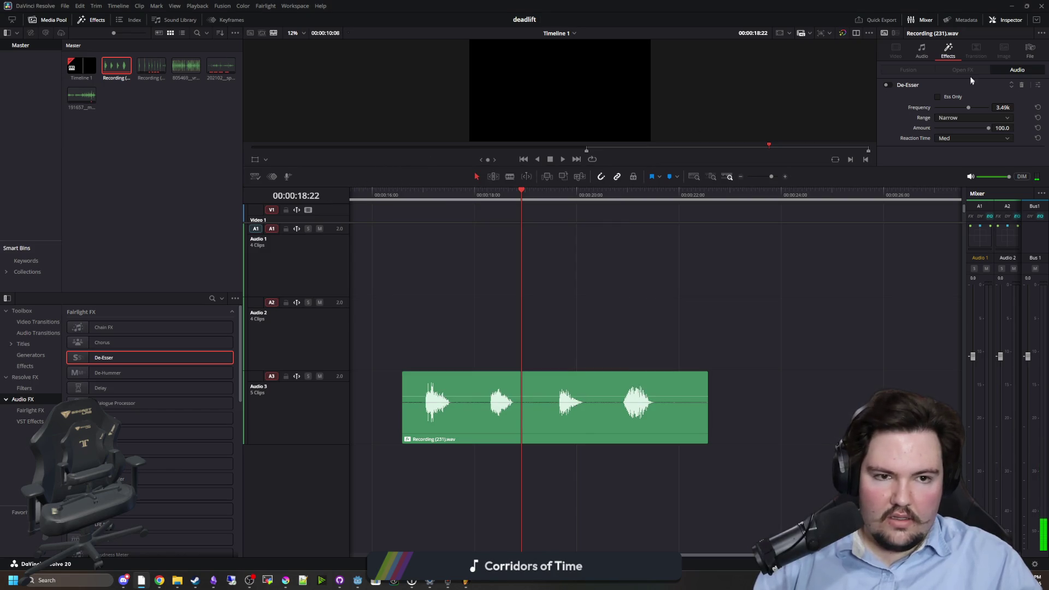
click(1021, 86)
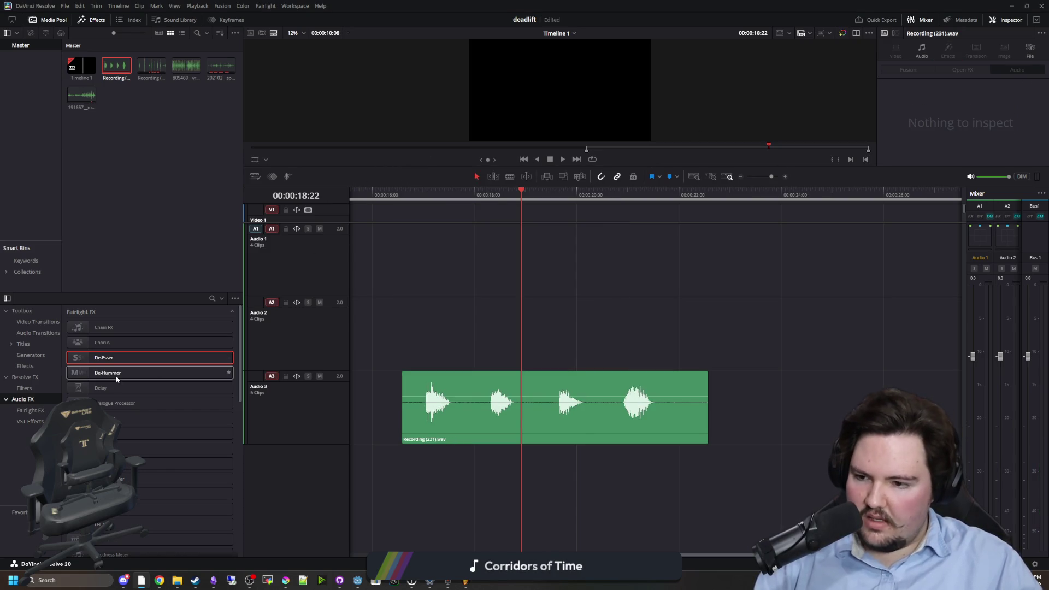
- Add Chorus to the Recording (231) clip, try Mellow, then settle on the Dramatic preset and audition it
mouse_move(126, 343)
mouse_down()
mouse_move(481, 413)
mouse_move(485, 404)
mouse_up()
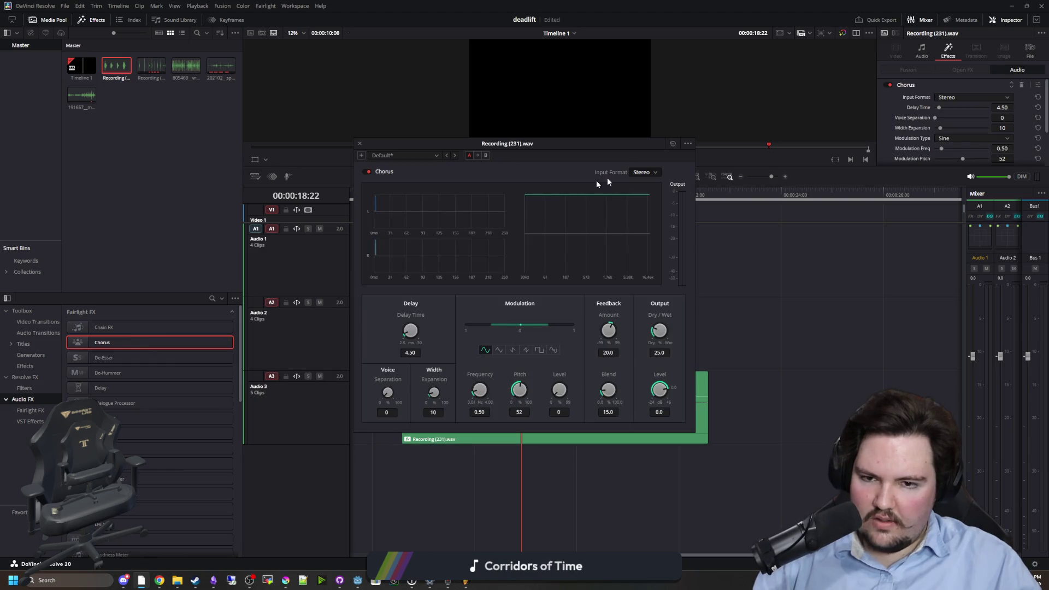
key(space)
key(space)
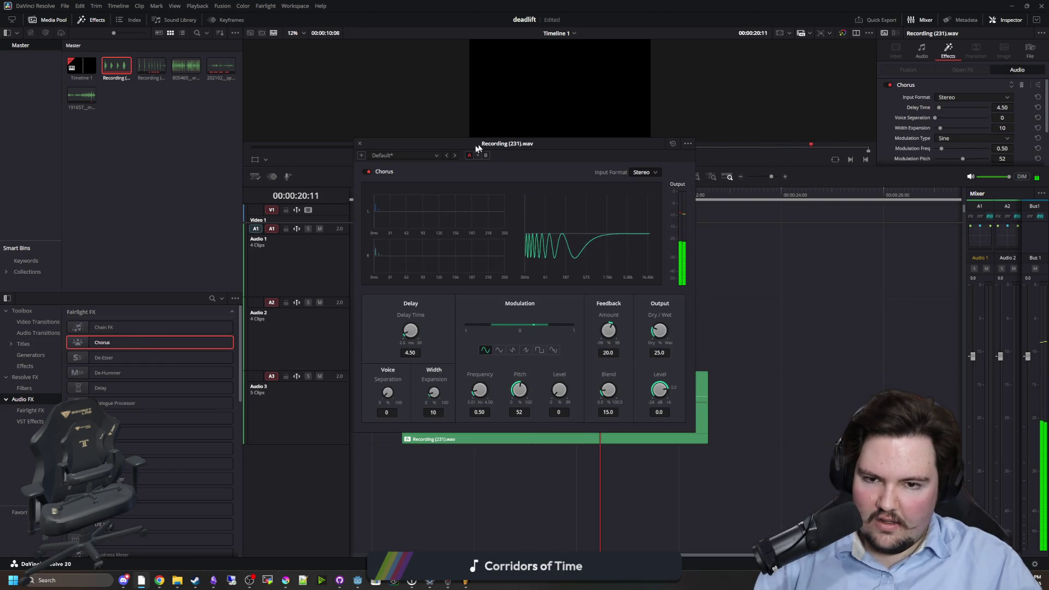
click(410, 155)
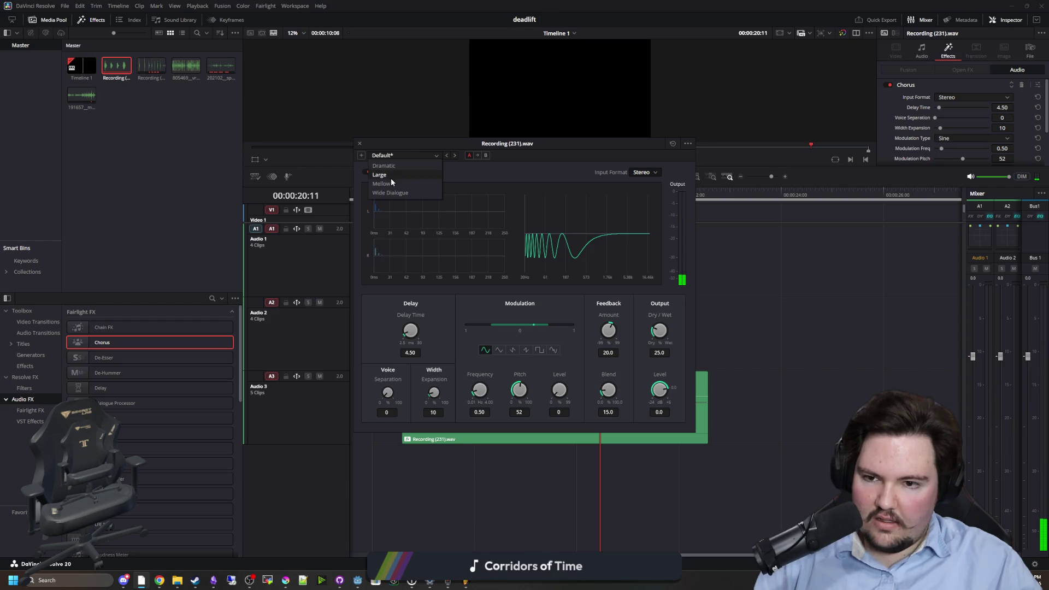
click(387, 182)
click(371, 175)
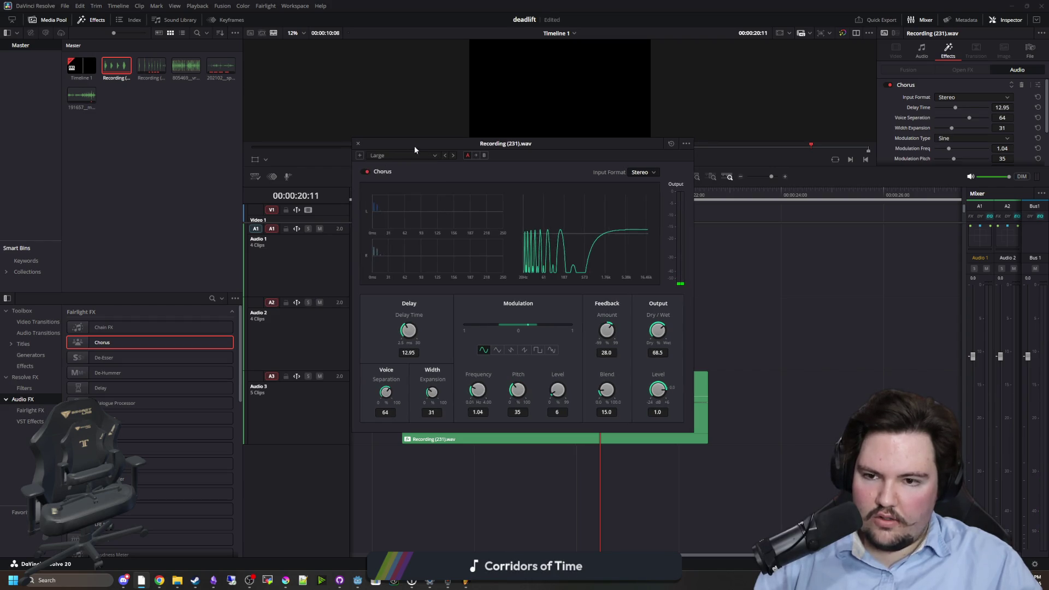
drag(414, 145, 596, 186)
click(584, 195)
click(565, 205)
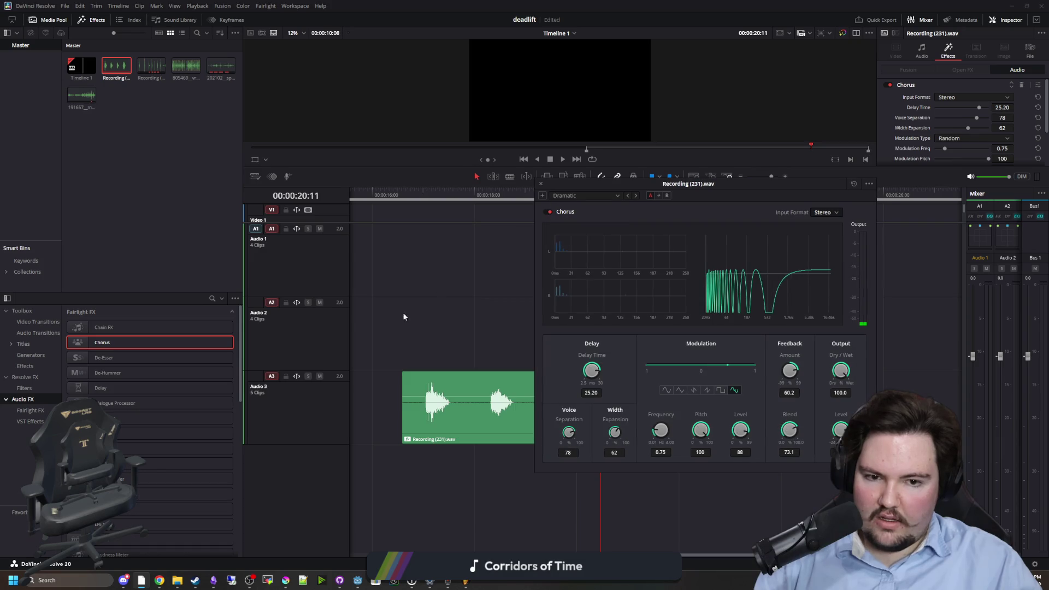
click(407, 196)
key(space)
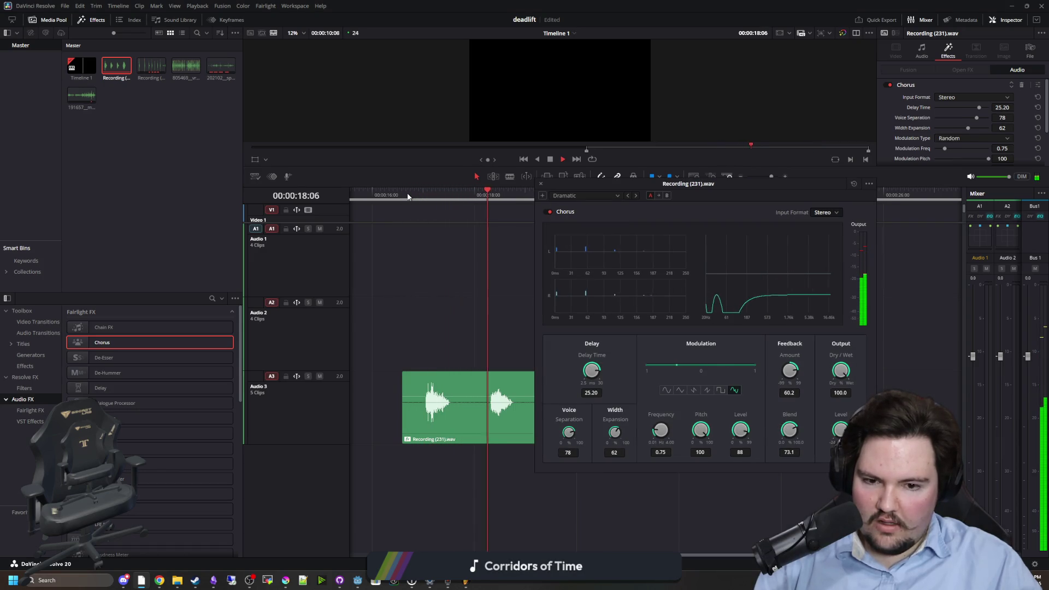
key(space)
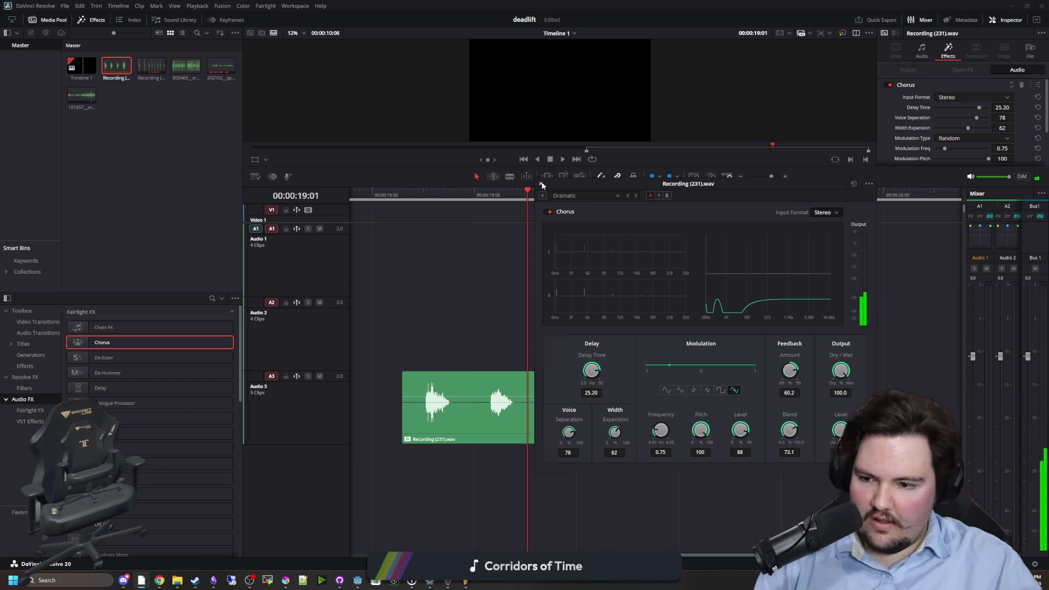
click(542, 186)
- Add a Delay effect to the clip, audition it, then delete the Delay again
drag(164, 388, 531, 386)
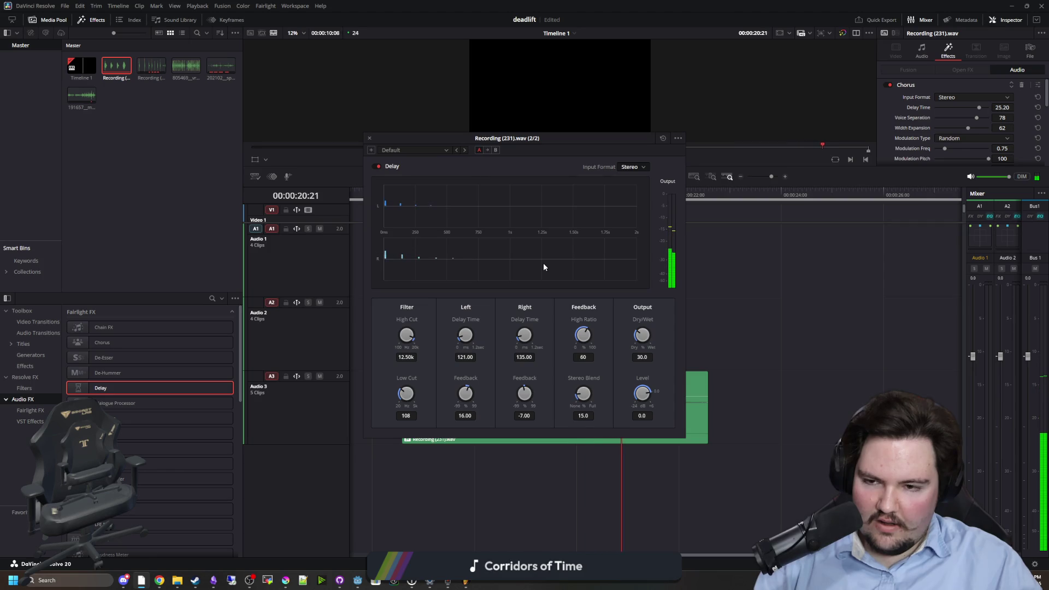
key(space)
drag(421, 137, 651, 187)
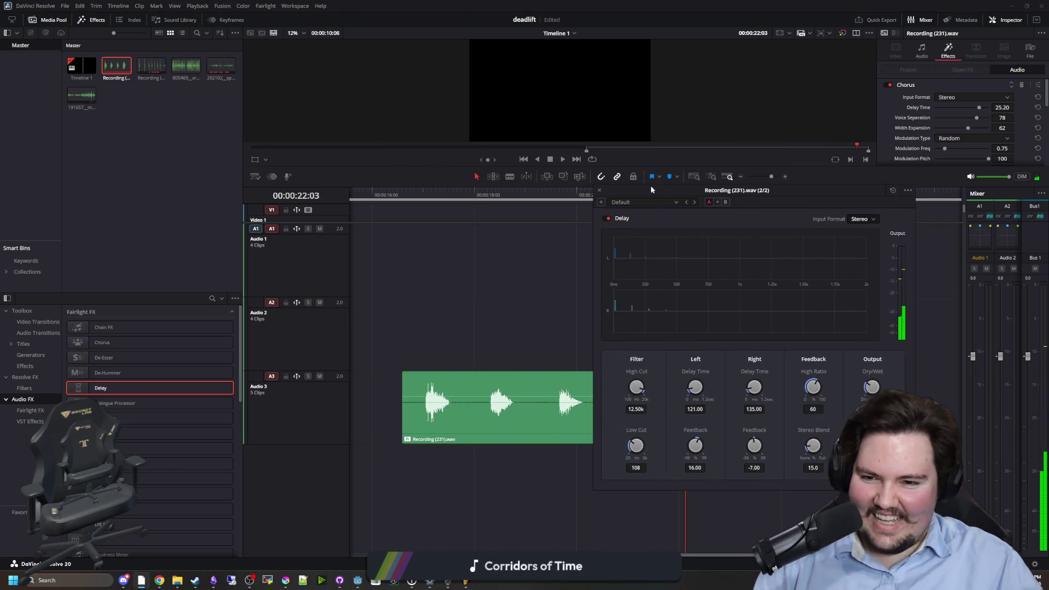
key(space)
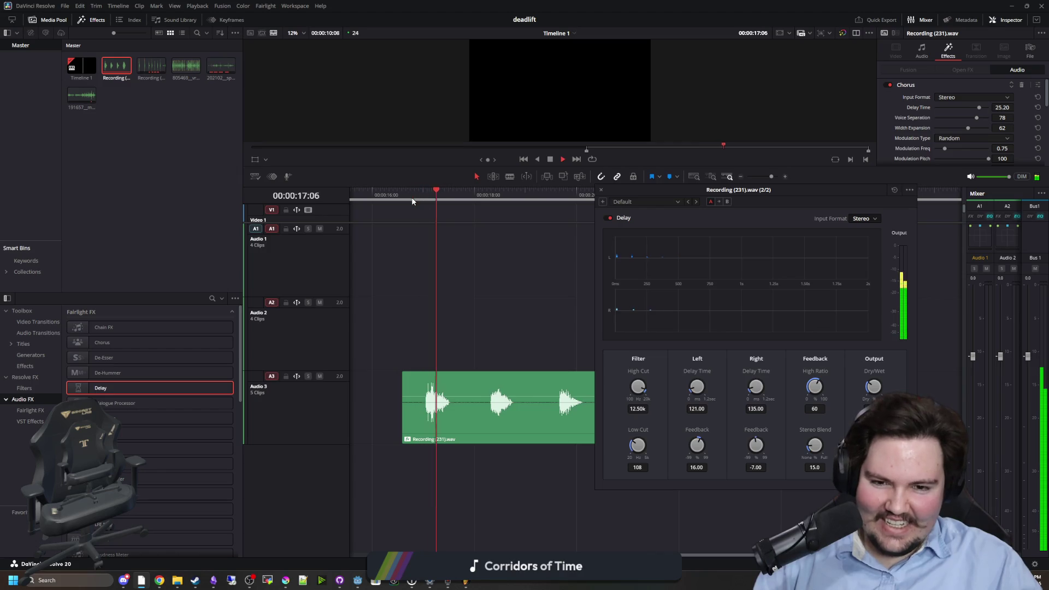
key(space)
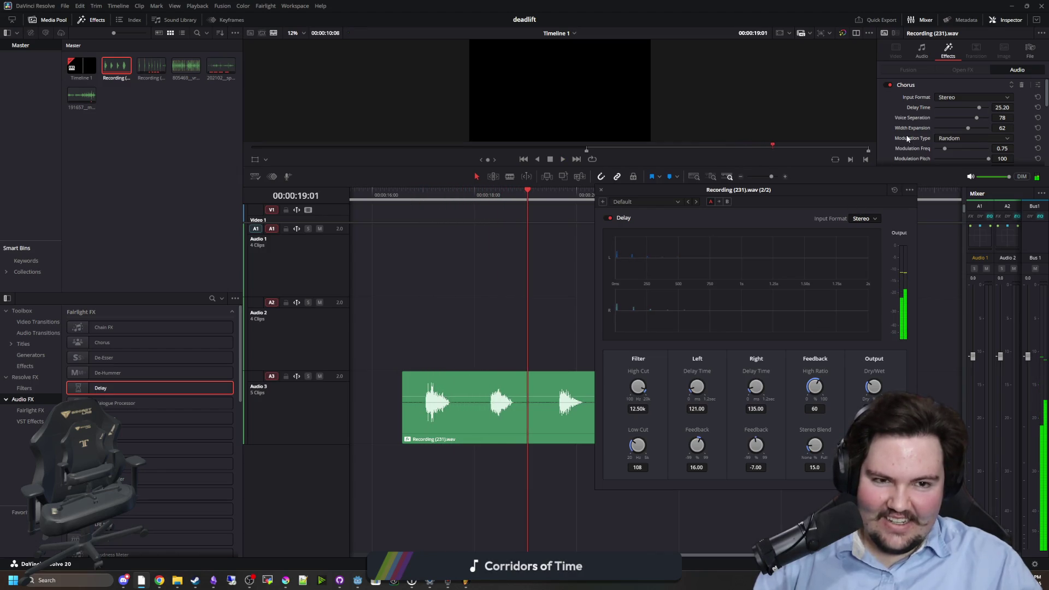
scroll(911, 119, down, 3)
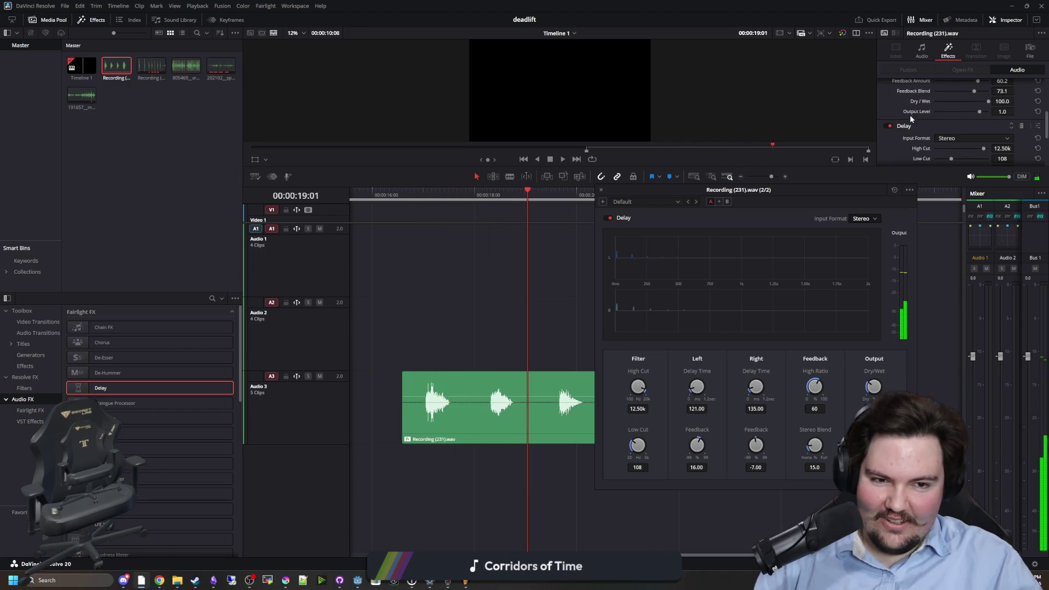
click(1026, 126)
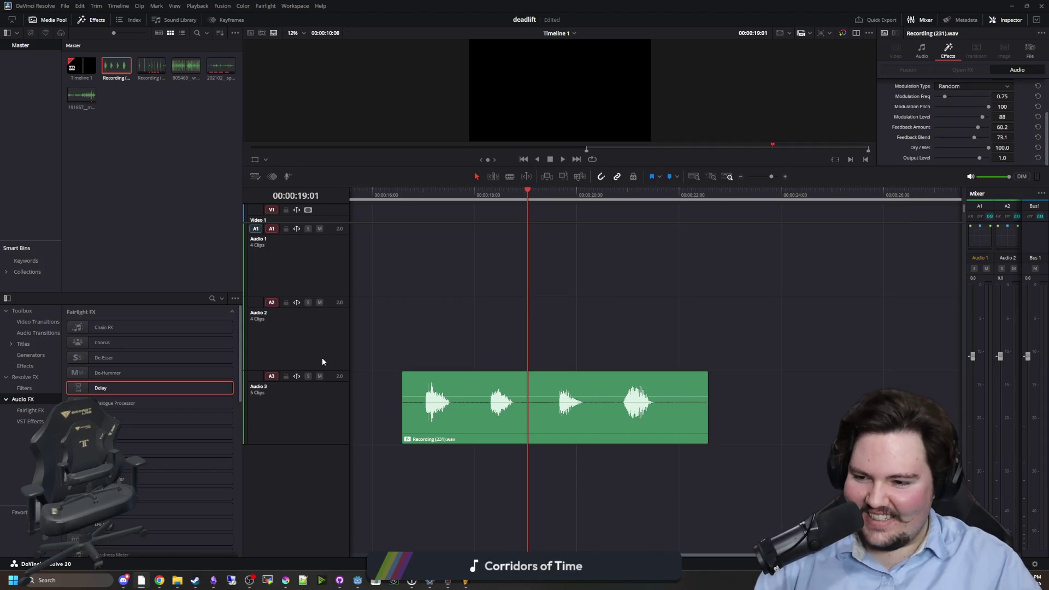
- Add a Dialogue Processor to the A3 recording clip and audition it
mouse_move(164, 413)
mouse_down()
mouse_move(177, 404)
mouse_move(487, 407)
mouse_up()
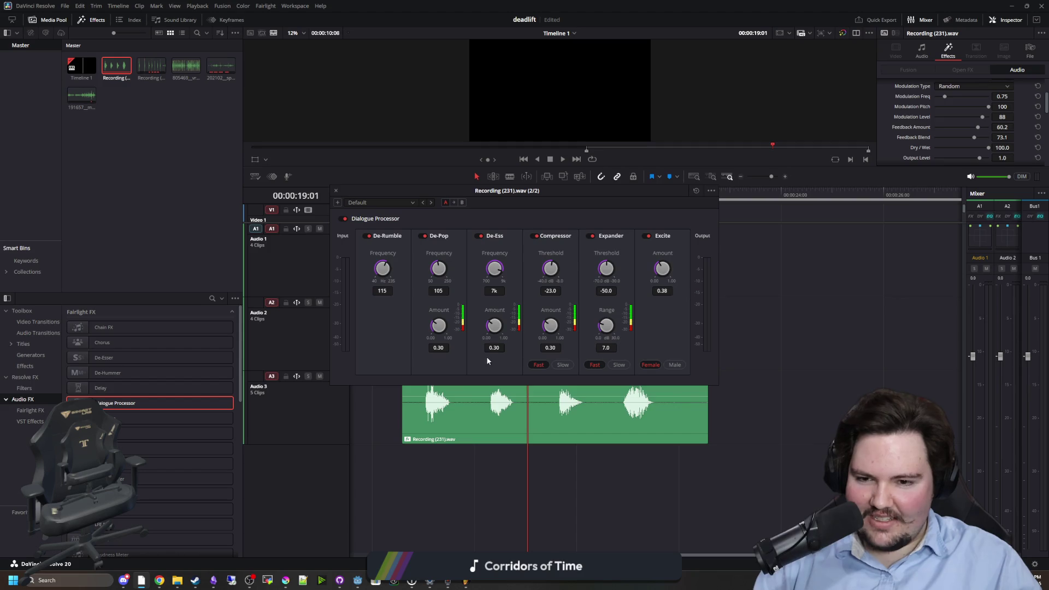
key(space)
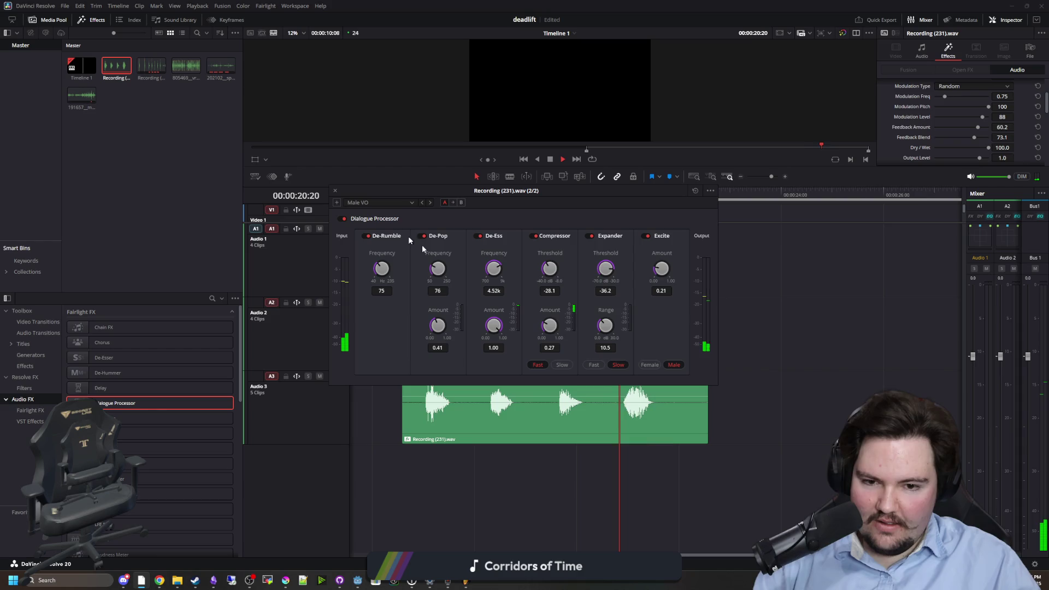
key(space)
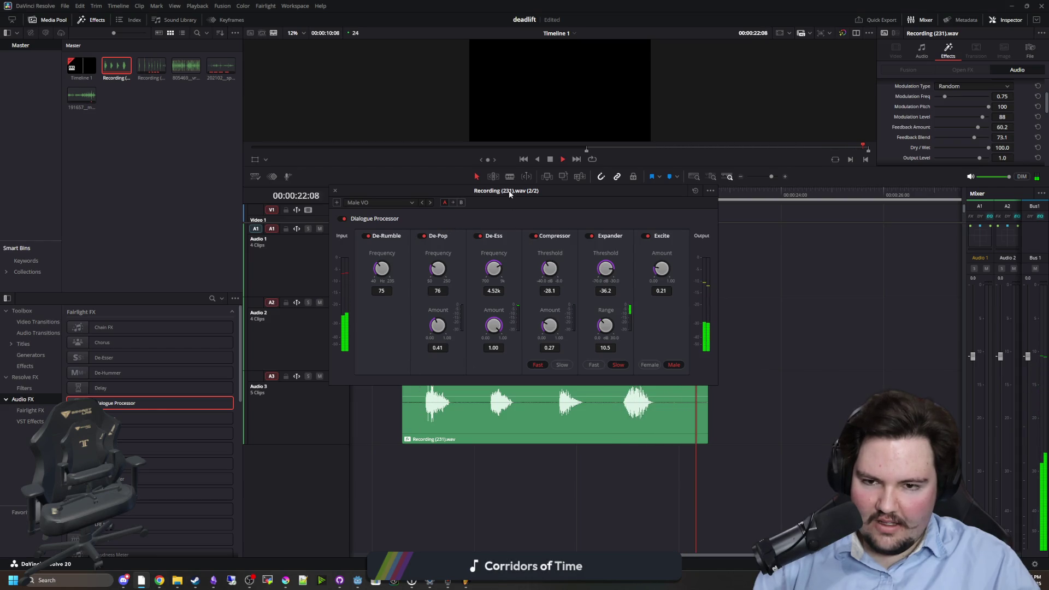
mouse_move(717, 191)
mouse_down()
mouse_move(676, 264)
mouse_move(677, 286)
mouse_up()
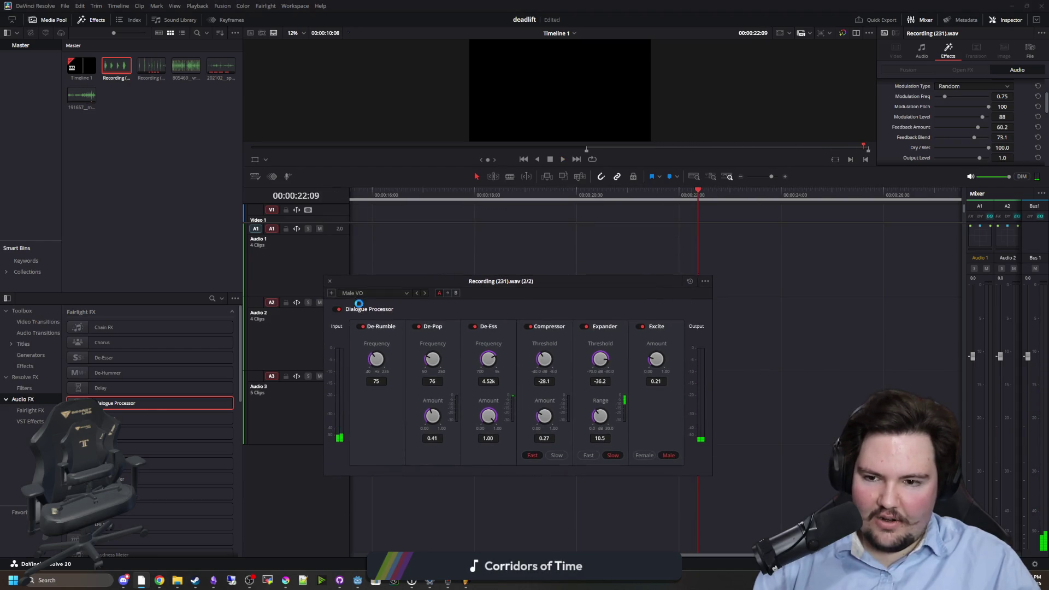
click(331, 284)
- Mark in and out points at the clip's ends and loop playback over that range
click(402, 196)
right_click(404, 199)
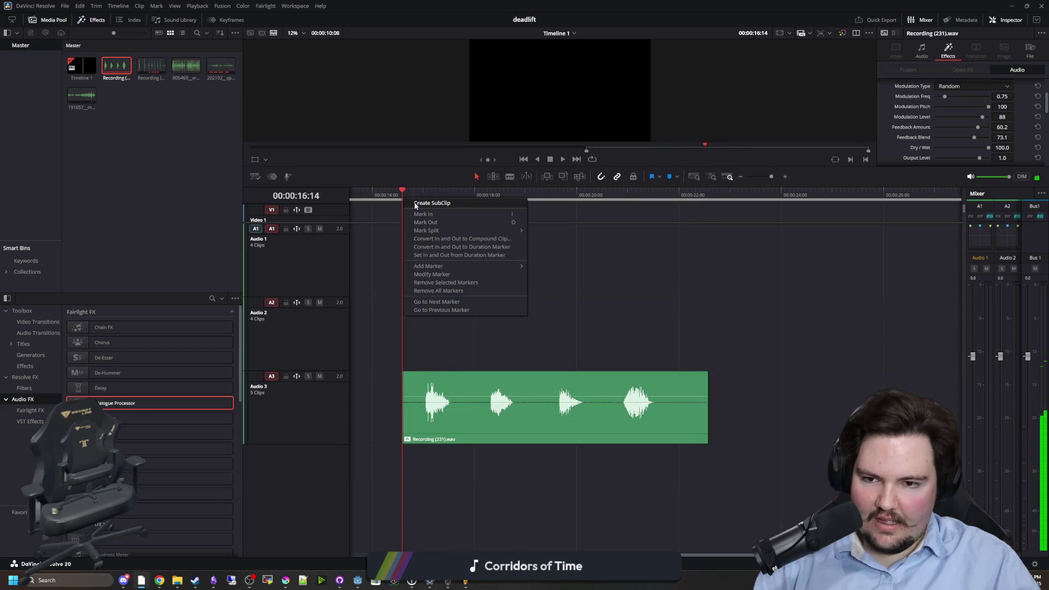
key(Escape)
drag(443, 202, 708, 196)
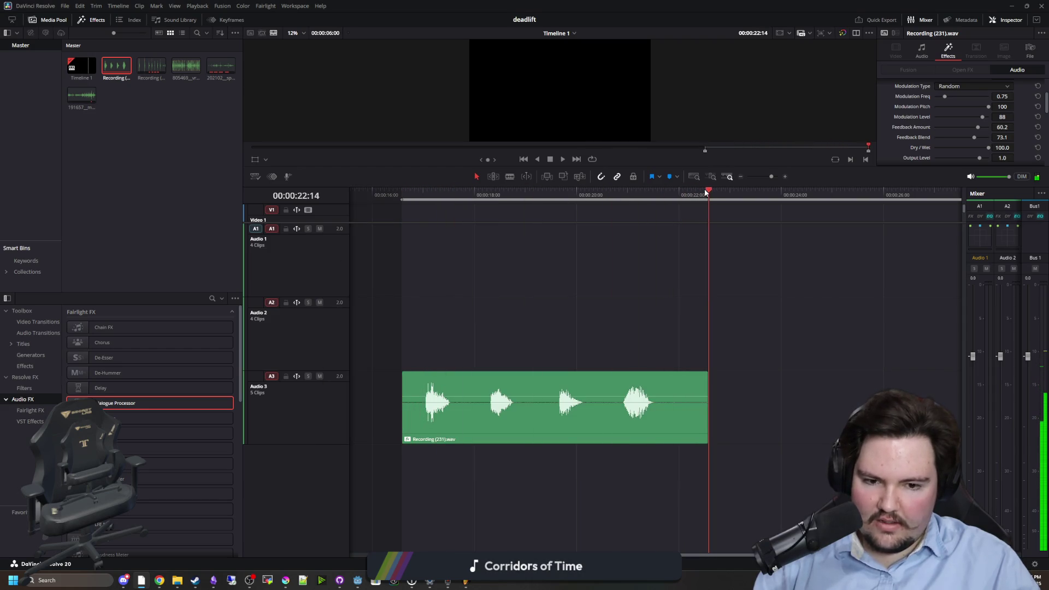
right_click(707, 192)
click(733, 216)
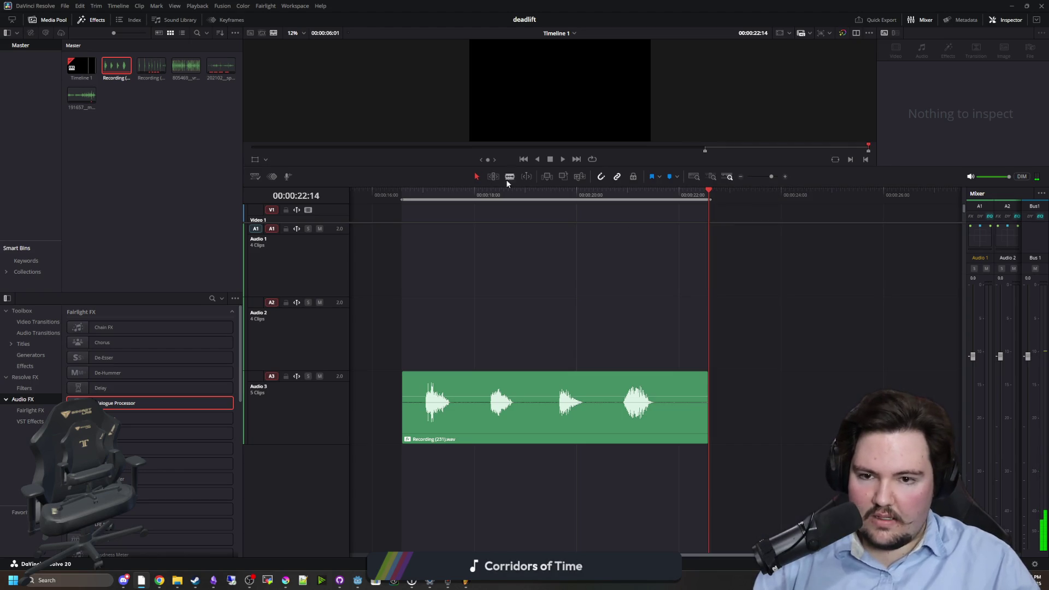
click(592, 158)
key(space)
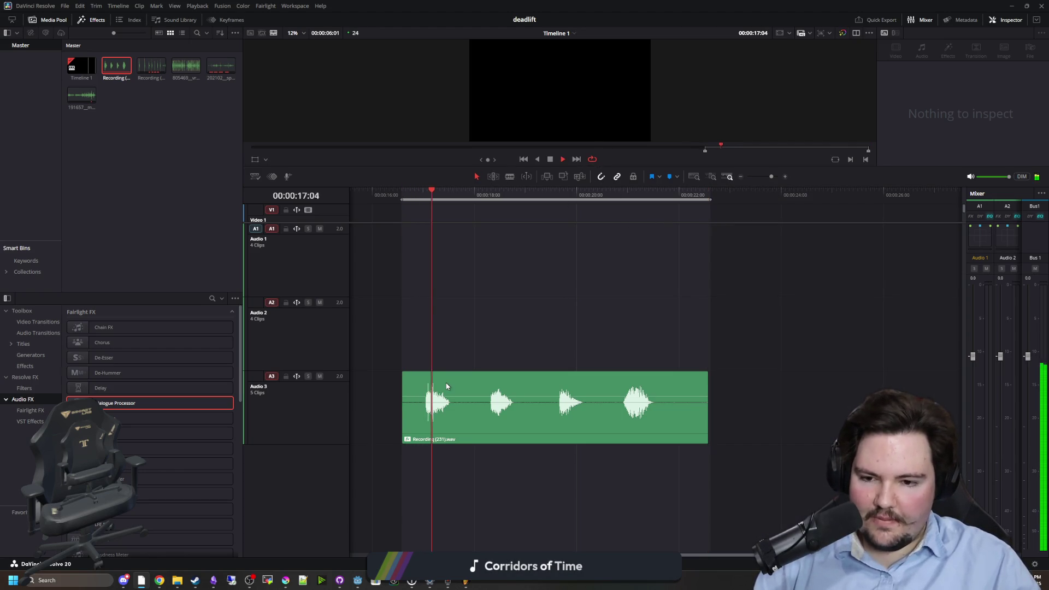
- Apply the Dialogue Processor's Female VO preset (88 de-rumble, 6.54k de-ess) to the Recording clip
click(425, 392)
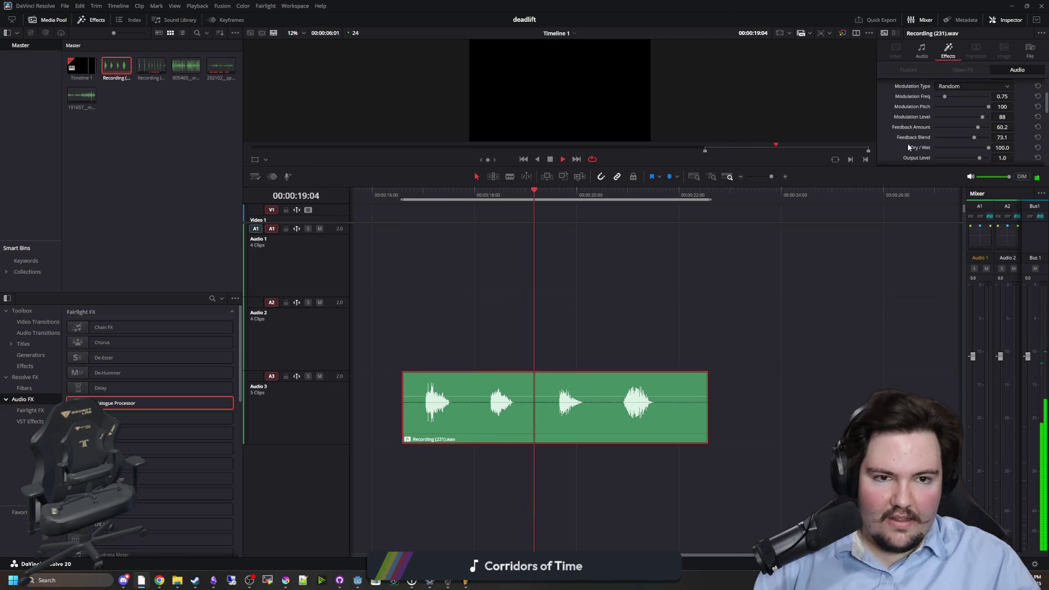
scroll(923, 131, down, 3)
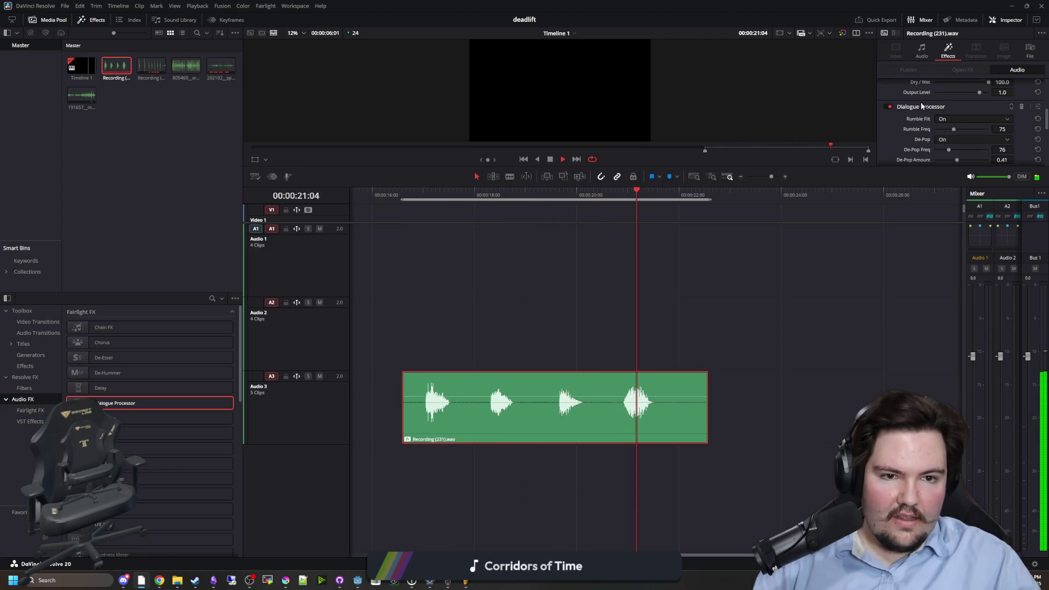
scroll(1043, 108, up, 3)
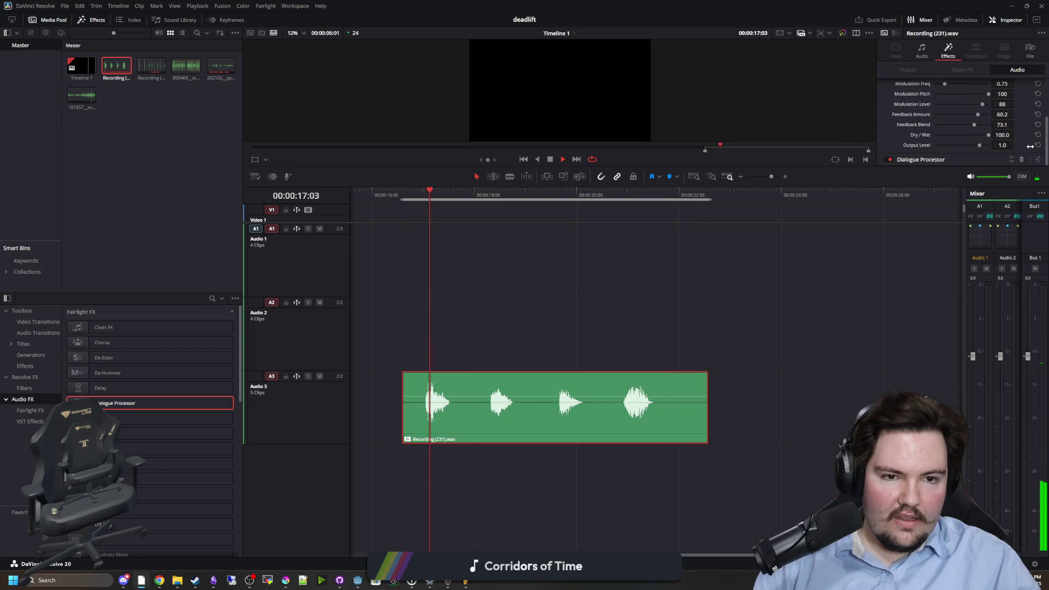
click(1037, 159)
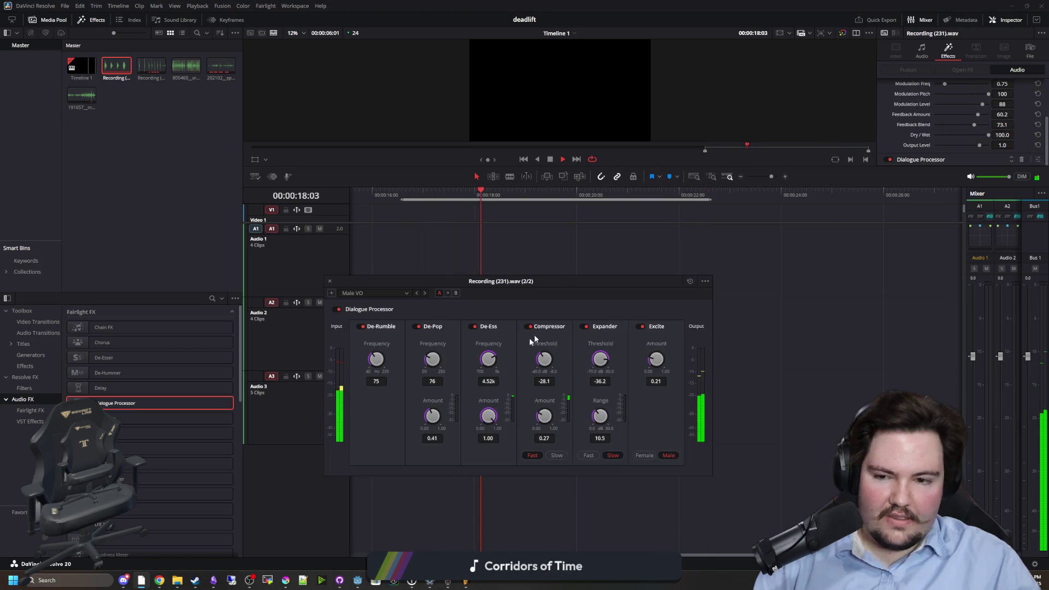
click(379, 291)
click(366, 307)
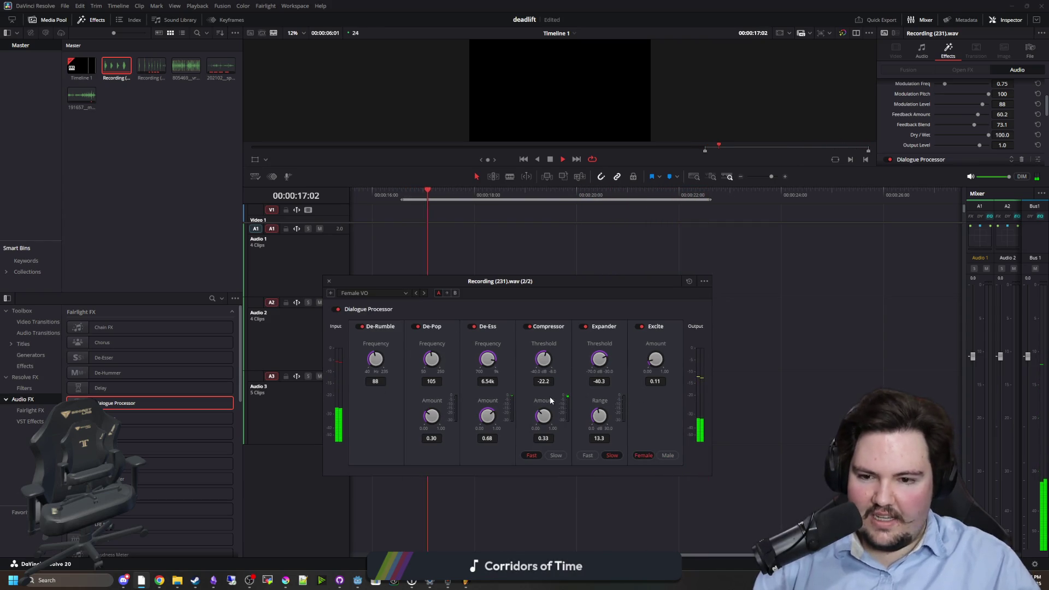
click(329, 281)
scroll(949, 136, down, 2)
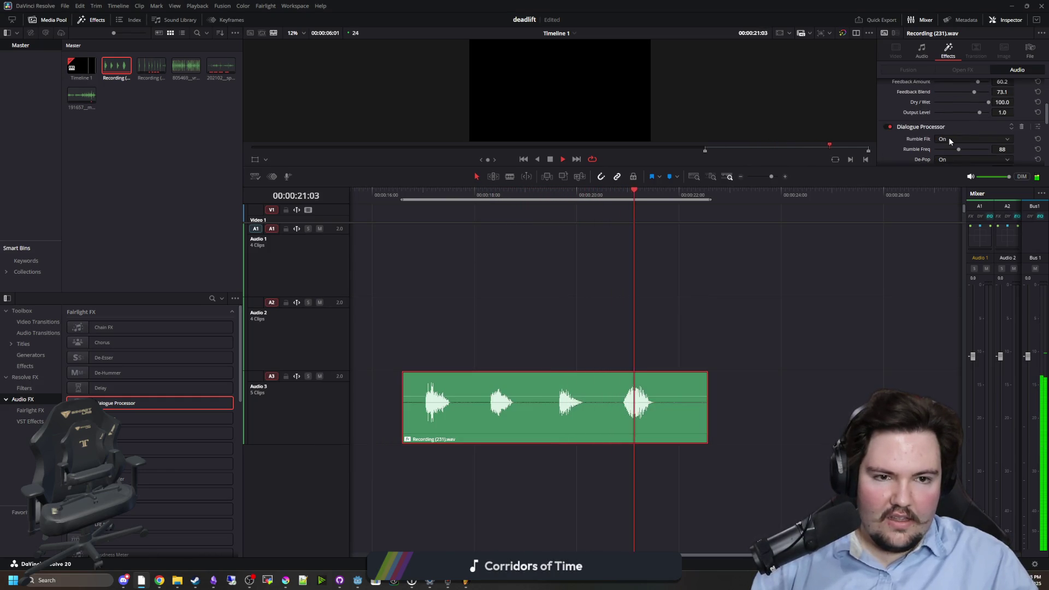
scroll(1019, 125, up, 2)
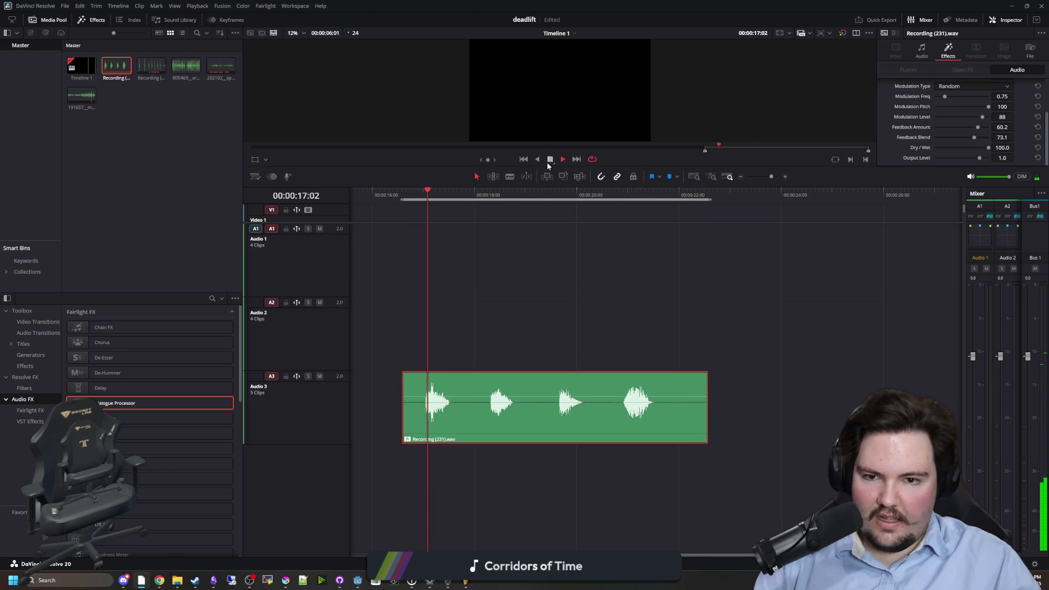
- Add Distortion to the A3 clip and try the LoFi Radio, Megaphone and HF Buzz presets
mouse_move(158, 418)
mouse_down()
mouse_move(432, 394)
mouse_move(481, 403)
mouse_up()
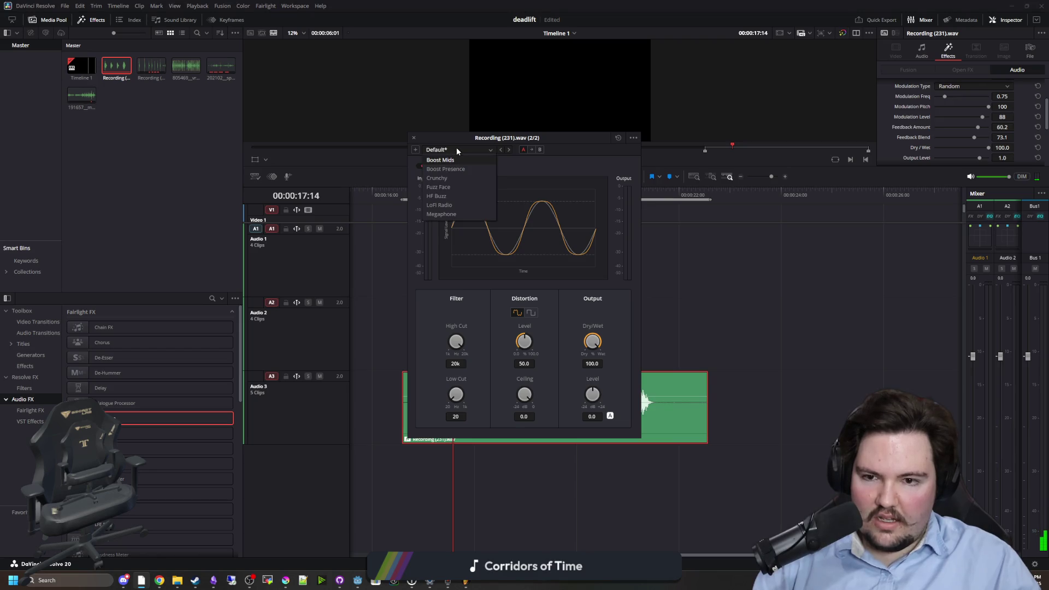
click(445, 205)
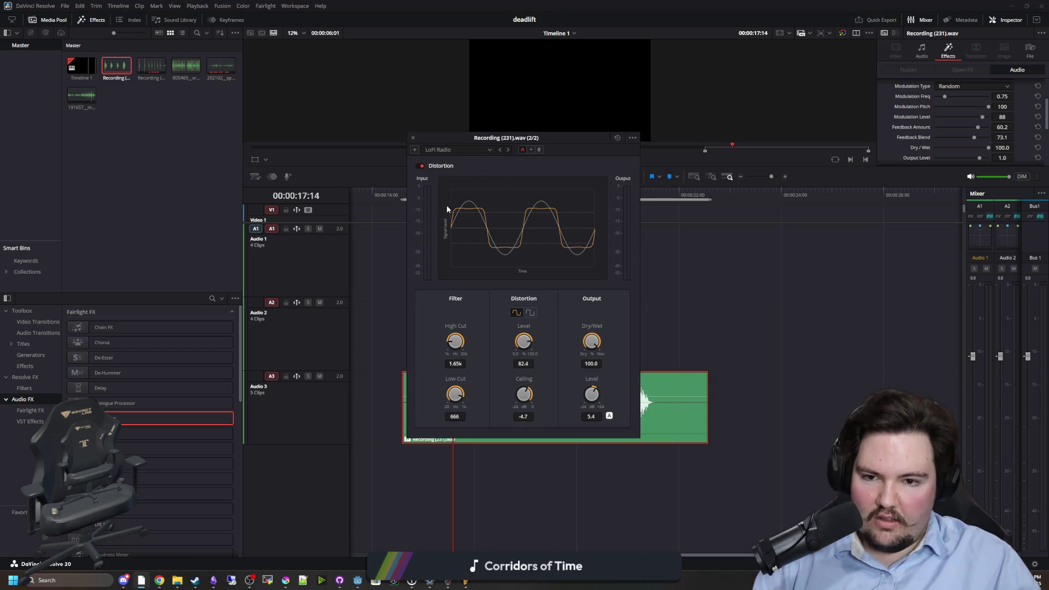
drag(517, 141, 740, 135)
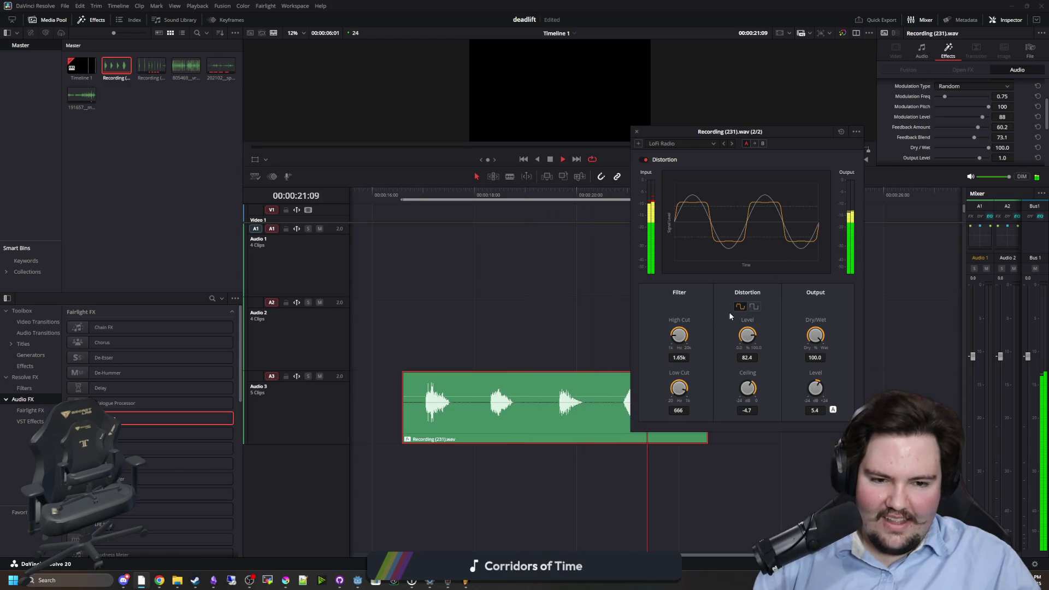
click(707, 145)
click(665, 211)
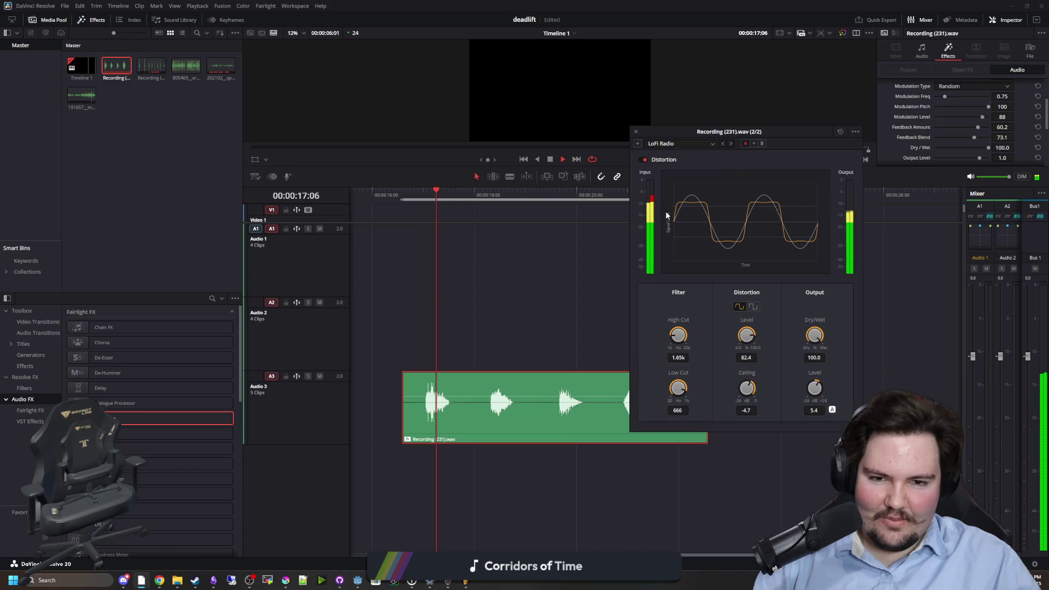
click(682, 146)
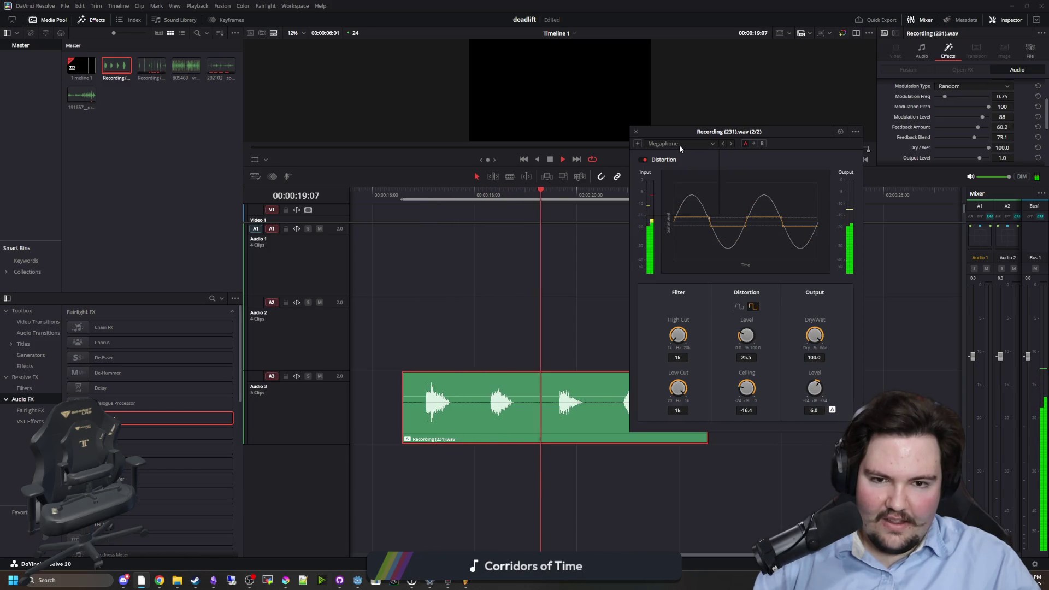
click(668, 189)
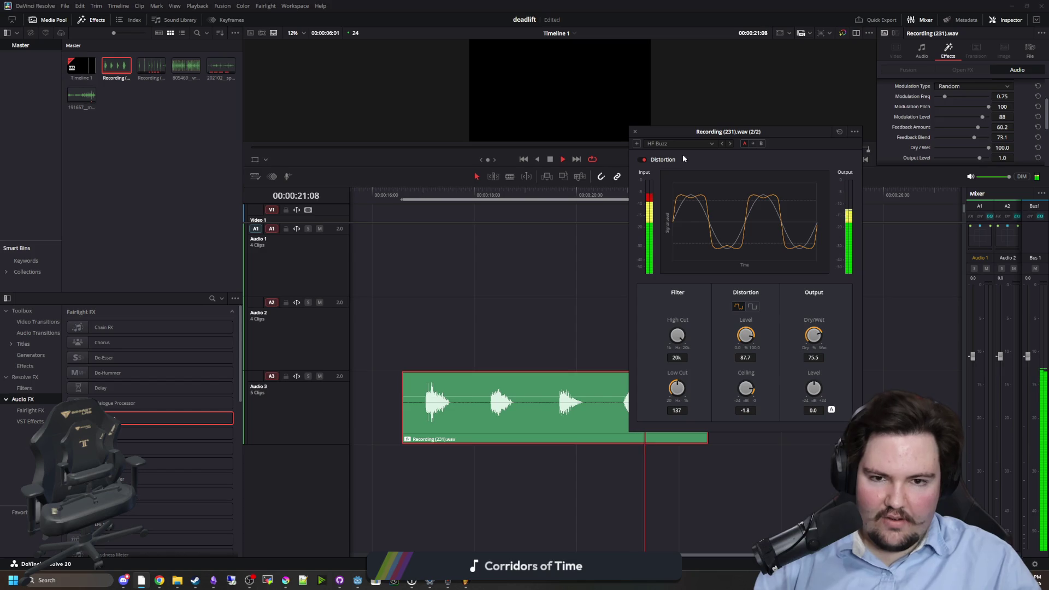
- Audition the Fuzz Face, Crunchy, Boost Presence and Boost Mids presets, settling on Megaphone
click(674, 142)
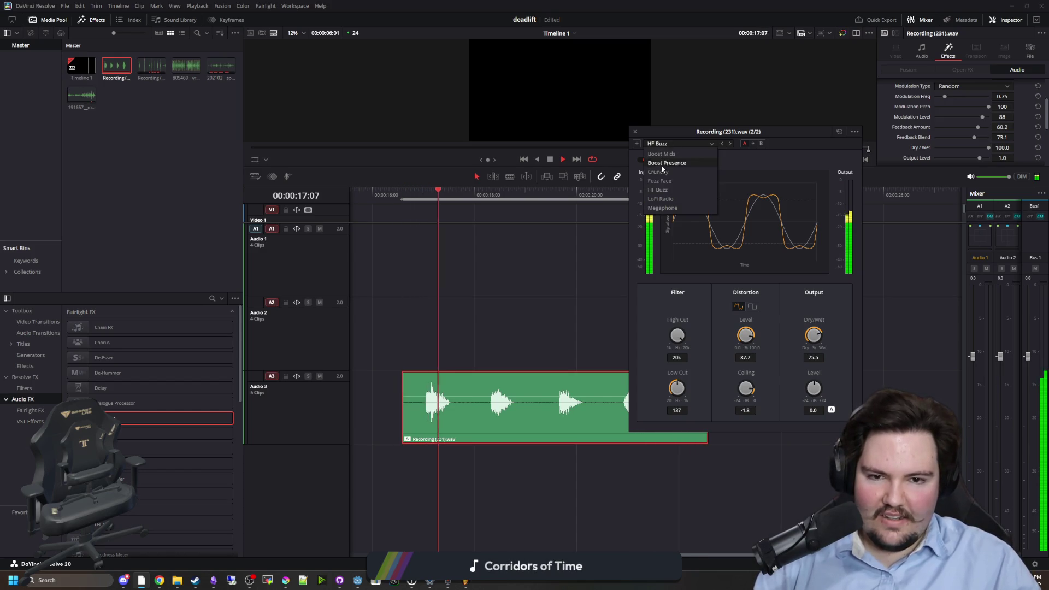
click(664, 181)
click(674, 142)
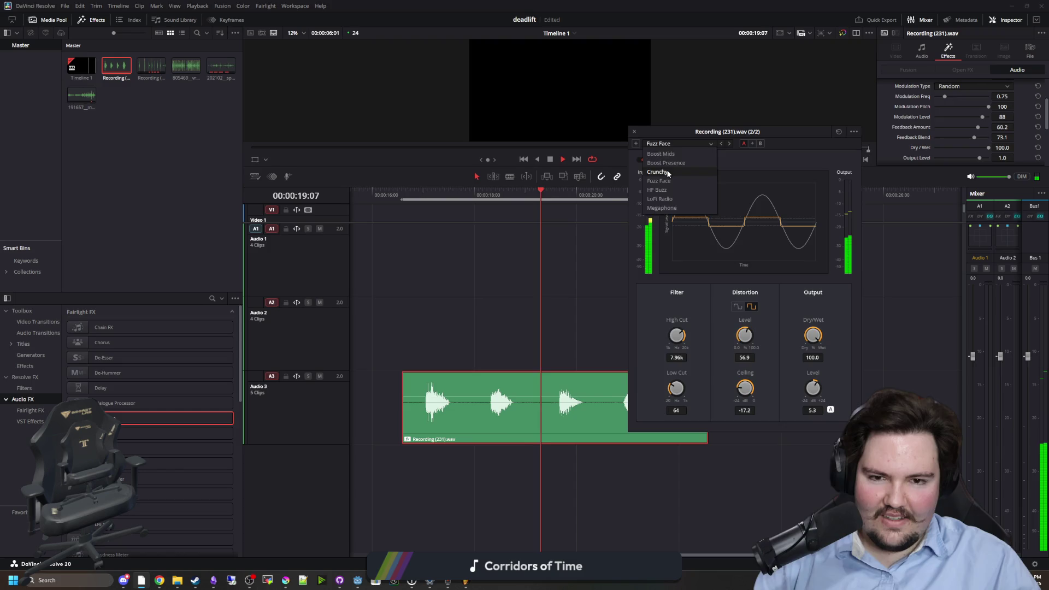
click(662, 172)
click(671, 145)
click(663, 163)
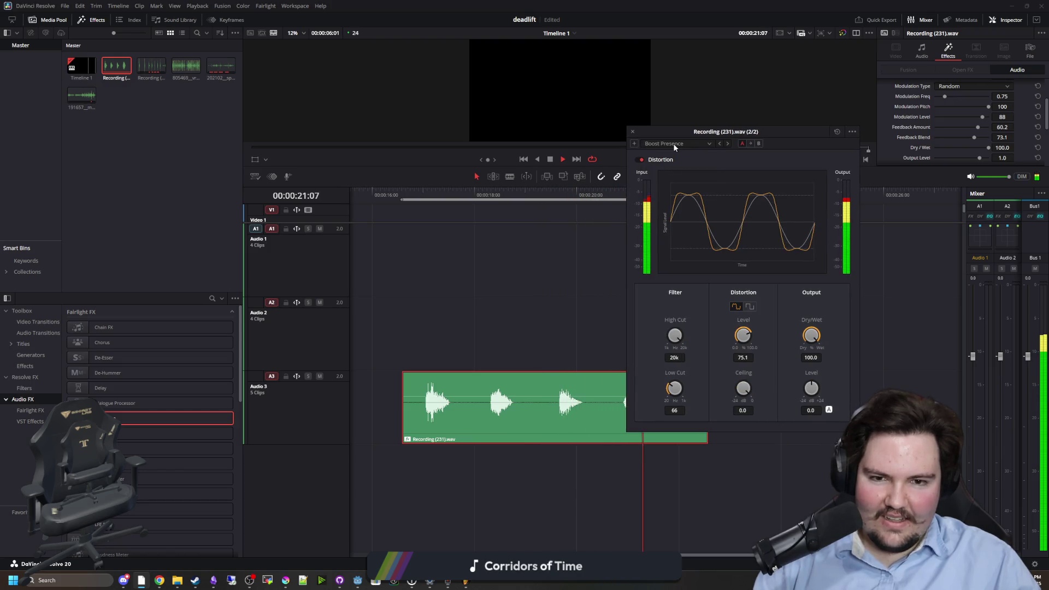
click(673, 143)
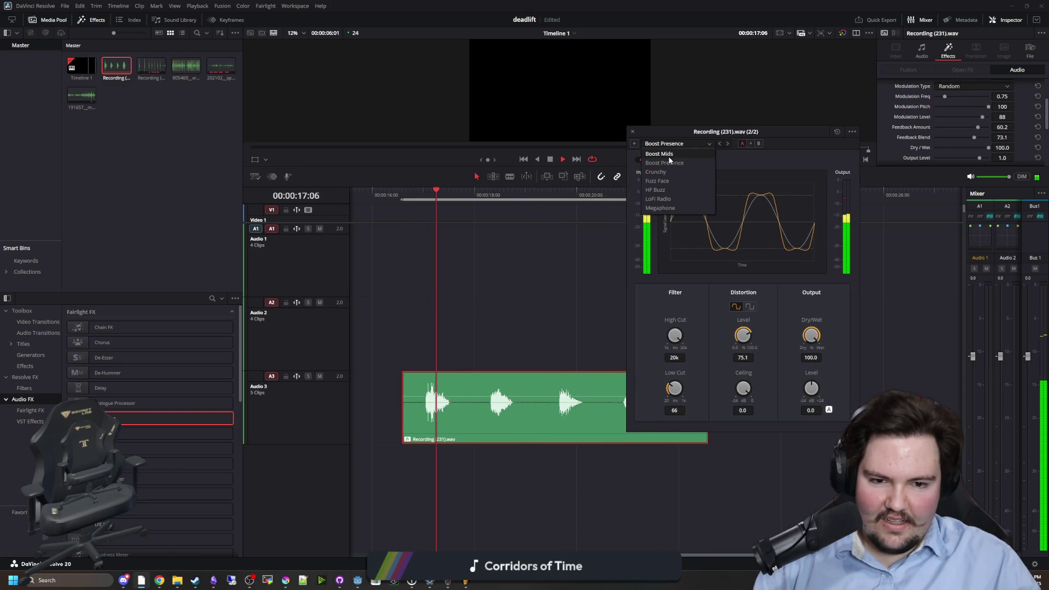
click(666, 154)
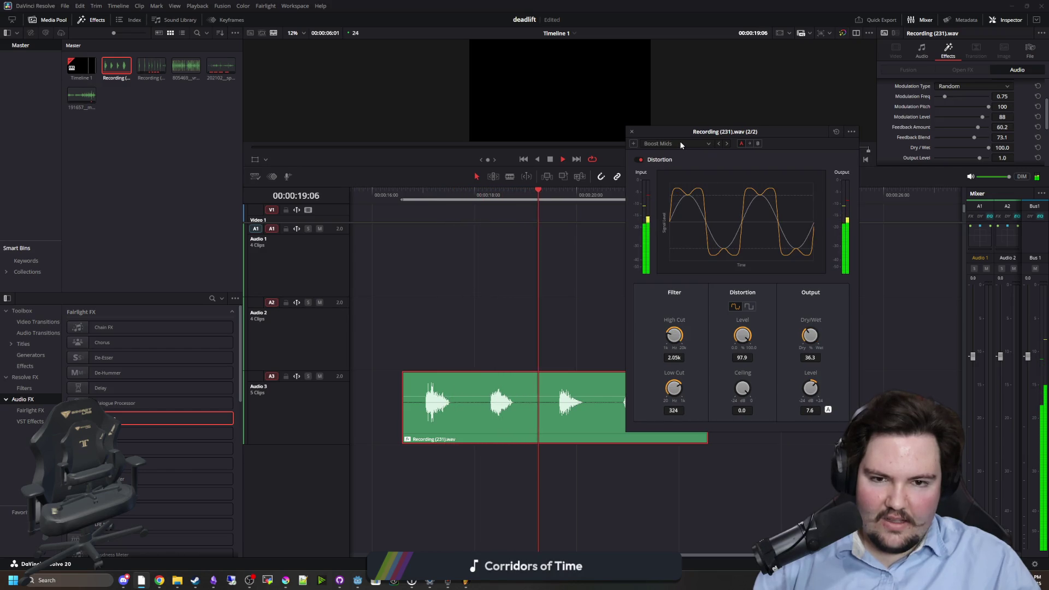
click(681, 144)
click(660, 208)
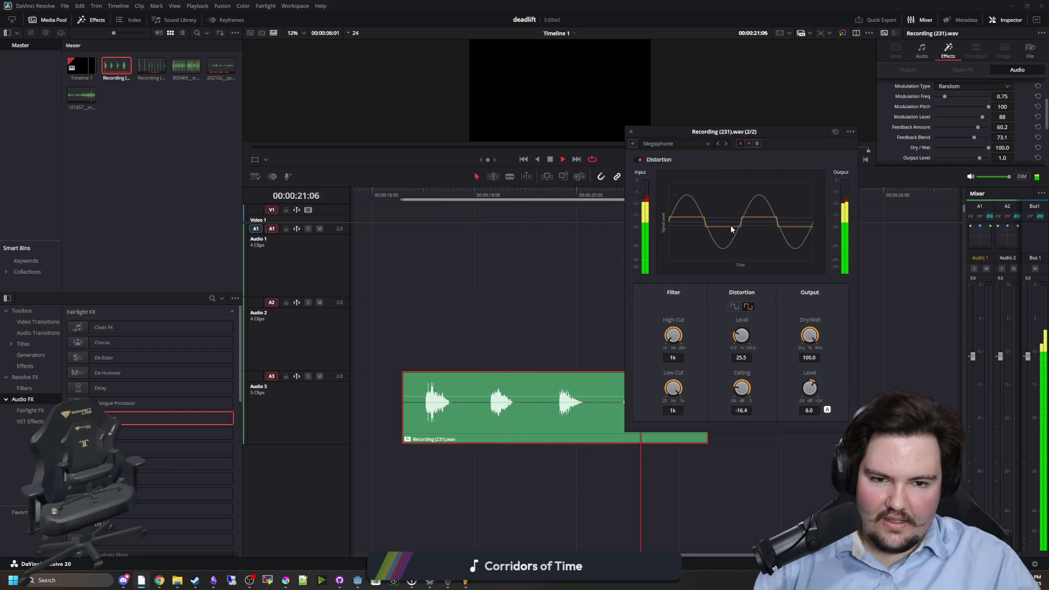
- Customise Megaphone: hard-clip mode, 46.8 dry/wet, 7.52k high cut, 70 low cut, -15.4 ceiling, level 46.5
mouse_move(741, 335)
mouse_down()
mouse_move(710, 365)
mouse_move(819, 385)
mouse_up()
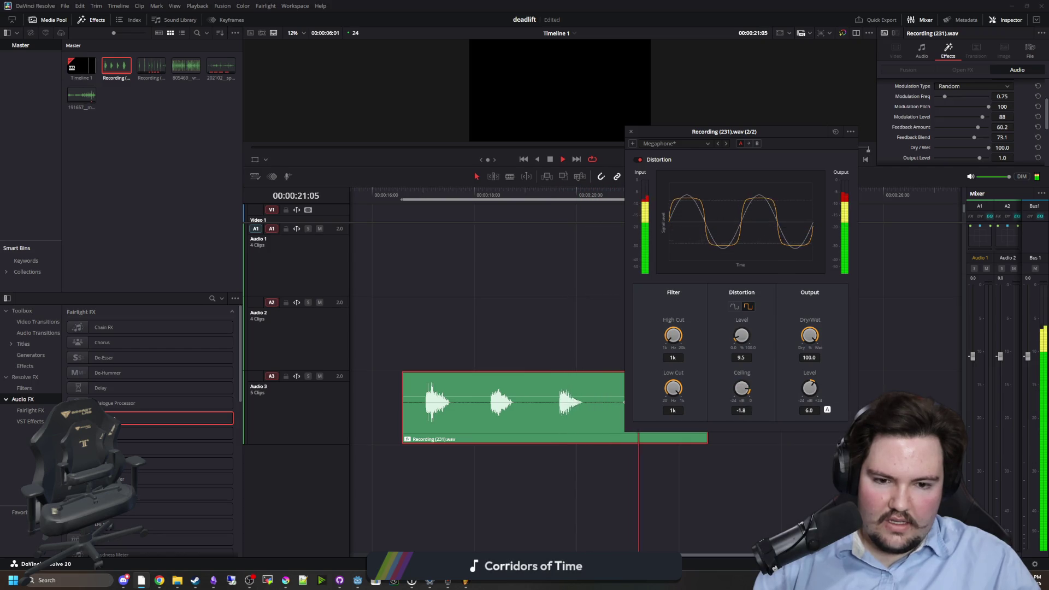
click(736, 306)
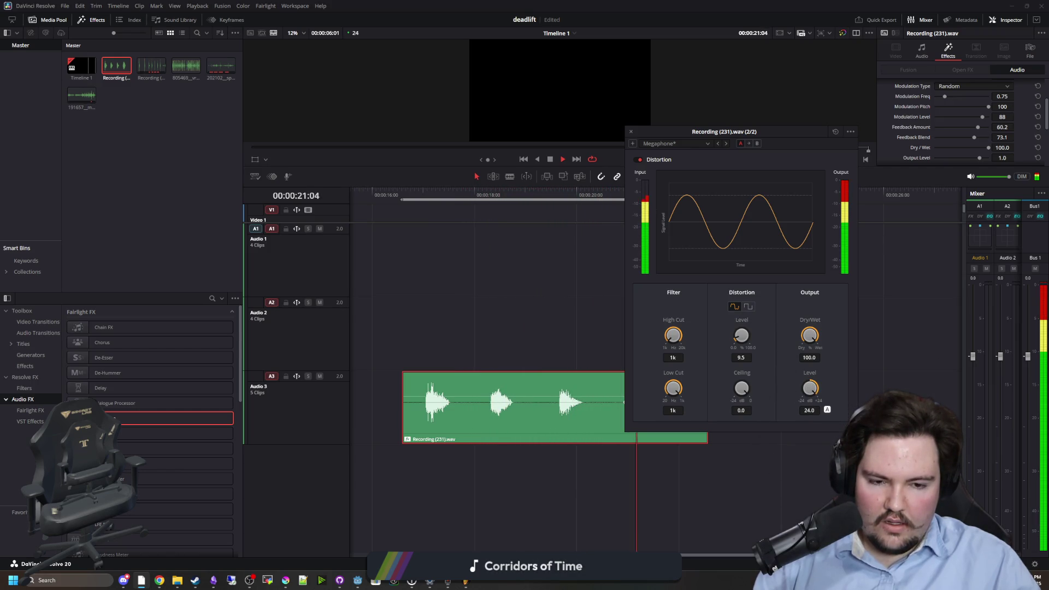
drag(816, 347, 796, 378)
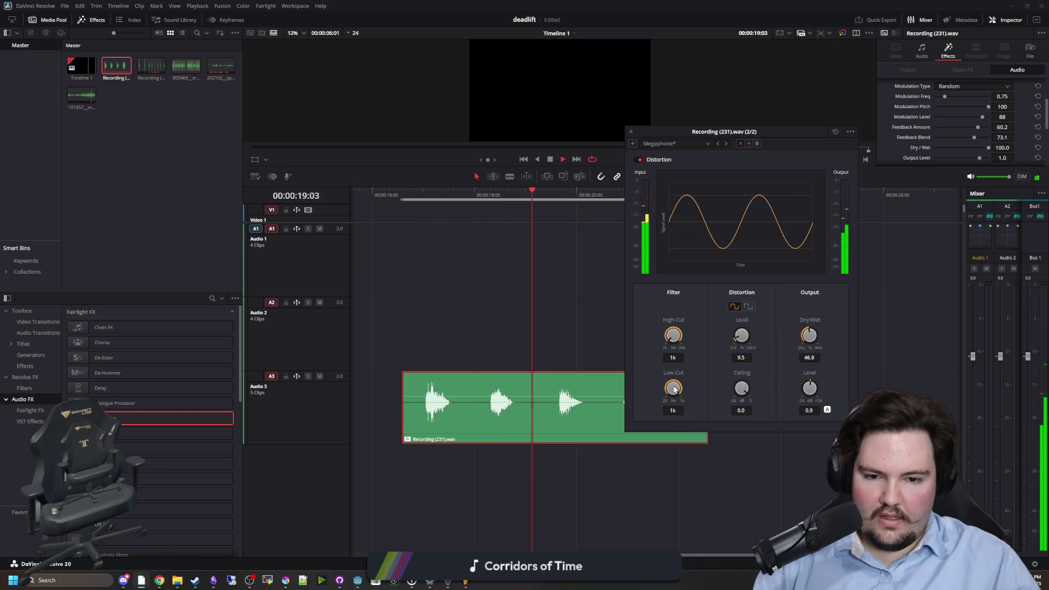
mouse_move(673, 388)
mouse_down()
mouse_move(640, 352)
mouse_move(643, 477)
mouse_up()
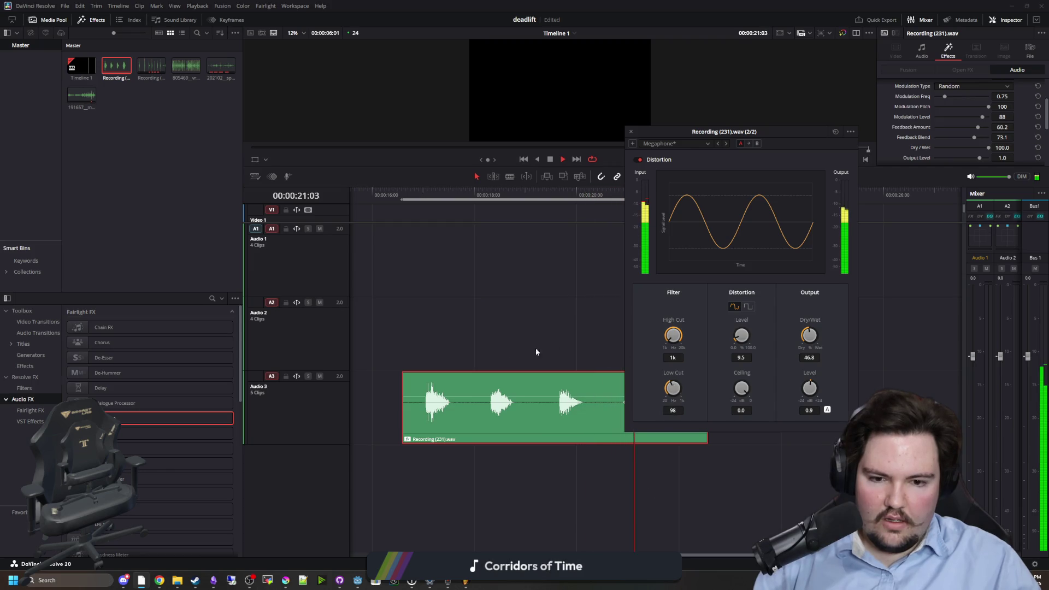
drag(673, 335, 672, 306)
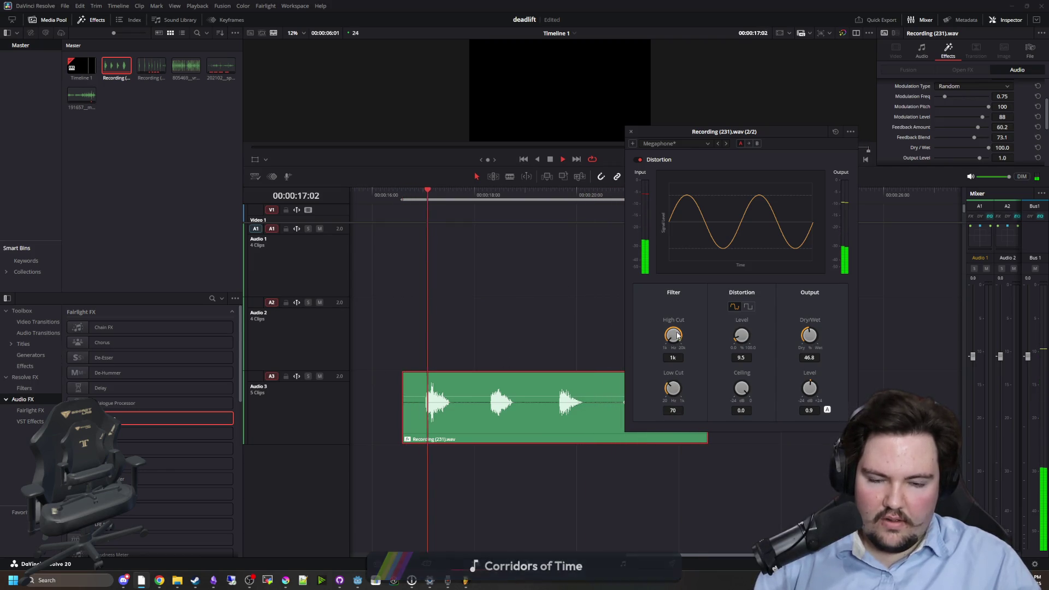
drag(673, 387, 673, 372)
click(748, 306)
mouse_move(741, 335)
mouse_down()
mouse_move(789, 337)
mouse_move(686, 331)
mouse_up()
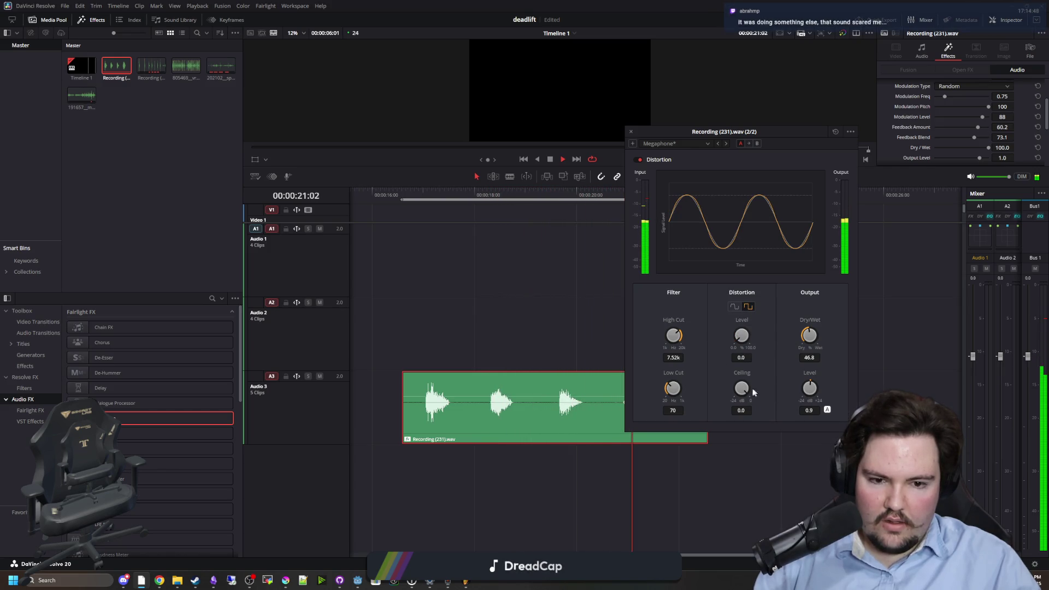
drag(709, 379, 615, 384)
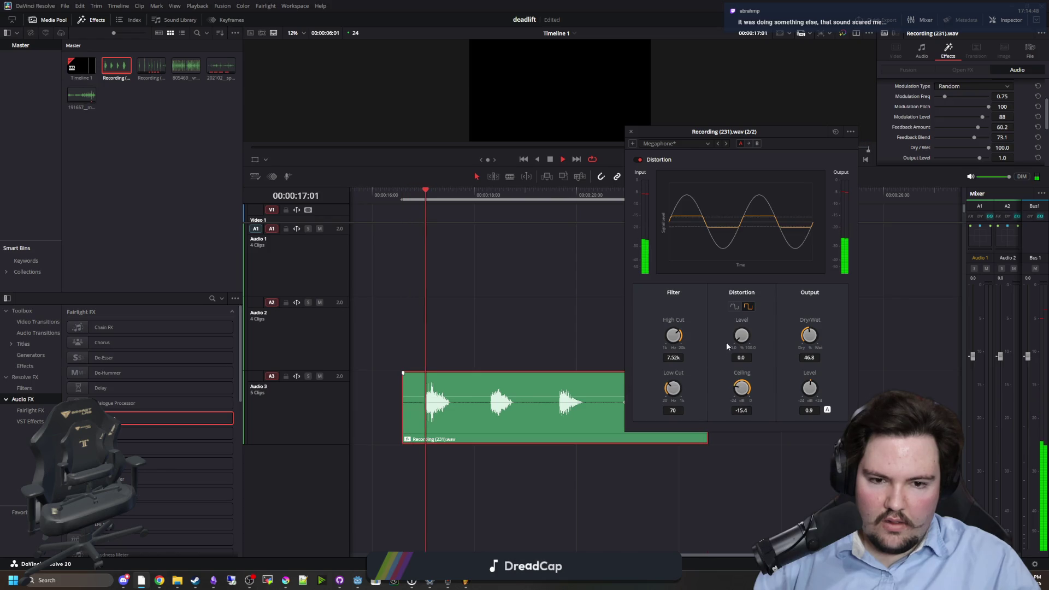
mouse_move(726, 342)
mouse_down()
mouse_move(758, 335)
mouse_move(800, 424)
mouse_move(788, 388)
mouse_up()
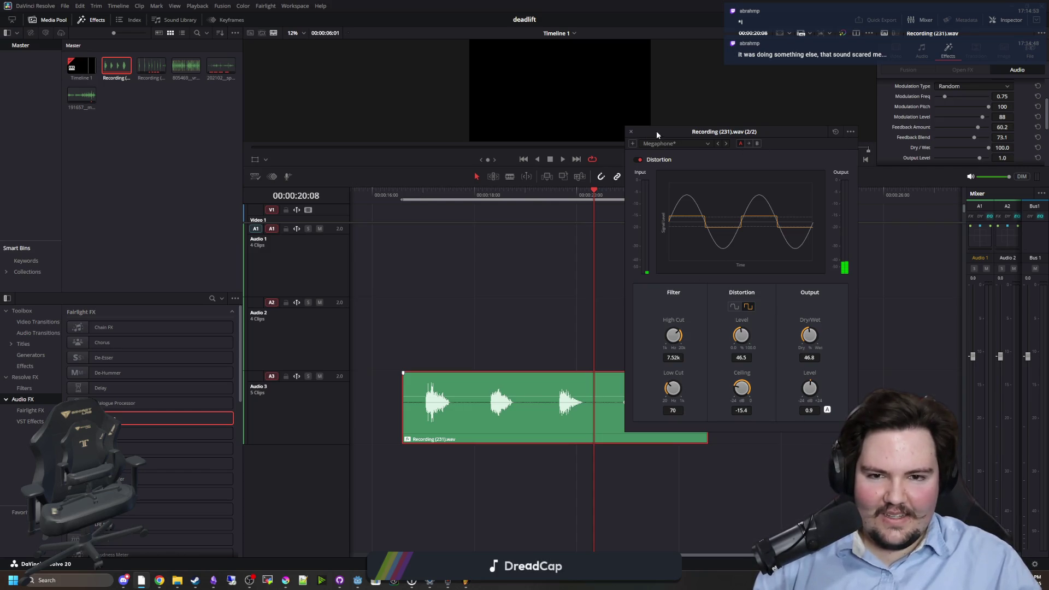
- Close the Distortion settings and browse the Fairlight FX audio effects
click(631, 132)
scroll(932, 136, up, 3)
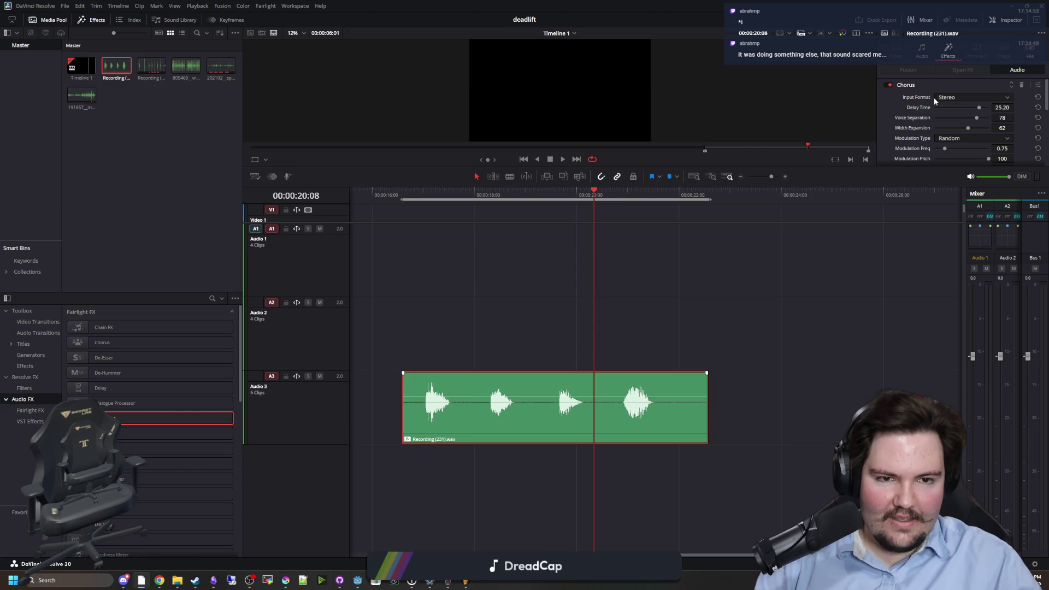
scroll(910, 116, down, 3)
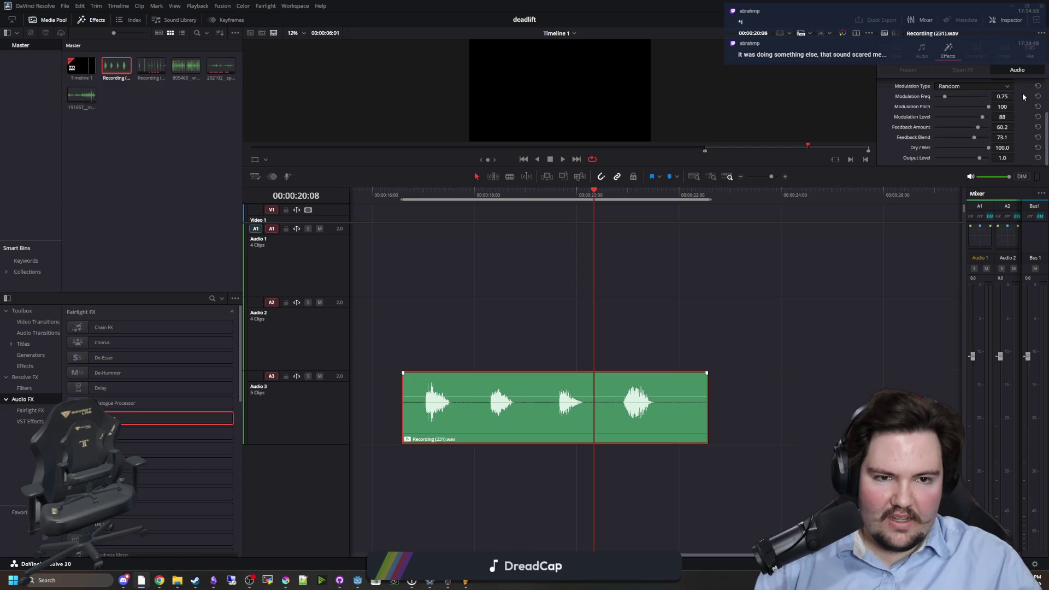
scroll(164, 371, down, 3)
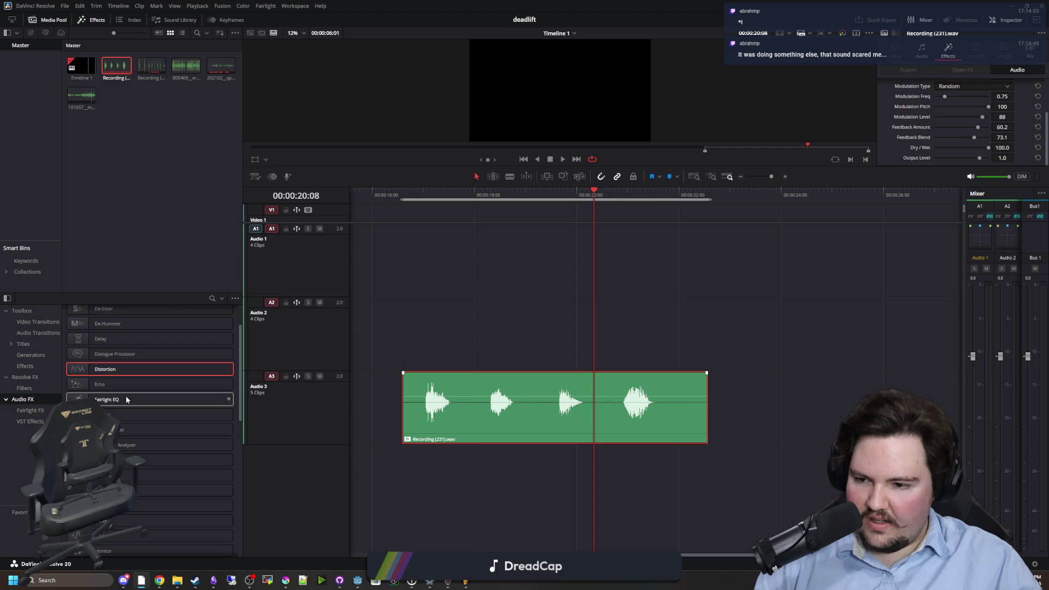
click(127, 399)
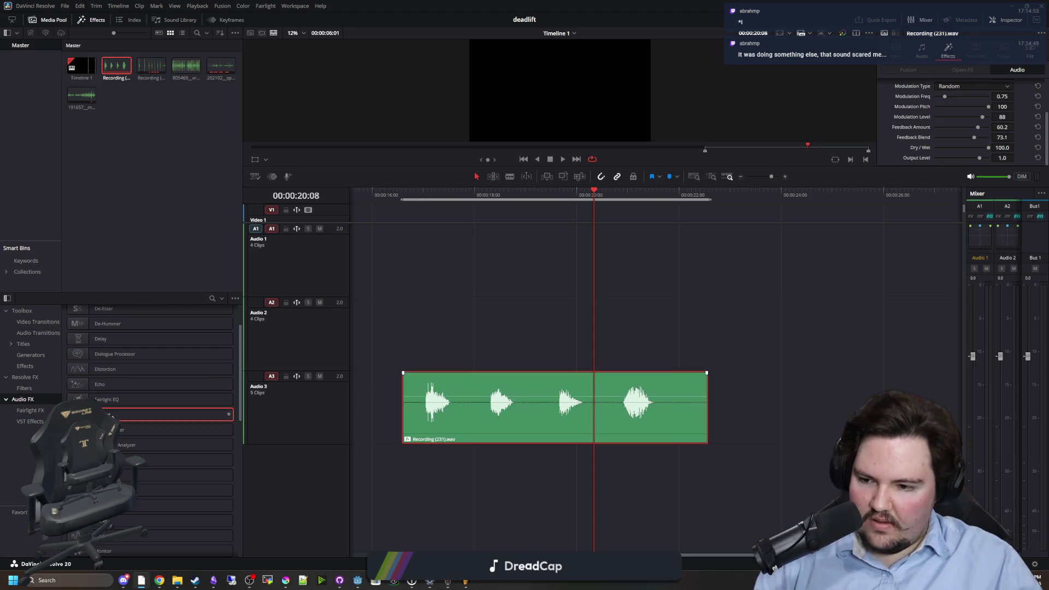
scroll(120, 427, up, 3)
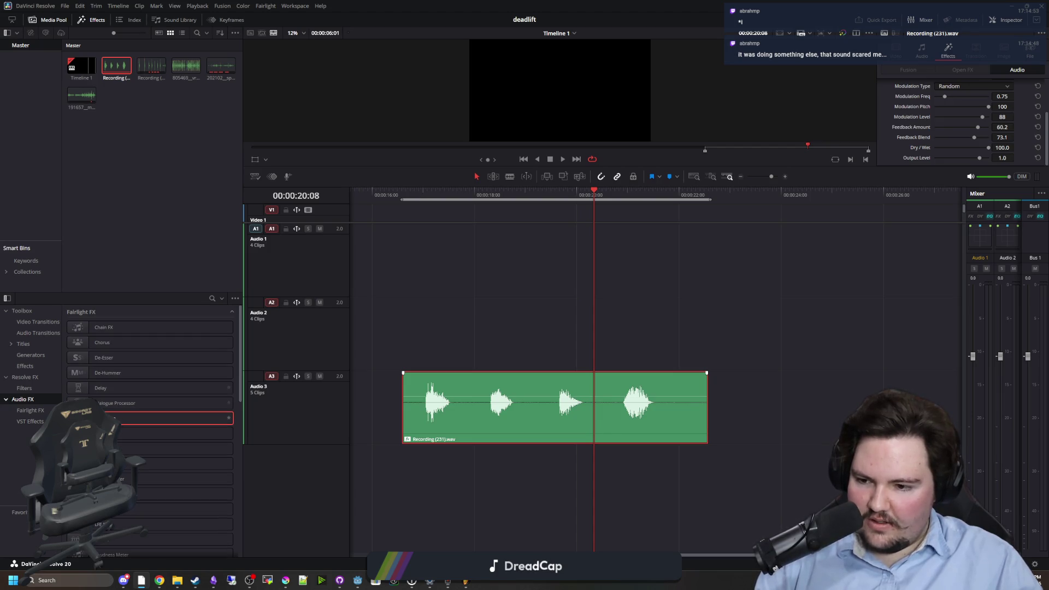
- Apply a Flanger to the recording clip, listen to it, then delete it from the Inspector
drag(164, 463, 463, 412)
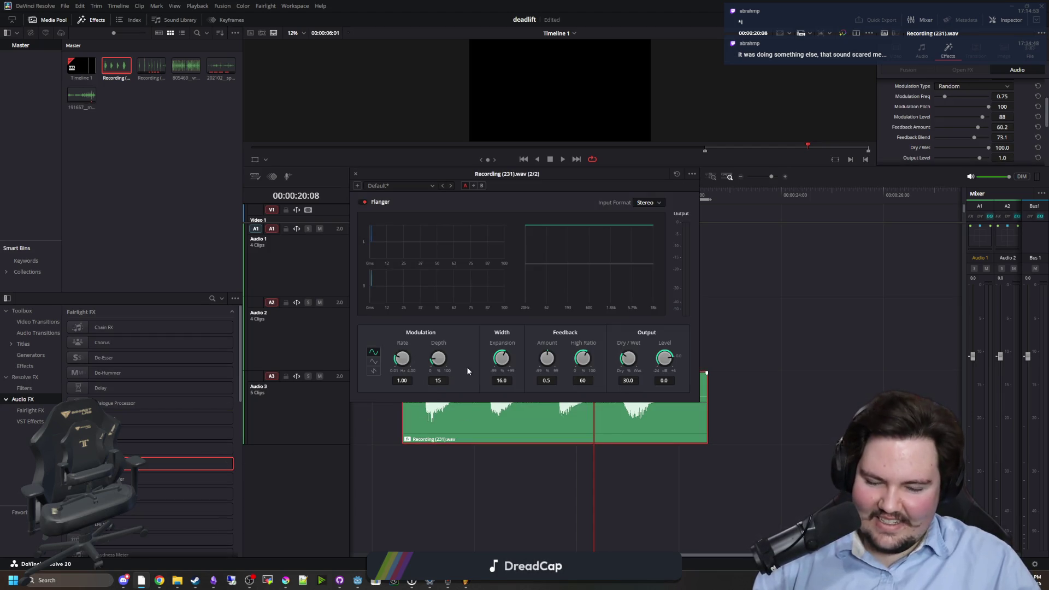
key(space)
key(space)
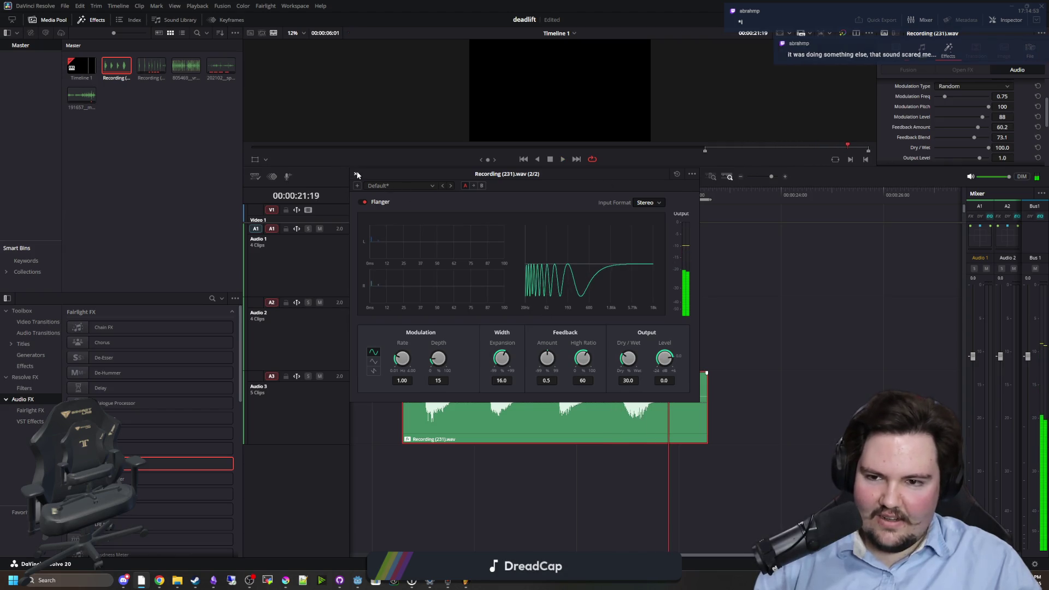
click(355, 174)
scroll(903, 139, up, 3)
scroll(923, 106, down, 4)
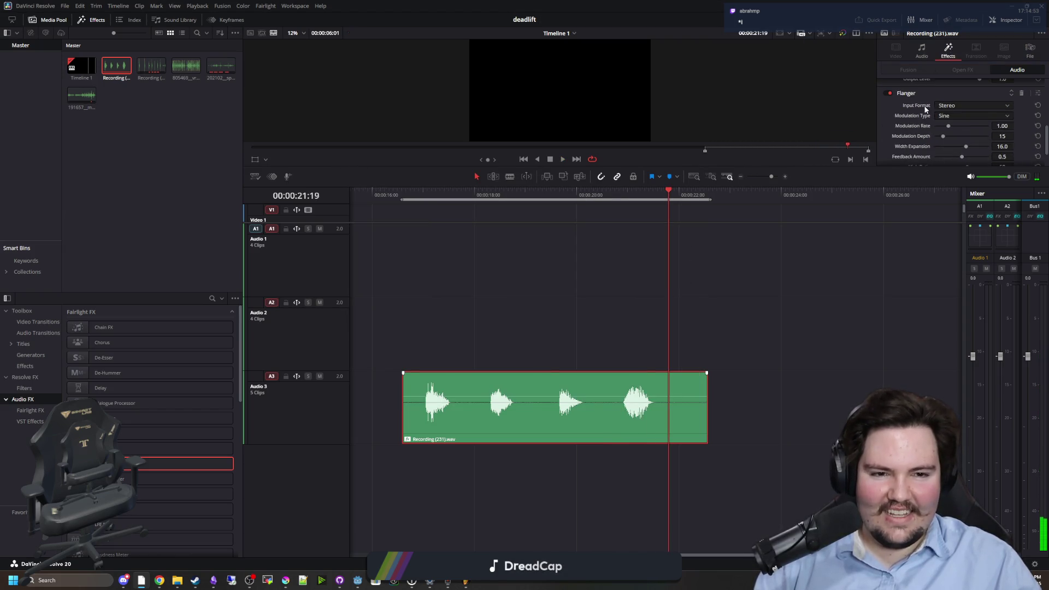
click(1021, 94)
scroll(186, 424, down, 2)
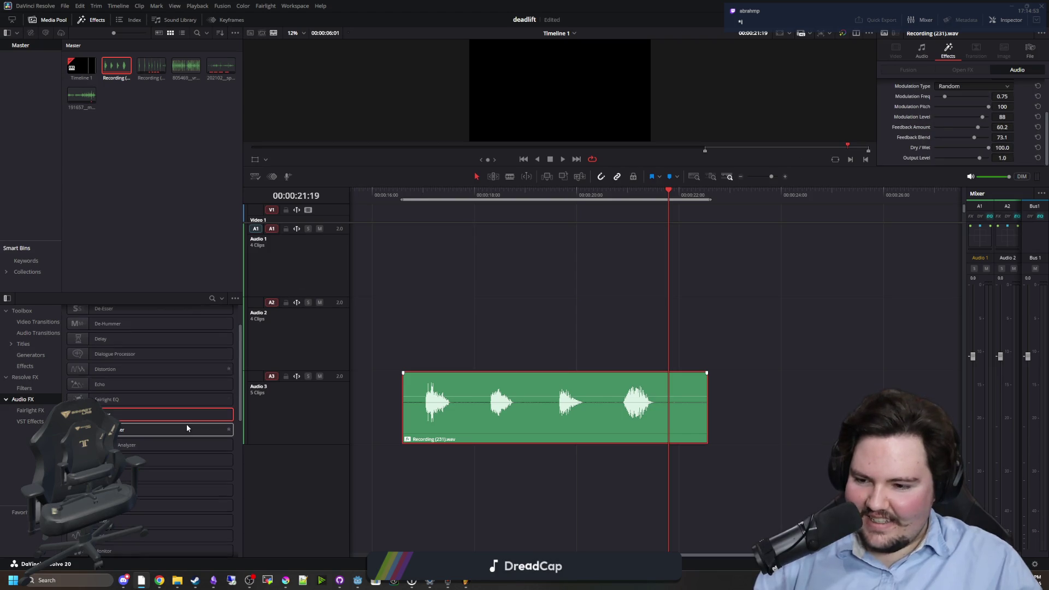
scroll(170, 465, down, 3)
- Add an LFE Filter to the recording clip and close its settings window
drag(164, 426, 459, 404)
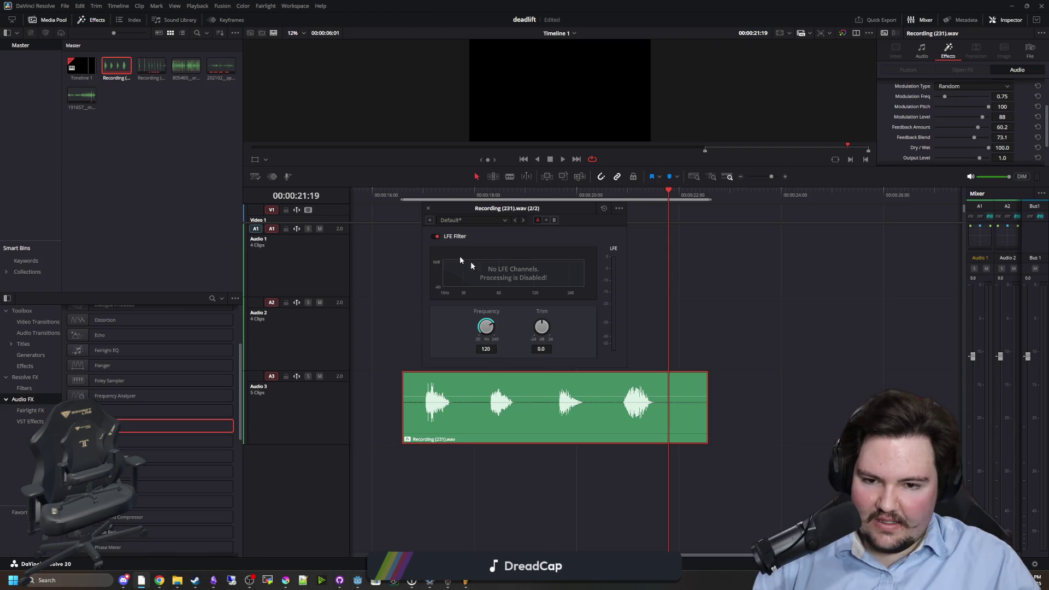
click(427, 208)
scroll(913, 135, down, 2)
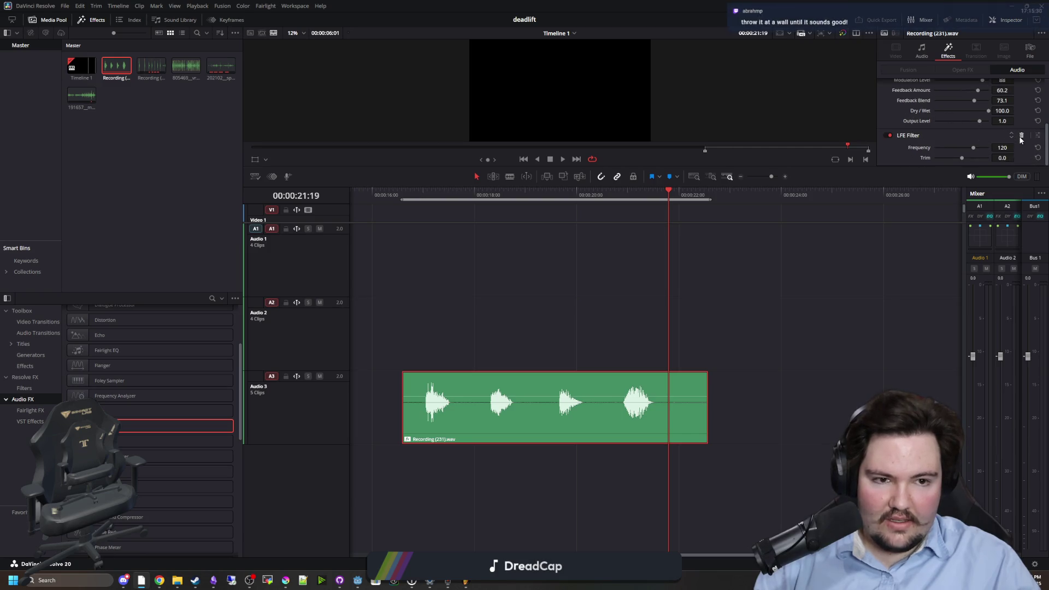
scroll(1002, 148, up, 2)
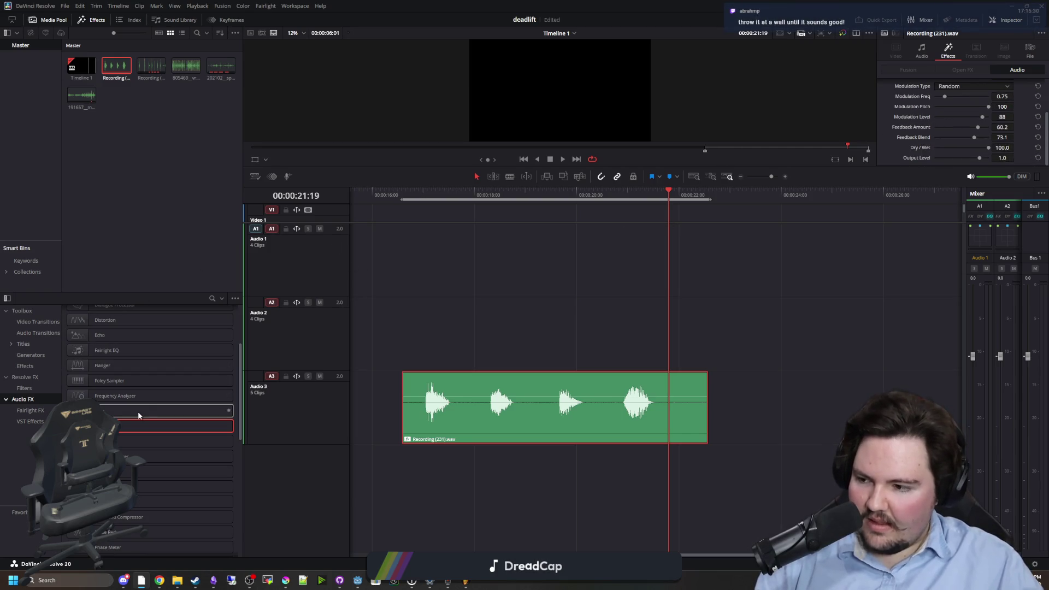
scroll(145, 434, down, 2)
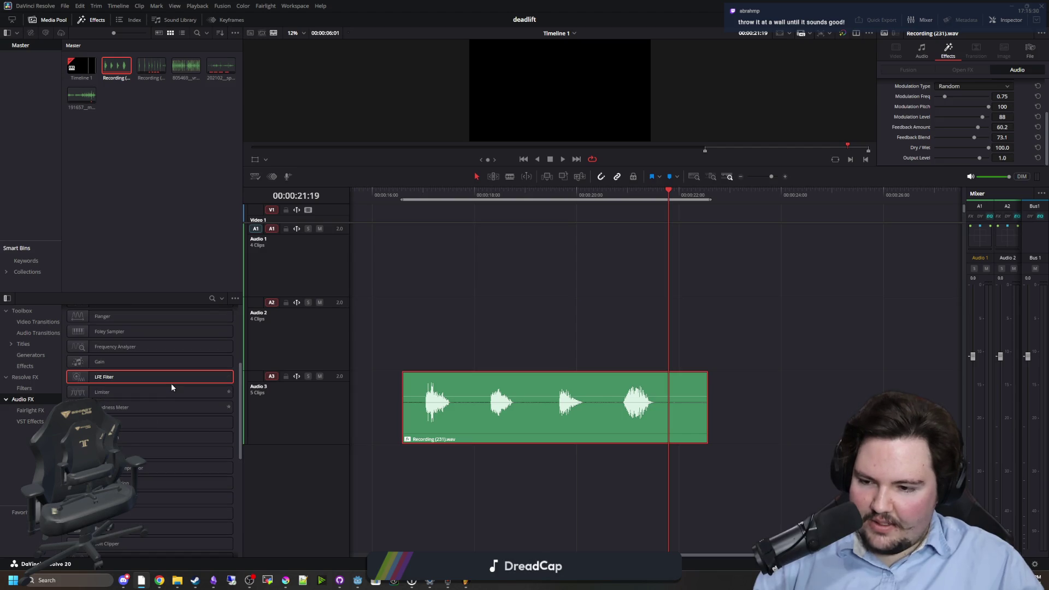
scroll(144, 420, down, 2)
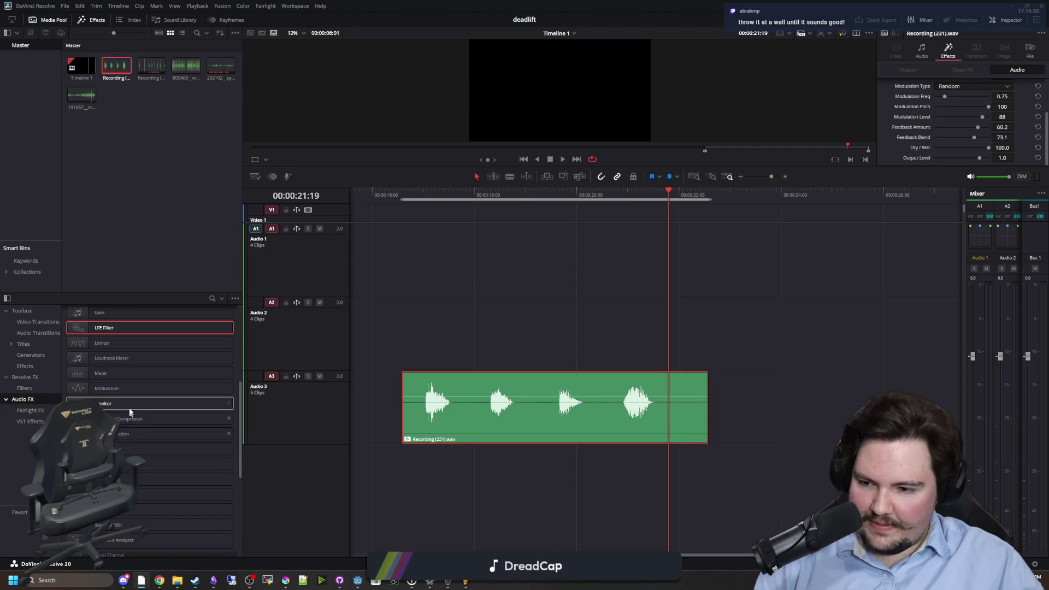
scroll(148, 420, down, 2)
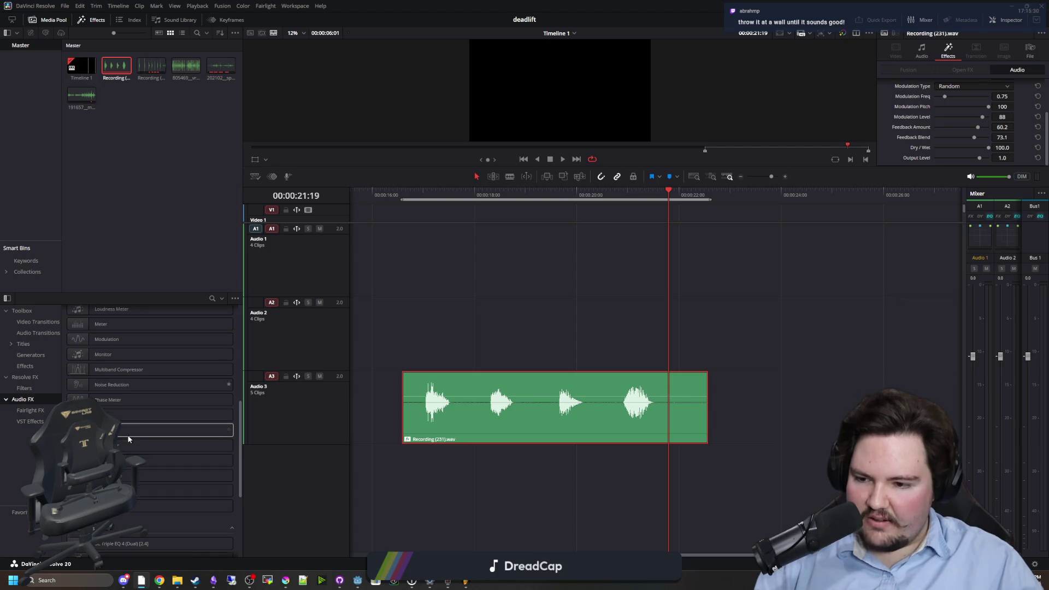
- Apply Noise Reduction with the De-Rumble preset, listen, then delete it from the clip
click(137, 386)
drag(137, 386, 540, 411)
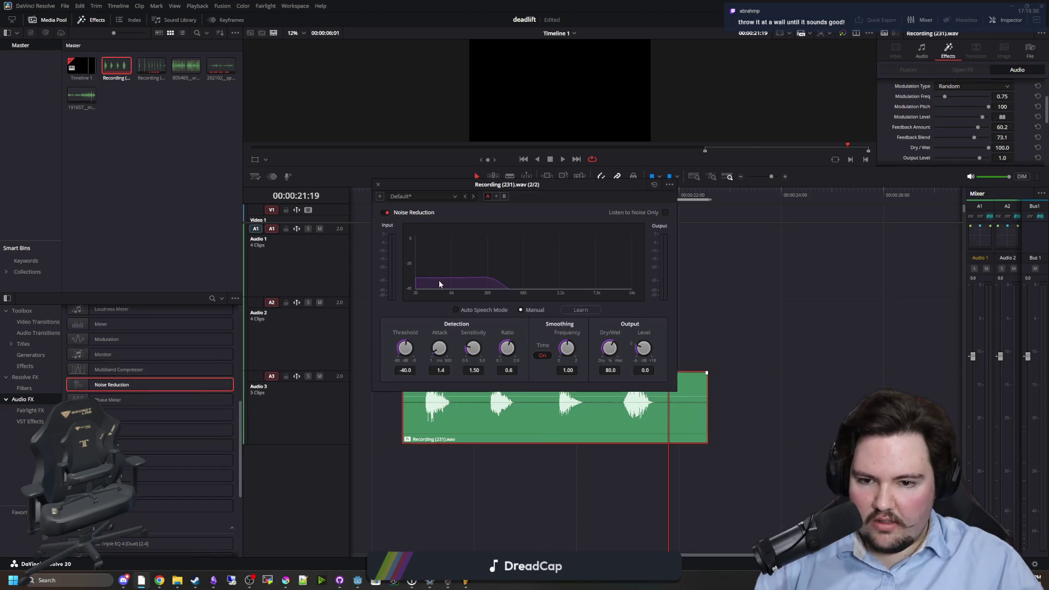
key(space)
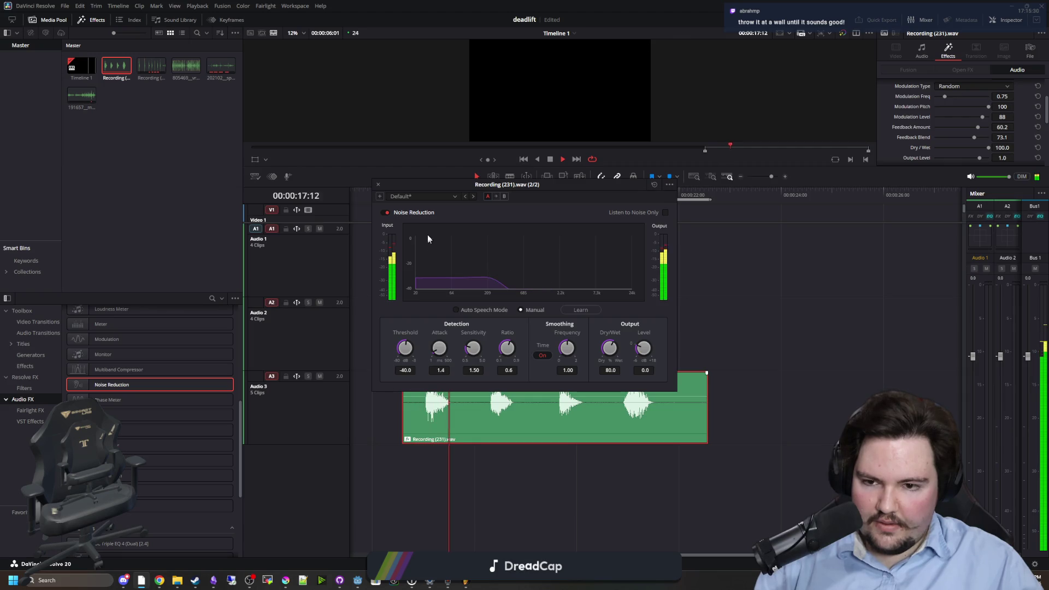
click(429, 197)
click(415, 233)
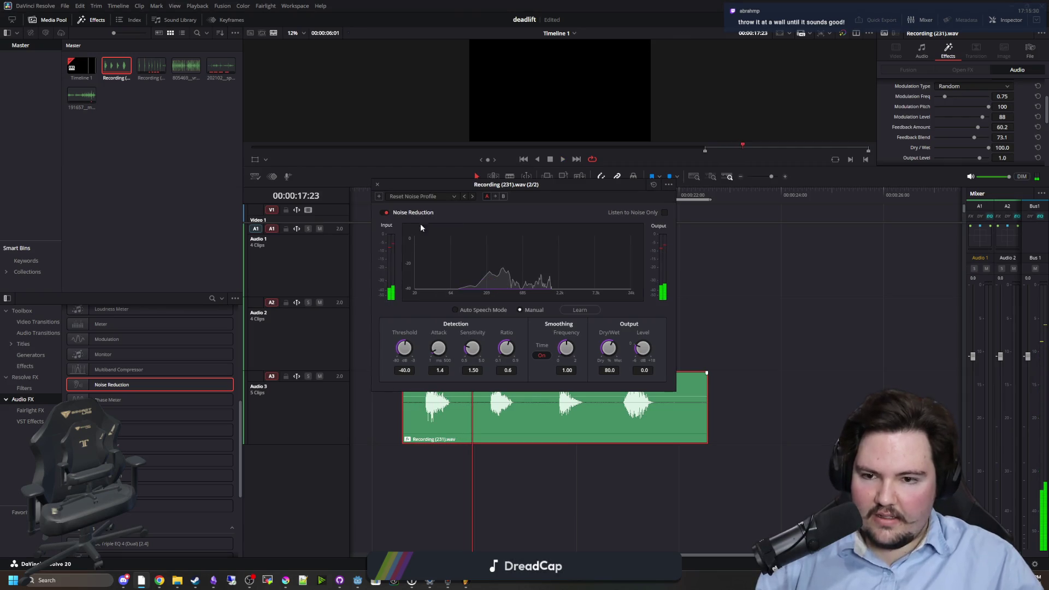
click(427, 197)
click(418, 217)
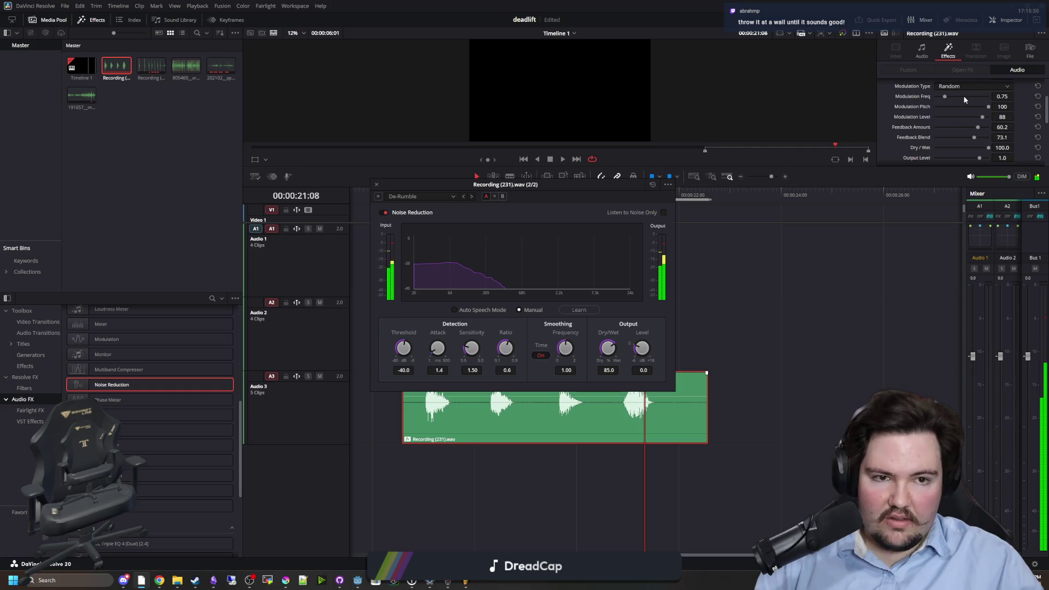
scroll(944, 114, up, 1)
scroll(957, 122, down, 3)
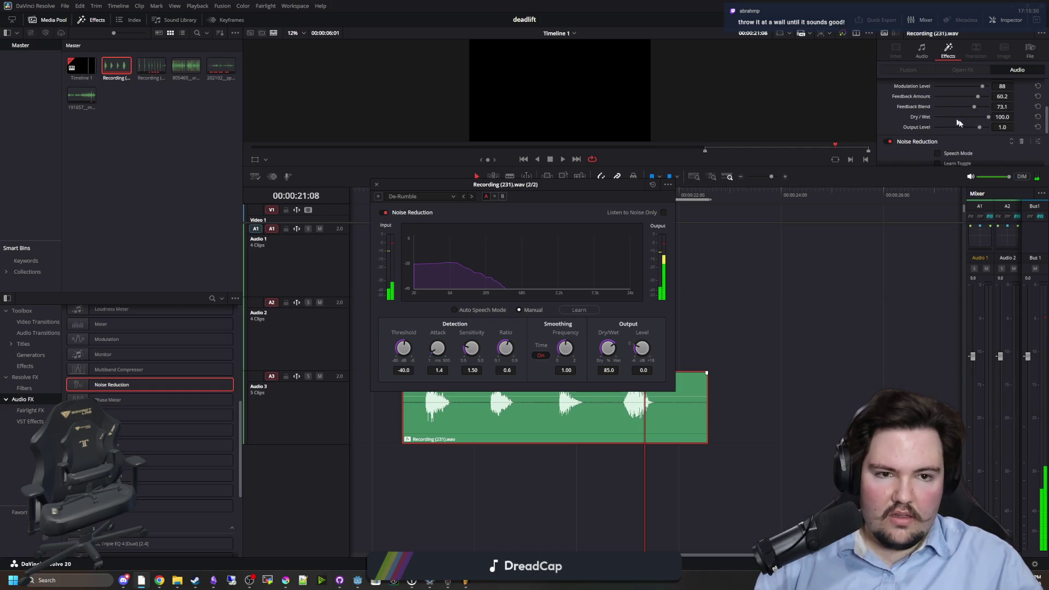
click(1020, 142)
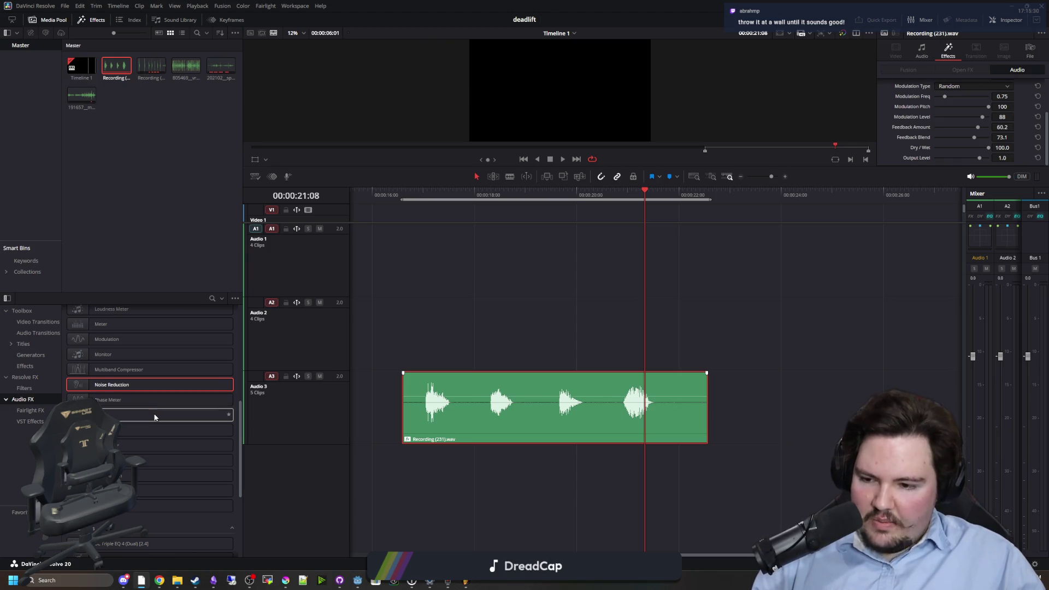
drag(126, 475, 489, 421)
click(398, 193)
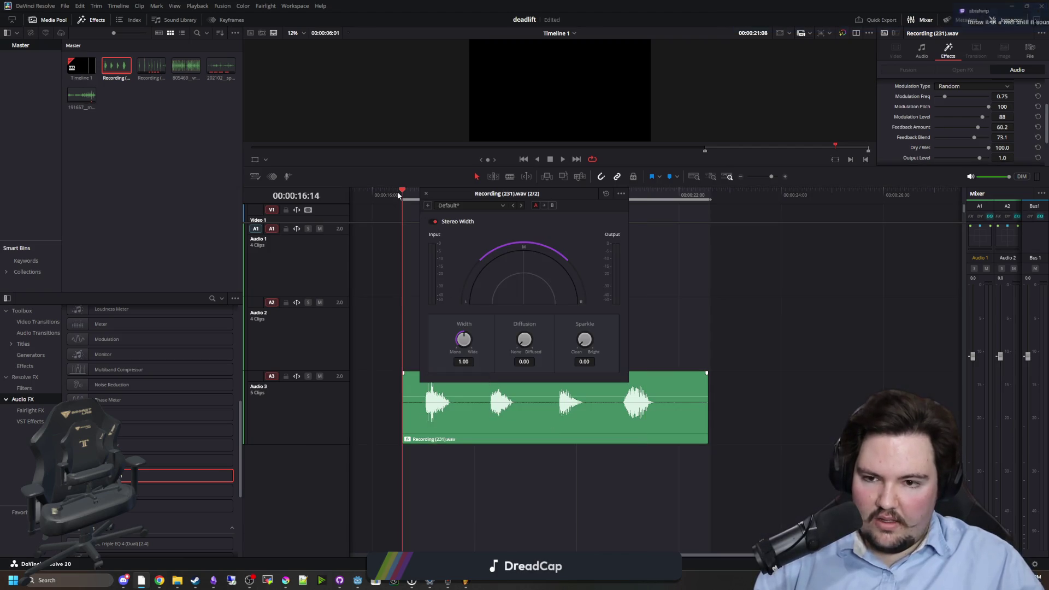
key(space)
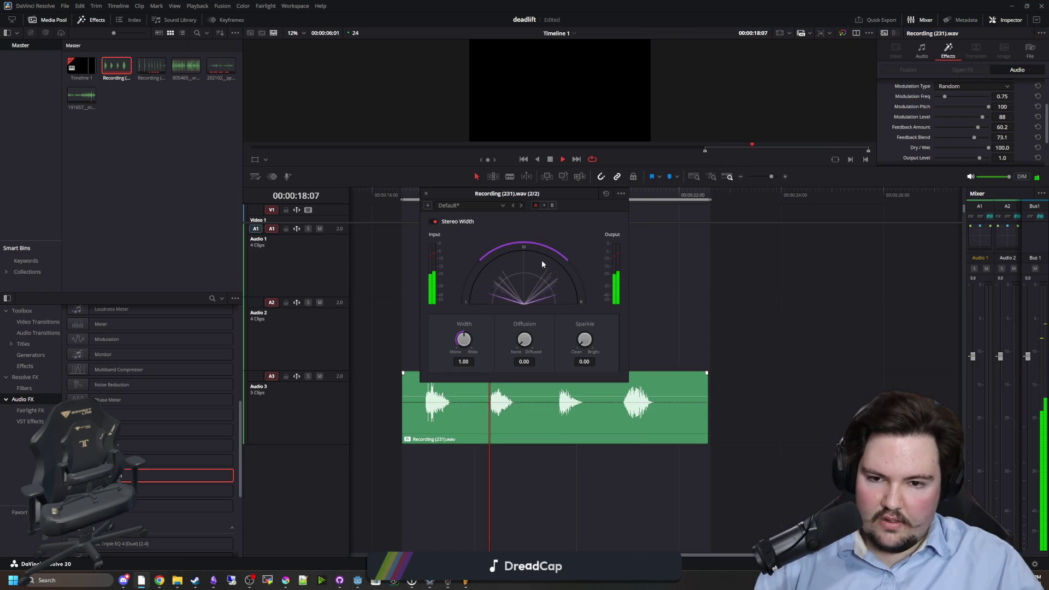
drag(463, 340, 511, 415)
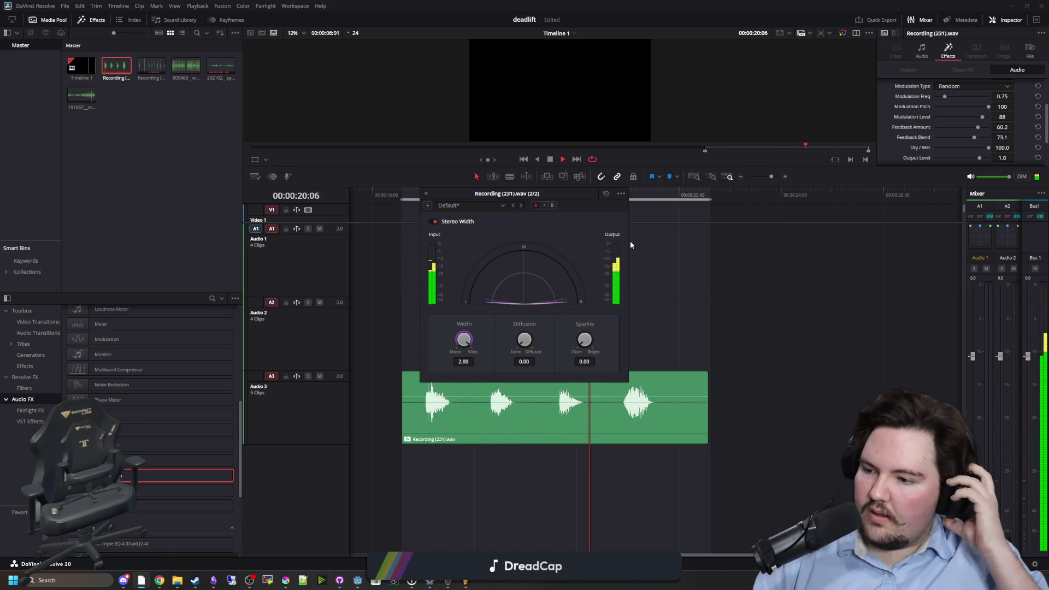
key(space)
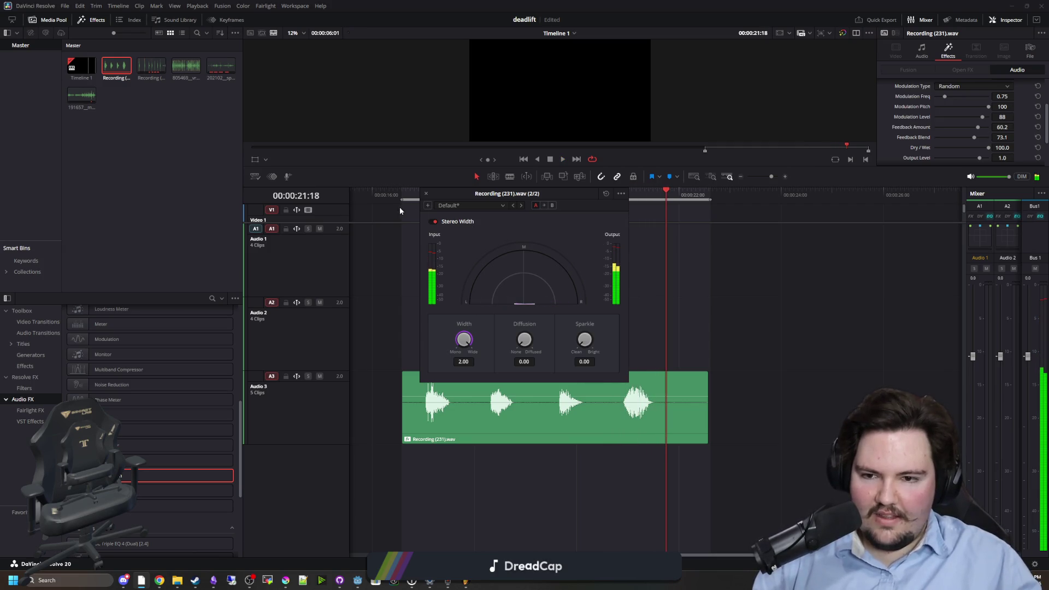
scroll(918, 131, down, 2)
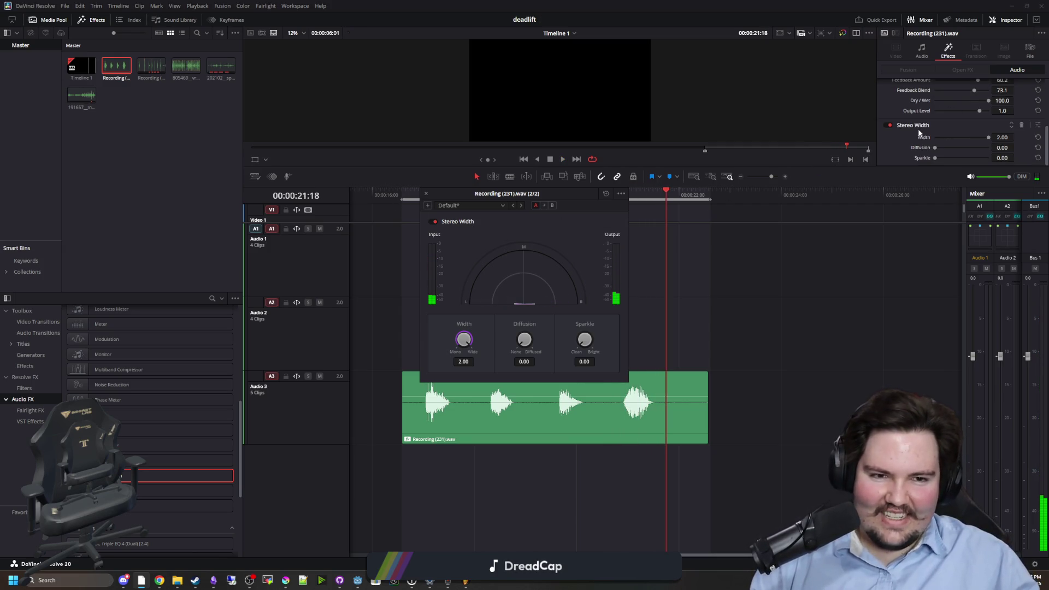
click(1020, 125)
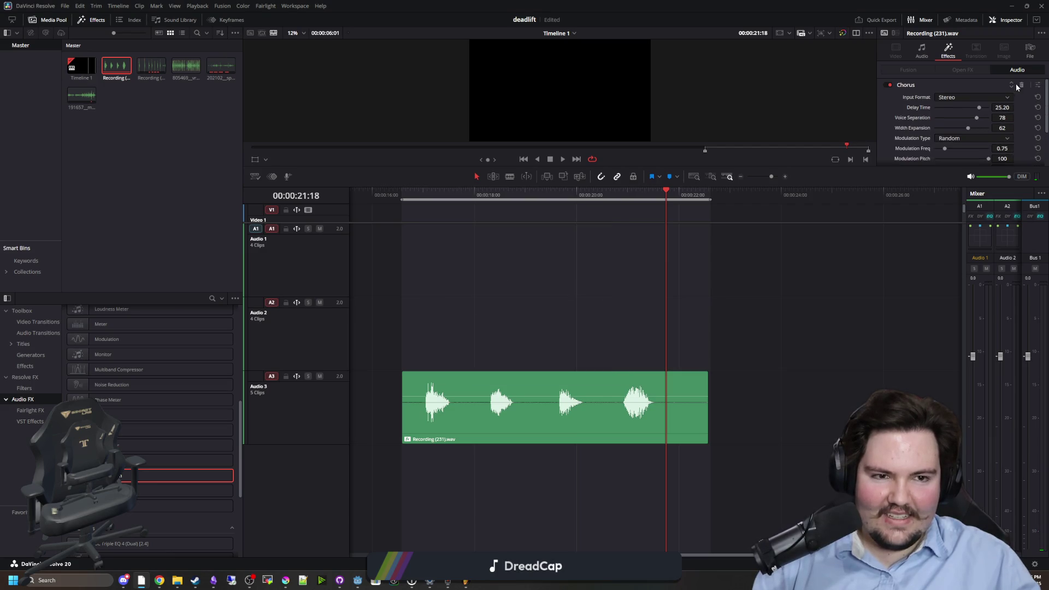
- Delete the Chorus effect, play the clean recording, and trim the silence off its start
click(1018, 83)
click(388, 197)
key(space)
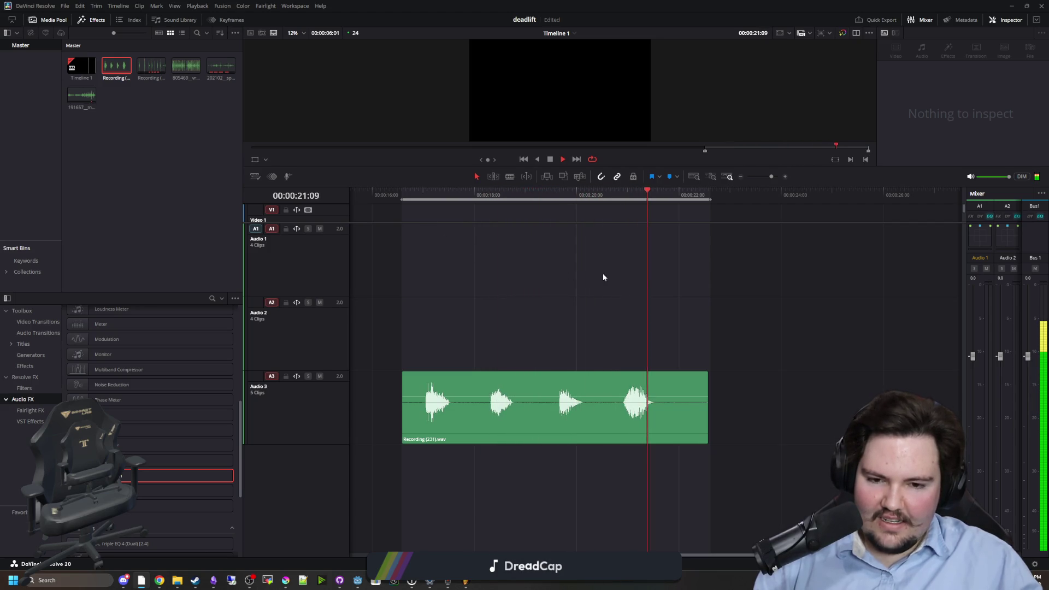
key(space)
scroll(594, 299, up, 3)
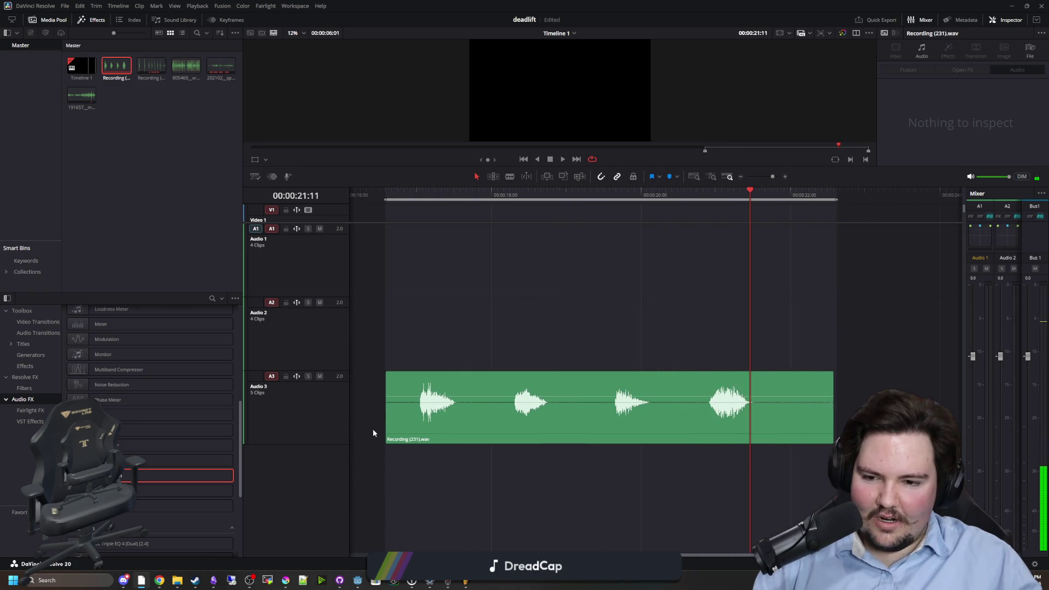
scroll(395, 417, up, 2)
drag(384, 418, 425, 418)
scroll(511, 425, up, 1)
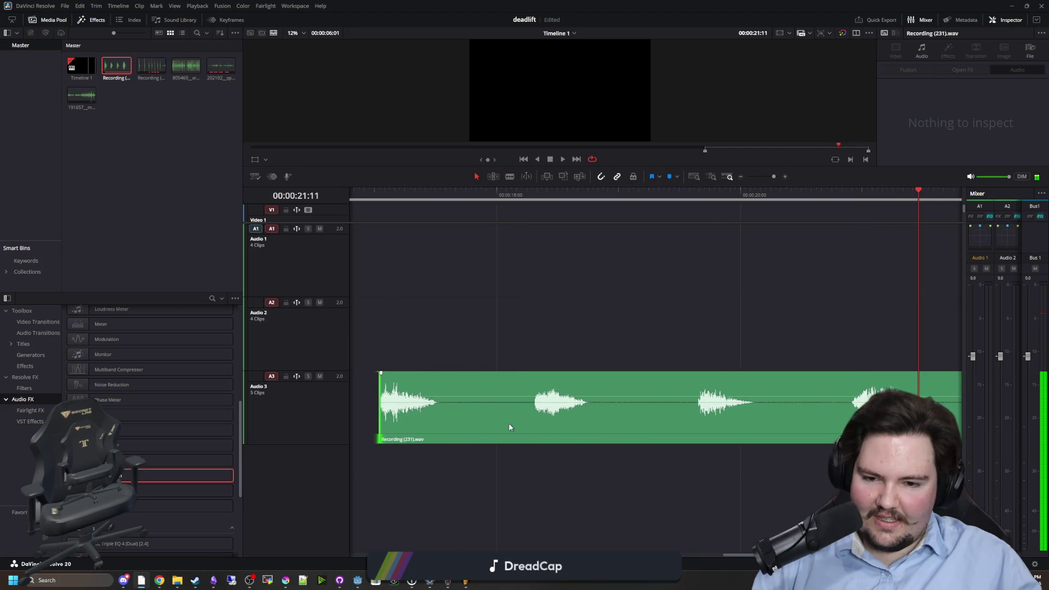
- Blade the recording between each grunt and adjust the cut points and last clip's end
key(b)
click(532, 417)
click(695, 417)
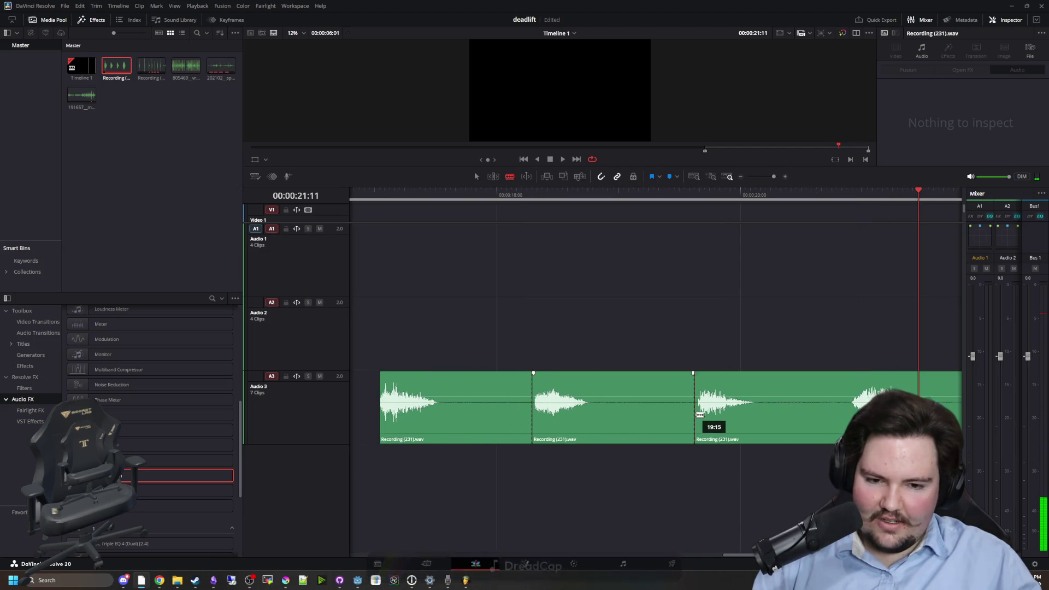
scroll(560, 414, down, 1)
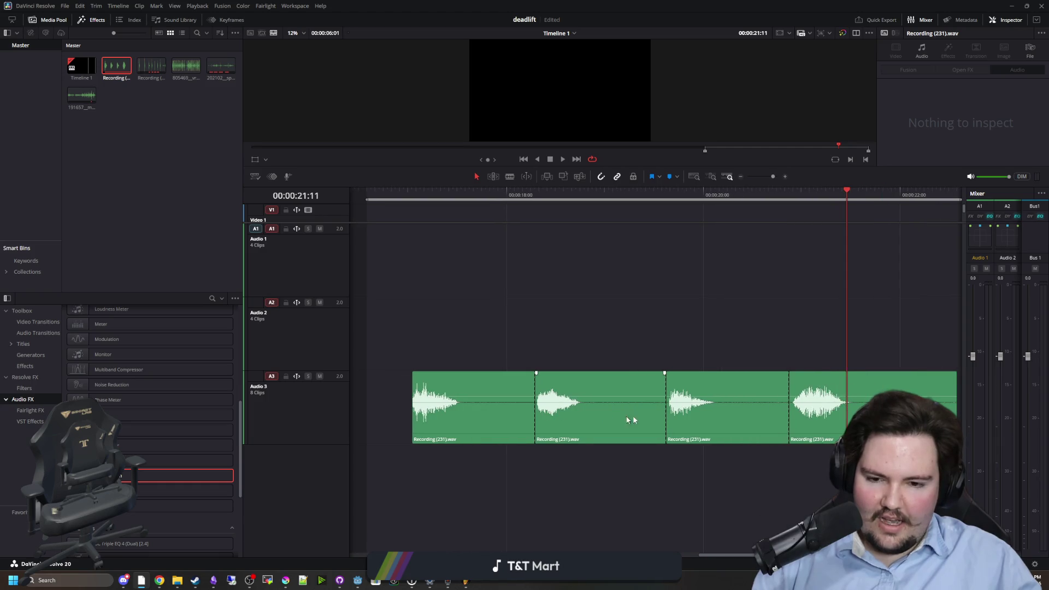
scroll(554, 398, up, 2)
drag(944, 415, 836, 423)
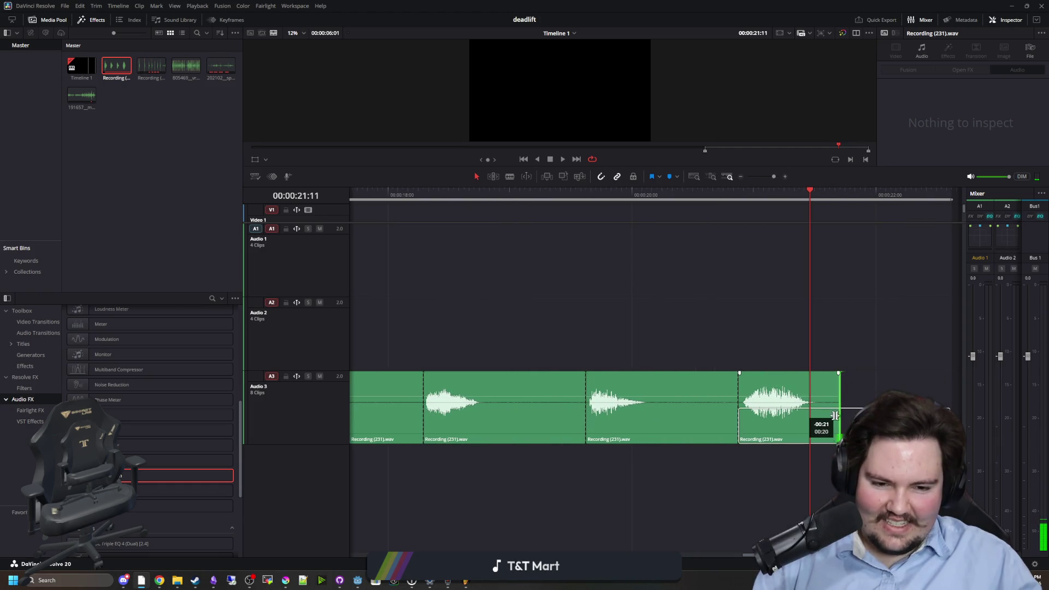
drag(737, 422, 657, 431)
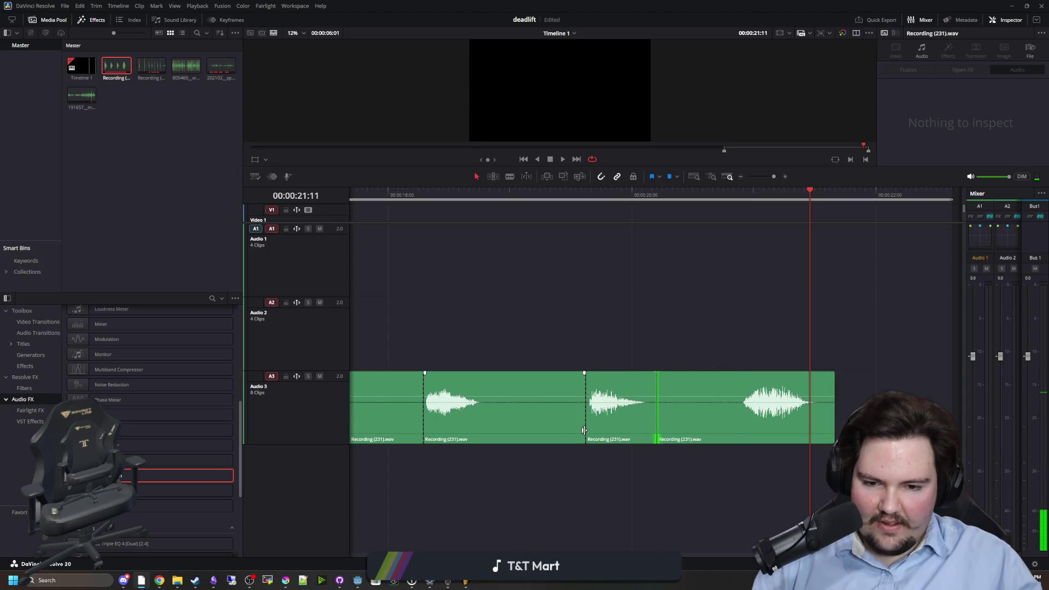
drag(585, 429, 499, 431)
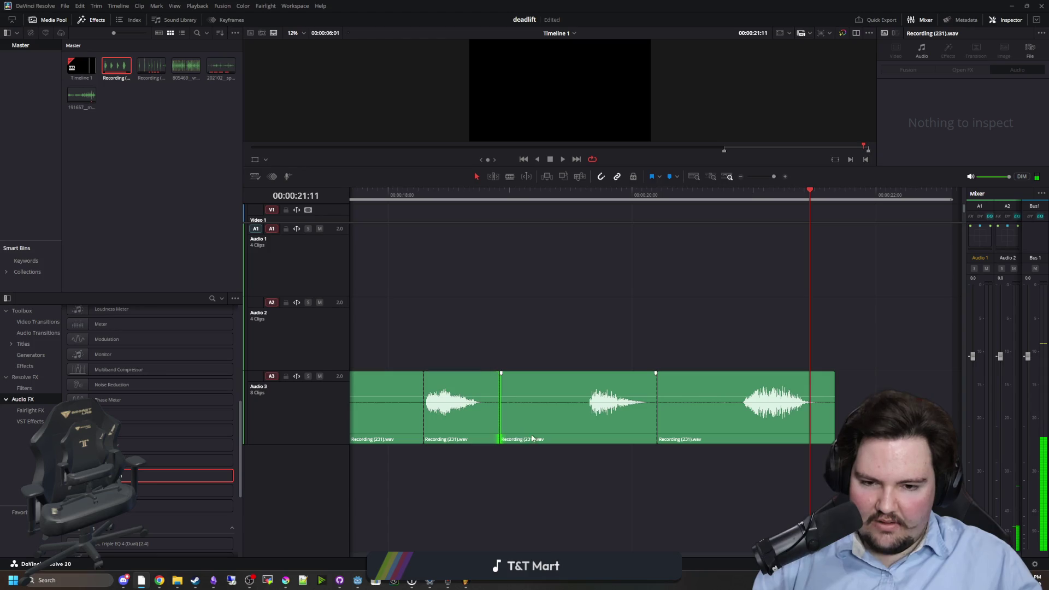
key(ctrl+z)
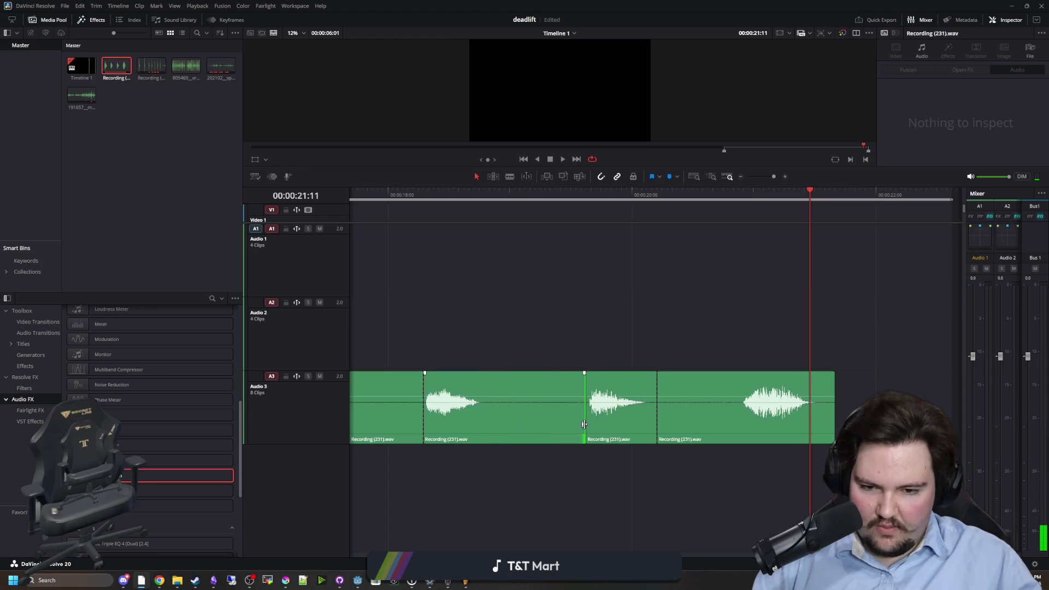
mouse_move(585, 423)
mouse_down()
mouse_move(534, 429)
mouse_move(676, 414)
mouse_move(782, 421)
mouse_up()
- Trim the silence off the clips' starts and ends, shortening the first to its grunt
drag(659, 424, 744, 424)
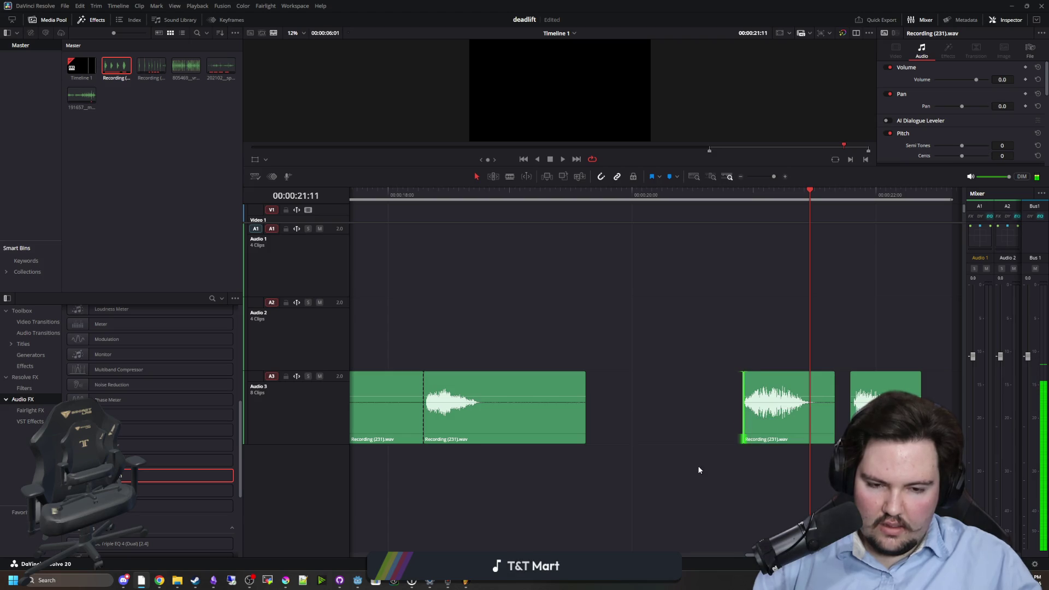
click(585, 416)
mouse_move(586, 414)
mouse_down()
mouse_move(492, 418)
mouse_move(564, 418)
mouse_move(584, 454)
mouse_up()
scroll(637, 383, down, 2)
click(637, 384)
scroll(521, 412, up, 1)
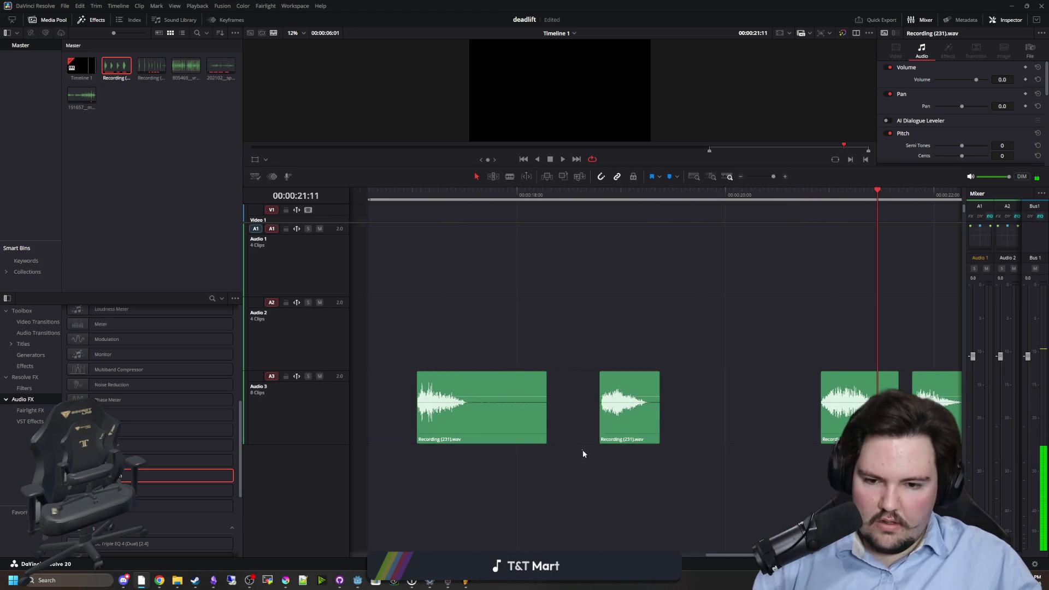
drag(546, 417, 474, 418)
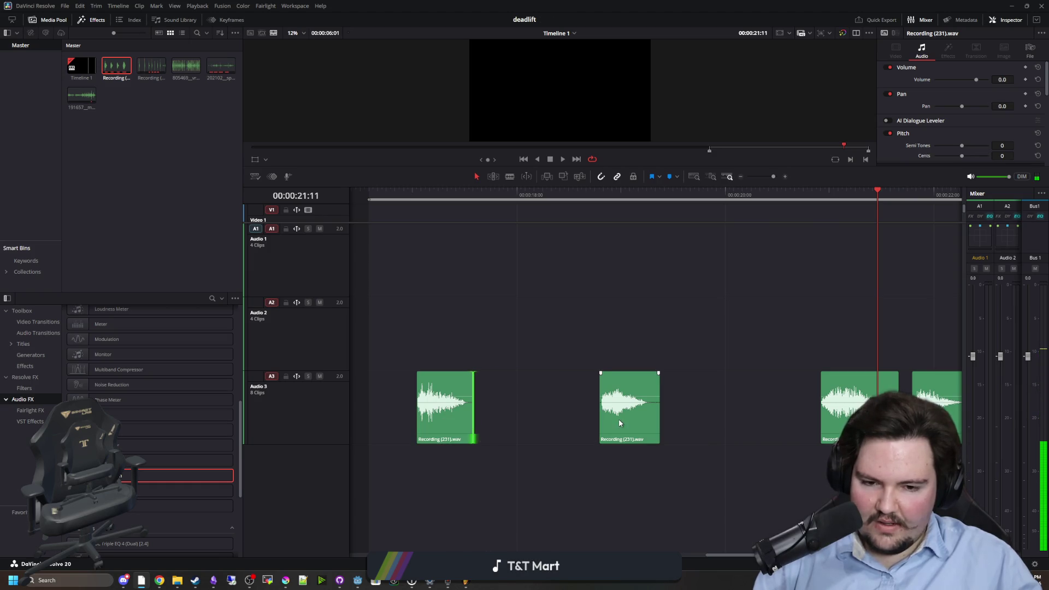
drag(659, 420, 655, 421)
scroll(628, 421, right, 2)
drag(793, 421, 711, 434)
- Adjust the first two clips' tails and move the third and fourth clips closer together
drag(606, 424, 610, 424)
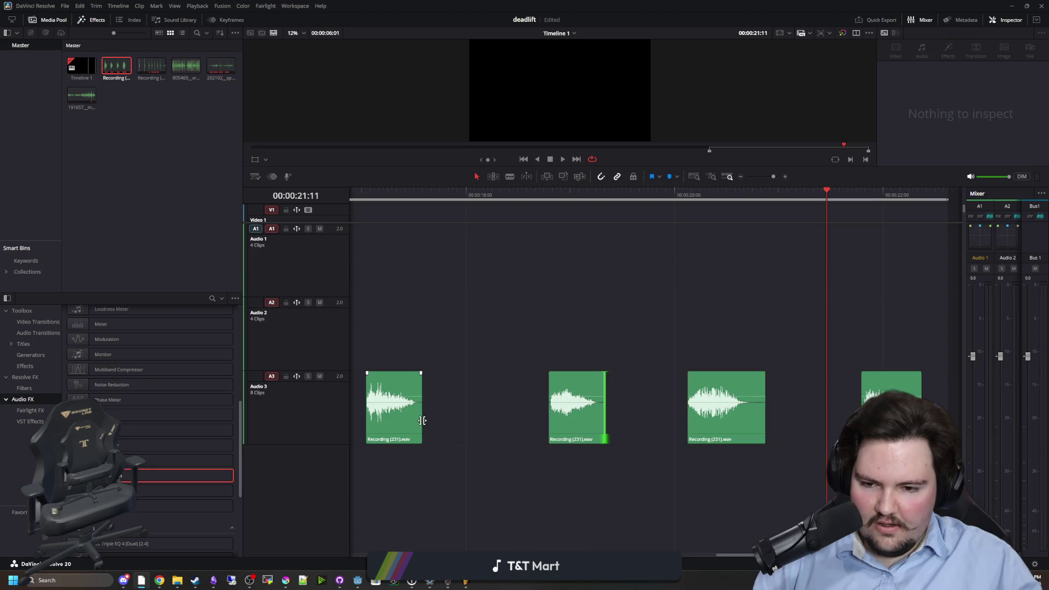
drag(423, 420, 431, 419)
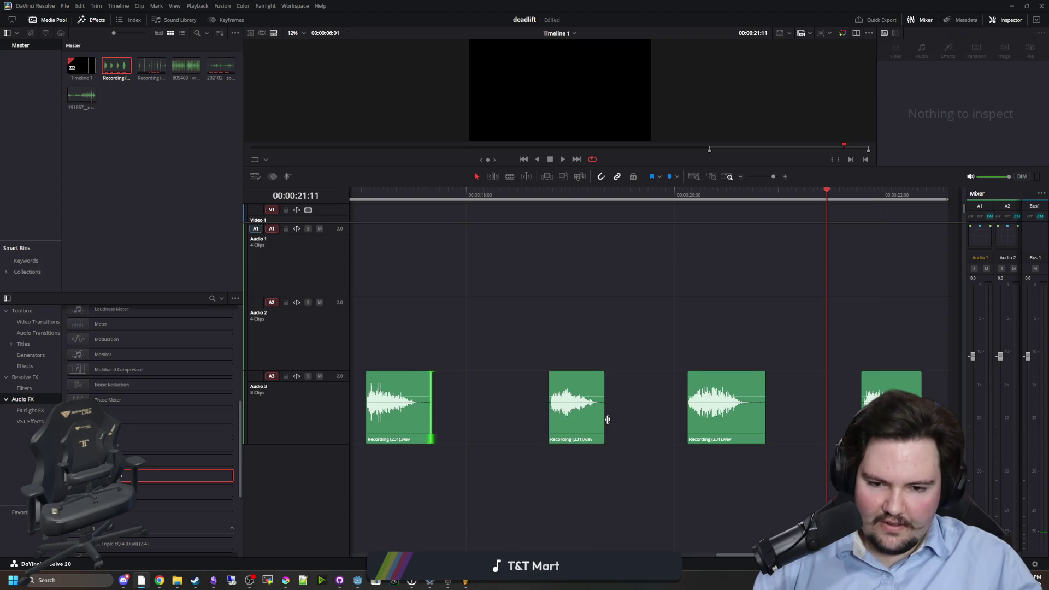
drag(606, 419, 544, 420)
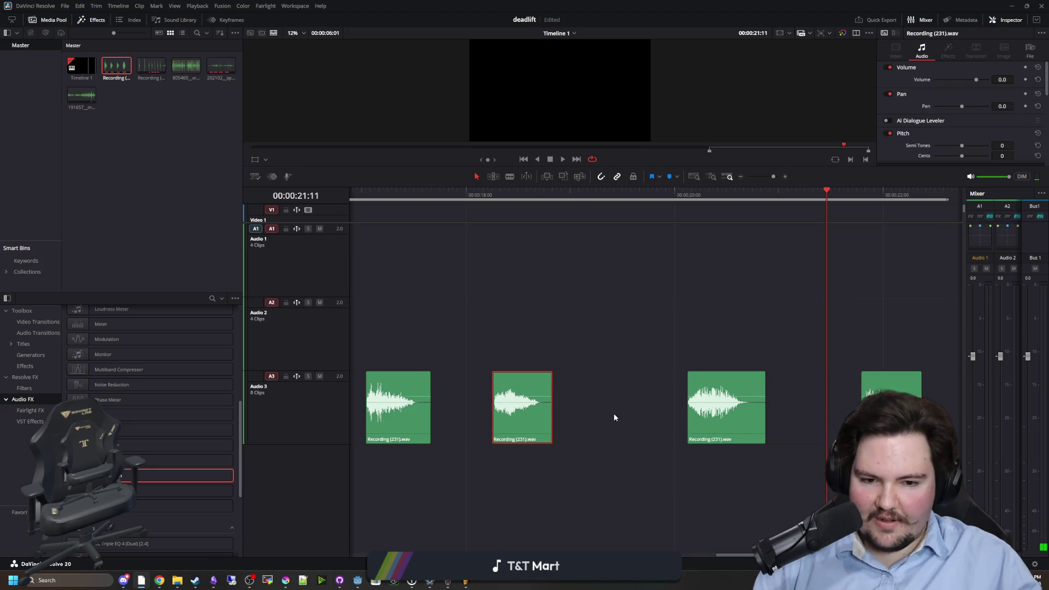
drag(707, 419, 600, 420)
mouse_move(874, 417)
mouse_down()
mouse_move(683, 417)
mouse_move(652, 431)
mouse_up()
scroll(564, 433, down, 1)
scroll(449, 384, up, 2)
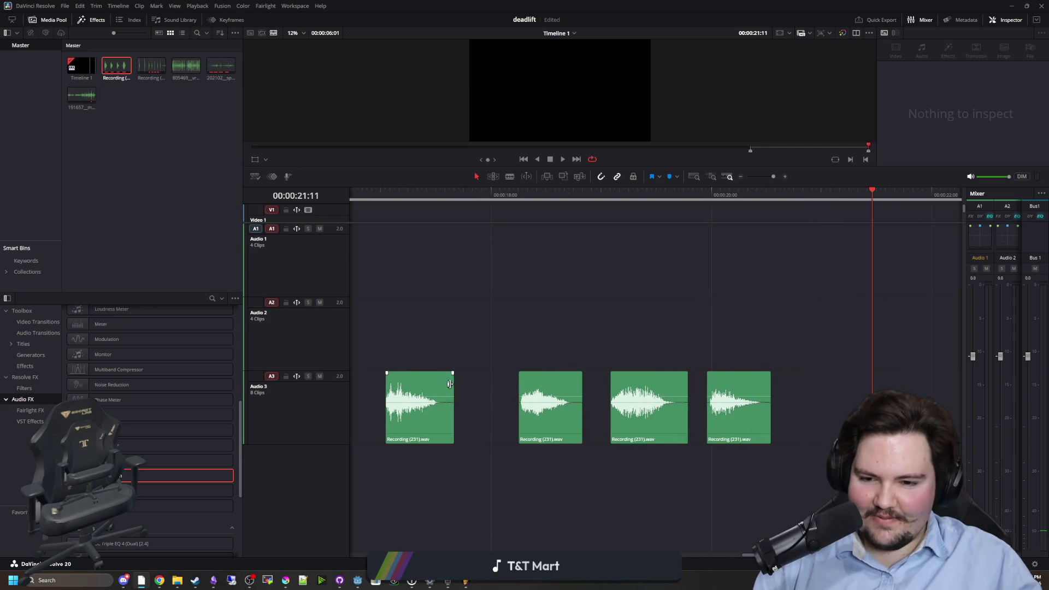
- Add a fade-out to the end of each of the four hurt-sound clips
drag(452, 373, 434, 373)
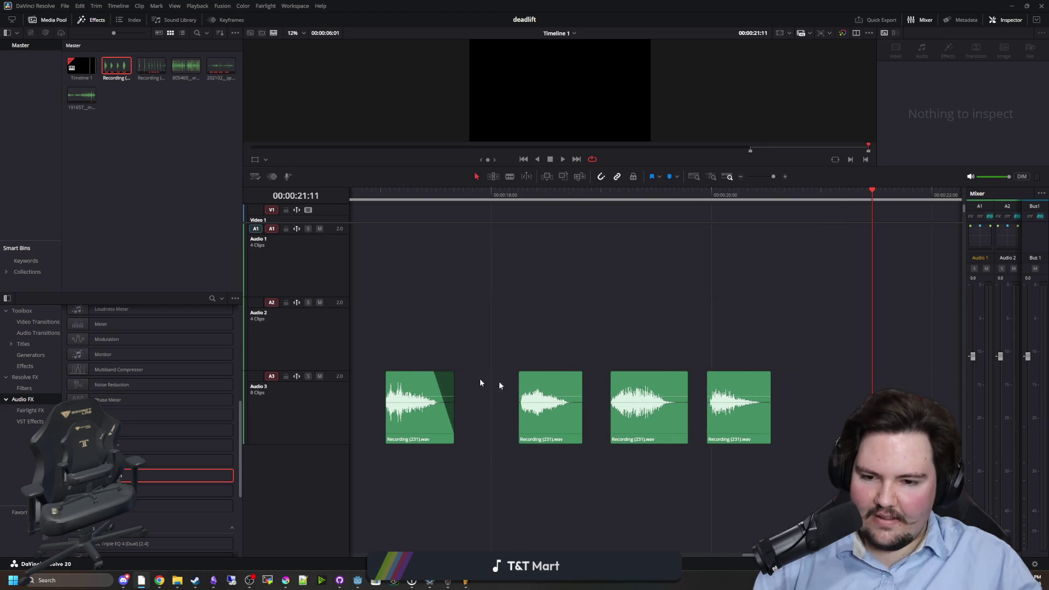
drag(581, 373, 564, 373)
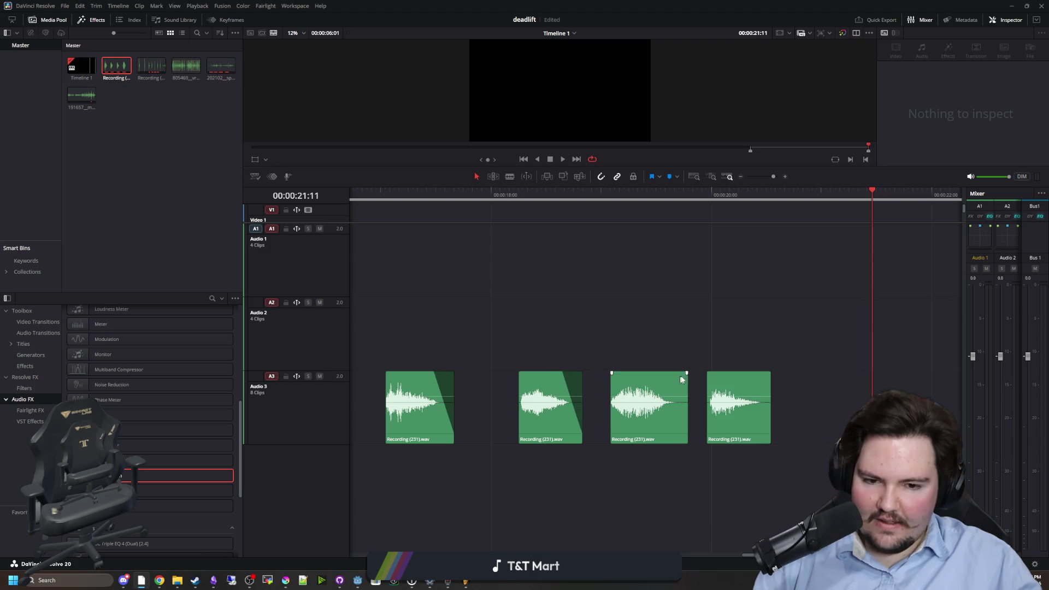
drag(686, 373, 661, 373)
drag(768, 373, 713, 373)
drag(612, 374, 613, 374)
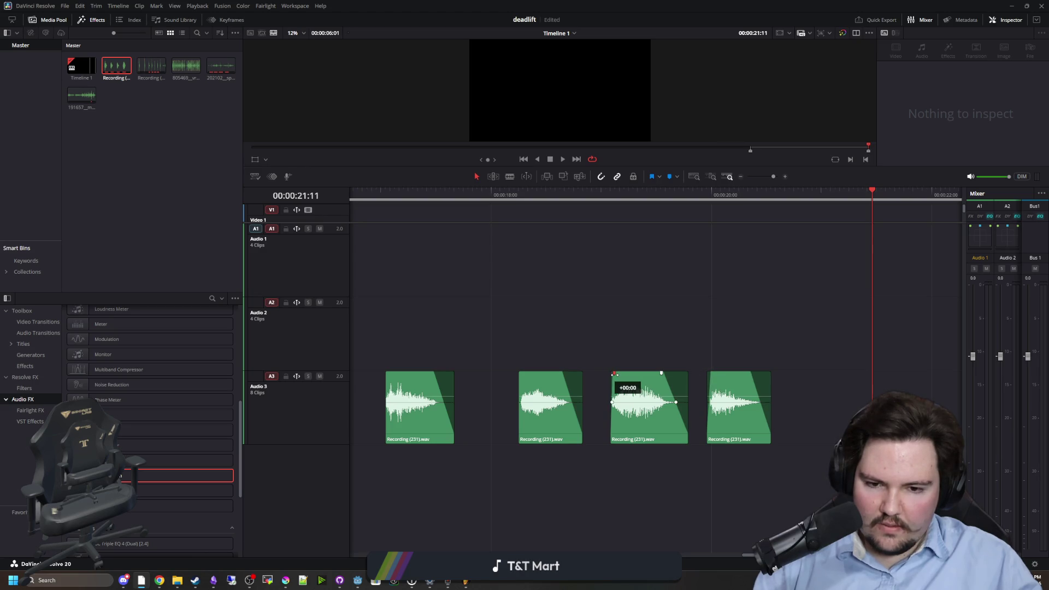
drag(519, 373, 523, 373)
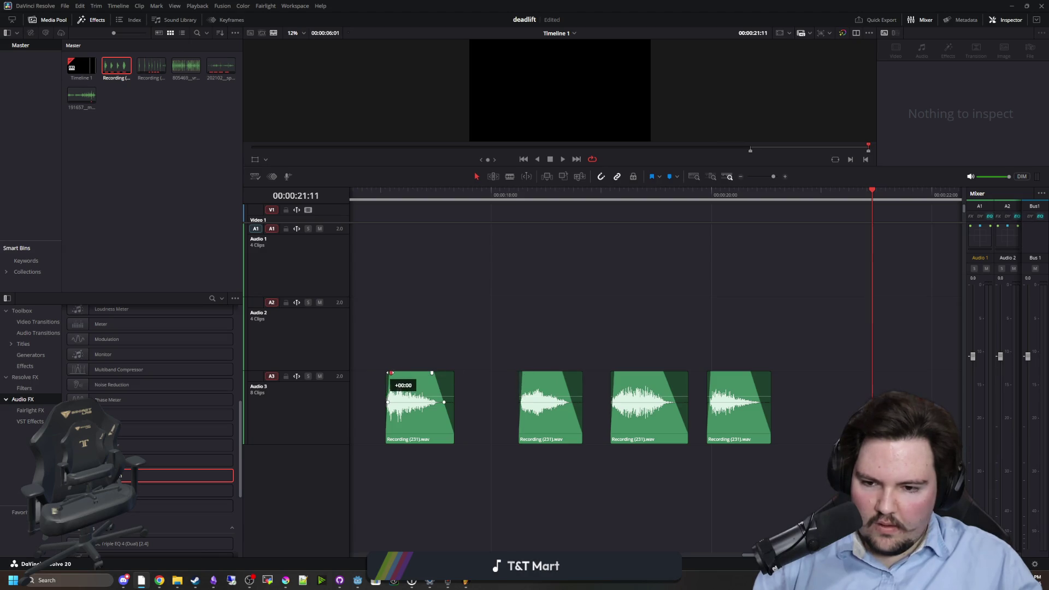
- Play back the trimmed hurt sounds and scroll the timeline to the first clip
click(367, 199)
key(space)
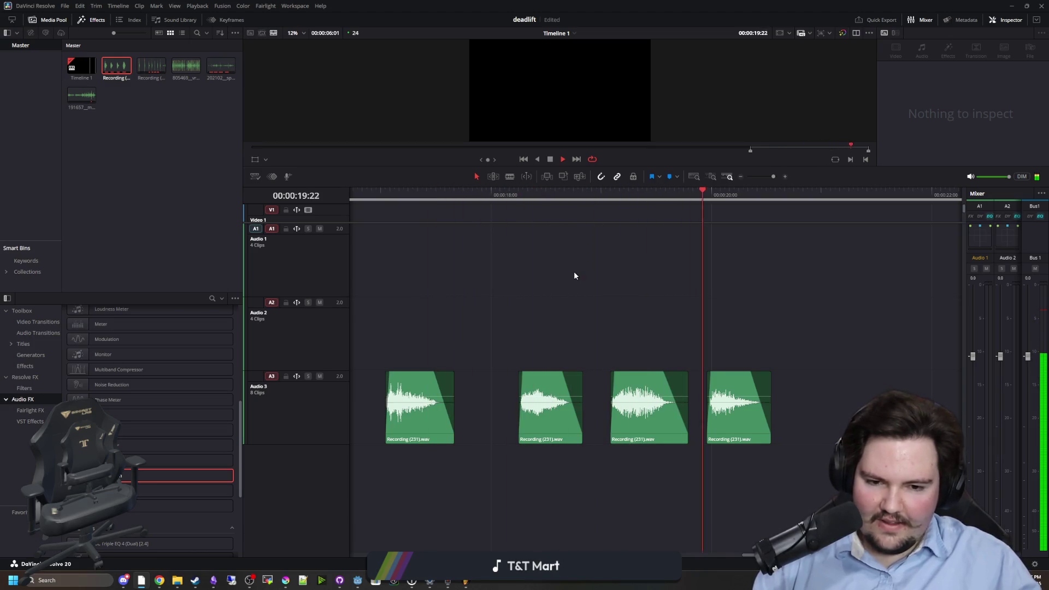
key(space)
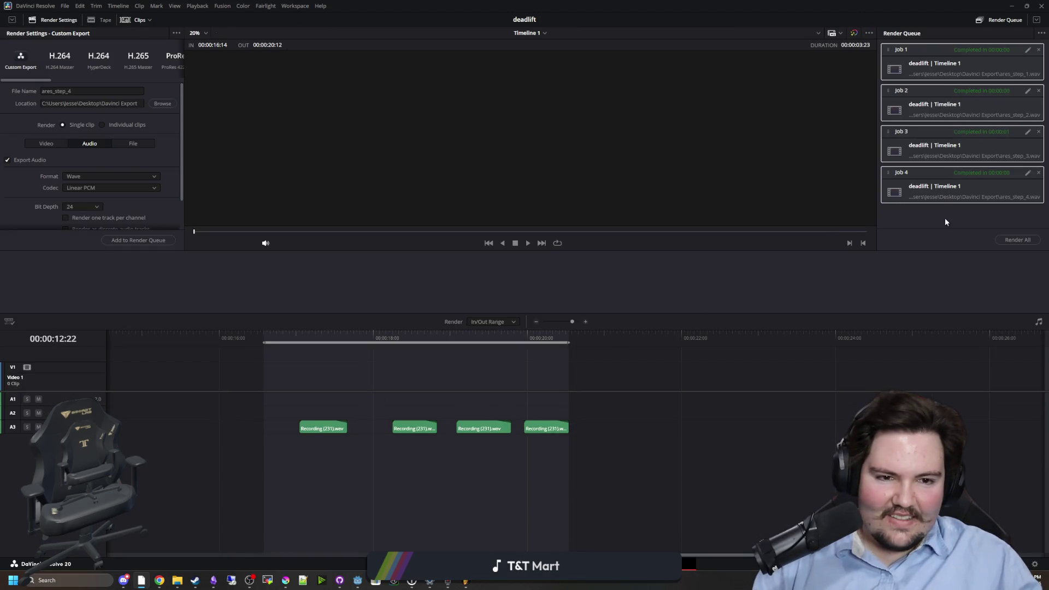
scroll(308, 429, up, 4)
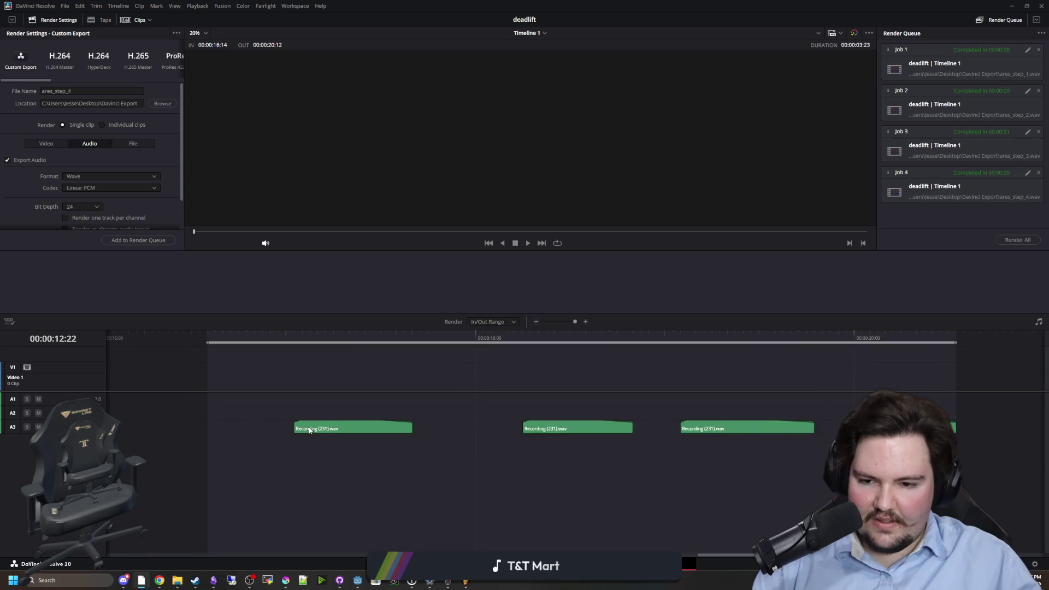
scroll(308, 429, up, 3)
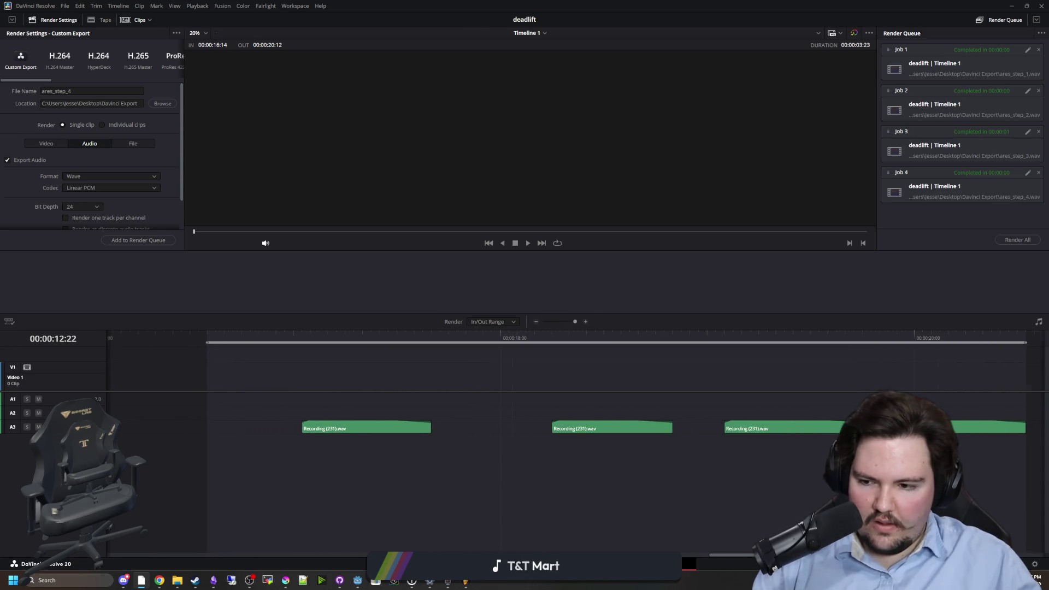
scroll(308, 429, up, 2)
scroll(688, 546, left, 5)
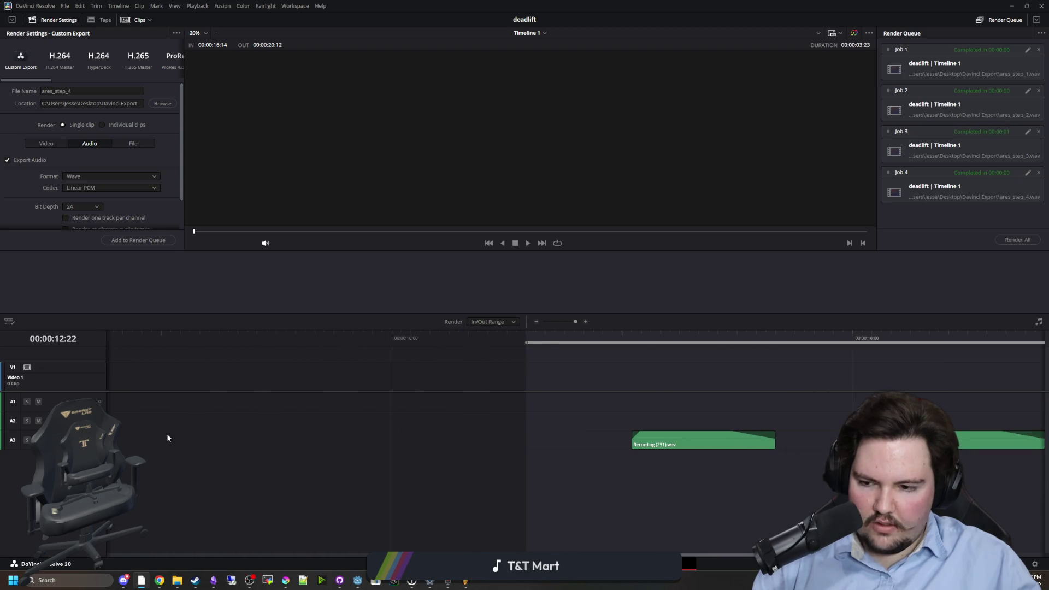
scroll(168, 438, down, 1)
scroll(272, 435, down, 5)
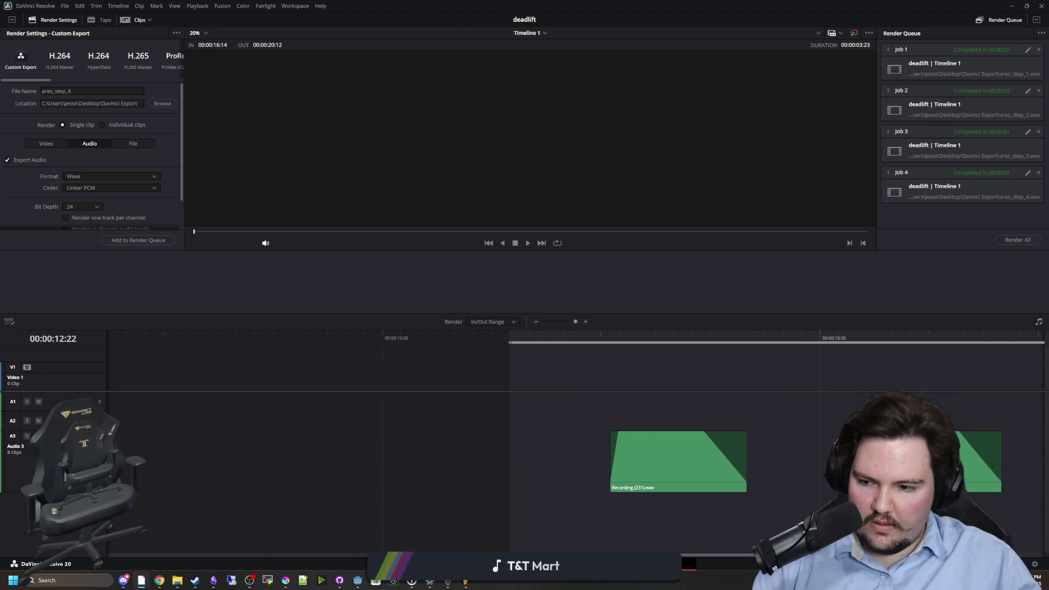
scroll(712, 475, up, 1)
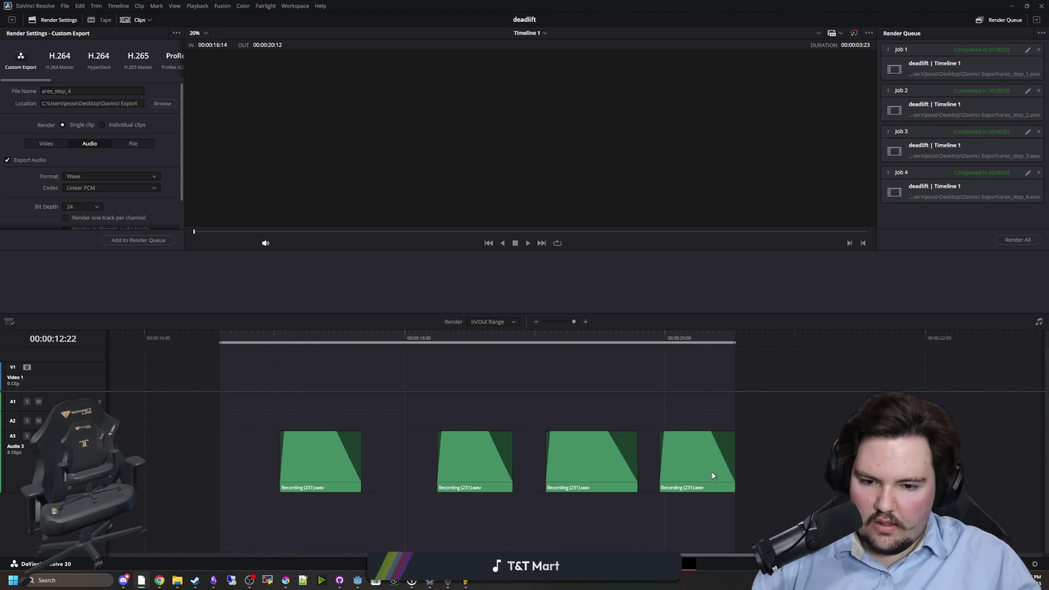
- Mark the first clip's in/out range and queue it as player_hurt_1
click(286, 334)
click(280, 334)
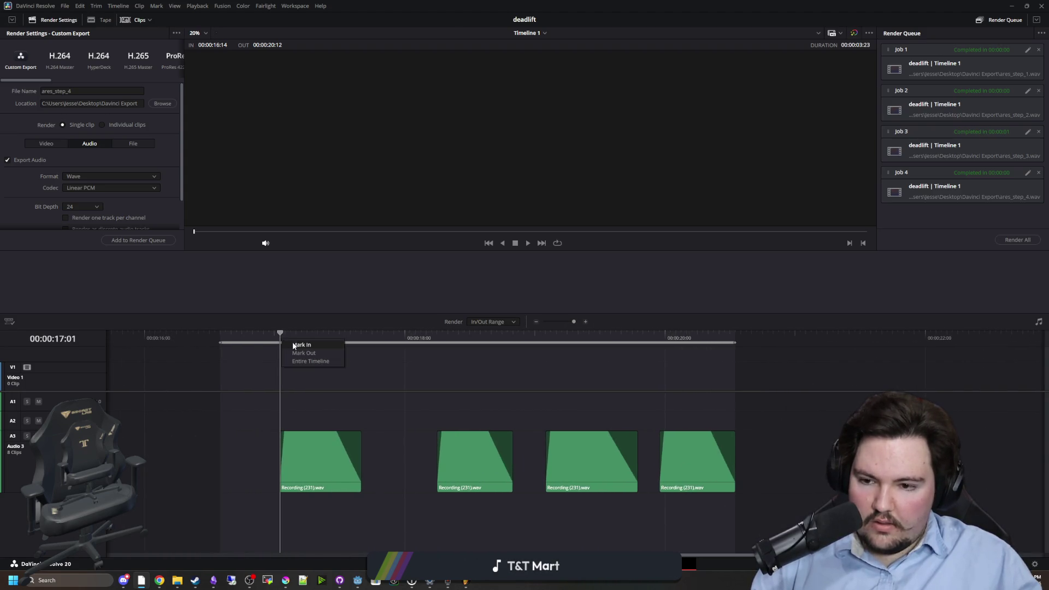
key(i)
click(351, 334)
click(355, 336)
key(o)
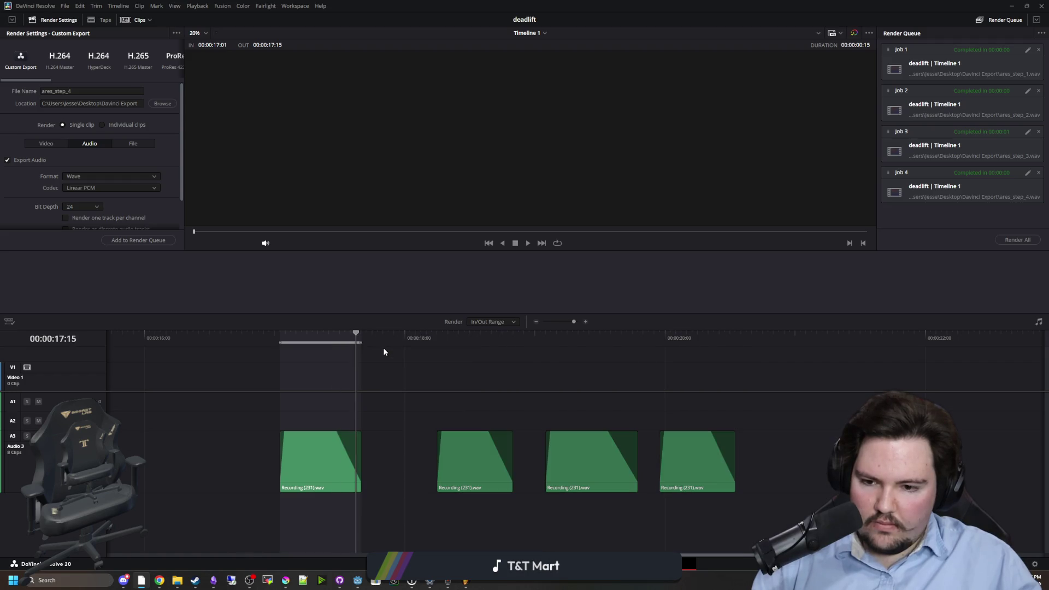
text(player_)
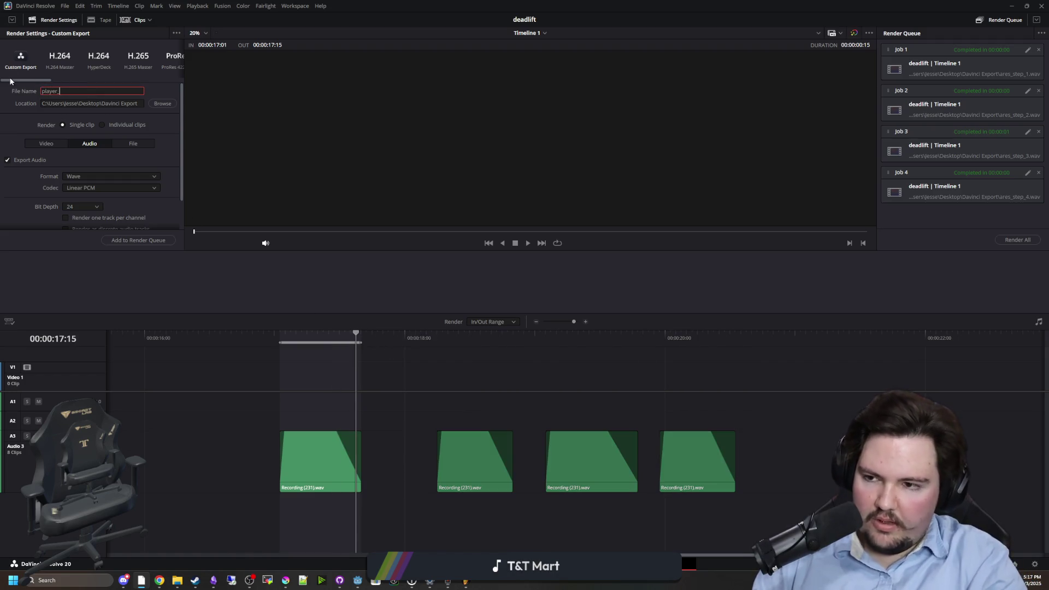
text(hurt_1)
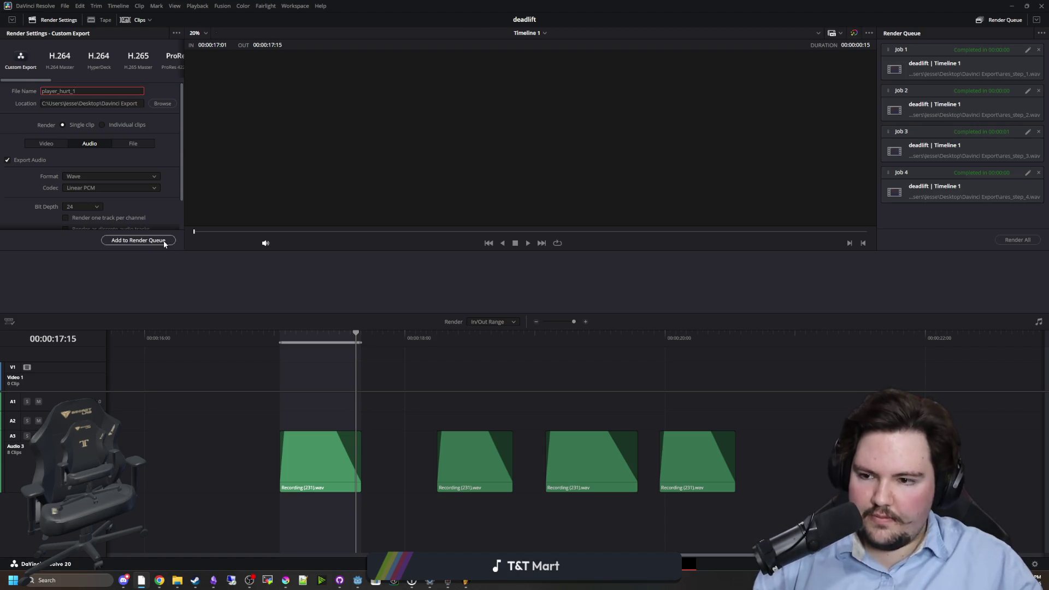
click(164, 241)
- Mark the second clip's in/out range and queue it as player_hurt_2
click(438, 336)
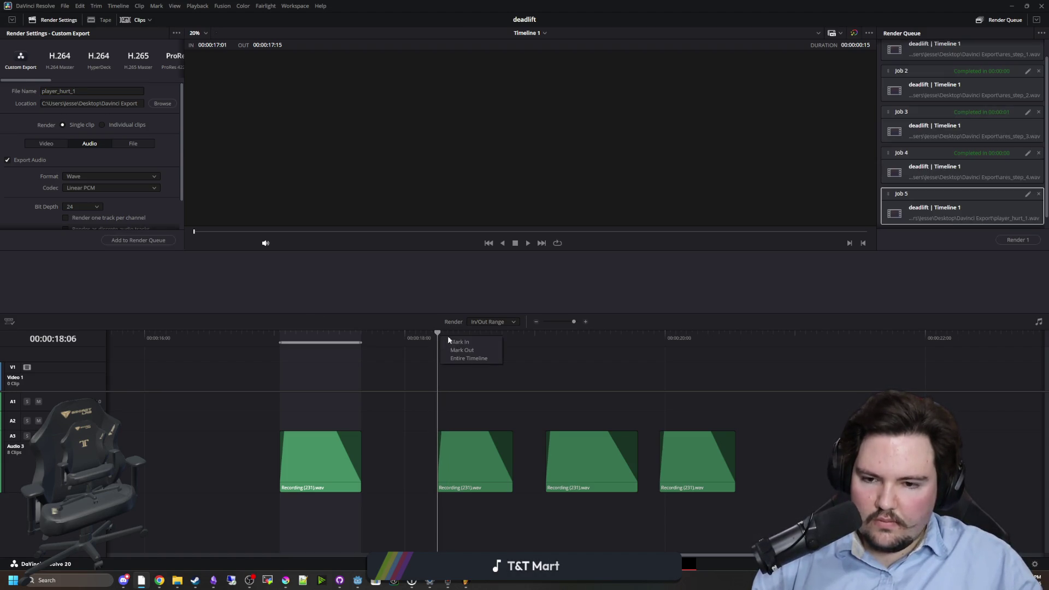
key(i)
click(509, 335)
key(o)
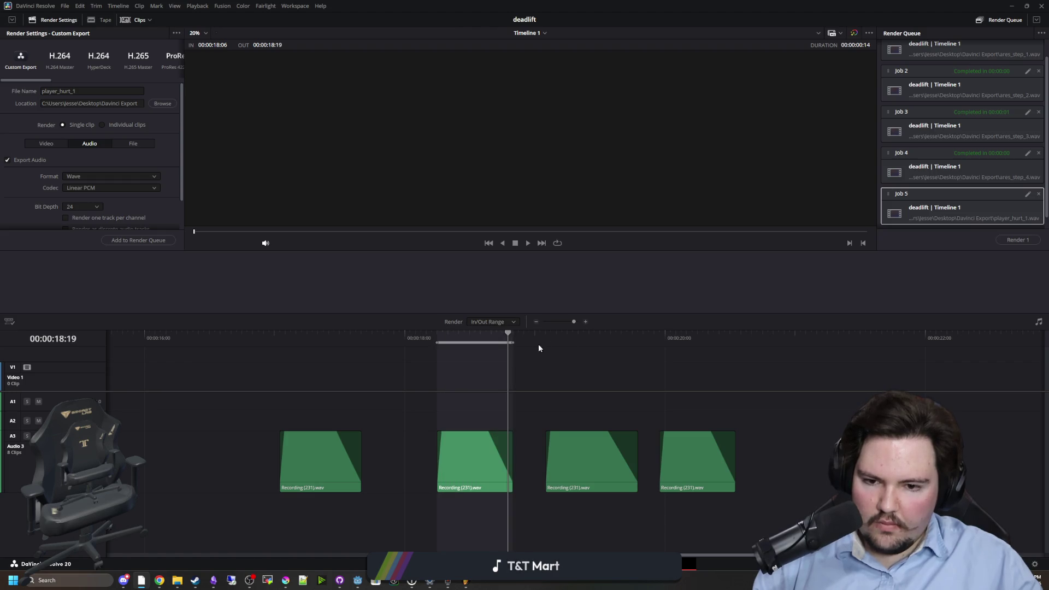
click(134, 237)
- Mark the third clip's in/out range and queue it as player_hurt_3
mouse_move(557, 343)
mouse_down()
mouse_move(544, 344)
mouse_move(632, 337)
mouse_up()
key(i)
key(o)
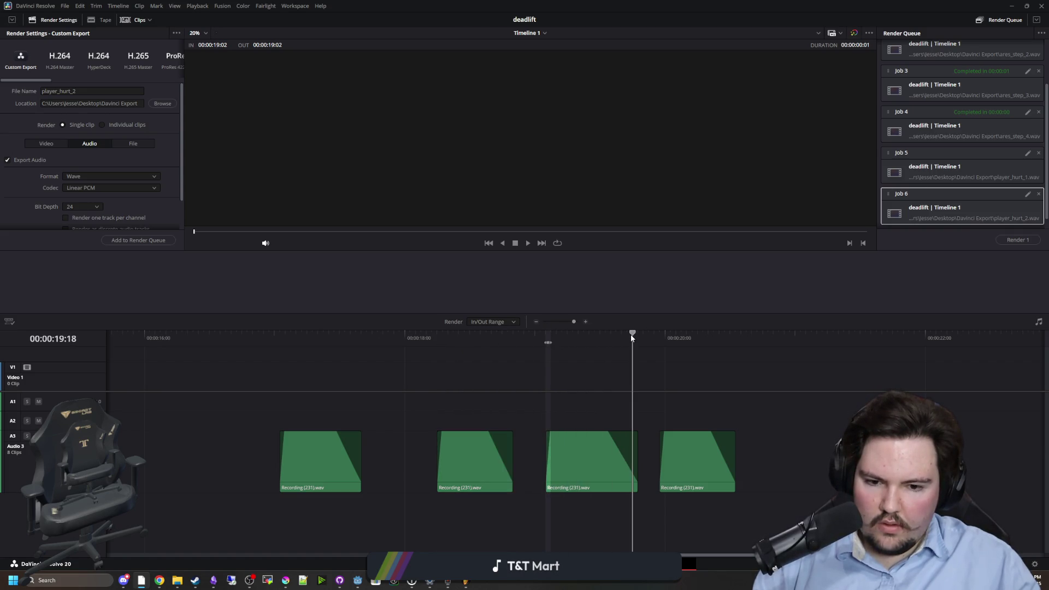
key(o)
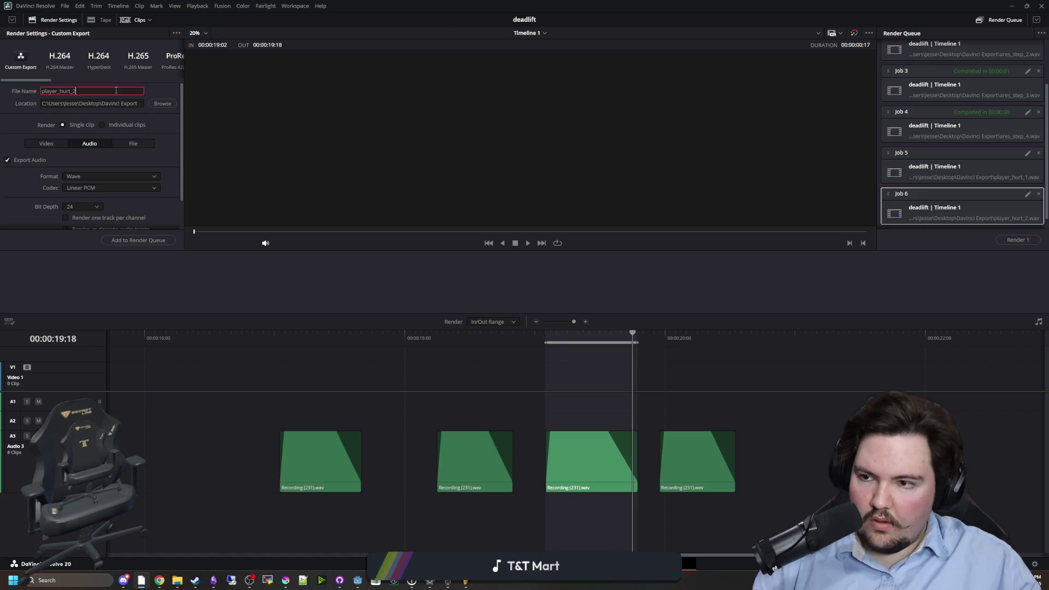
click(140, 240)
- Mark the fourth clip's range start and end and queue it as player_hurt_4
drag(667, 339, 731, 334)
right_click(664, 335)
click(680, 338)
right_click(730, 335)
click(747, 347)
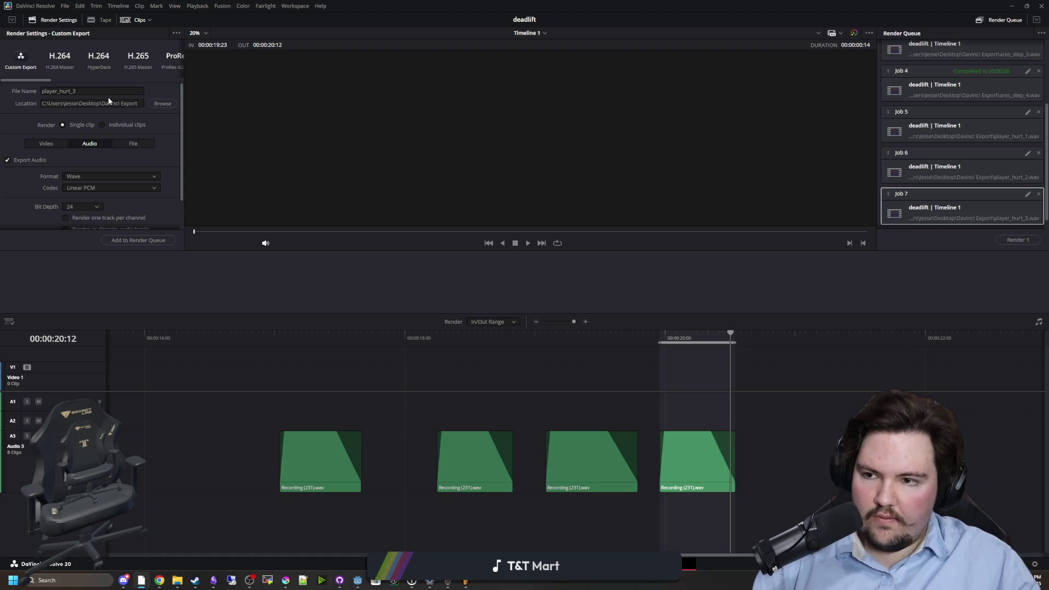
click(143, 241)
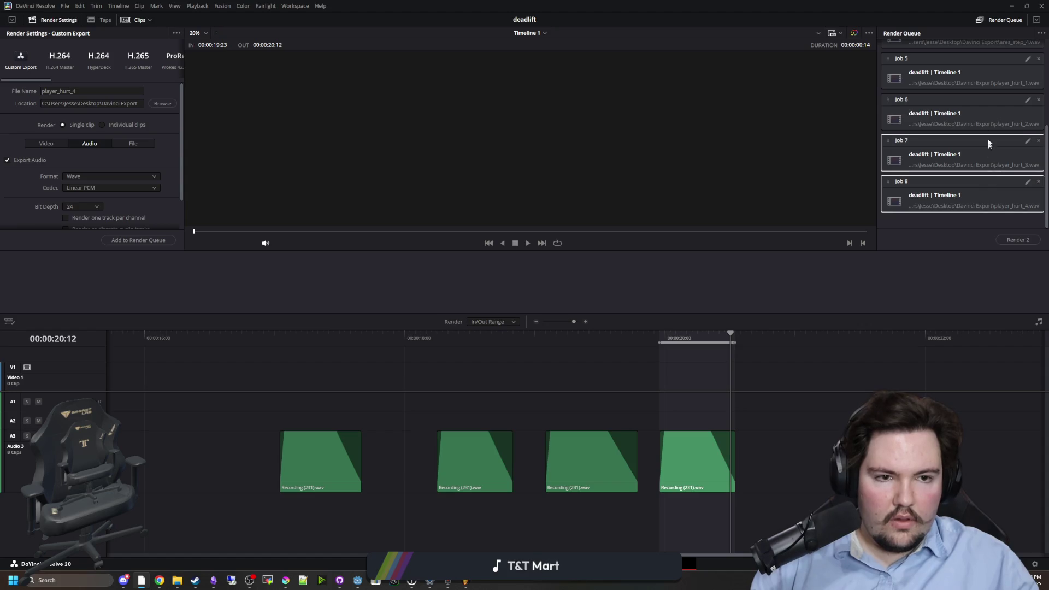
- Render all four queued hurt clips
click(1021, 241)
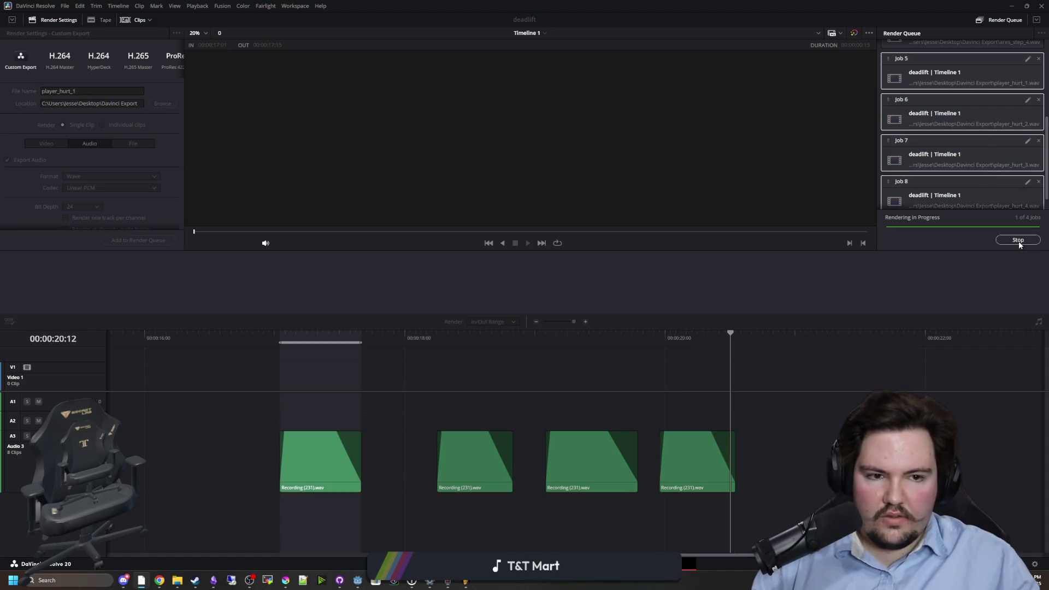
mouse_move(177, 580)
mouse_move(273, 536)
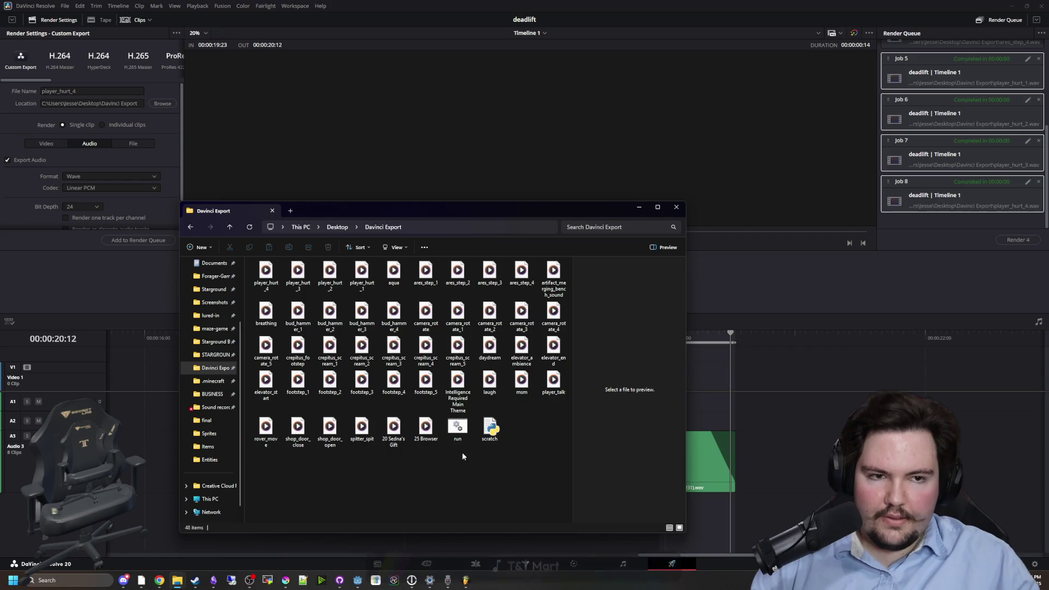
- Run the WAV conversion script in Davinci Export, then close the folder and minimize Resolve
click(458, 432)
double_click(459, 431)
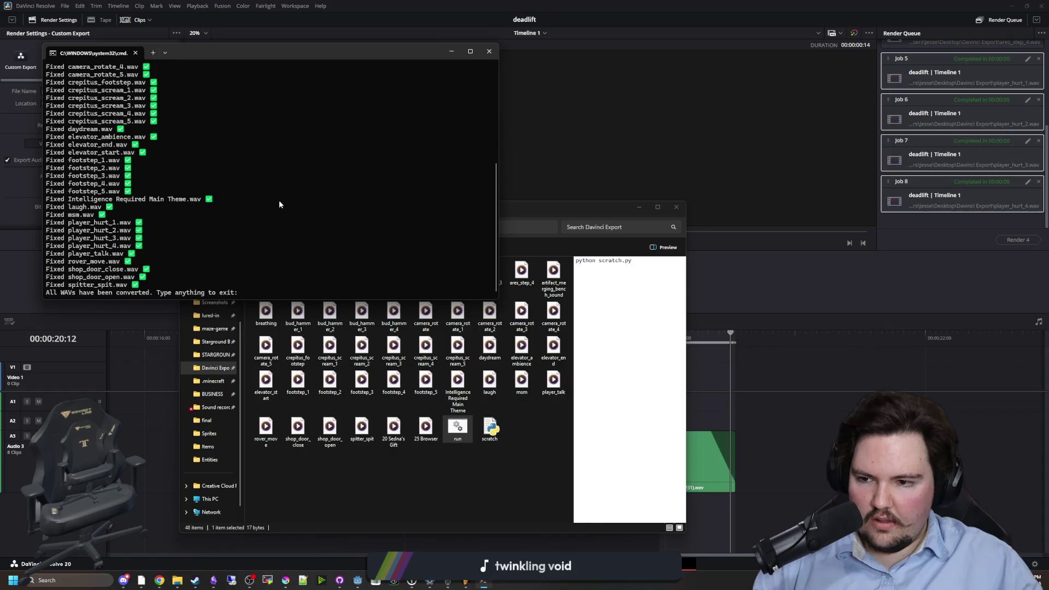
key(Return)
key(ctrl+w)
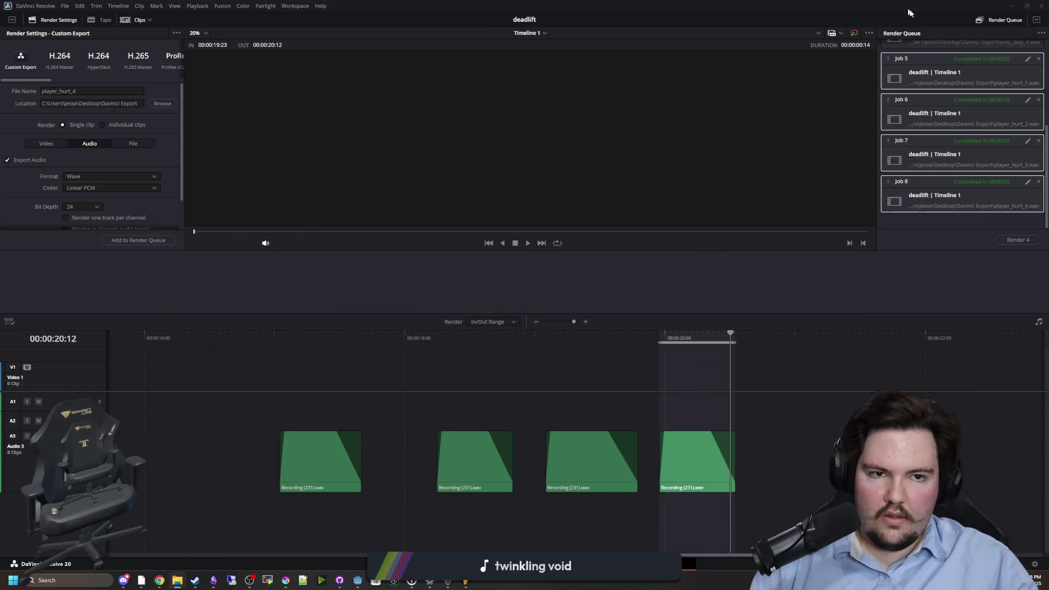
click(1012, 5)
- Rename the new audio player node to PlayerHurt
click(49, 375)
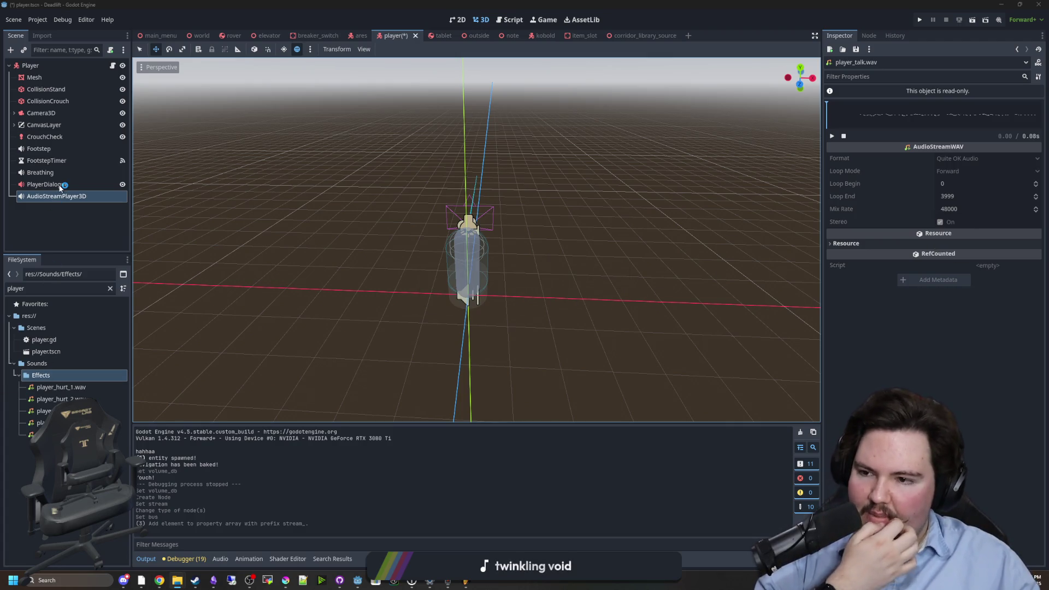
click(70, 200)
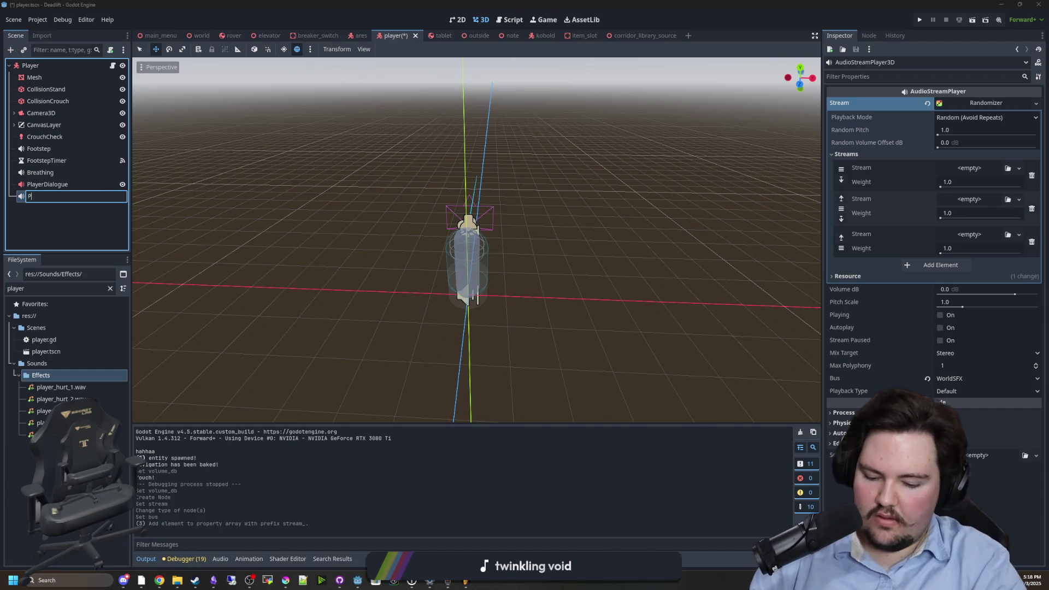
text(layerHurt)
key(Return)
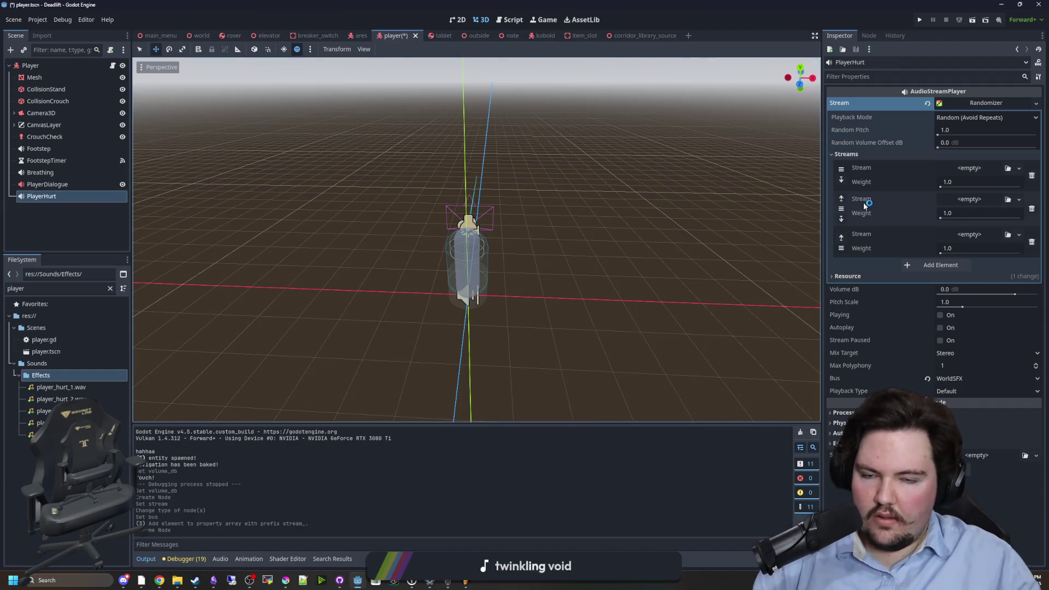
- Add a fourth randomizer slot and assign player_hurt_1.wav and player_hurt_2.wav to the first two slots
click(934, 265)
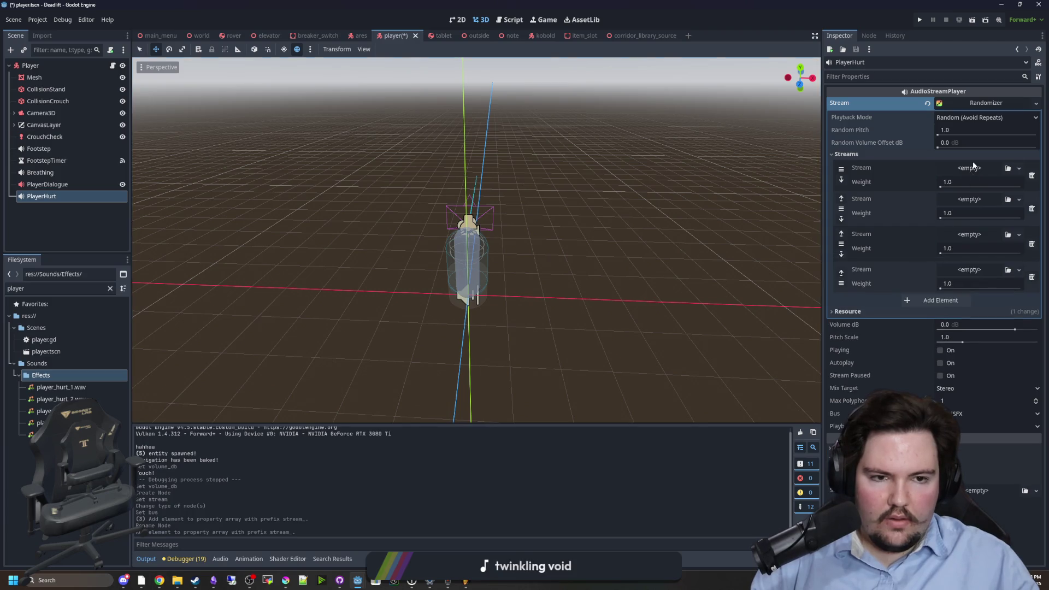
click(970, 167)
click(985, 310)
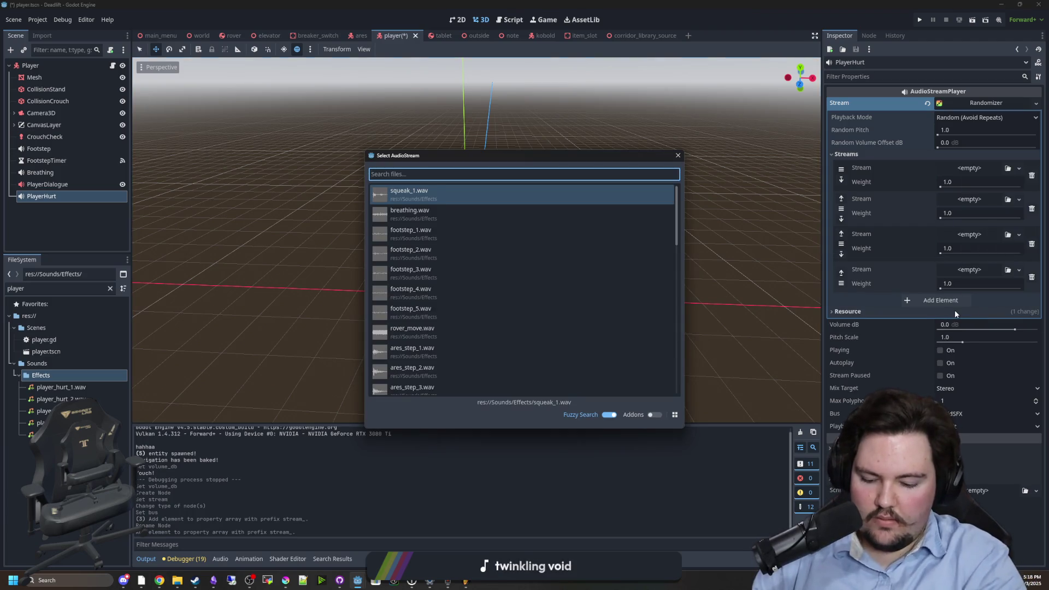
text(hurt)
double_click(515, 196)
click(983, 213)
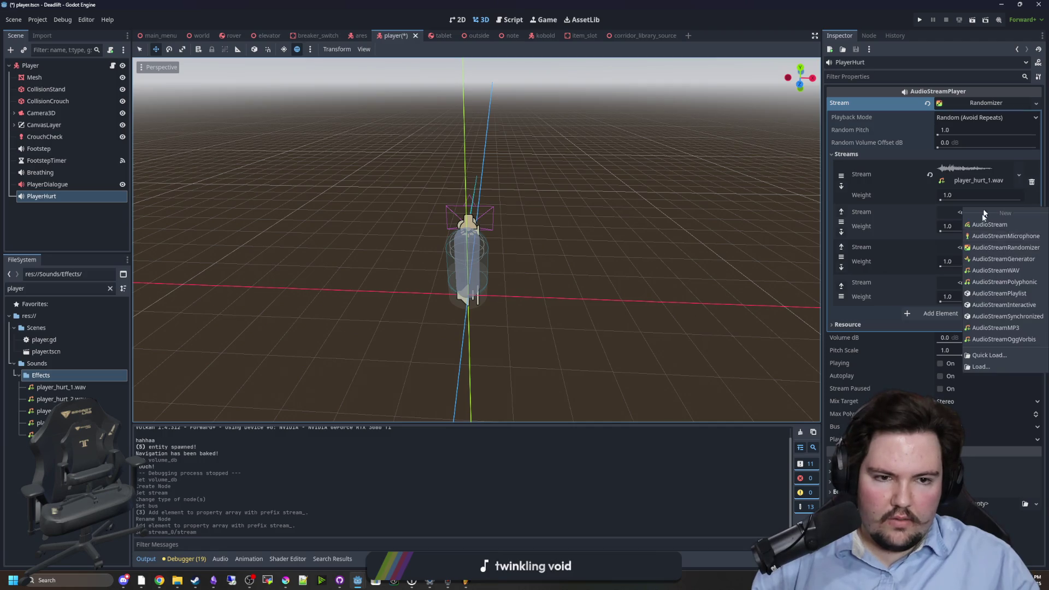
click(989, 360)
text(hurt)
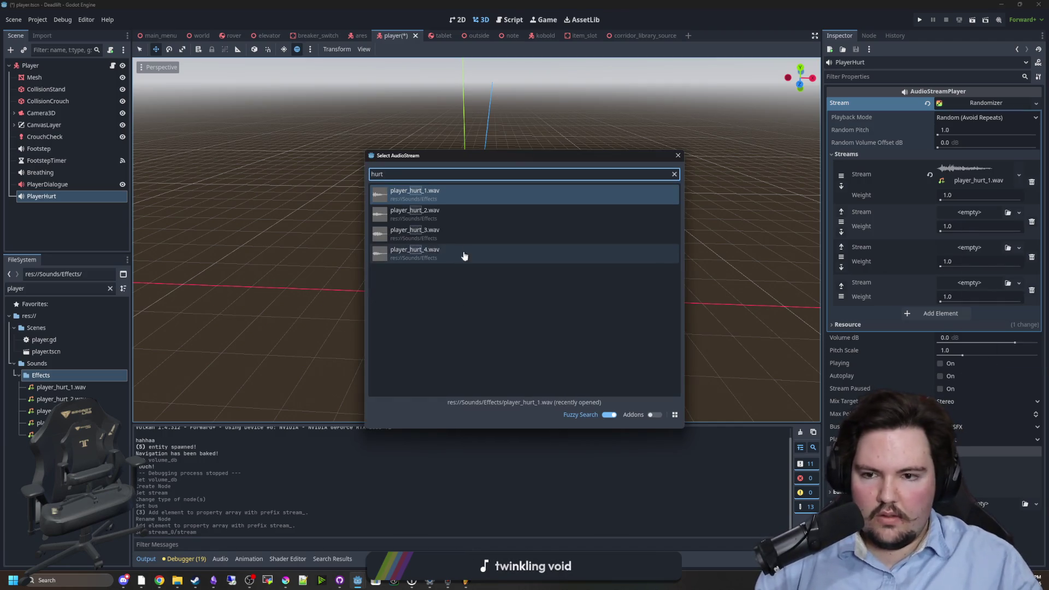
double_click(464, 215)
- Assign player_hurt_4.wav to the fourth slot and player_hurt_3.wav to the third
click(962, 293)
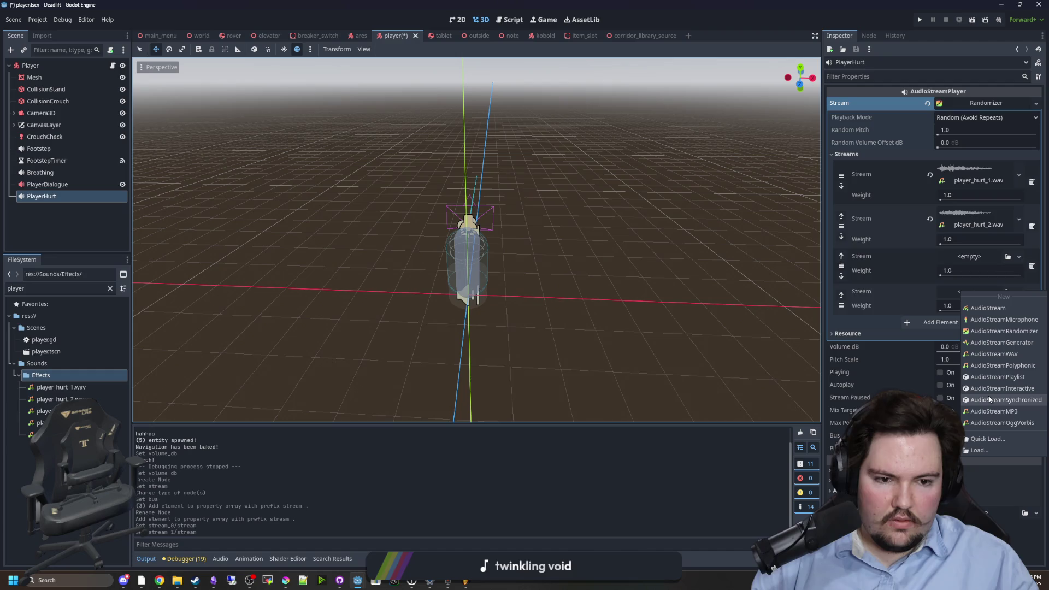
click(992, 439)
text(hurt)
double_click(416, 251)
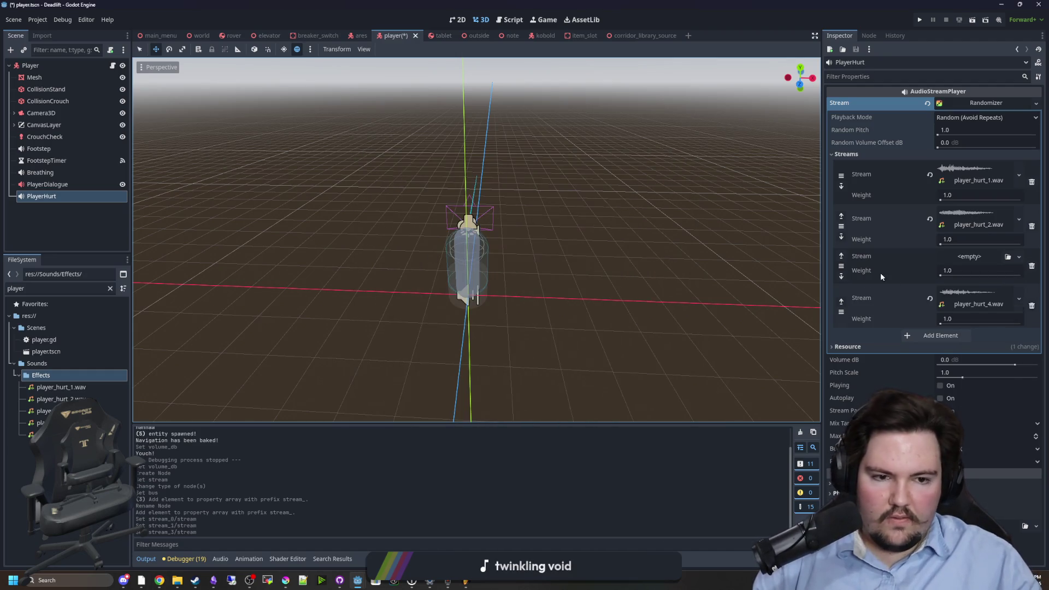
click(965, 257)
click(990, 406)
text(hurt)
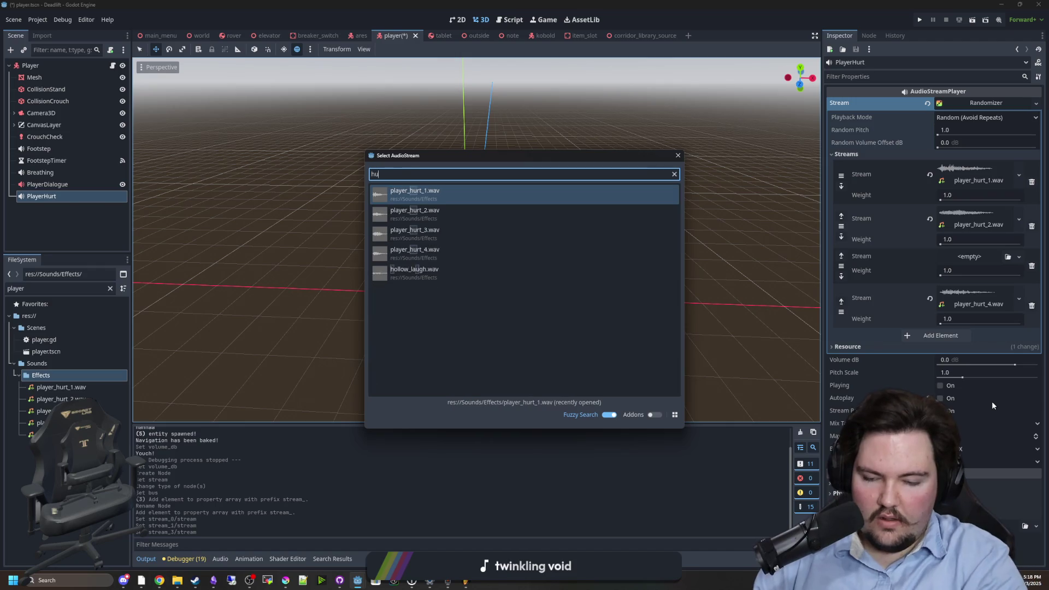
double_click(427, 239)
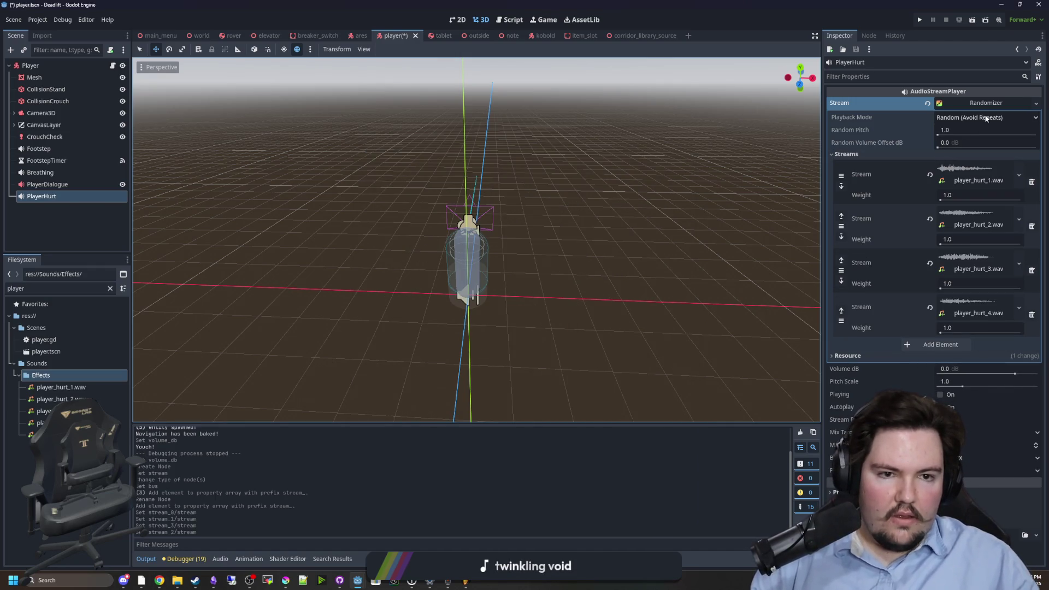
- Set Random Pitch to 1.2, preview the hurt sound, and save player.tscn
click(959, 132)
text(2)
key(Return)
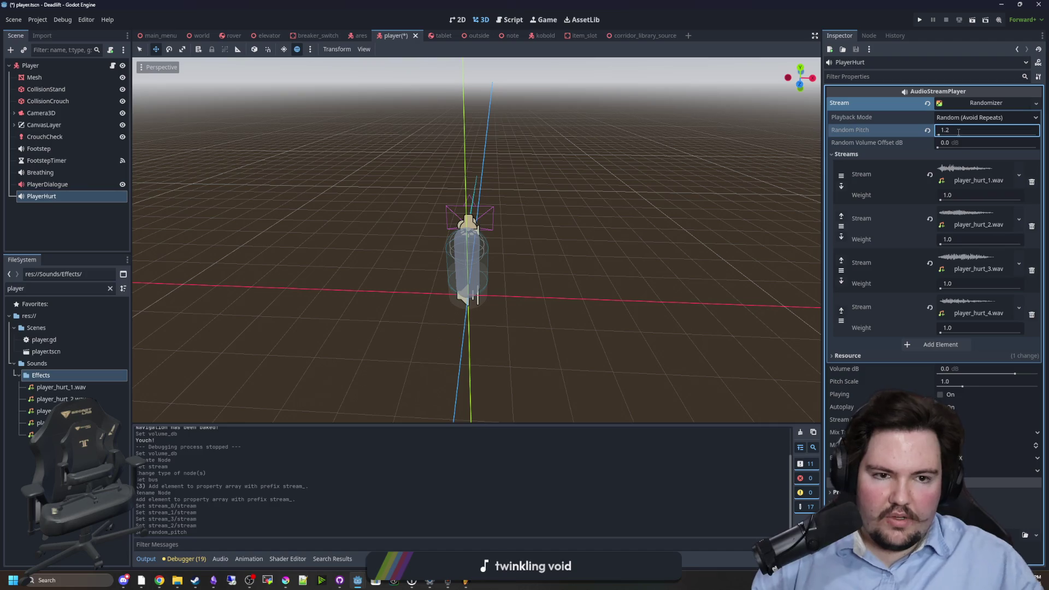
key(ctrl+s)
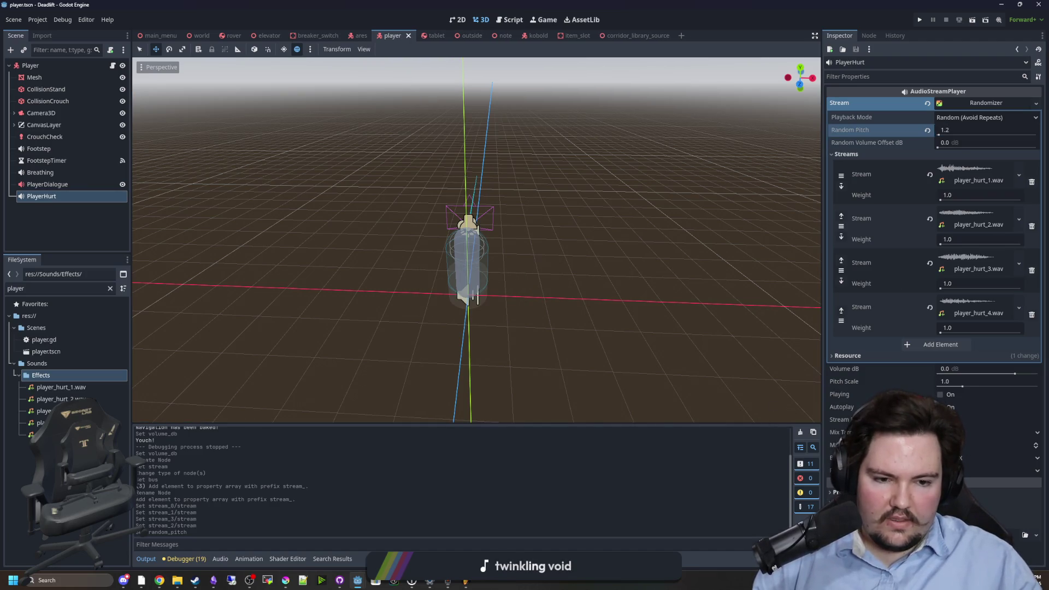
click(940, 396)
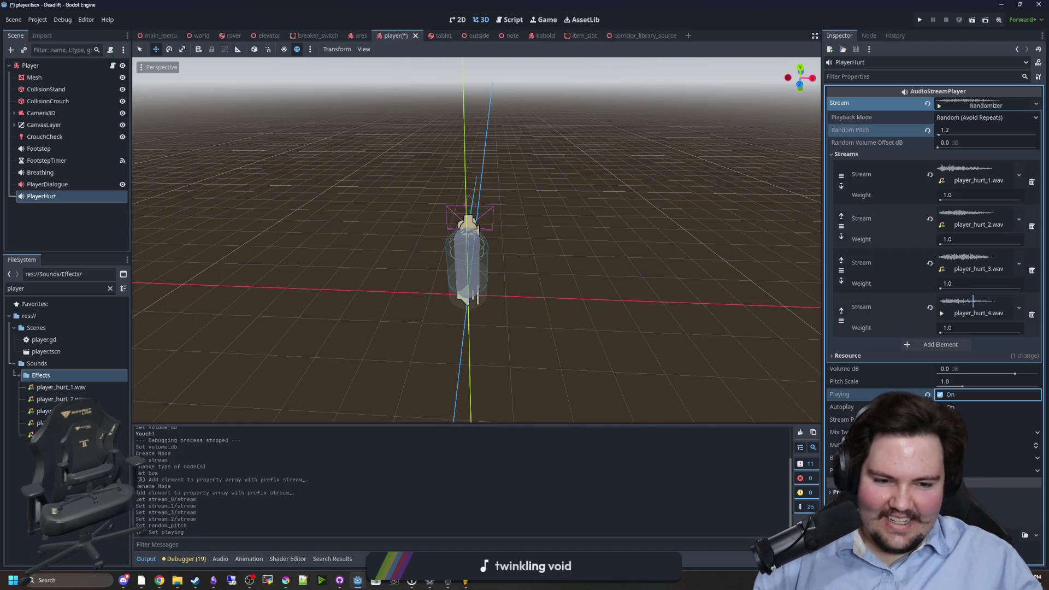
key(ctrl+s)
- Orbit the 3D view around the player capsule, saving the scene along the way
scroll(560, 353, up, 3)
mouse_move(559, 354)
mouse_down()
mouse_move(586, 250)
mouse_move(571, 221)
mouse_move(454, 196)
mouse_up()
key(ctrl+s)
mouse_move(386, 178)
mouse_down()
mouse_move(343, 137)
mouse_move(351, 146)
mouse_move(281, 167)
mouse_move(418, 184)
mouse_up()
key(ctrl+s)
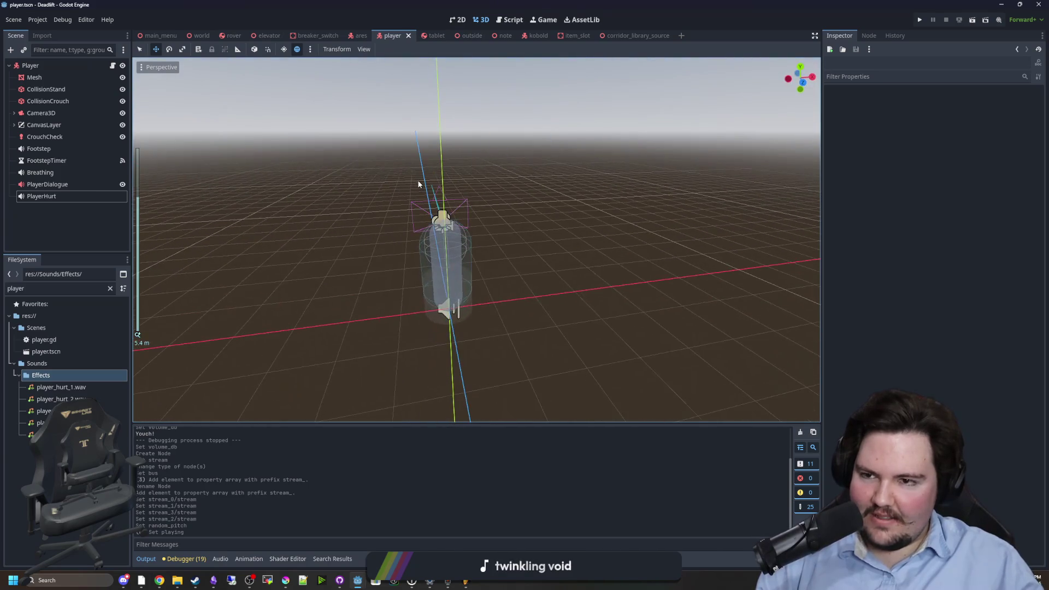
key(ctrl+s)
drag(349, 182, 527, 186)
key(ctrl+s)
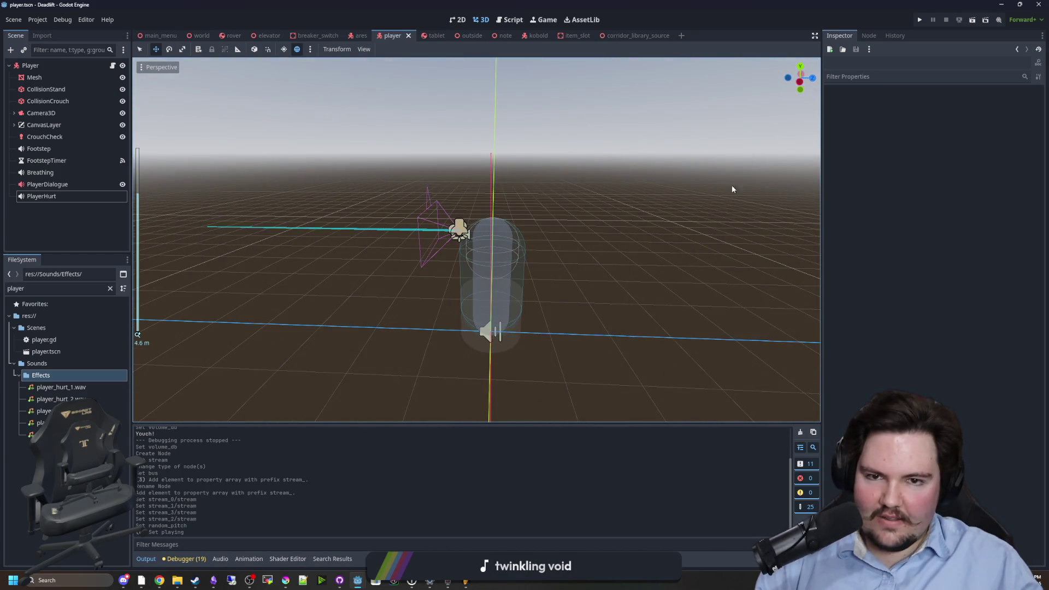
drag(673, 145, 244, 154)
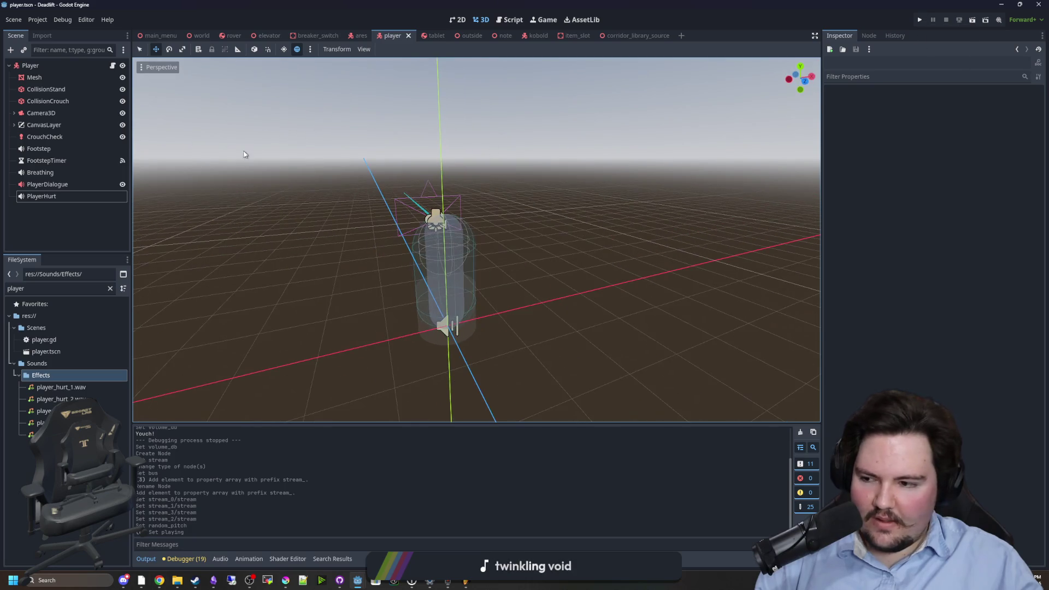
- Append $PlayerHurt.play() to take_damage in player.gd and save the script
click(111, 66)
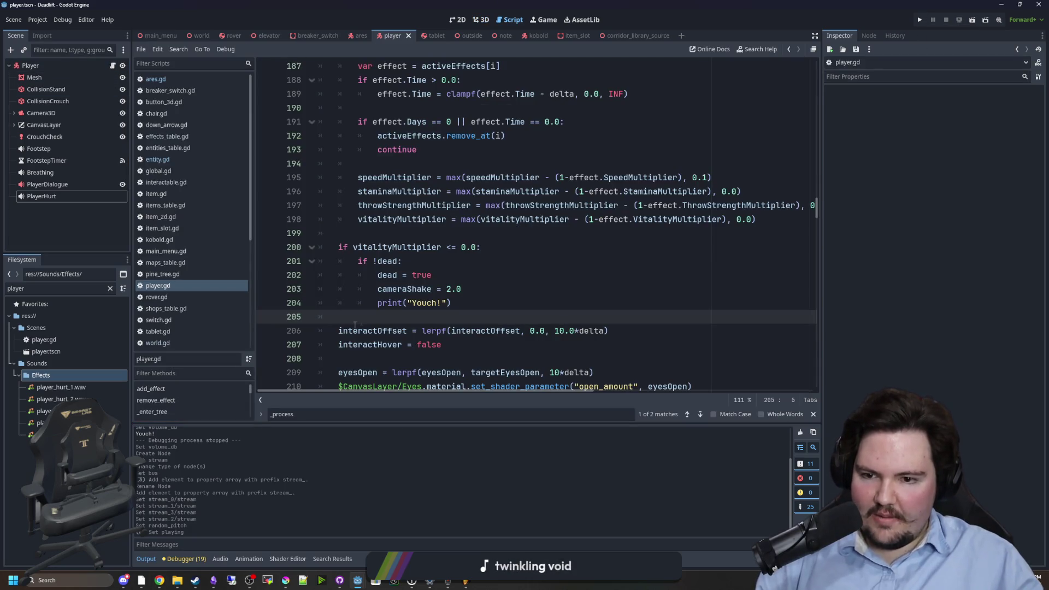
key(ctrl+f)
text(take_damage)
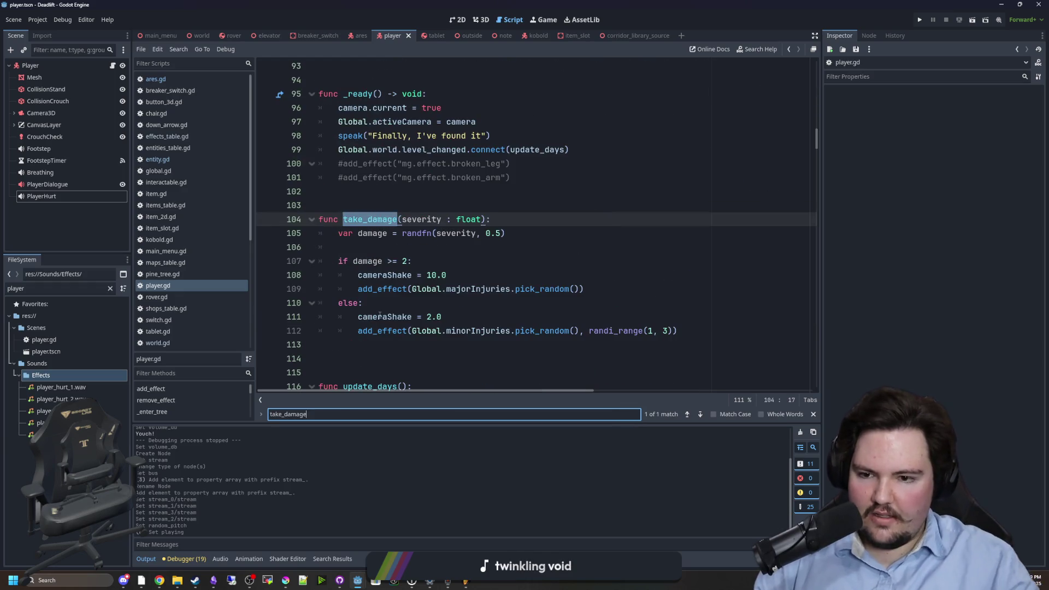
click(388, 340)
key(Return)
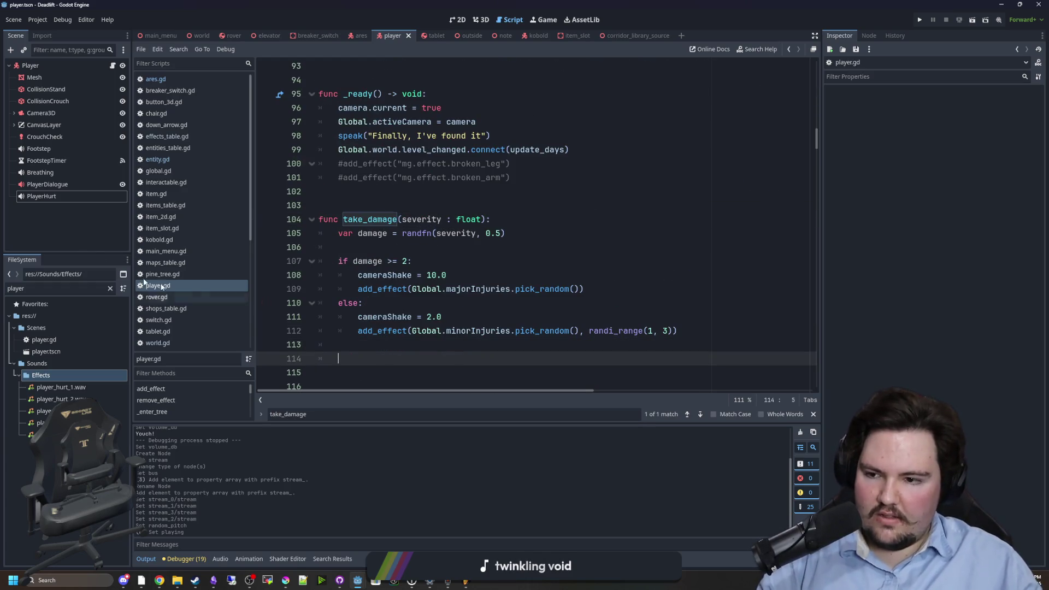
mouse_move(49, 197)
mouse_down()
mouse_move(404, 361)
mouse_move(422, 359)
mouse_up()
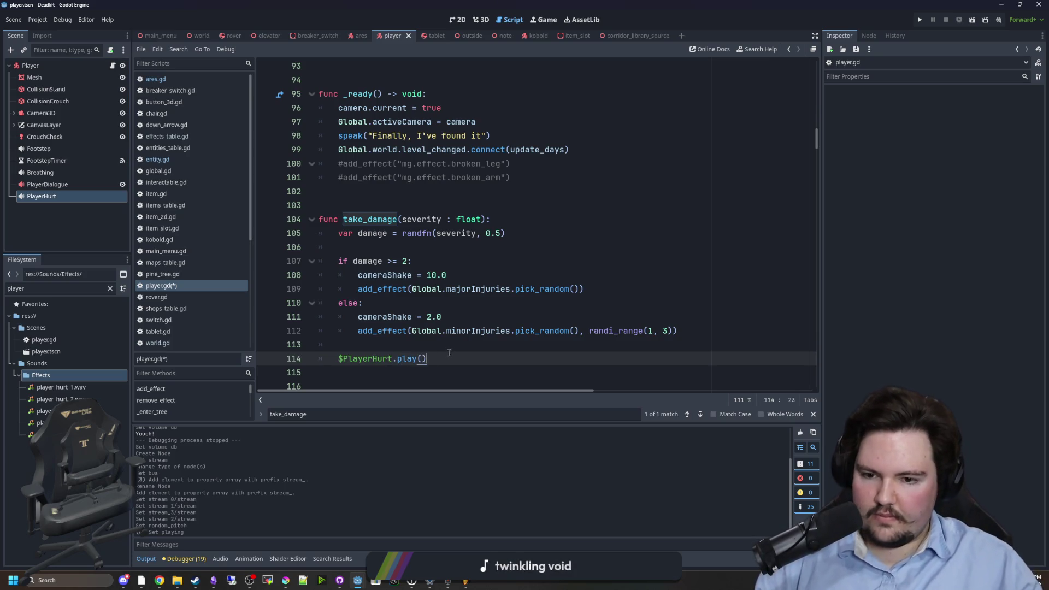
key(ctrl+s)
click(382, 247)
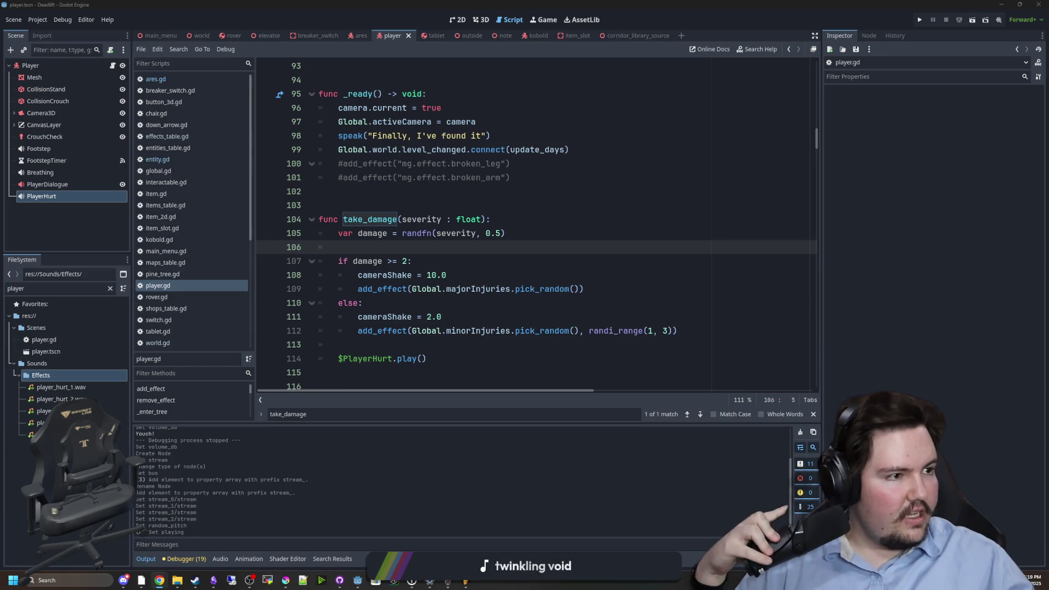
key(super+3)
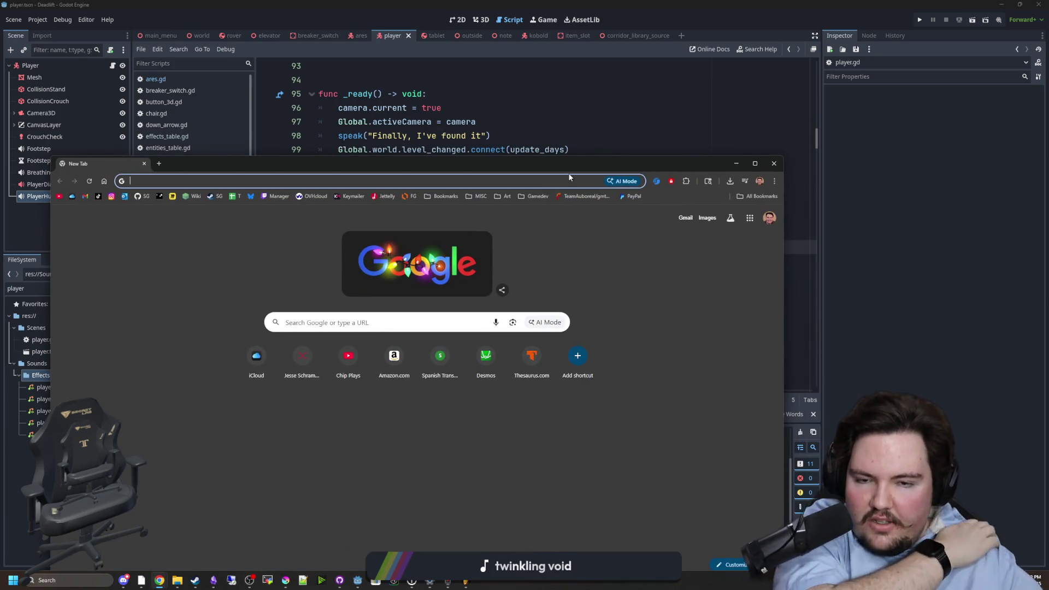
- Open godotshaders.com in the browser and start searching it for a vignette shader
drag(569, 175, 666, 104)
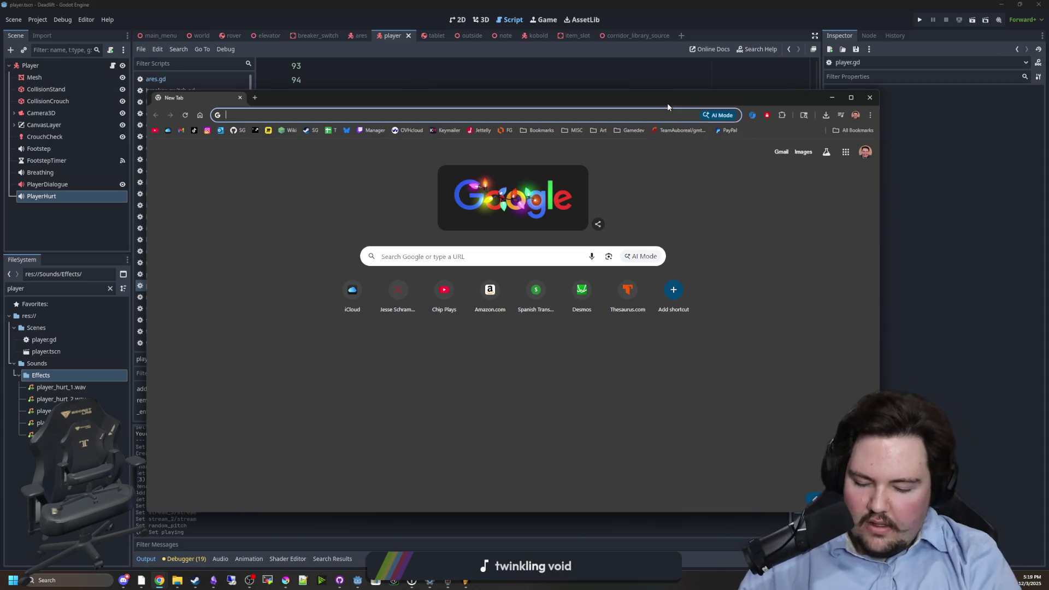
text(godotsh)
key(Return)
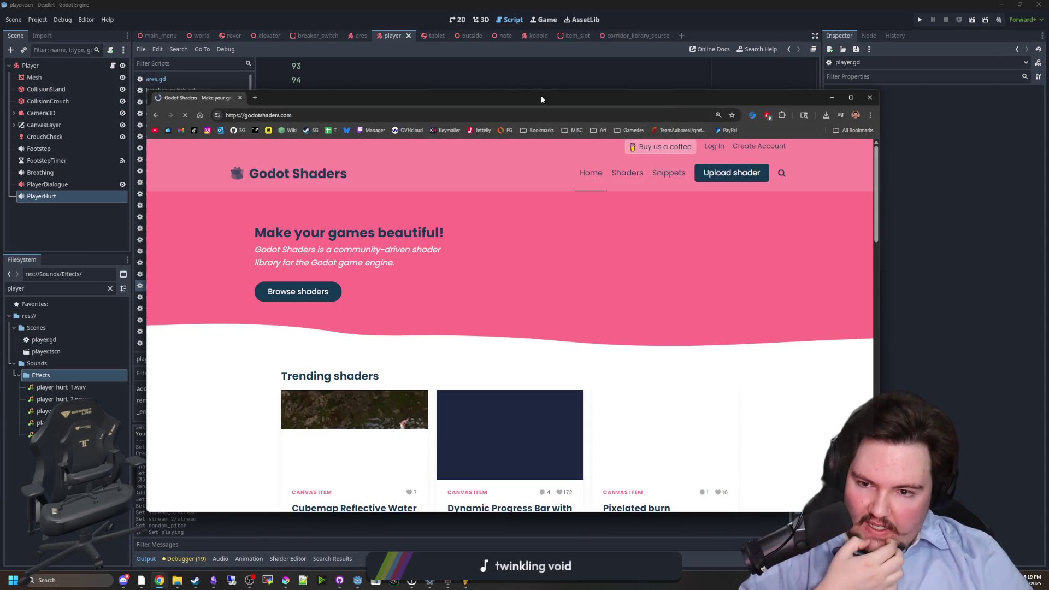
drag(540, 95, 526, 54)
scroll(601, 218, down, 4)
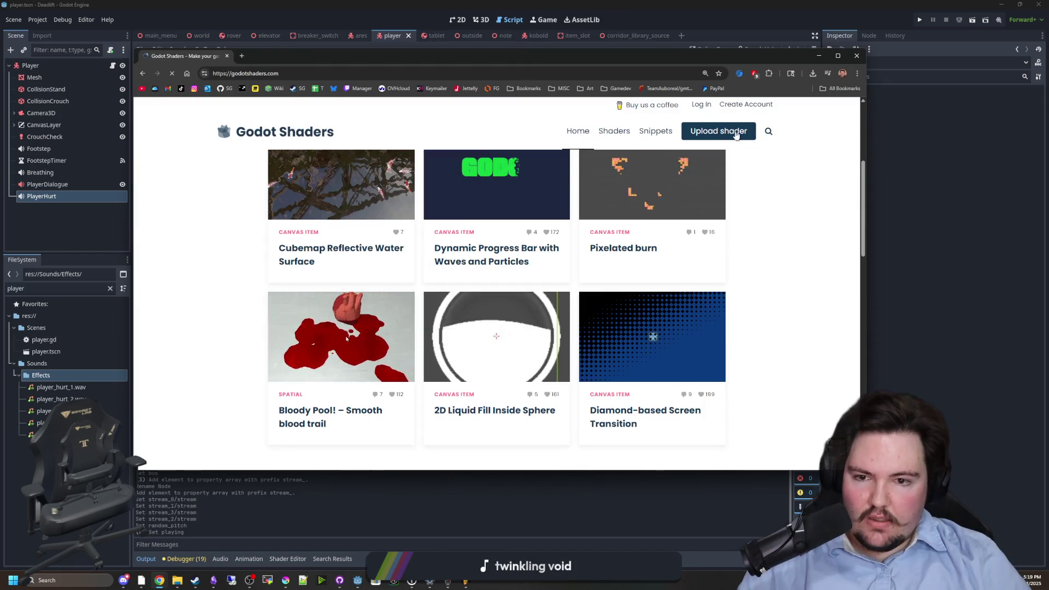
click(767, 132)
text(vingette)
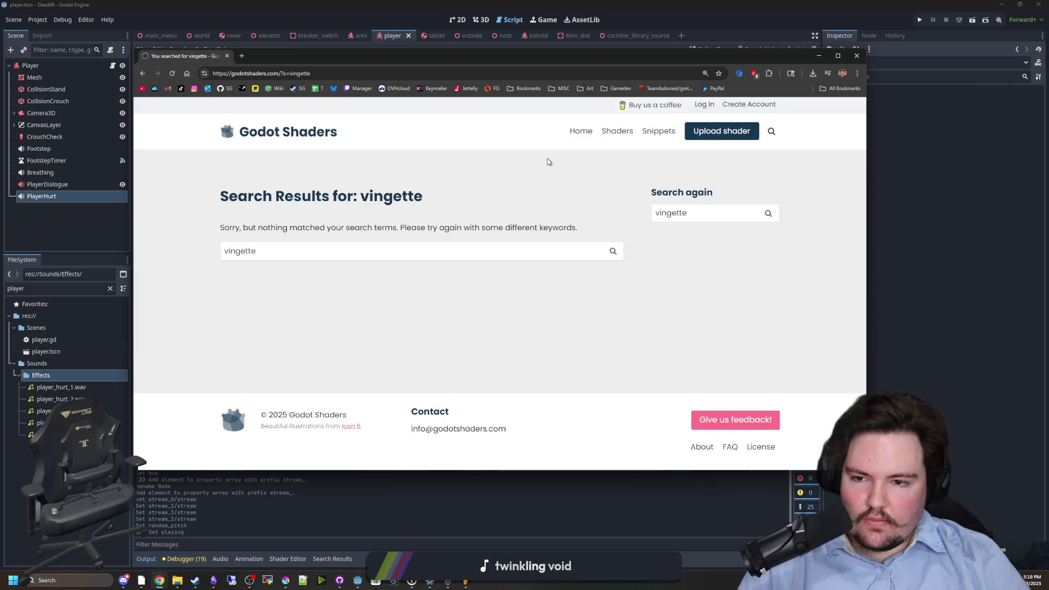
- Web-search 'vingette' in a new tab, then return to the Godot Shaders results
click(242, 56)
text(vingette)
key(Return)
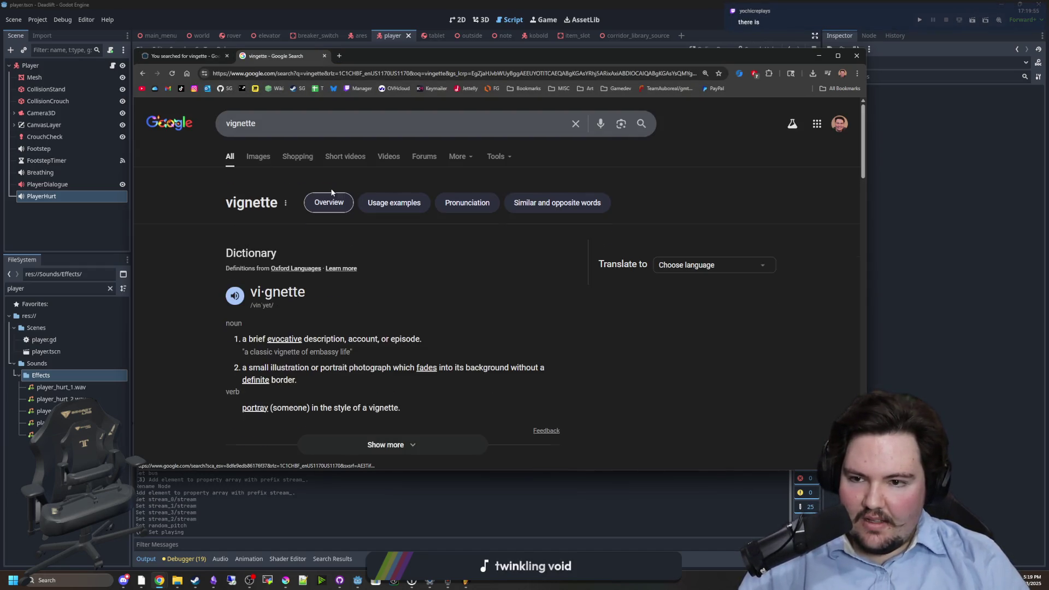
key(ctrl+shift+Tab)
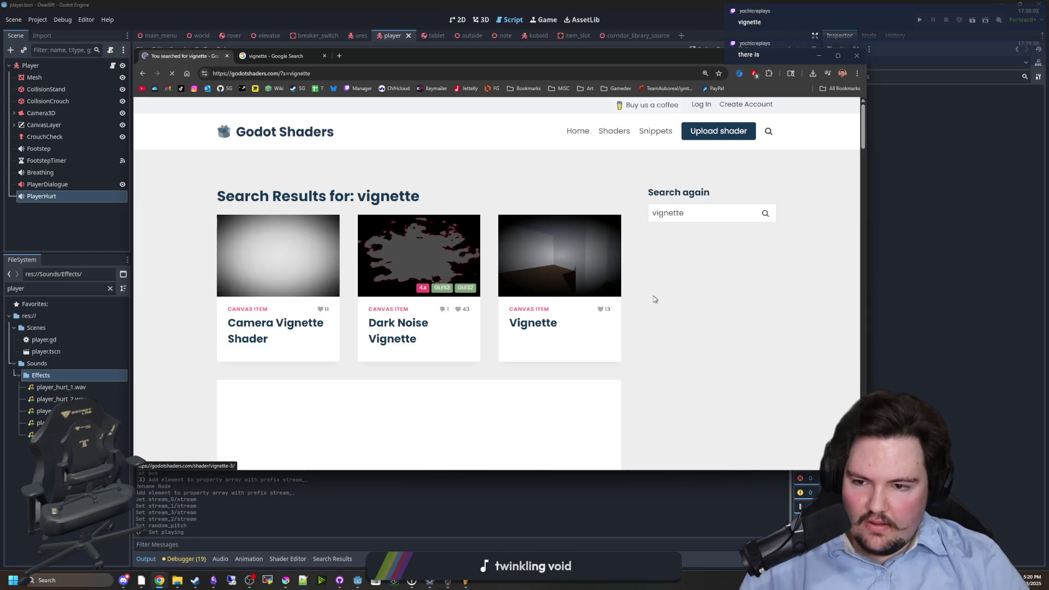
- Open Camera Vignette Shader and Dark Noise Vignette in background tabs while browsing results
middle_click(296, 333)
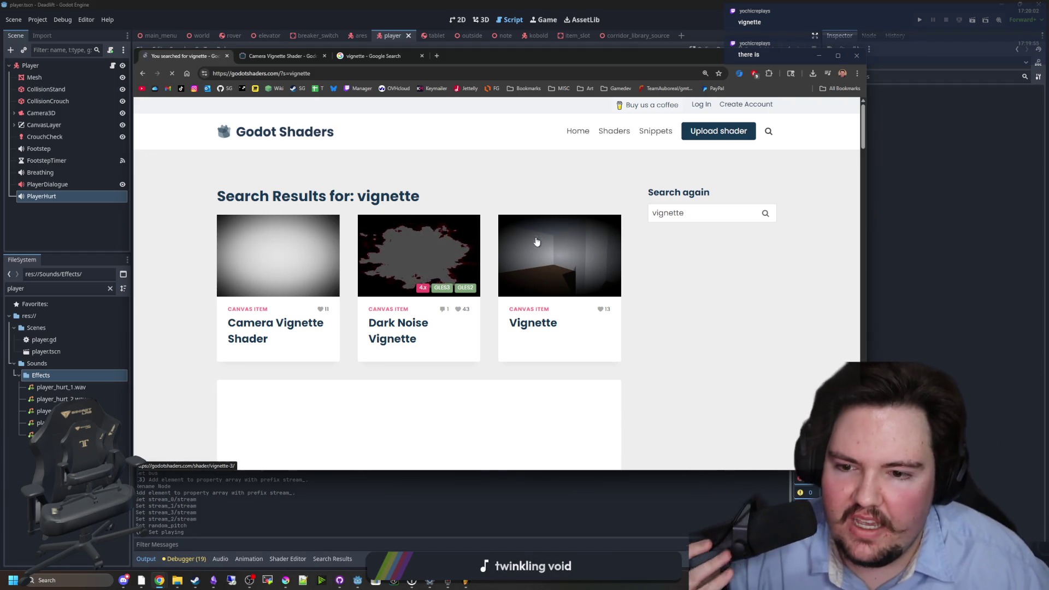
scroll(510, 267, down, 1)
middle_click(418, 270)
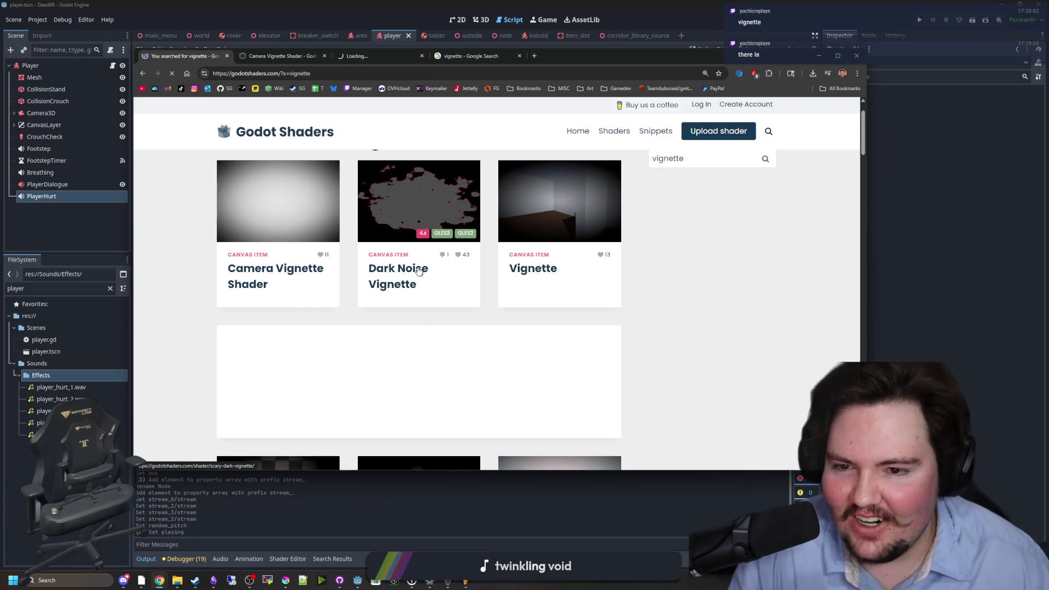
scroll(418, 271, down, 4)
scroll(418, 271, down, 3)
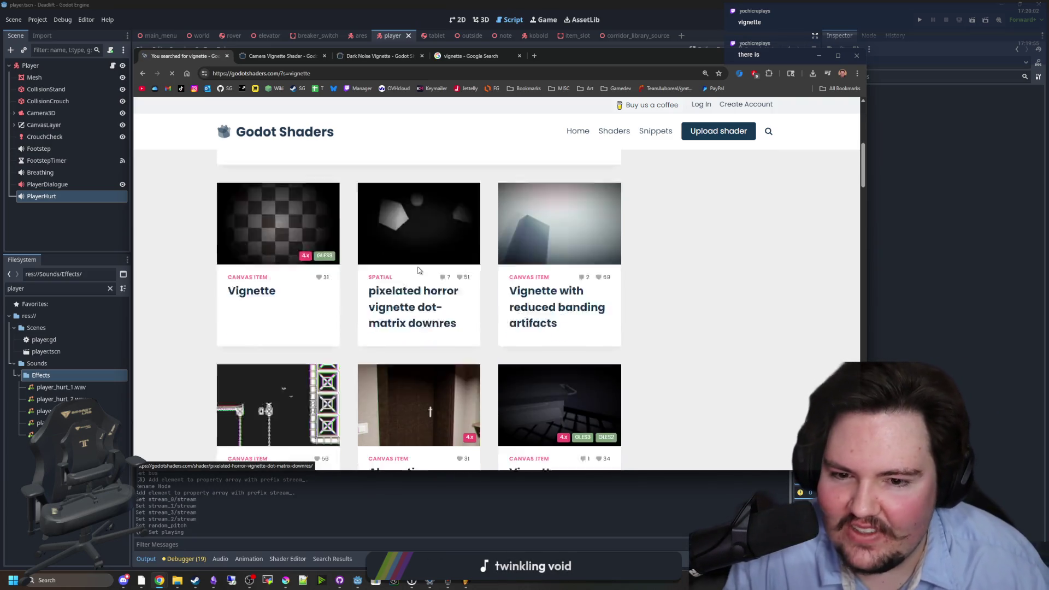
scroll(410, 239, down, 3)
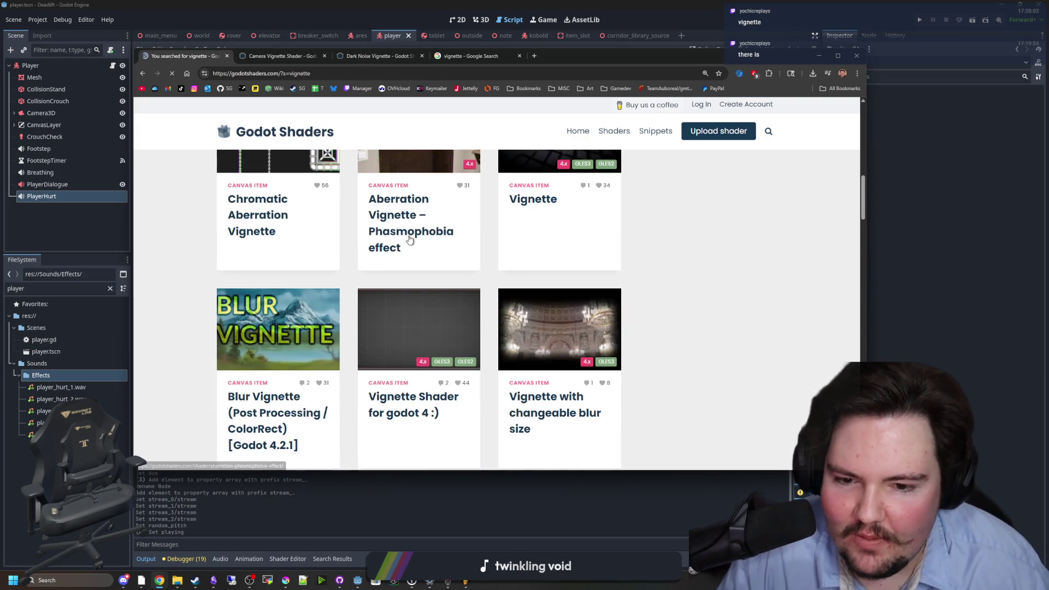
scroll(416, 246, down, 9)
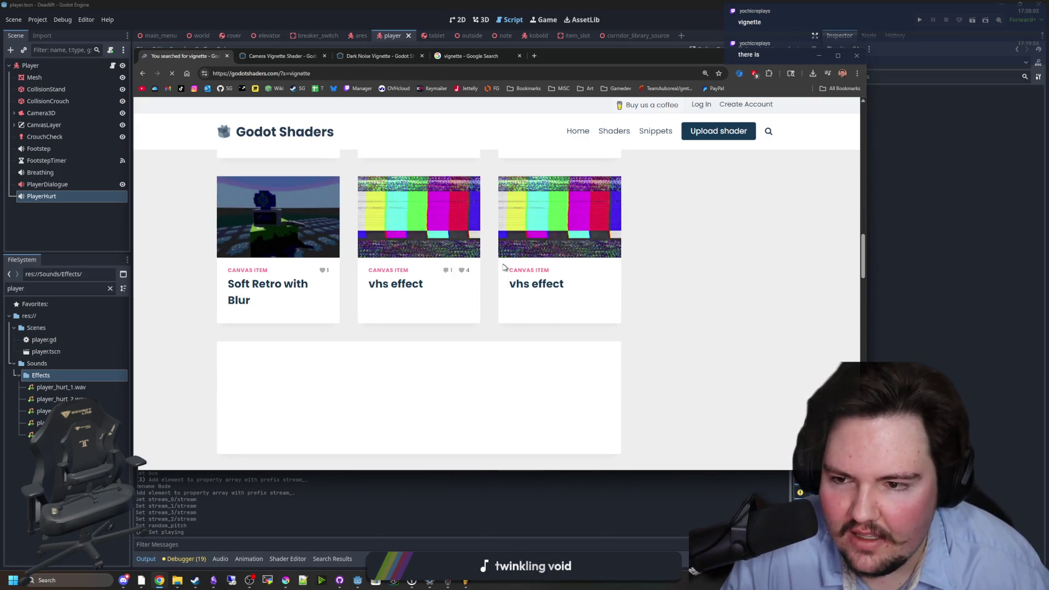
scroll(448, 259, up, 15)
scroll(416, 263, down, 10)
scroll(339, 267, up, 4)
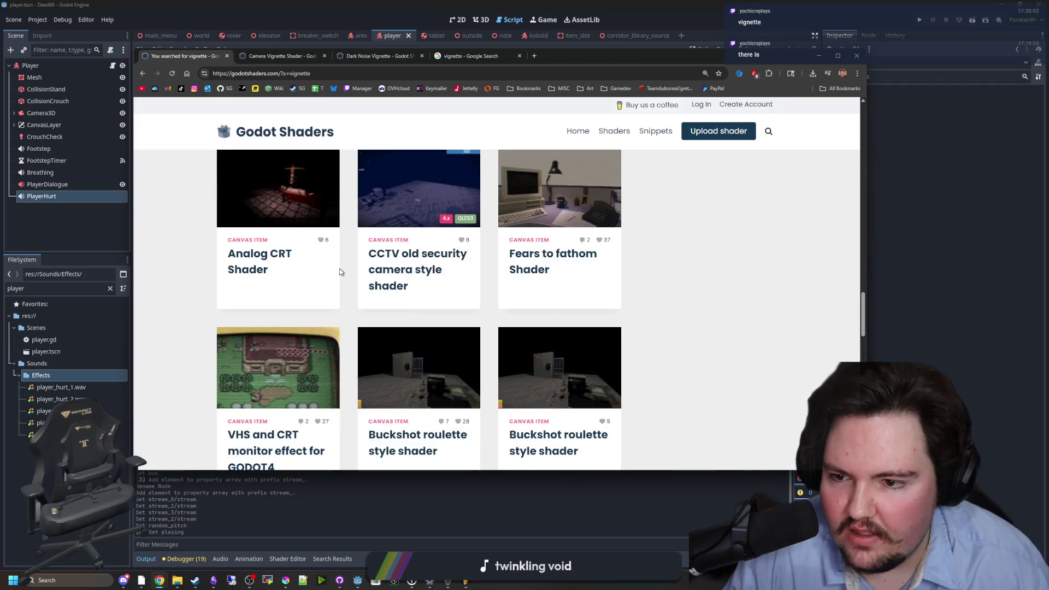
scroll(293, 339, up, 7)
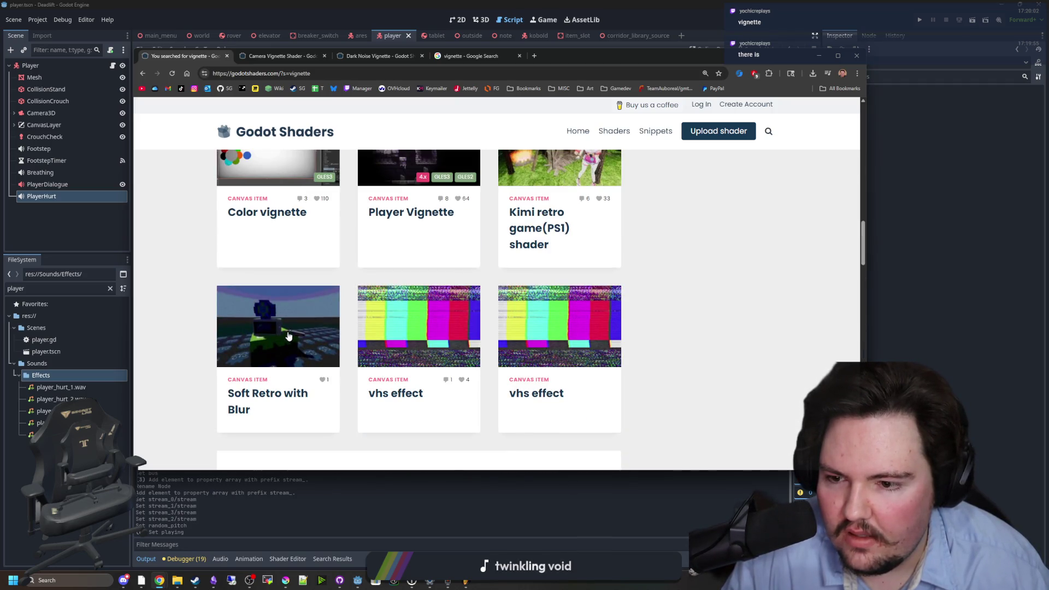
scroll(293, 323, down, 5)
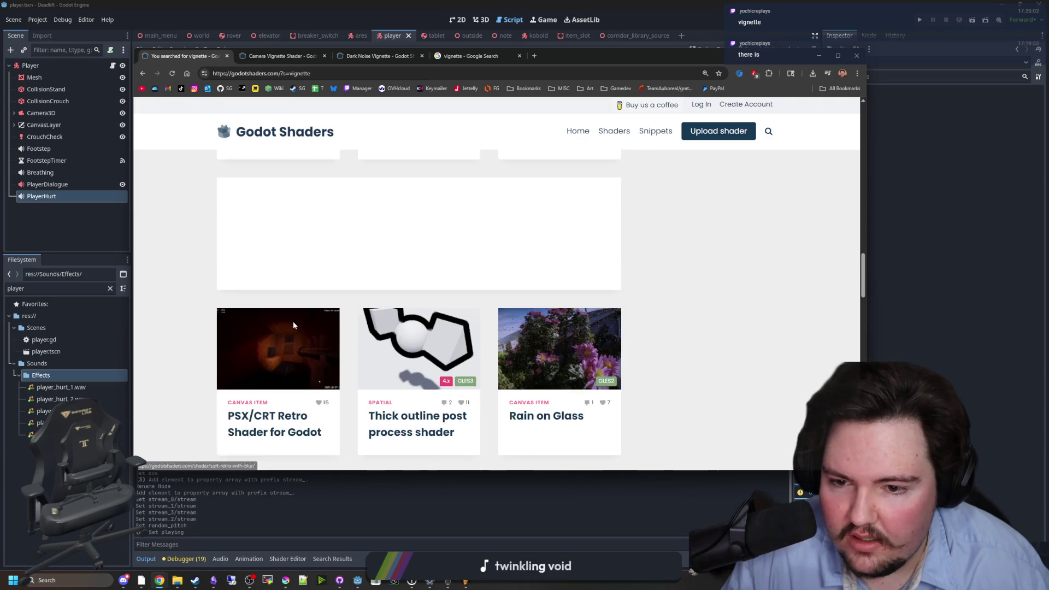
scroll(426, 322, down, 4)
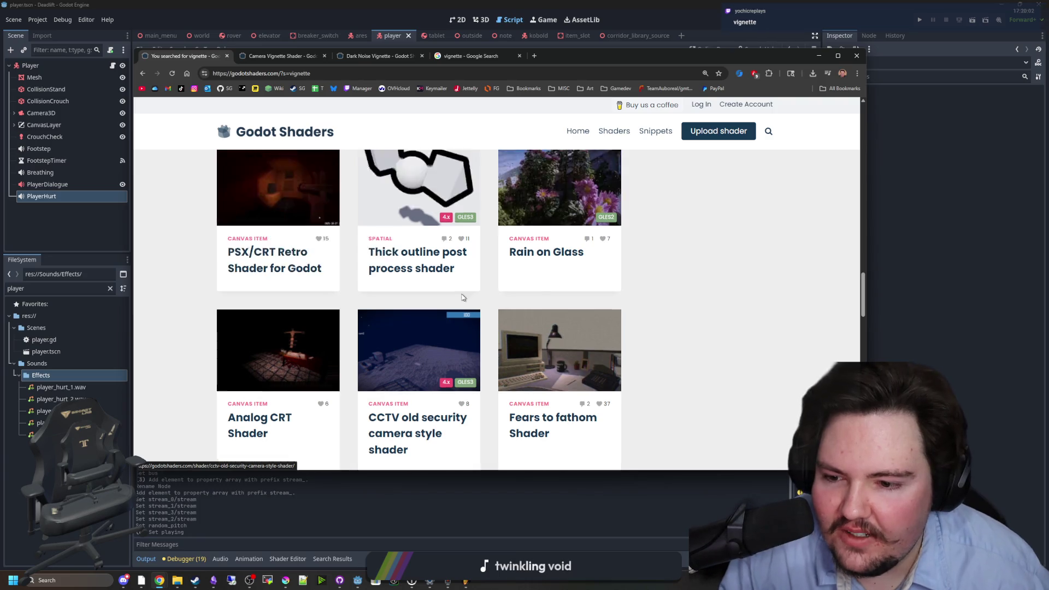
scroll(461, 298, down, 8)
scroll(465, 303, up, 3)
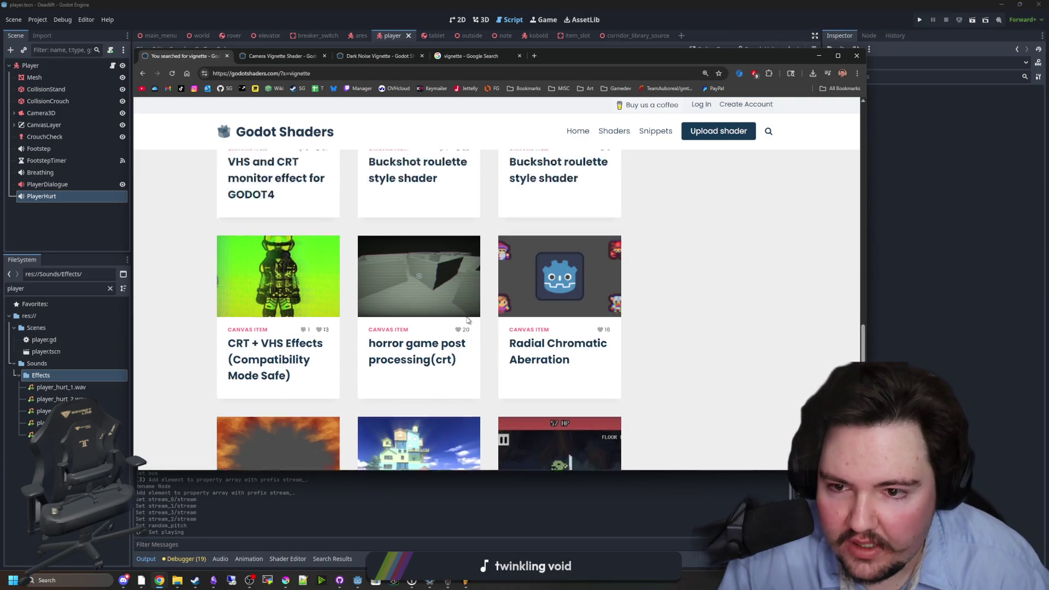
scroll(412, 304, down, 5)
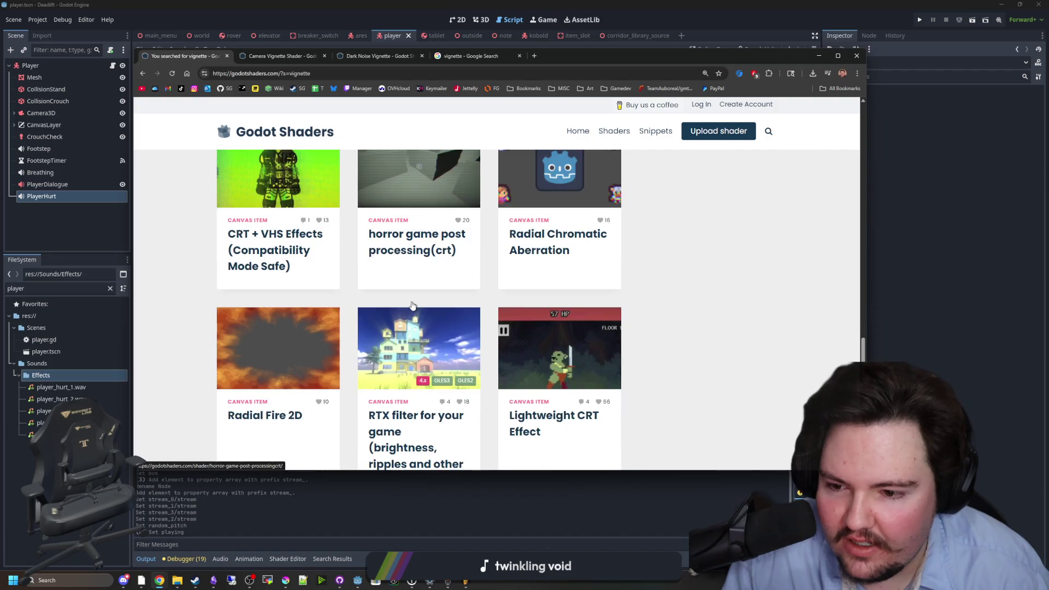
scroll(289, 300, down, 7)
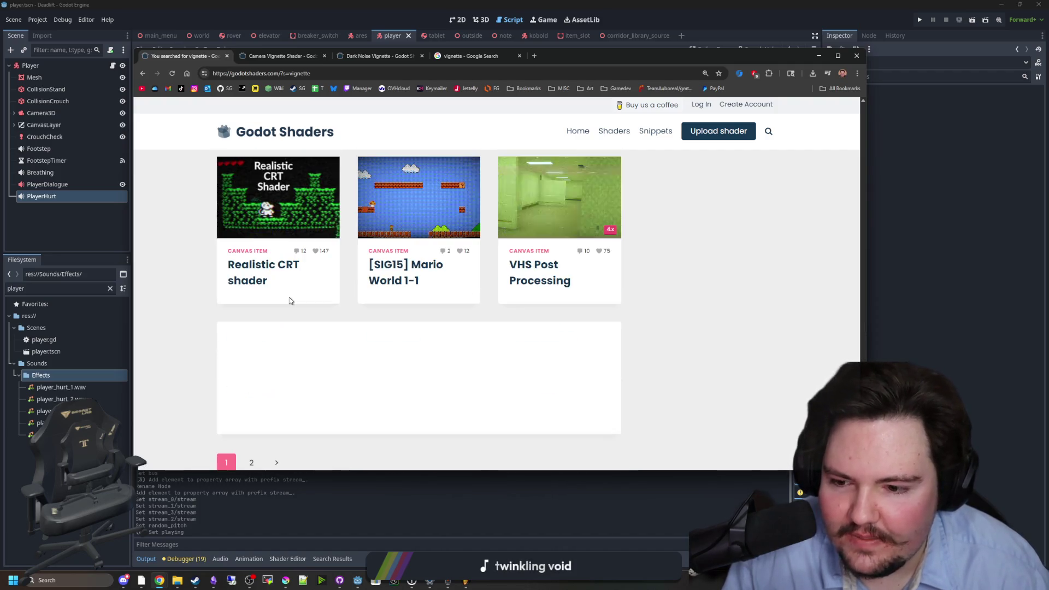
- Read through the Dark Noise Vignette shader code, then return to Godot's 3D view
click(378, 55)
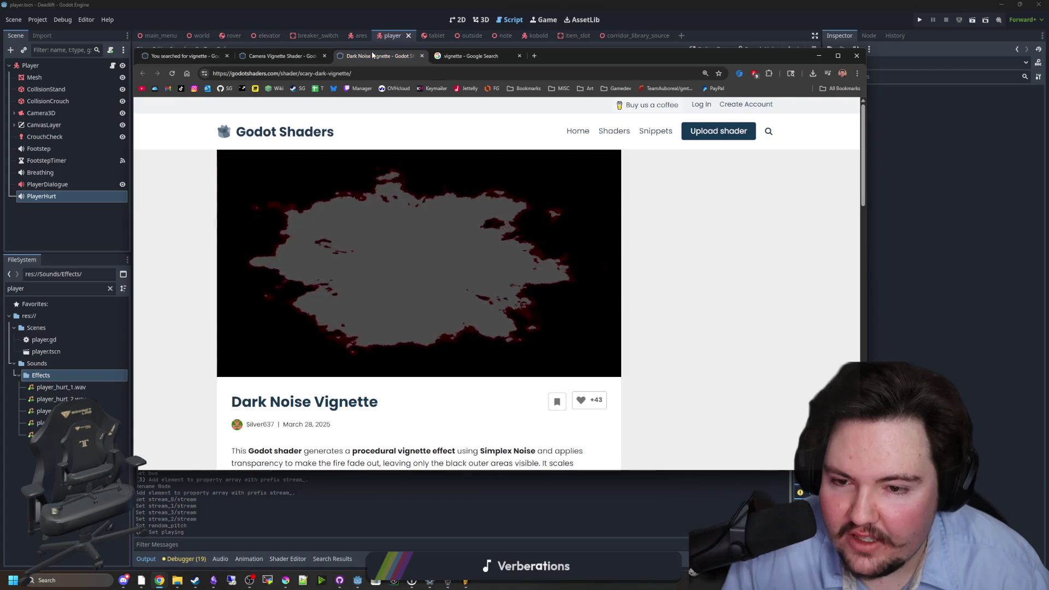
scroll(405, 274, down, 3)
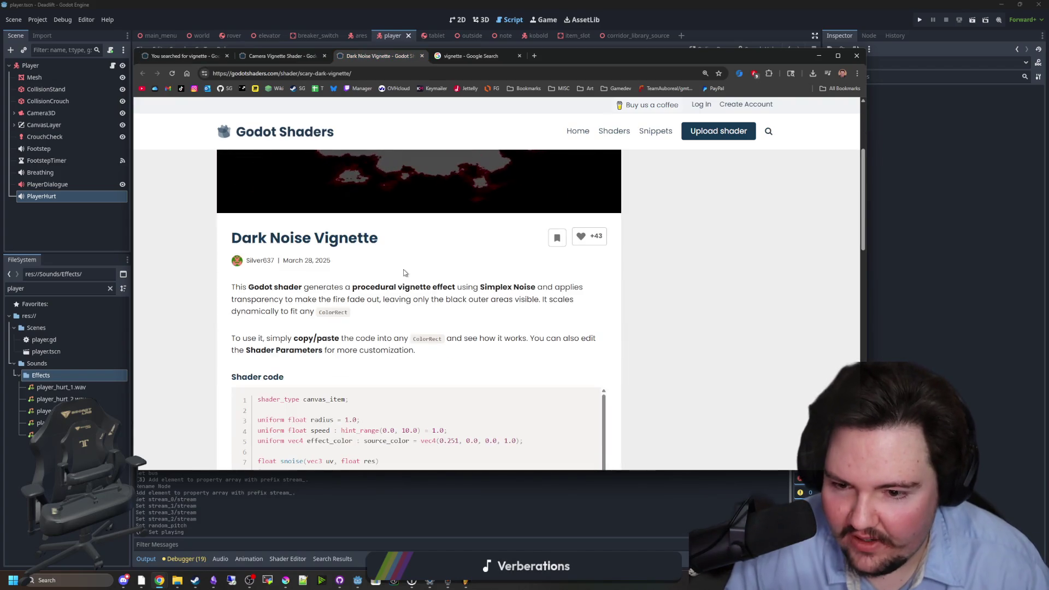
scroll(432, 349, down, 4)
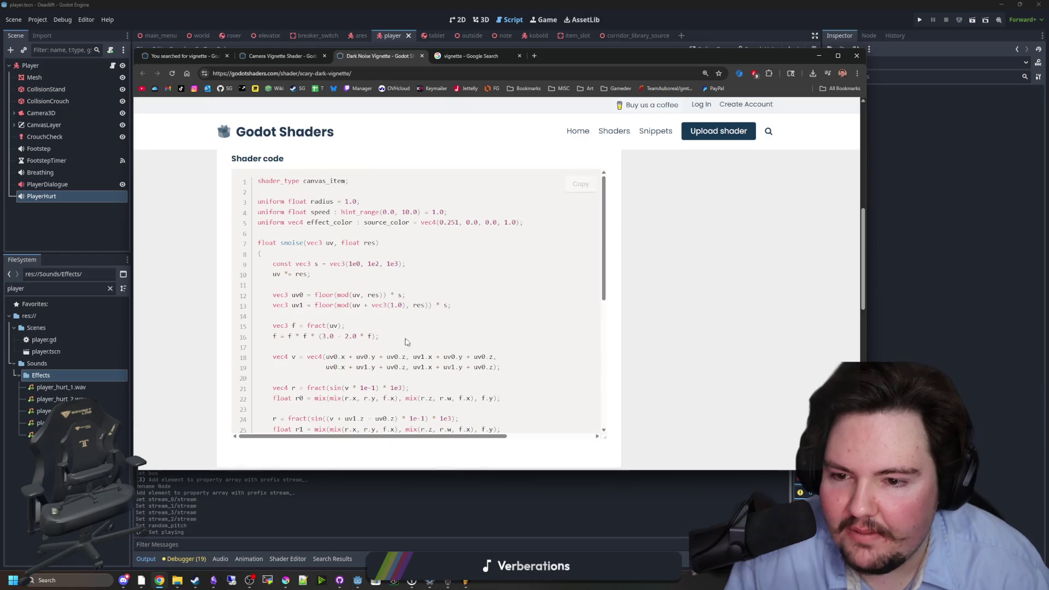
scroll(479, 351, down, 4)
scroll(480, 350, down, 3)
scroll(686, 371, down, 5)
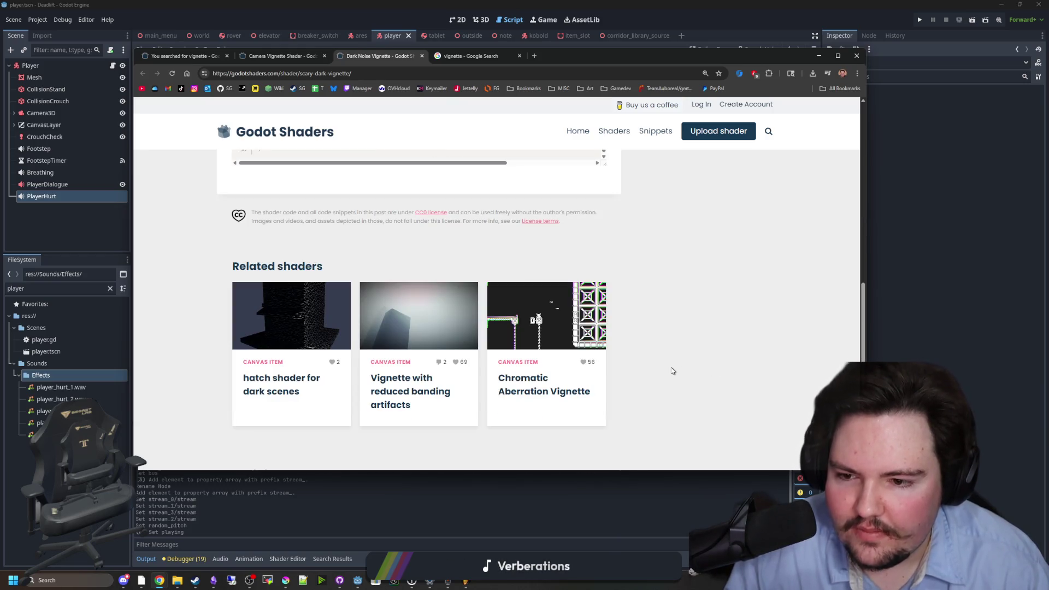
scroll(674, 336, up, 7)
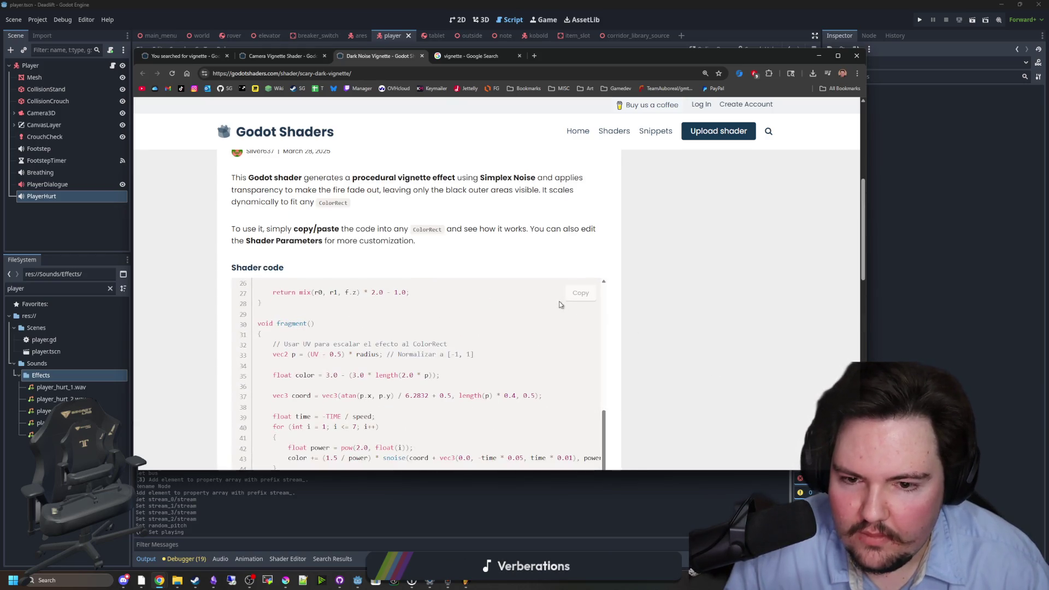
click(818, 55)
click(480, 20)
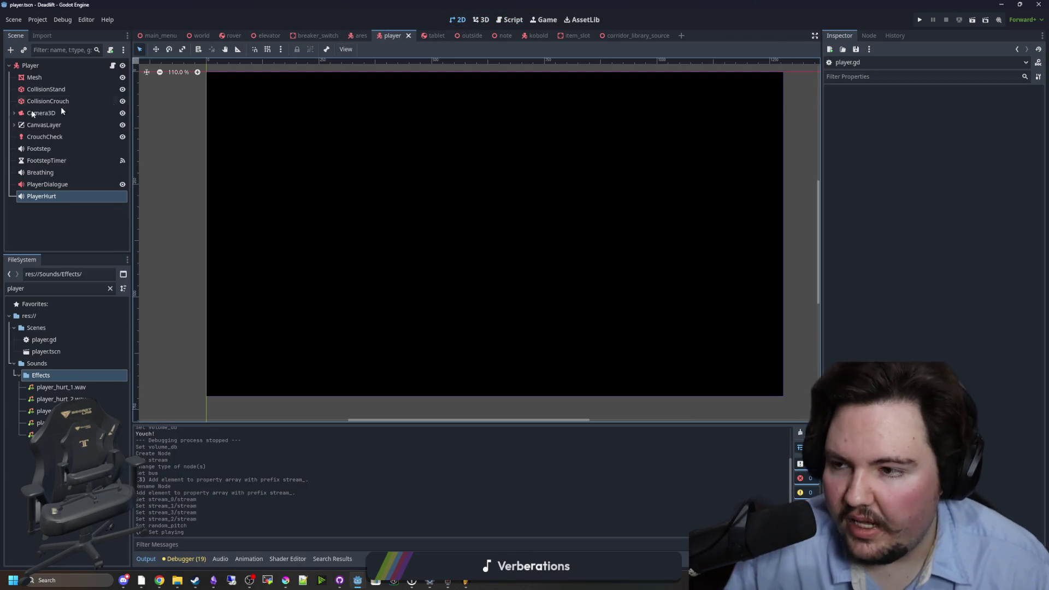
- Add a ColorRect child node under the player's CanvasLayer
click(73, 64)
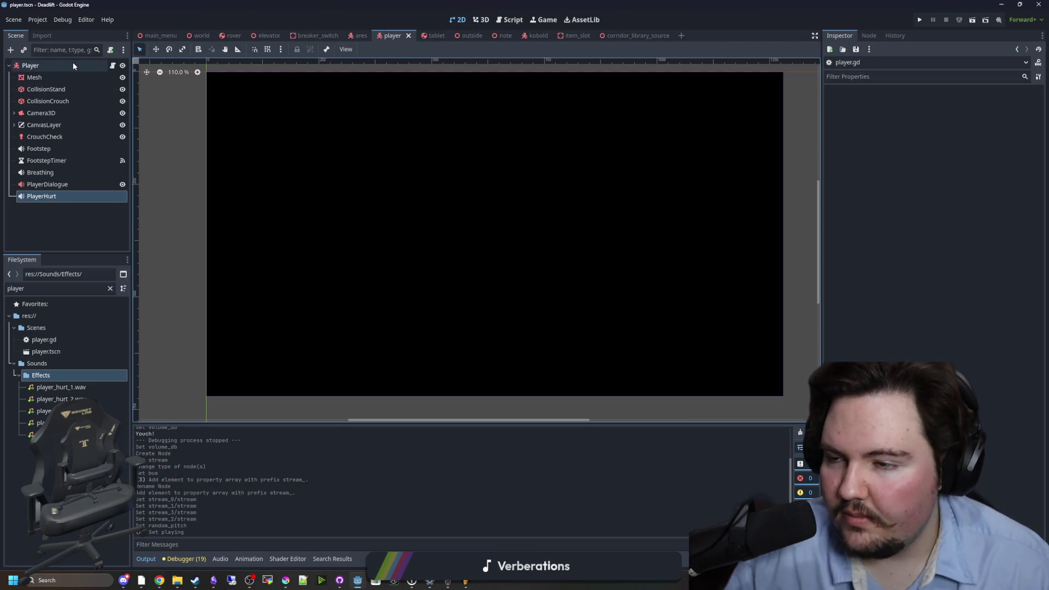
click(43, 125)
click(14, 125)
right_click(35, 126)
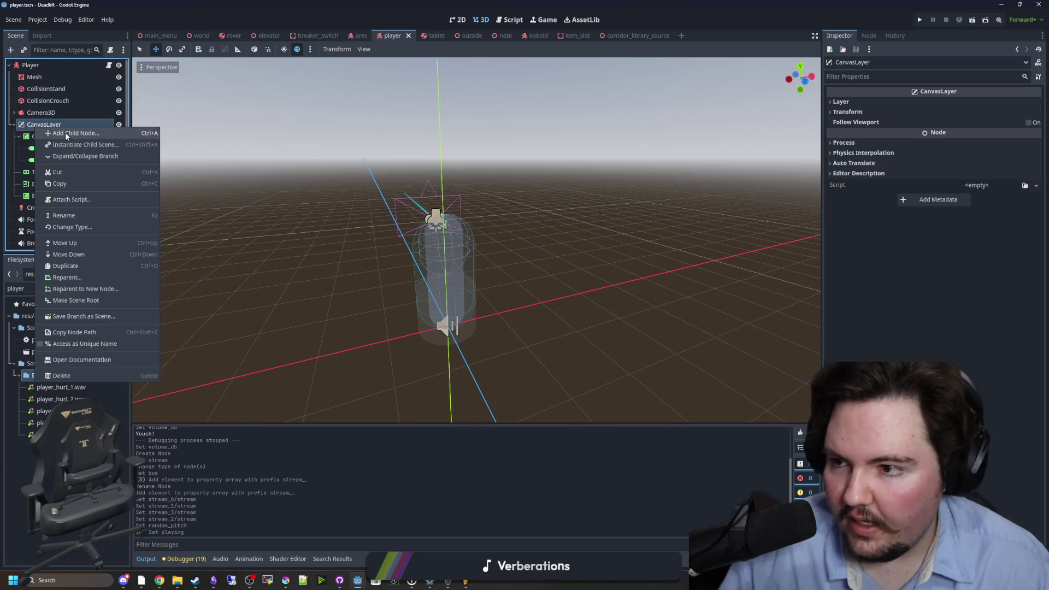
click(66, 136)
text(colorrect)
key(Return)
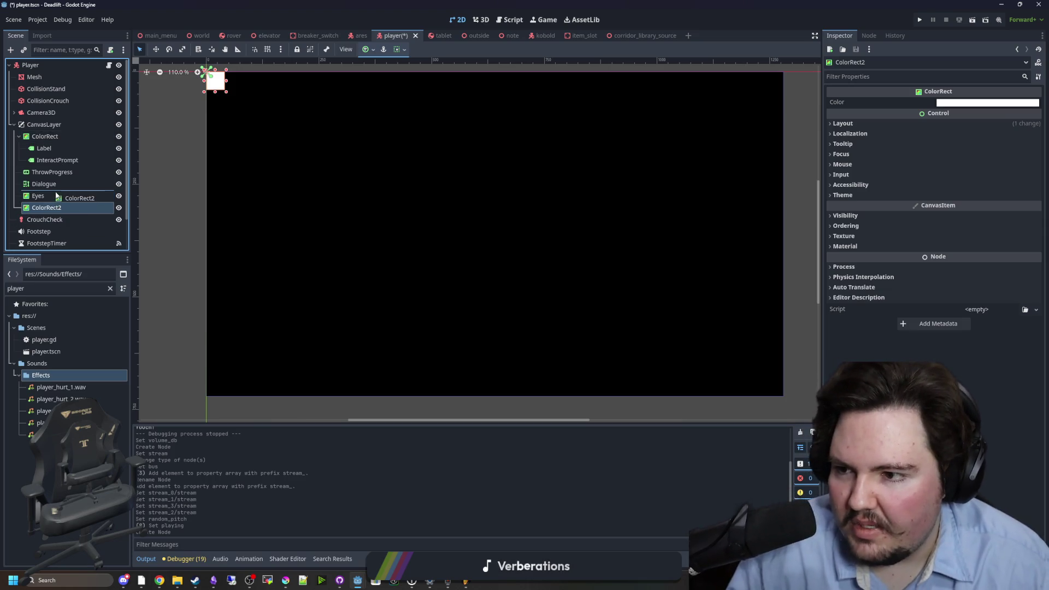
- Move the ColorRect above Eyes, rename it Red, and set its anchors to Full Rect
drag(46, 208, 60, 196)
double_click(105, 197)
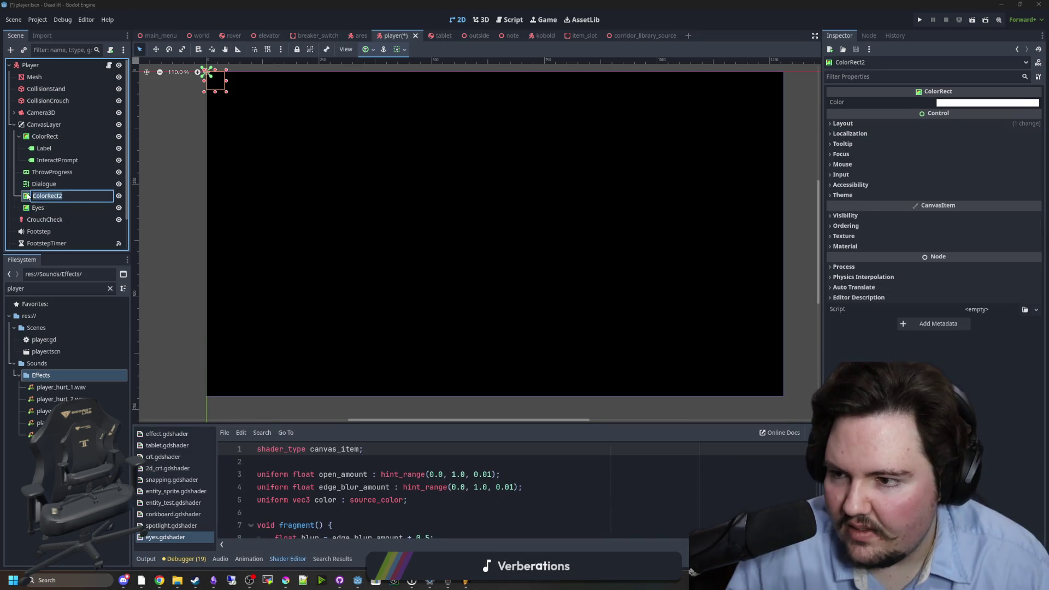
text(Red)
key(Return)
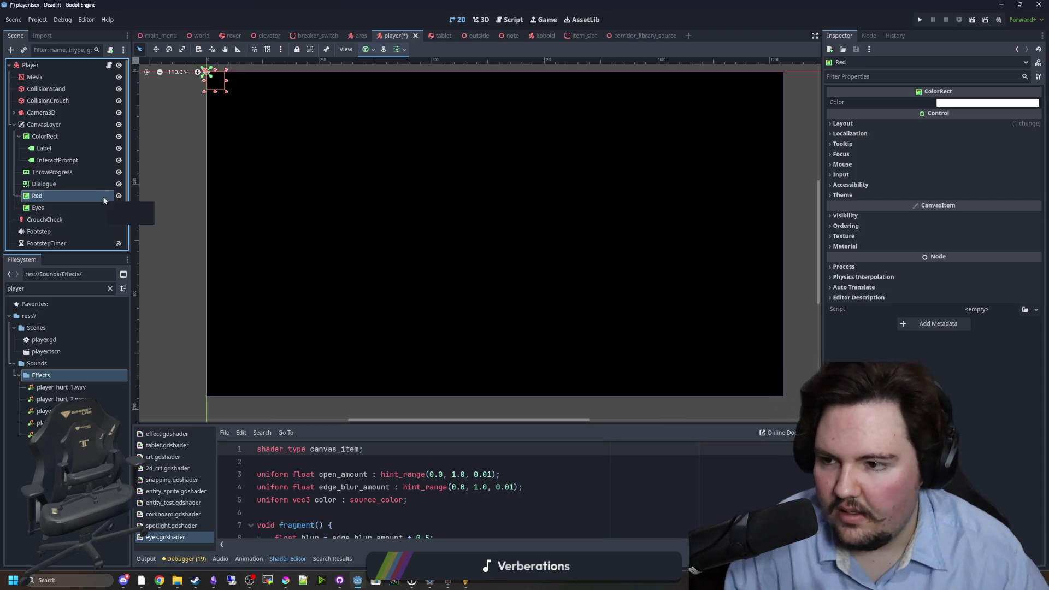
click(842, 124)
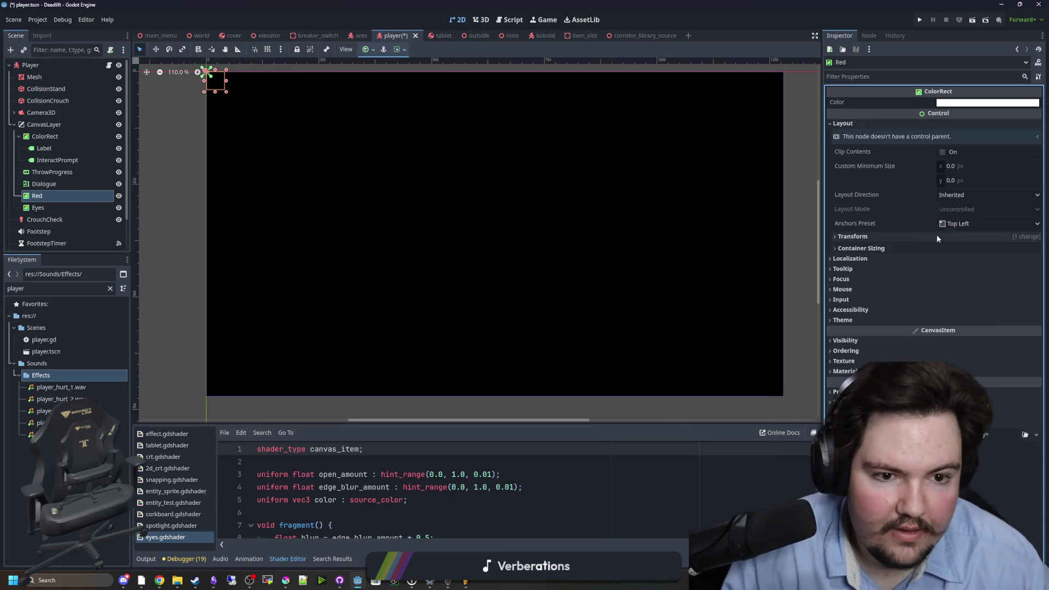
click(969, 224)
click(975, 252)
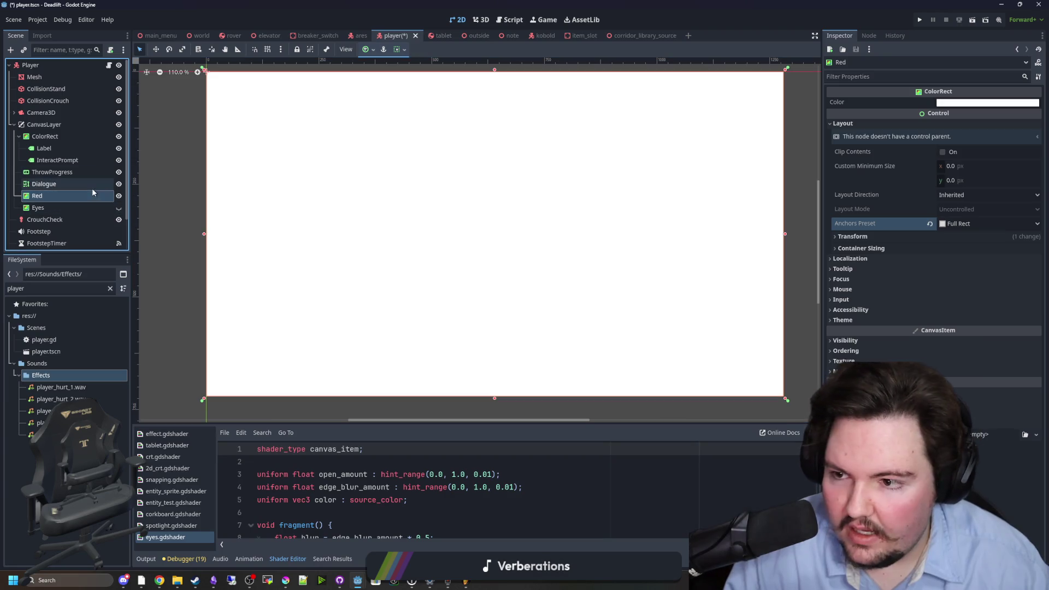
- Give Red a new ShaderMaterial and begin creating a new shader for it
click(844, 371)
click(990, 387)
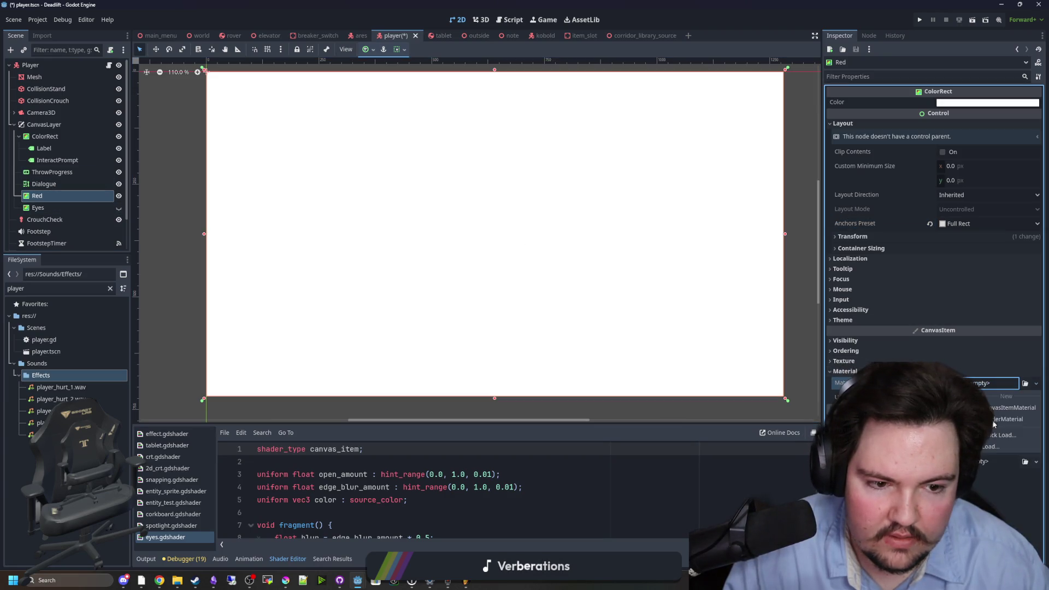
click(1005, 421)
click(983, 473)
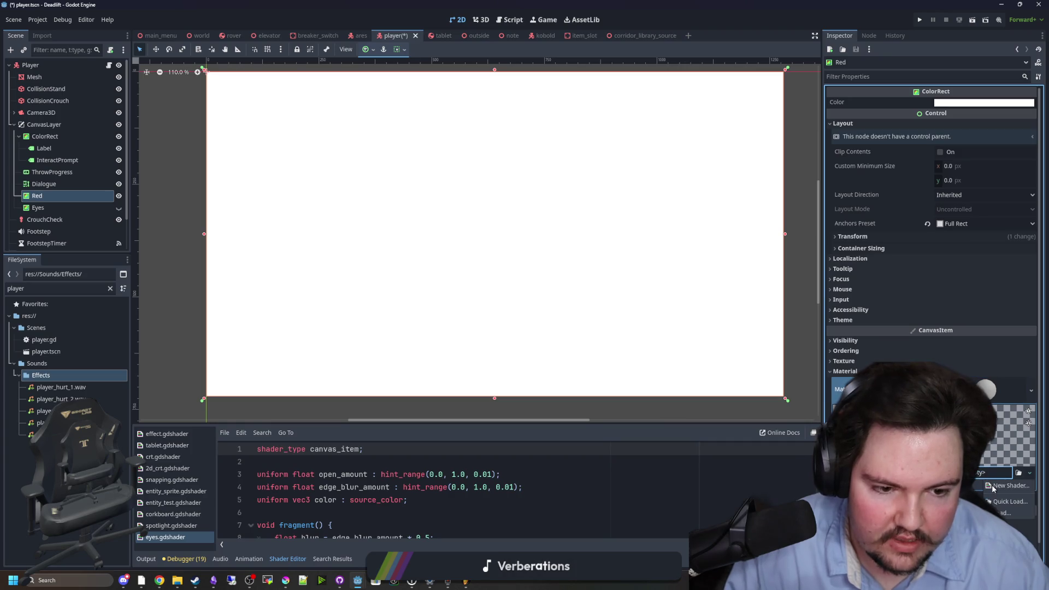
click(991, 483)
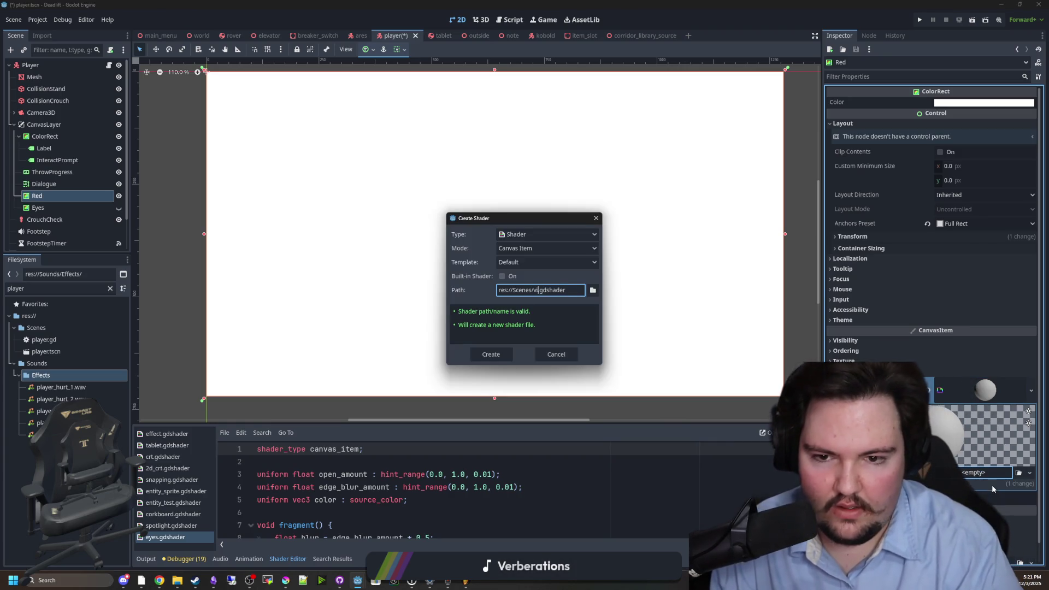
- Create vignette.gdshader and replace its default code with the pasted Dark Noise Vignette shader
text(vignette)
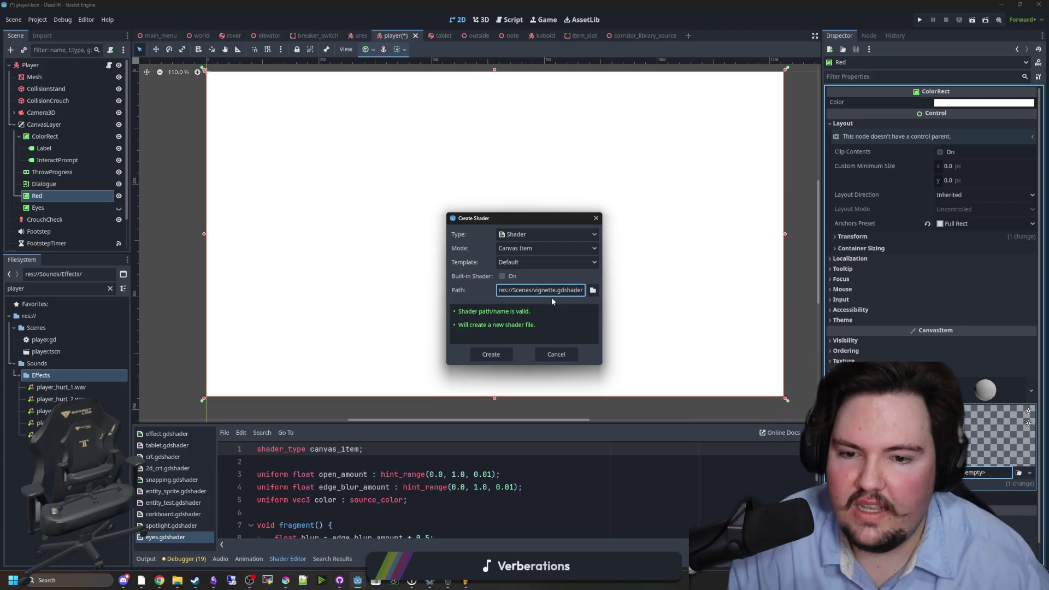
click(491, 355)
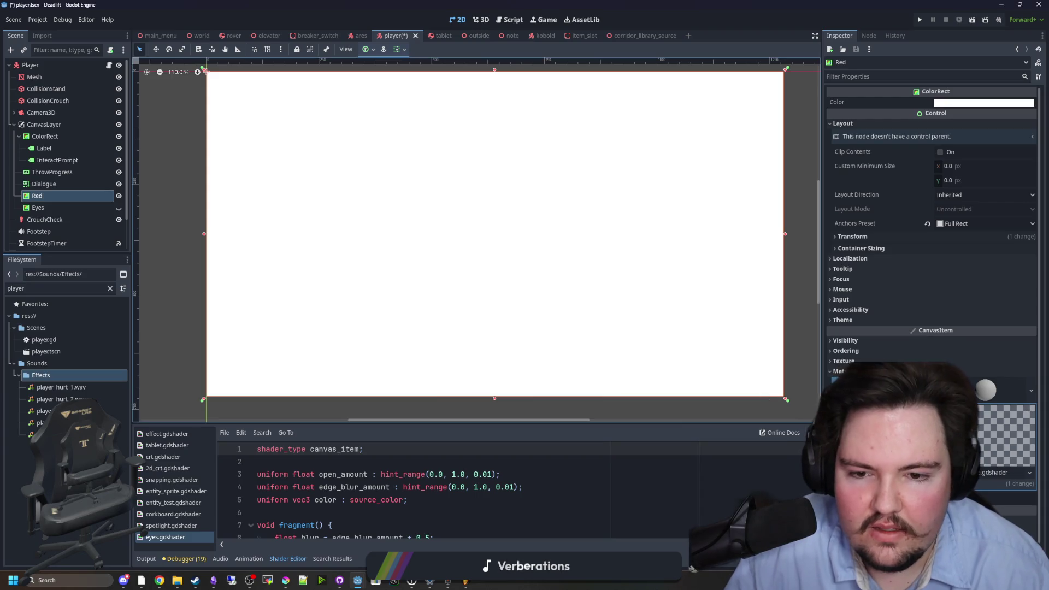
key(ctrl+a)
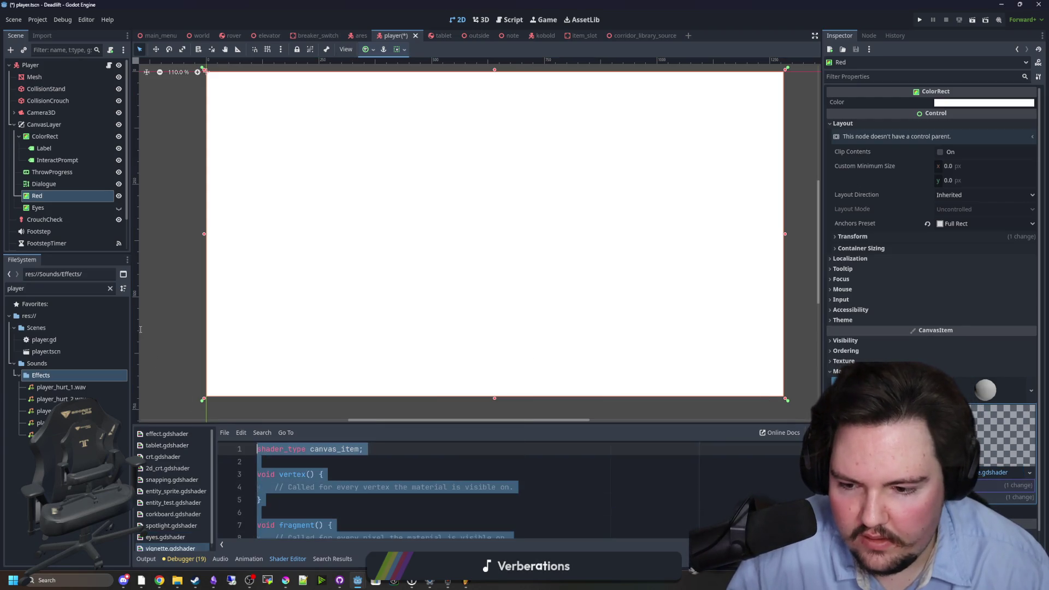
key(ctrl+v)
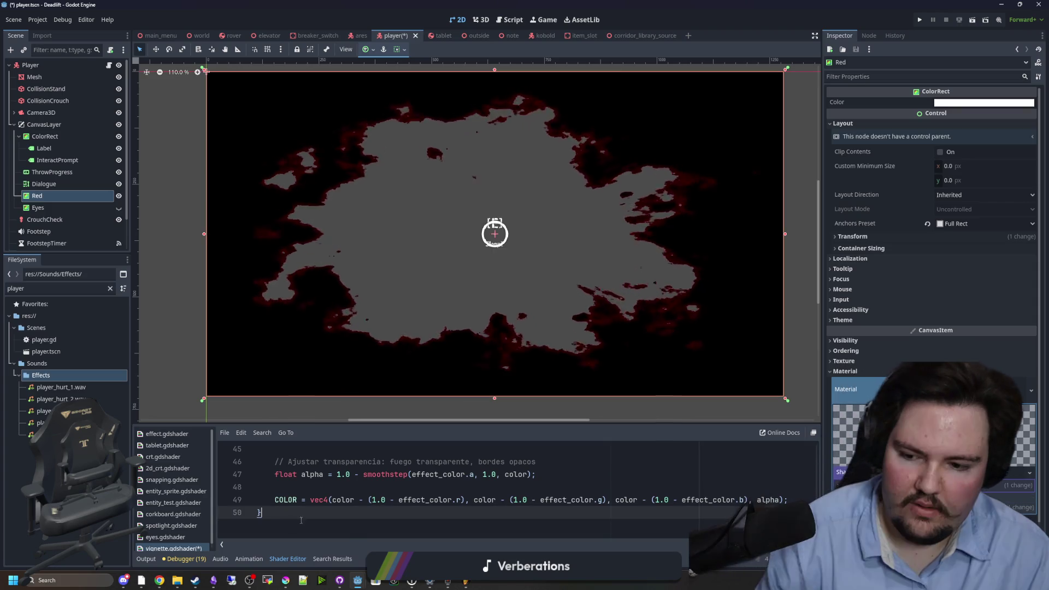
- Save the scene with the new vignette shader in place
scroll(328, 502, up, 10)
scroll(356, 502, up, 4)
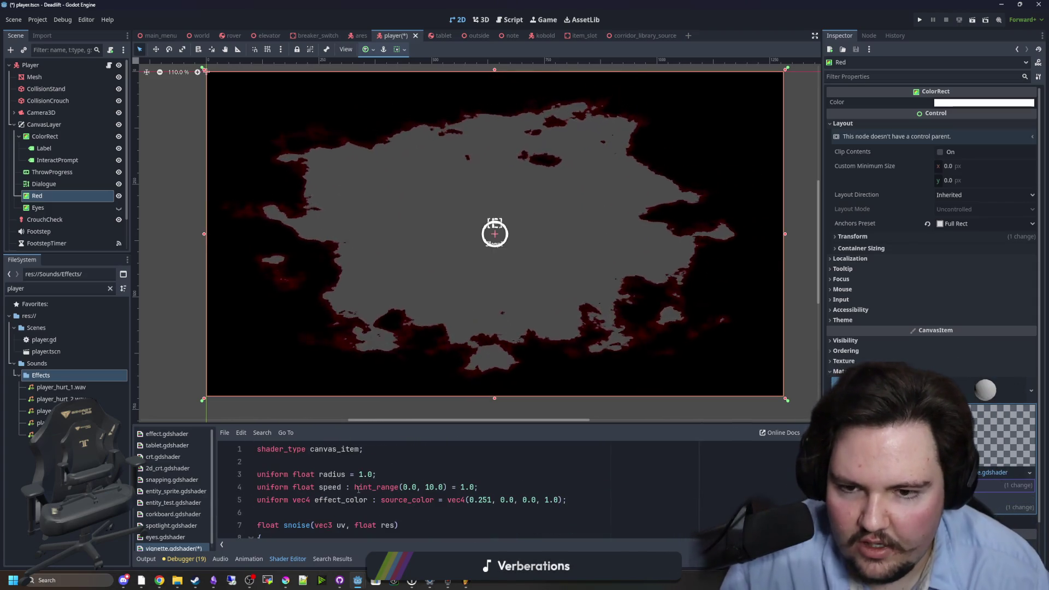
click(284, 462)
key(ctrl+s)
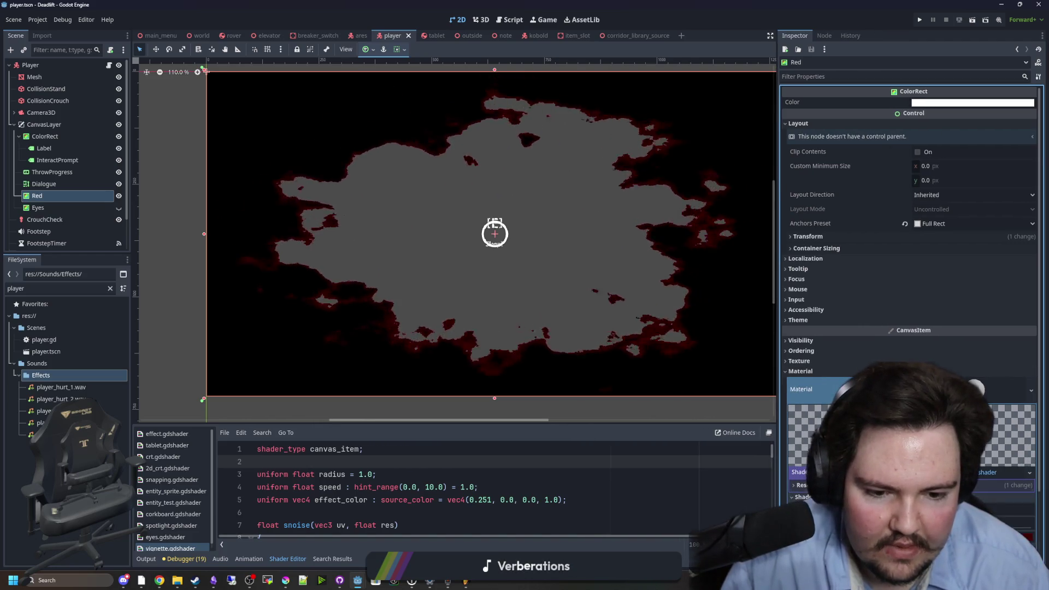
- Raise the vignette's Radius shader parameter to 1.0 and adjust its Speed value
scroll(909, 295, down, 2)
click(810, 413)
drag(1010, 424, 1030, 424)
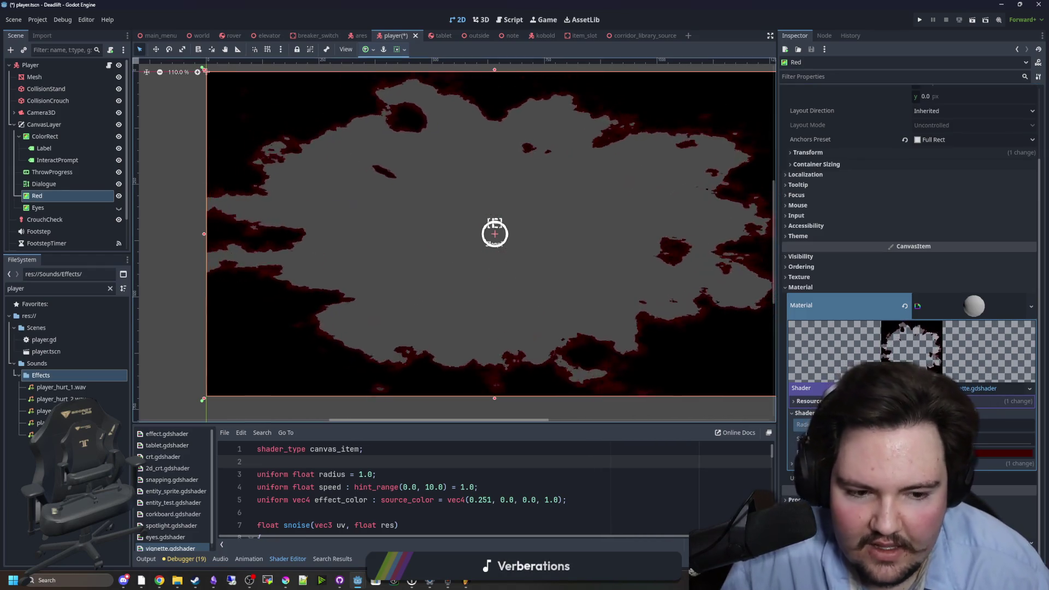
click(1005, 439)
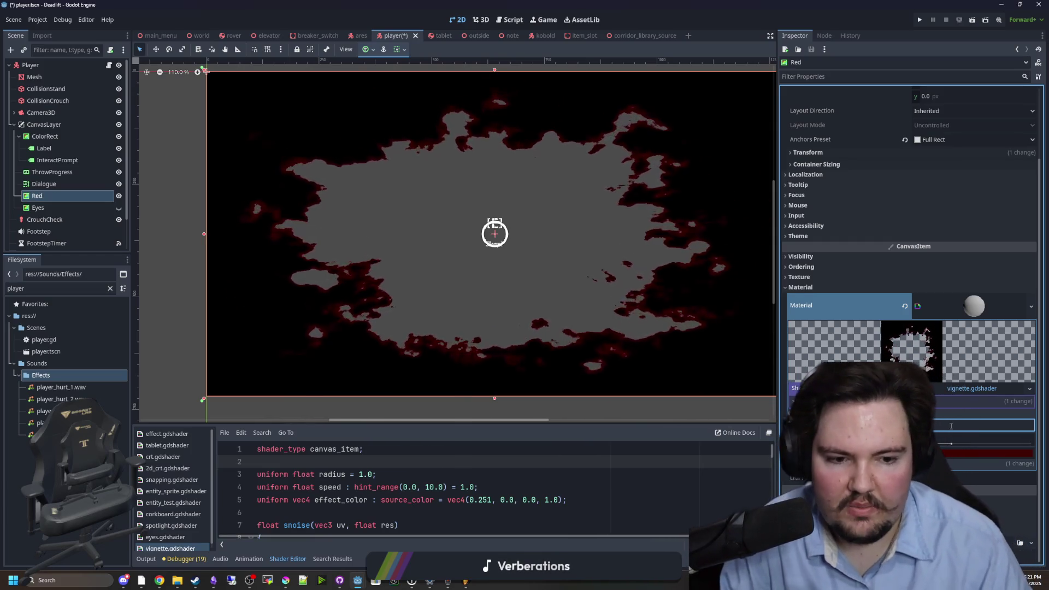
key(Tab)
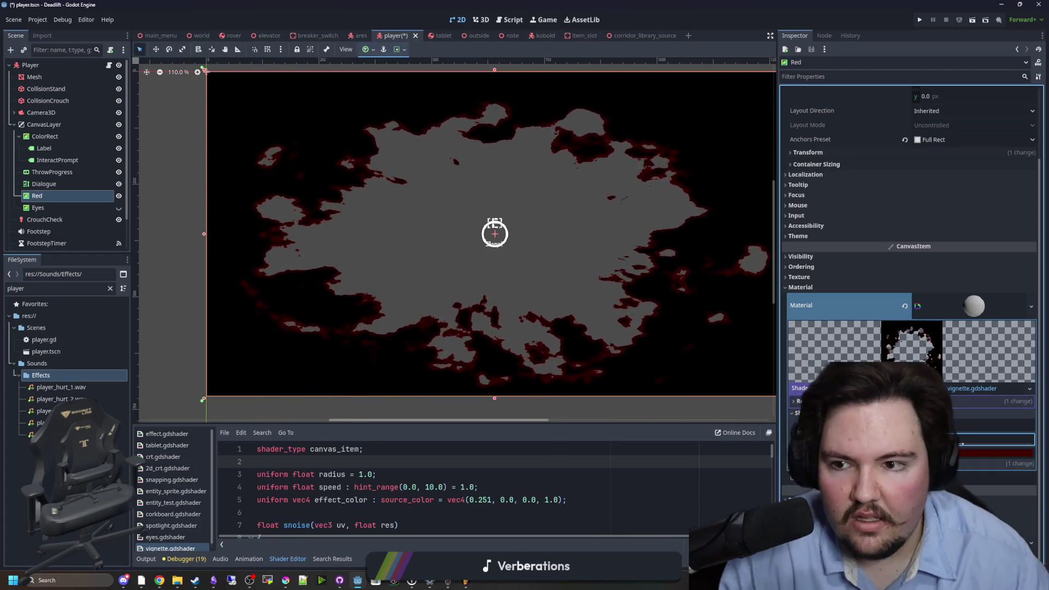
- Raise the vignette effect colour's brightness to full red, then return to the Radius parameter
key(Return)
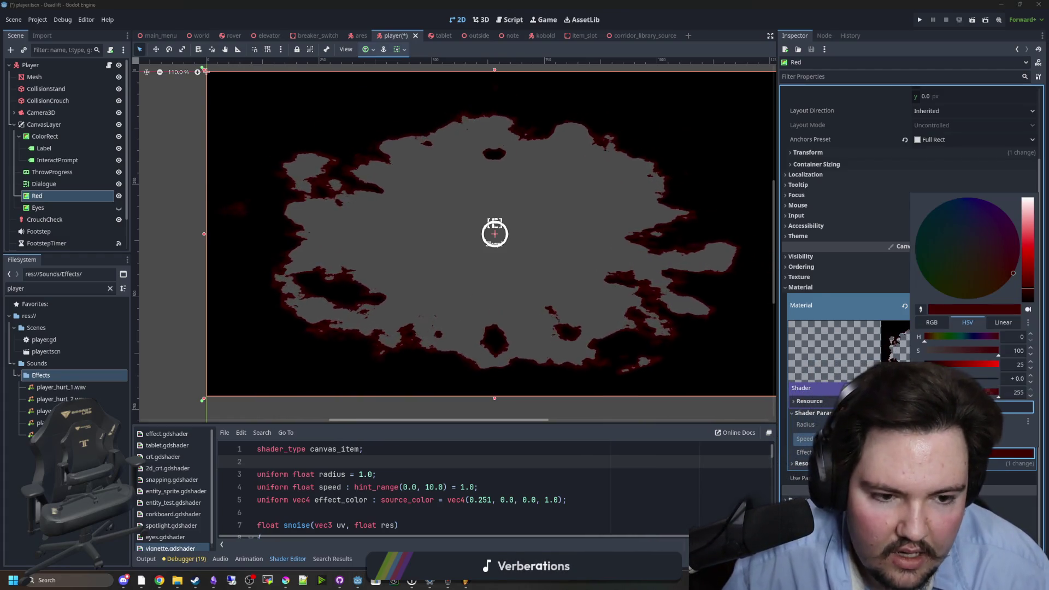
mouse_move(943, 366)
mouse_down()
mouse_move(1003, 371)
mouse_move(962, 365)
mouse_move(984, 365)
mouse_move(967, 392)
mouse_move(937, 392)
mouse_move(995, 394)
mouse_move(924, 392)
mouse_up()
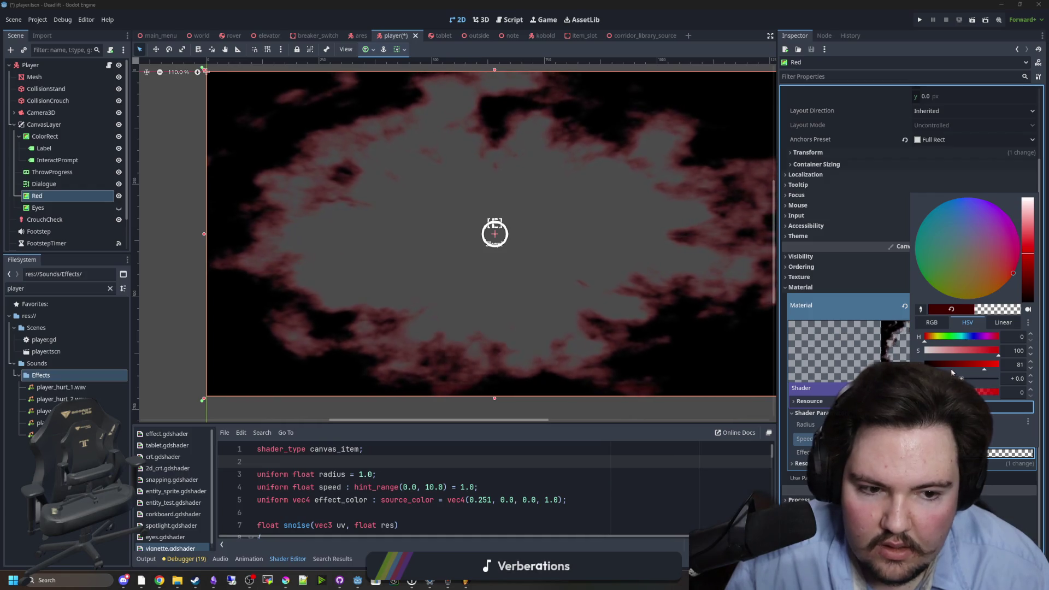
click(660, 460)
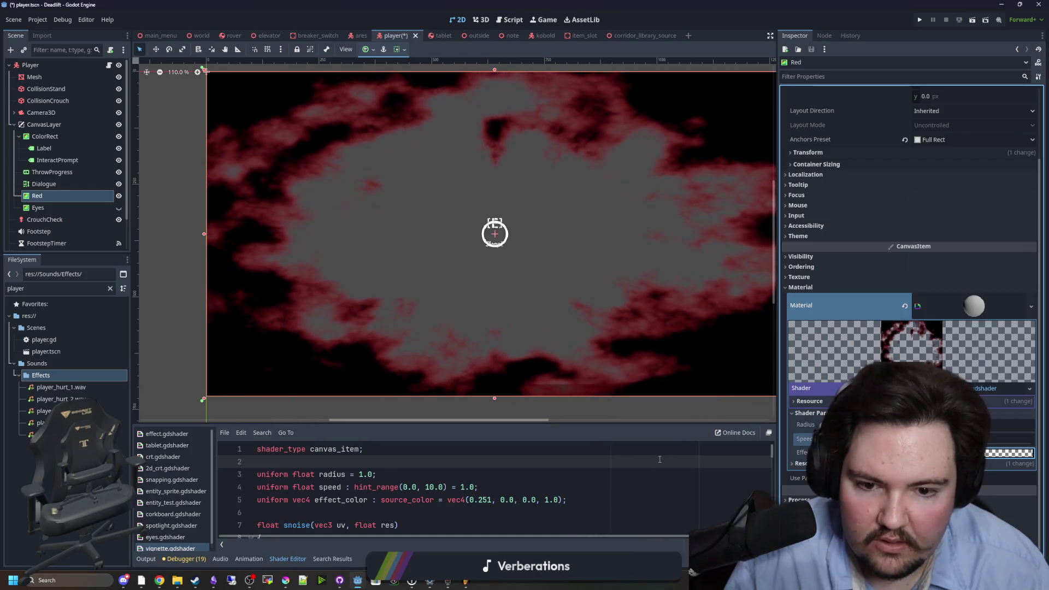
key(Down)
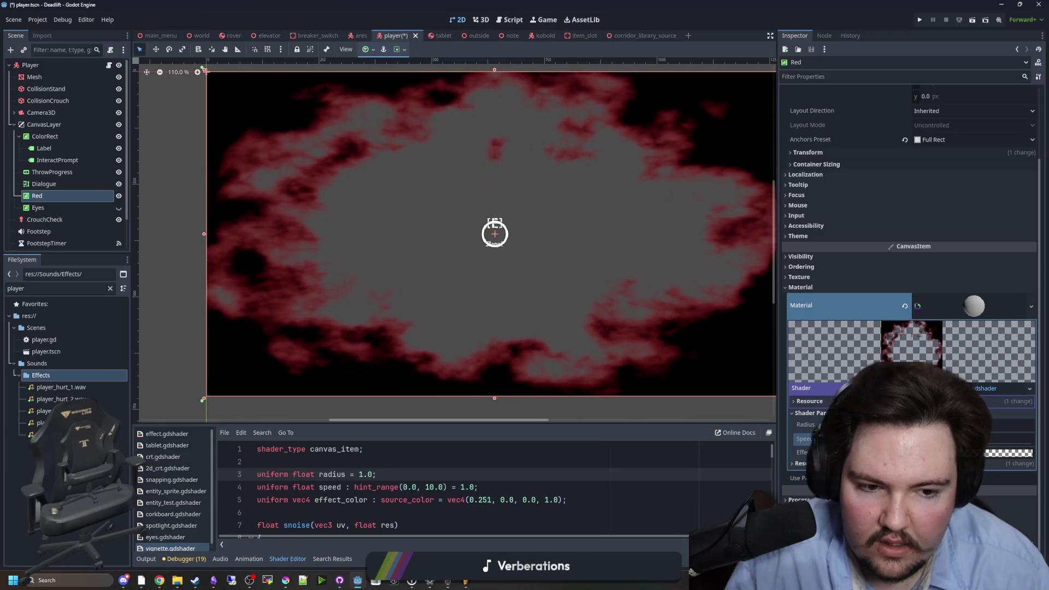
click(1011, 424)
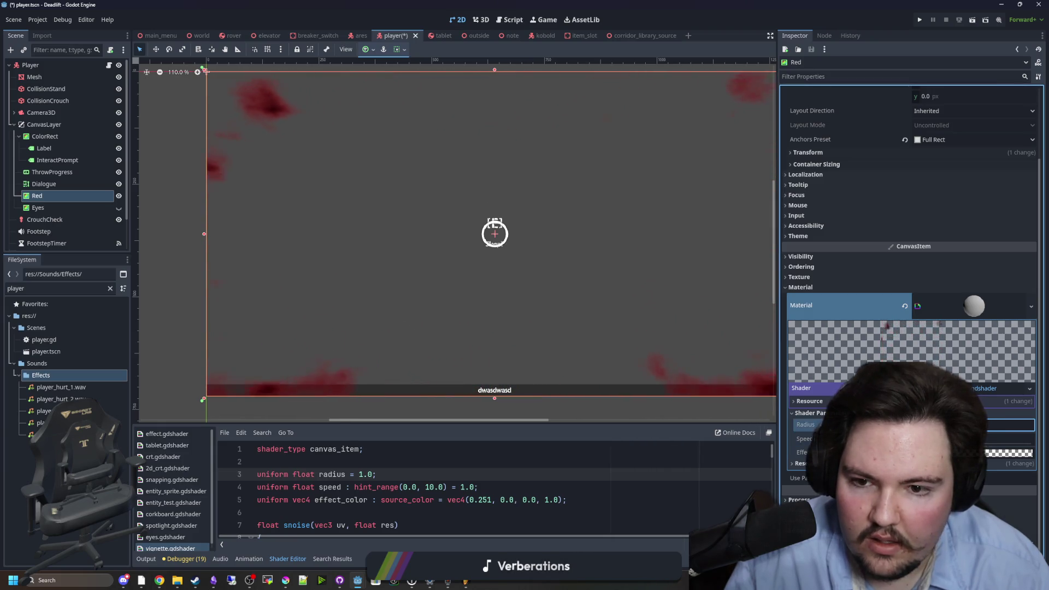
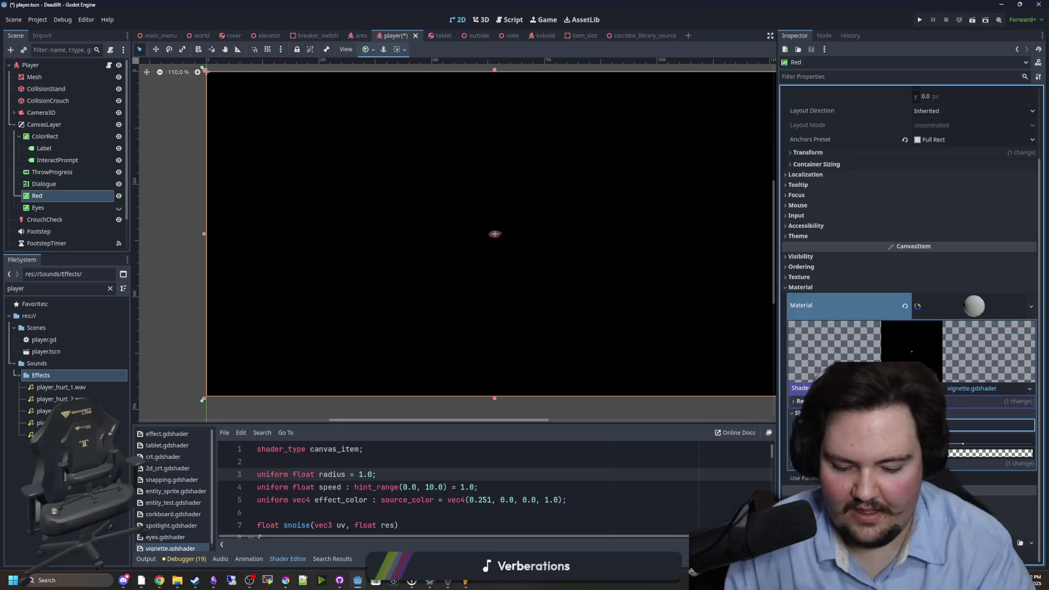
- Commit the Red overlay's vignette shader parameter edits and open player.gd in the Script editor
key(Return)
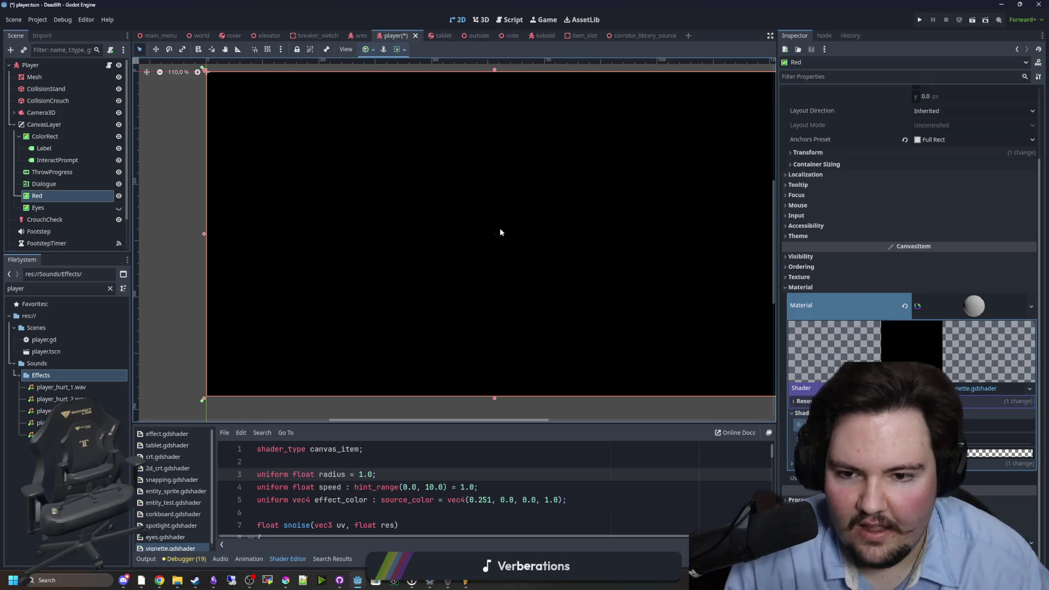
scroll(499, 228, up, 8)
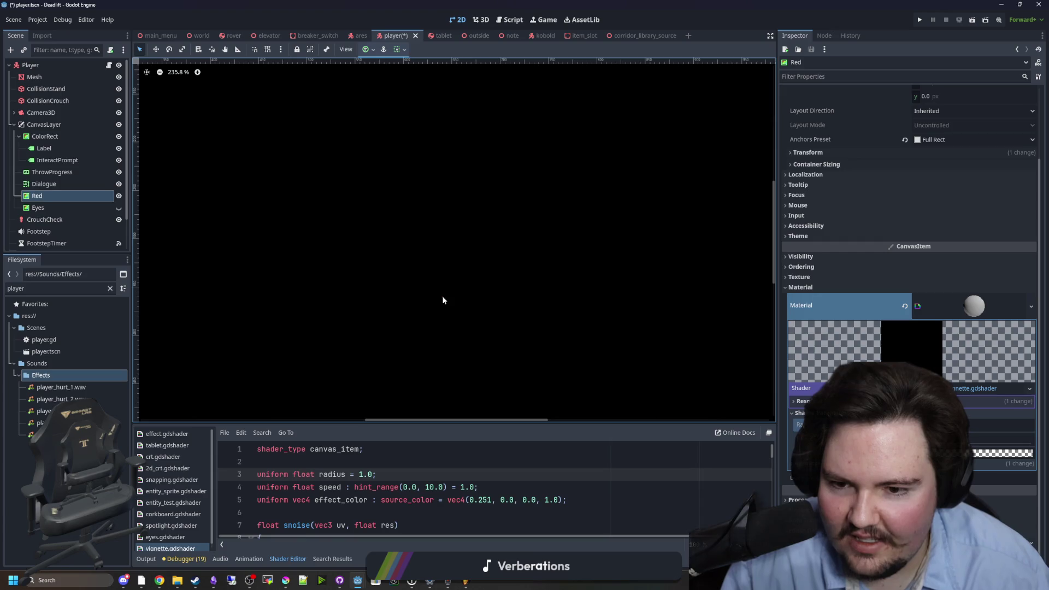
scroll(442, 296, down, 10)
scroll(442, 296, up, 5)
scroll(441, 296, down, 2)
scroll(475, 297, up, 3)
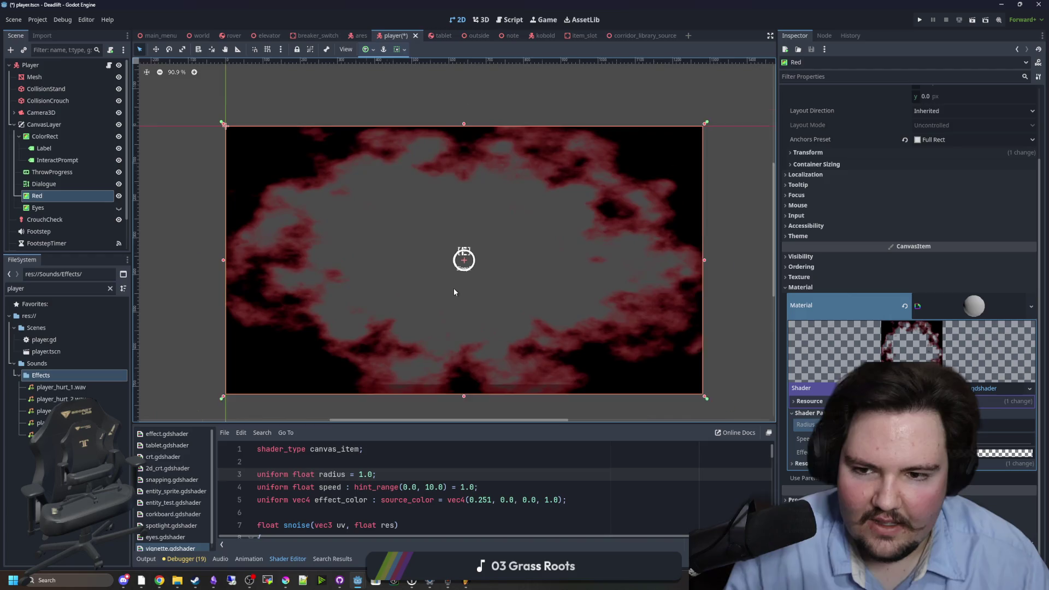
scroll(459, 243, up, 1)
click(940, 425)
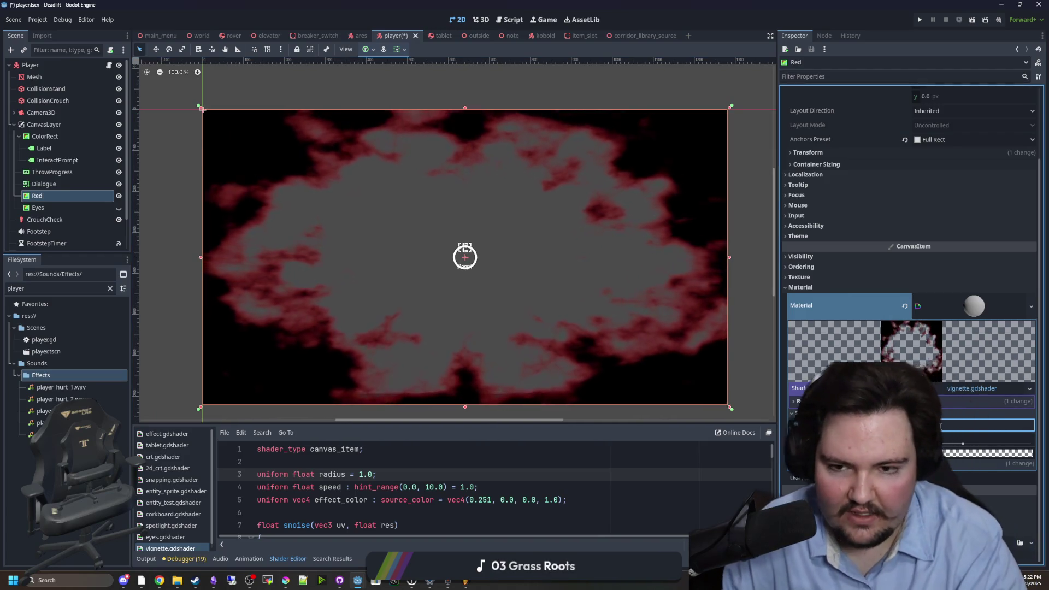
click(110, 66)
click(424, 204)
- Save player.gd and search the script for _process
key(ctrl+s)
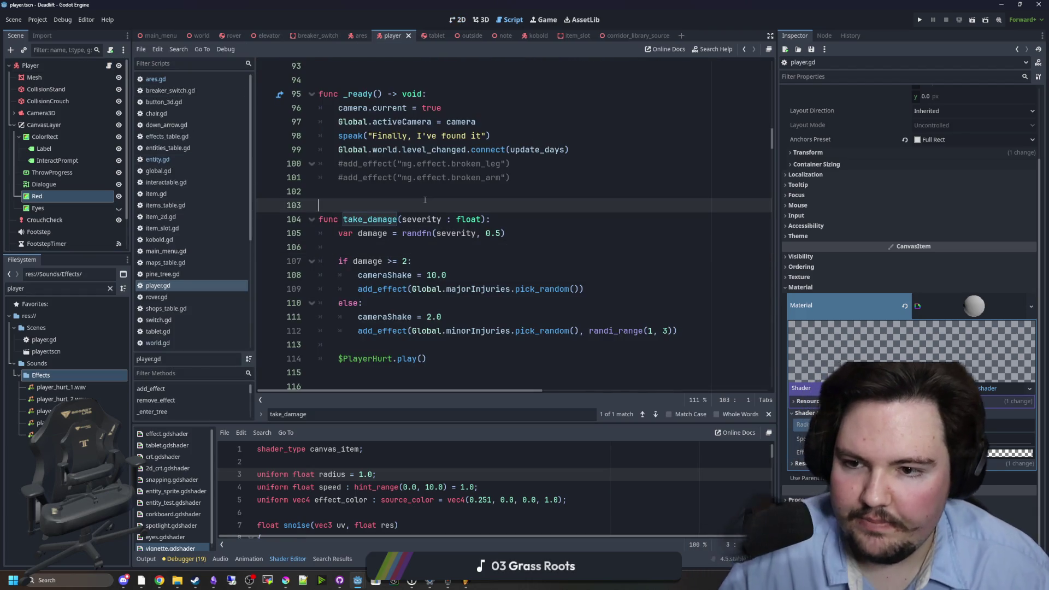
key(ctrl+f)
text(_process)
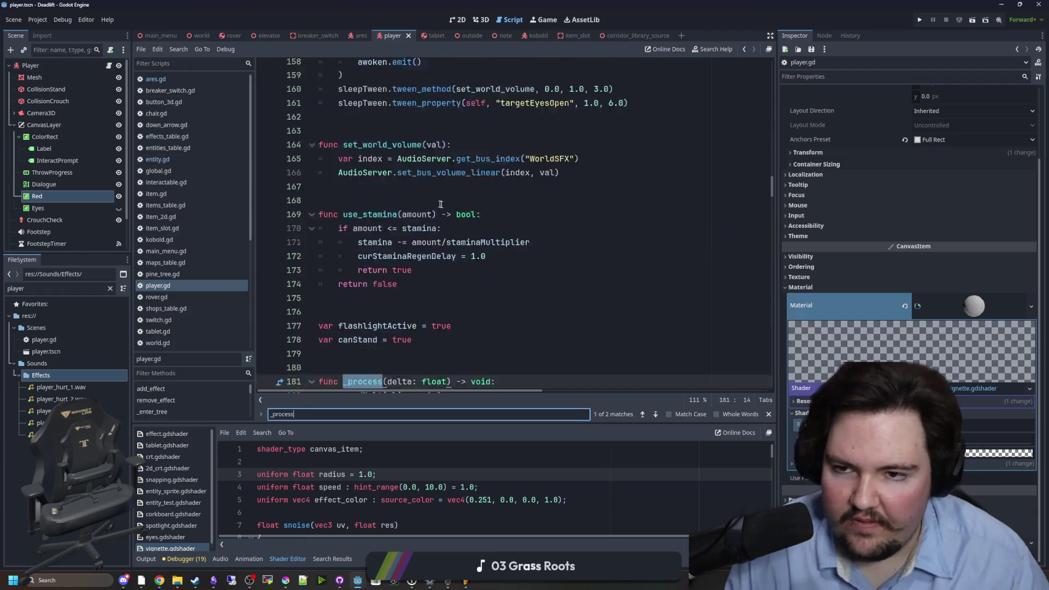
scroll(660, 255, up, 20)
scroll(659, 255, up, 5)
scroll(392, 250, down, 15)
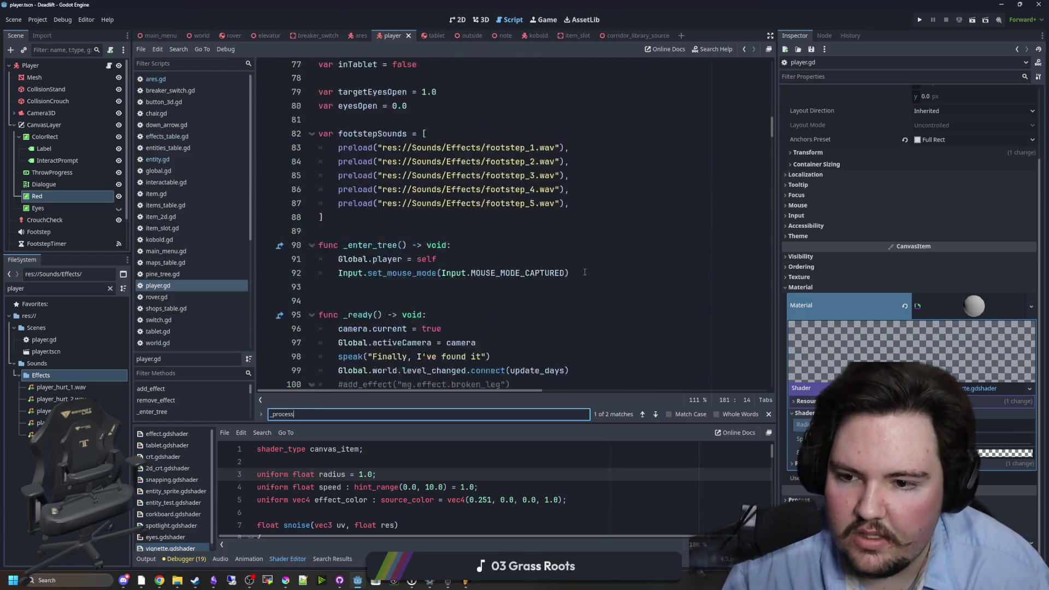
scroll(392, 251, down, 18)
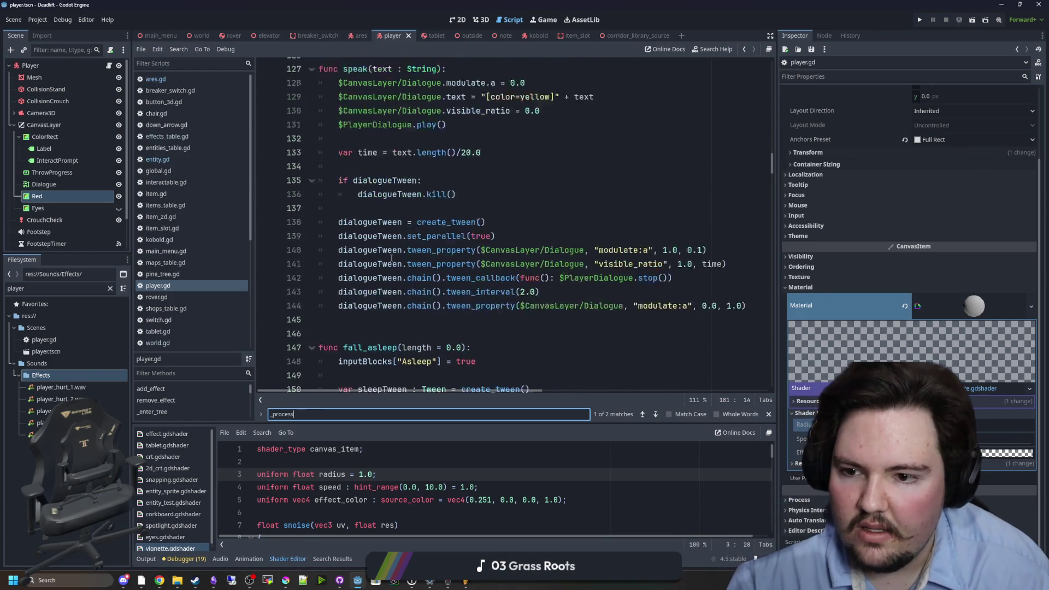
- Select the line in _process that sets the Eyes shader's open_amount parameter
scroll(395, 246, down, 10)
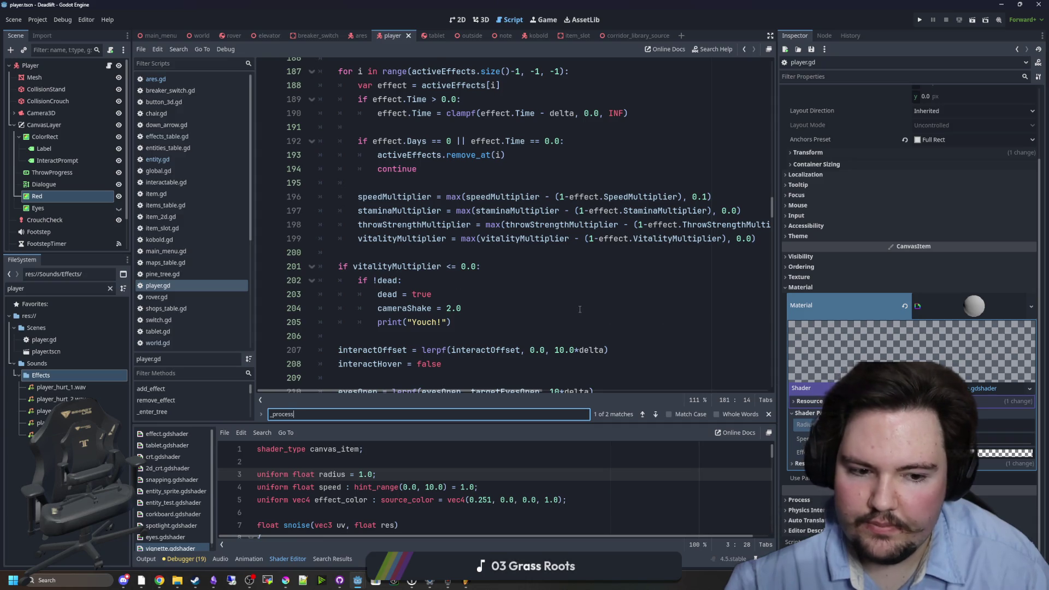
scroll(579, 309, up, 2)
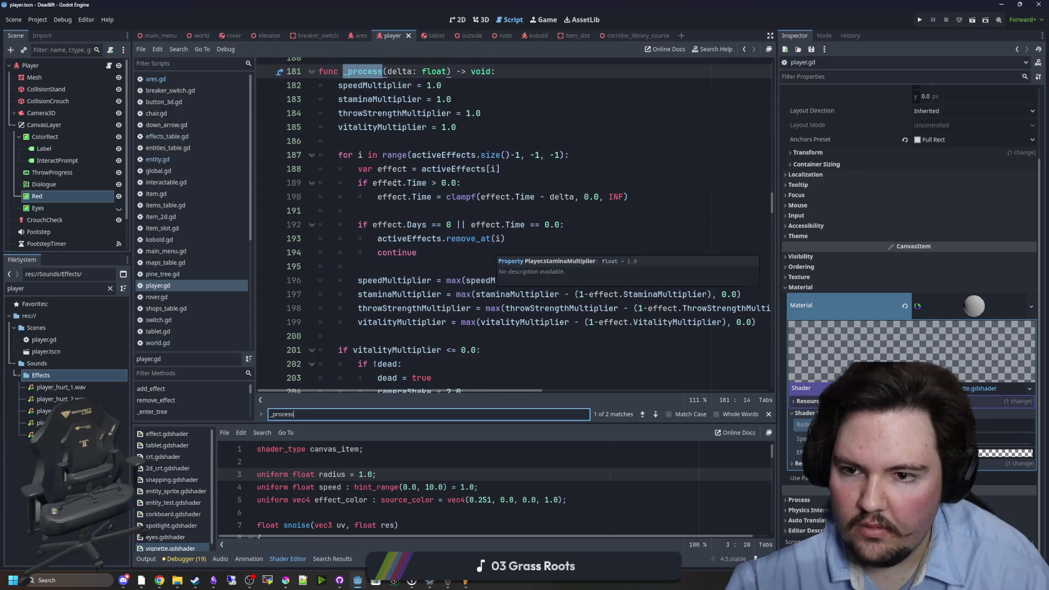
scroll(394, 184, down, 6)
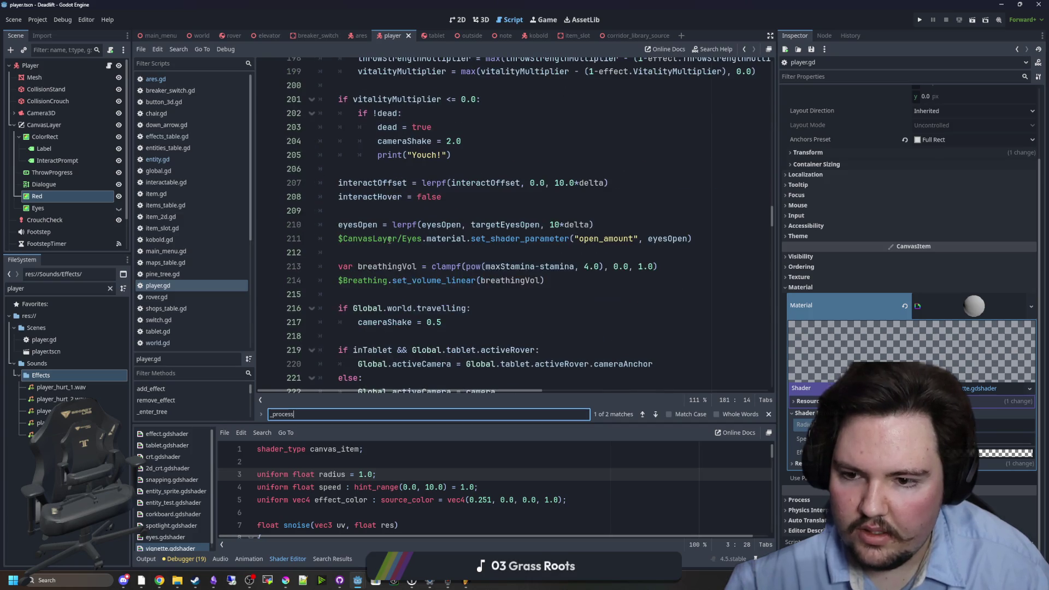
scroll(547, 230, down, 1)
click(687, 197)
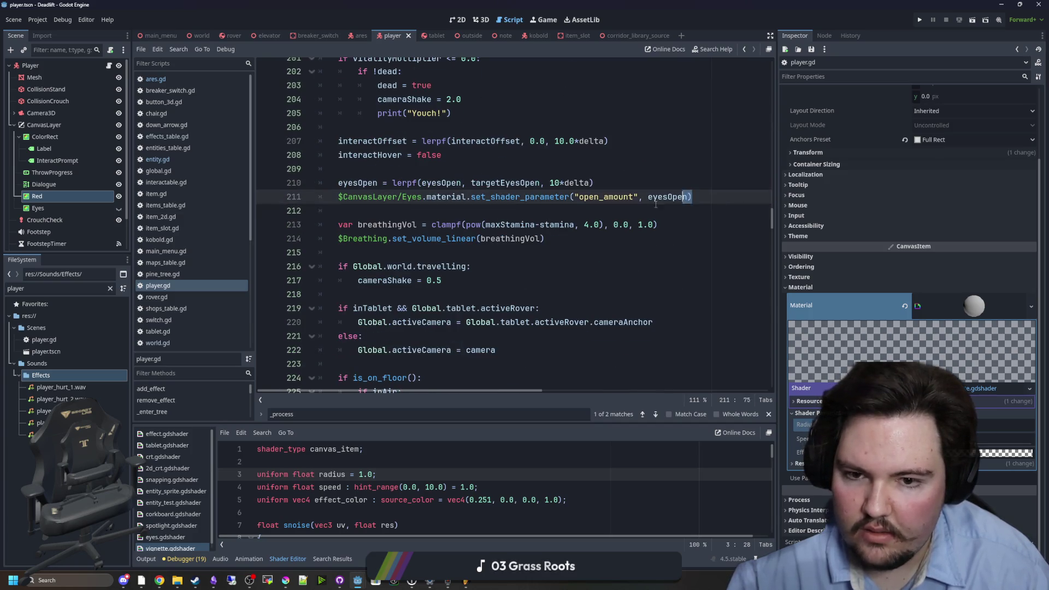
drag(656, 203, 343, 198)
- Duplicate the Eyes set_shader_parameter line as a new line 213
key(ctrl+c)
click(368, 210)
key(Return)
key(Return)
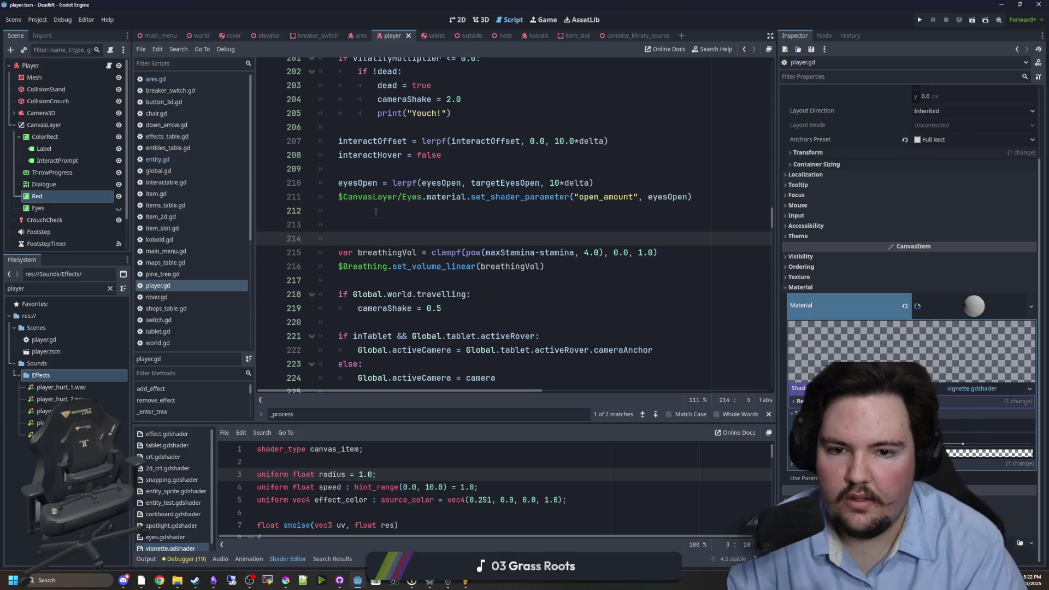
key(Up)
key(ctrl+v)
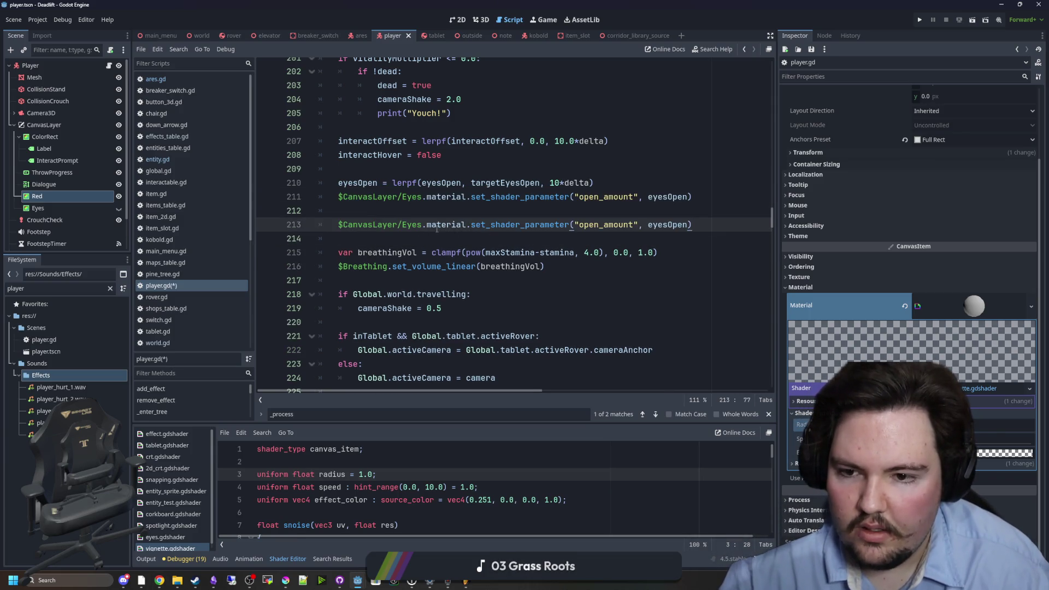
- Change the copy to set Red's radius parameter to 1-vitalityMultiplier instead of Eyes' open_amount
double_click(412, 225)
text(Red)
key(Up)
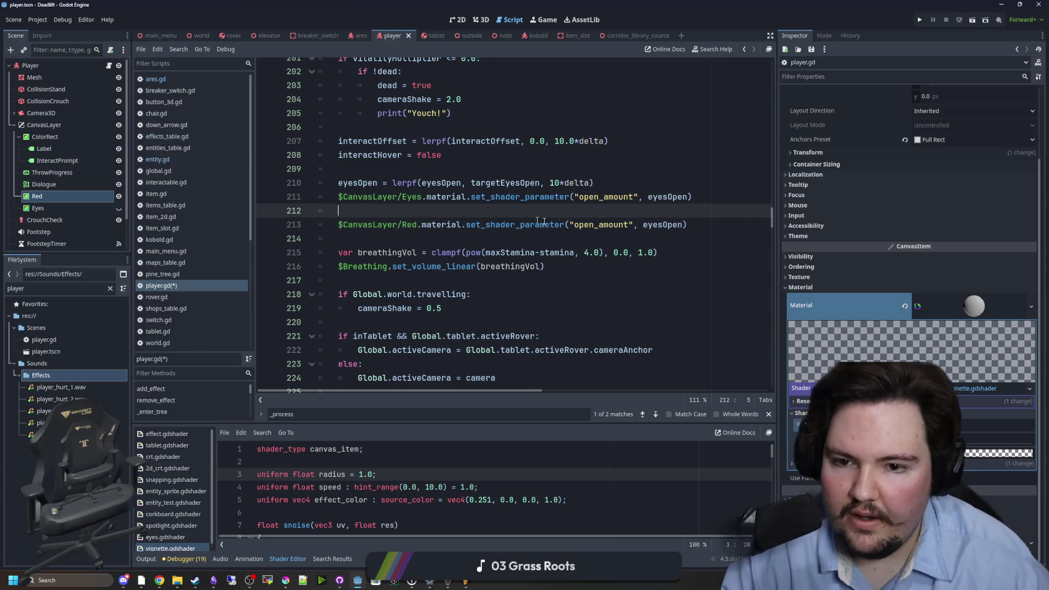
double_click(617, 224)
text(radiu)
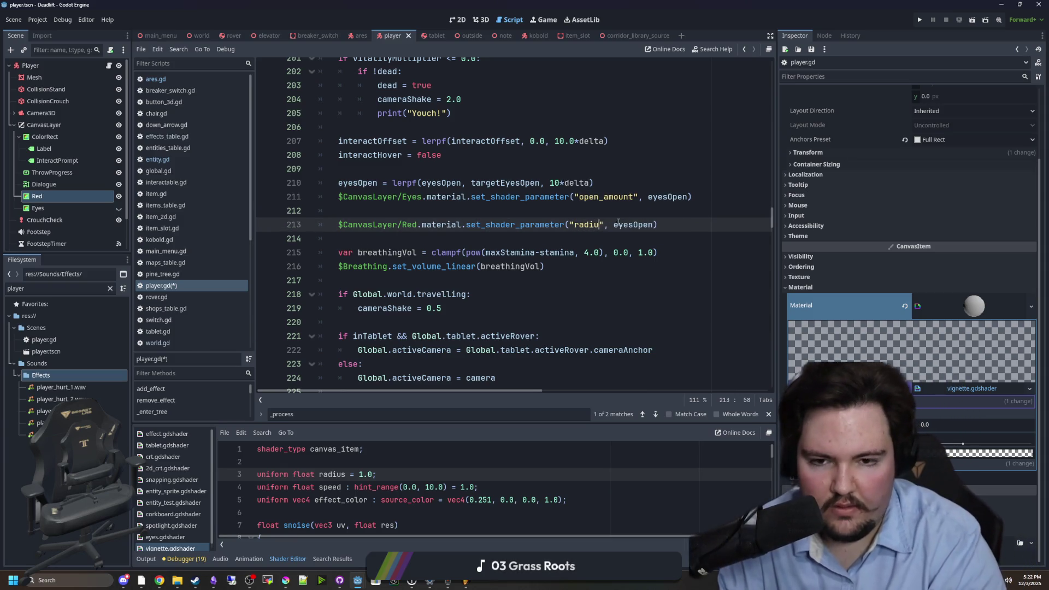
text(s)
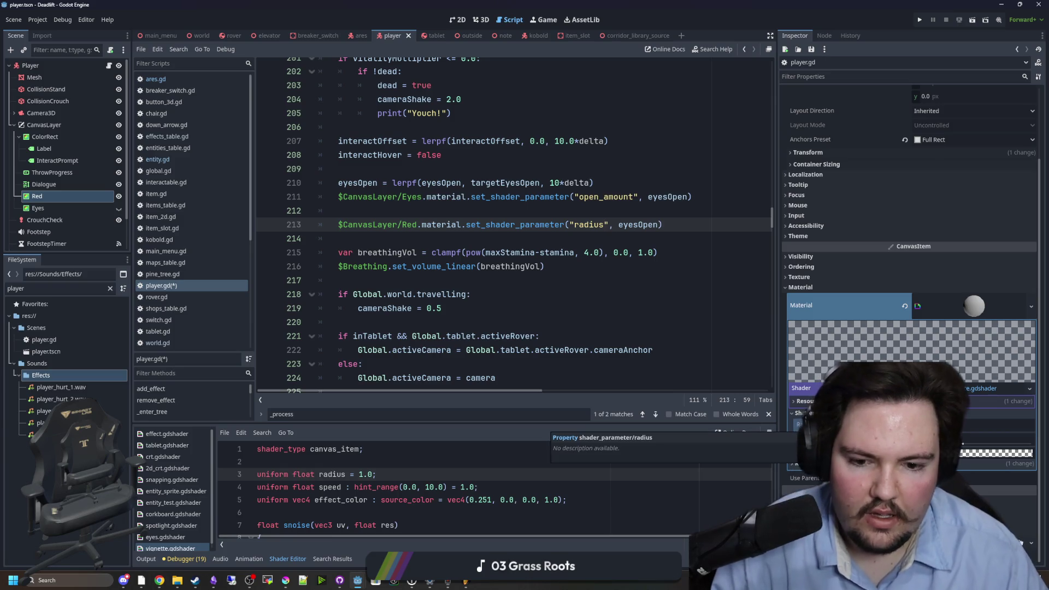
double_click(638, 225)
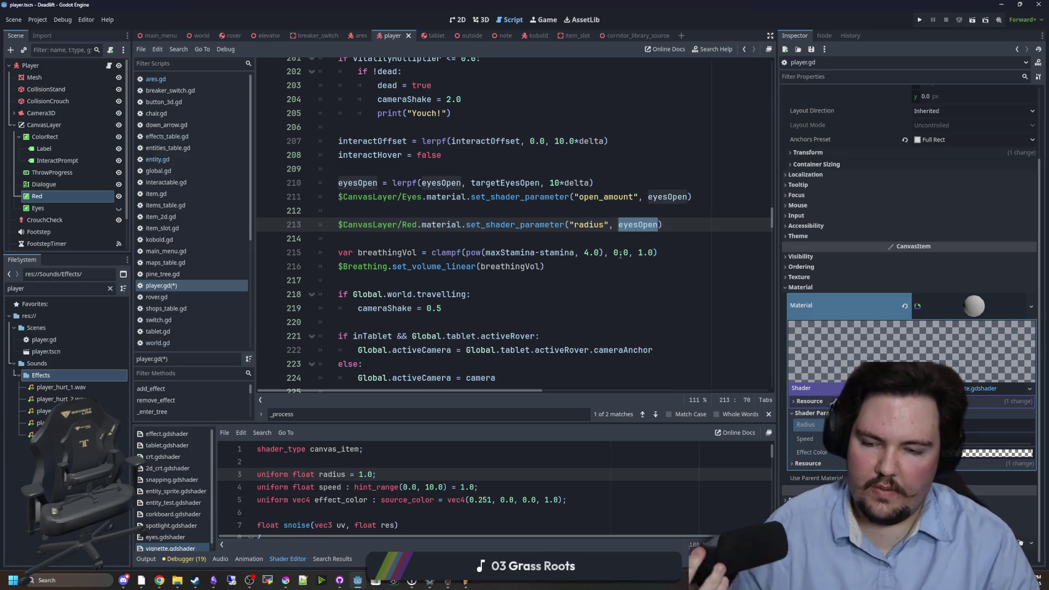
text(vital)
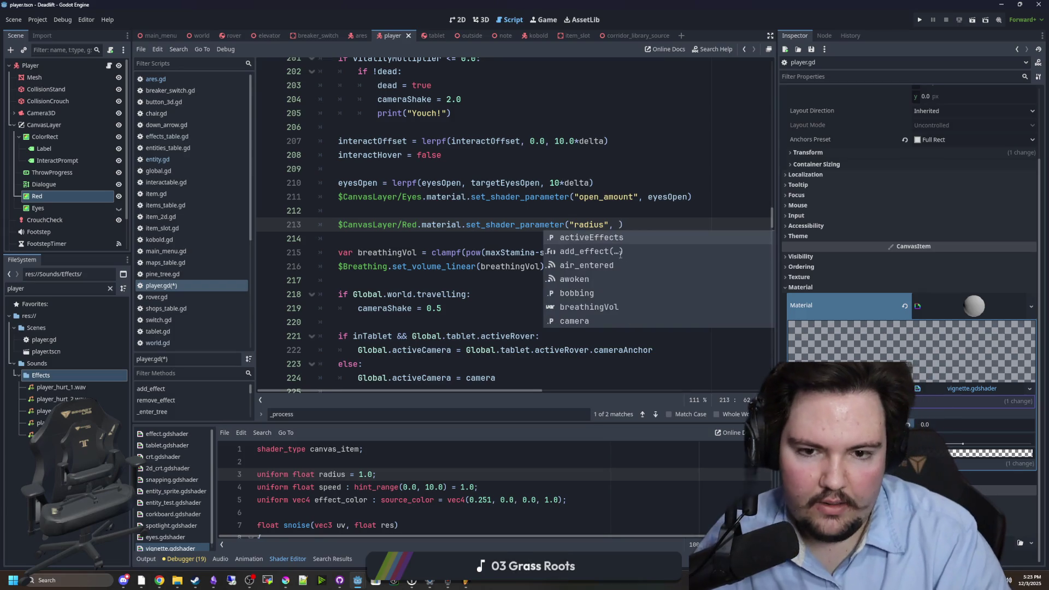
key(Return)
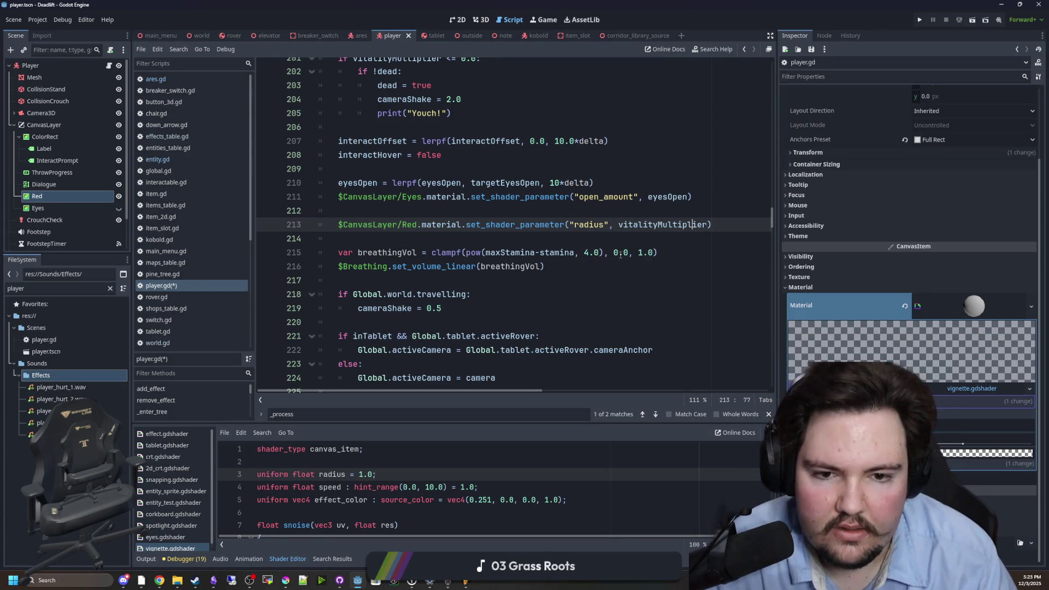
text(1-)
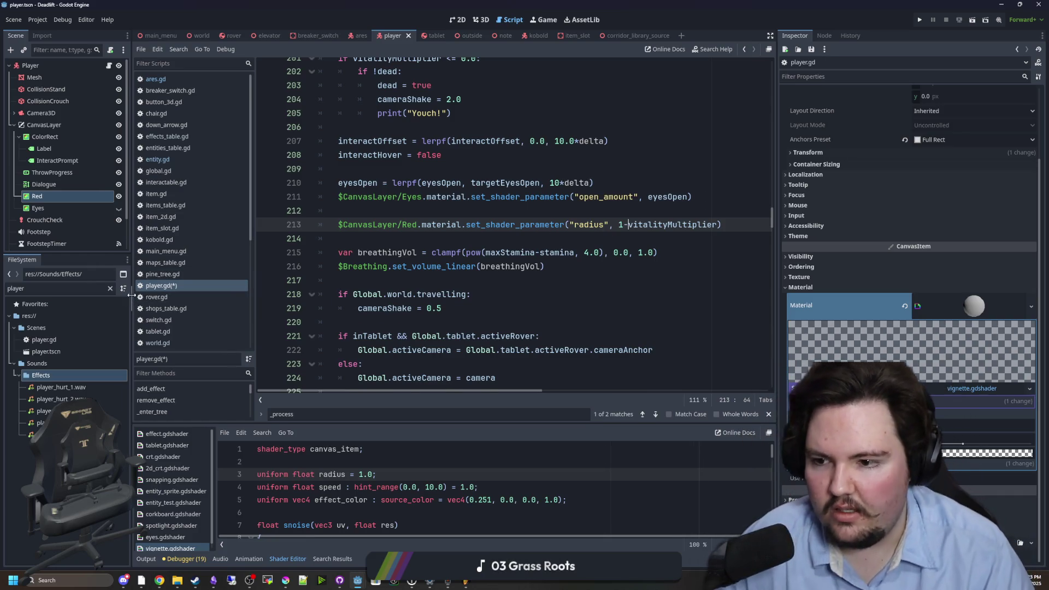
drag(132, 295, 91, 295)
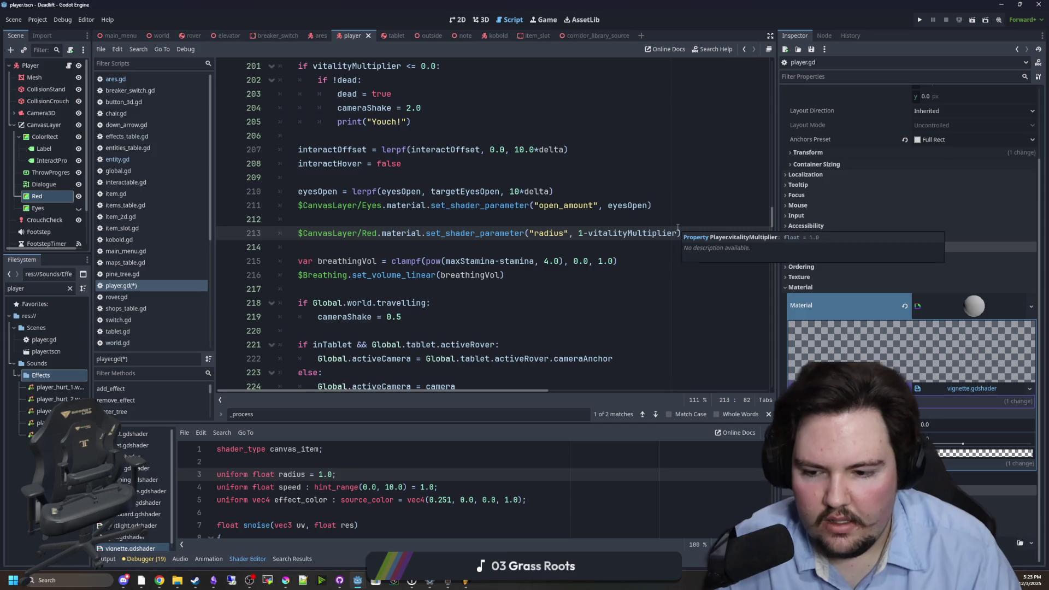
- In the 2D view, raise the Red overlay's Radius until the red vignette nearly fills the screen
click(708, 217)
click(480, 21)
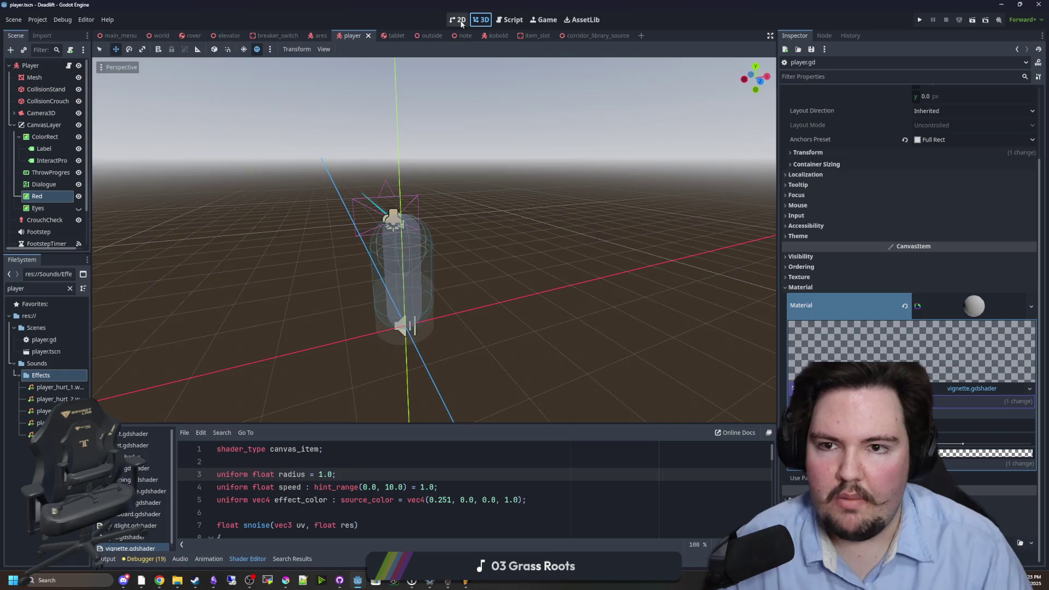
click(459, 20)
key(Return)
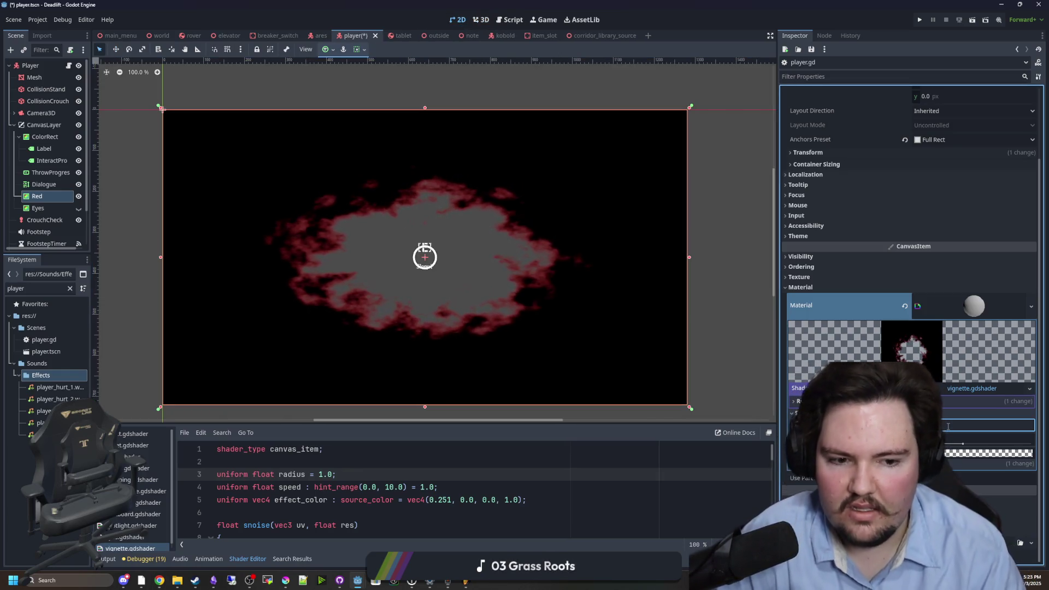
key(Return)
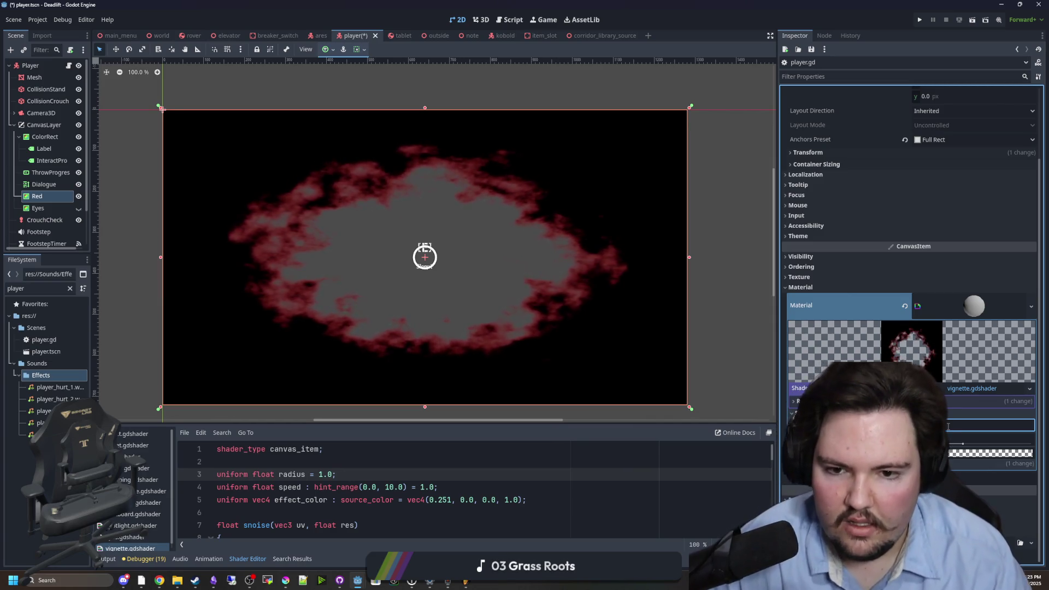
key(Return)
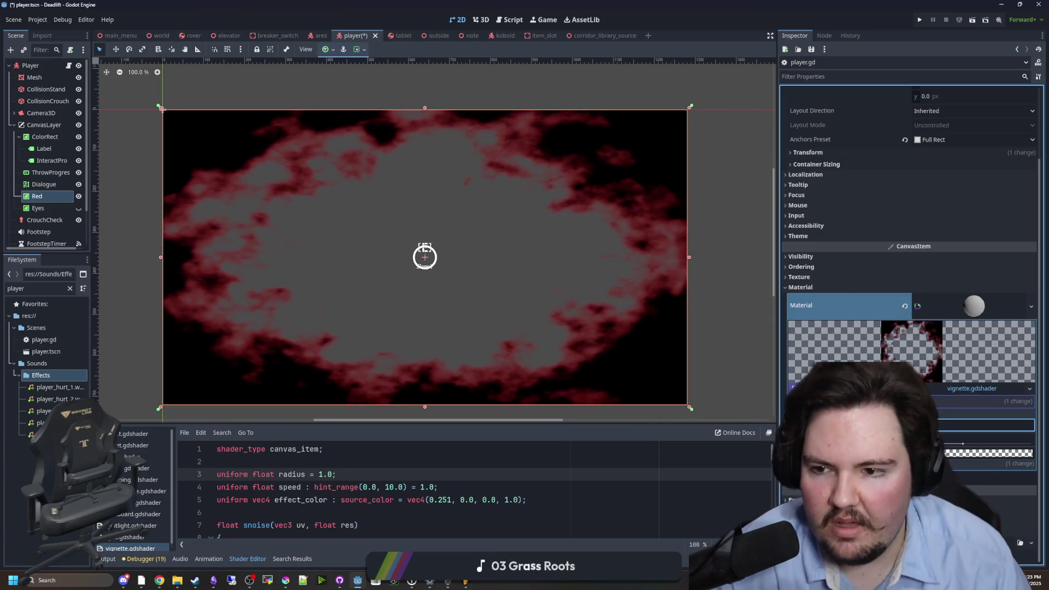
key(ctrl+F3)
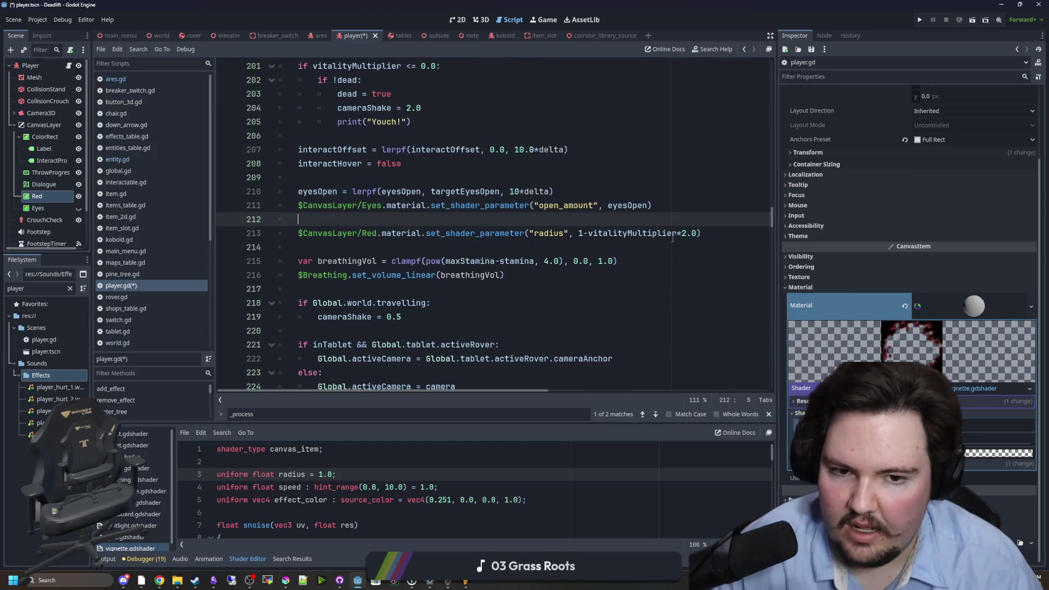
- Strip the 1-vitalityMultiplier argument from the Red radius line 213 and save
click(697, 233)
key(BackSpace)
key(Up)
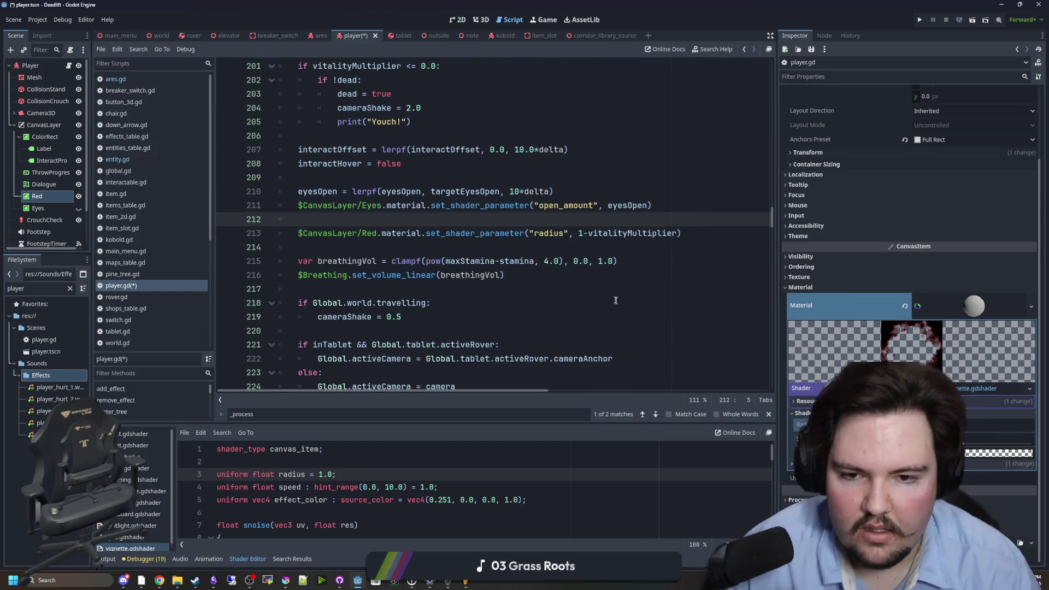
key(ctrl+s)
key(Up)
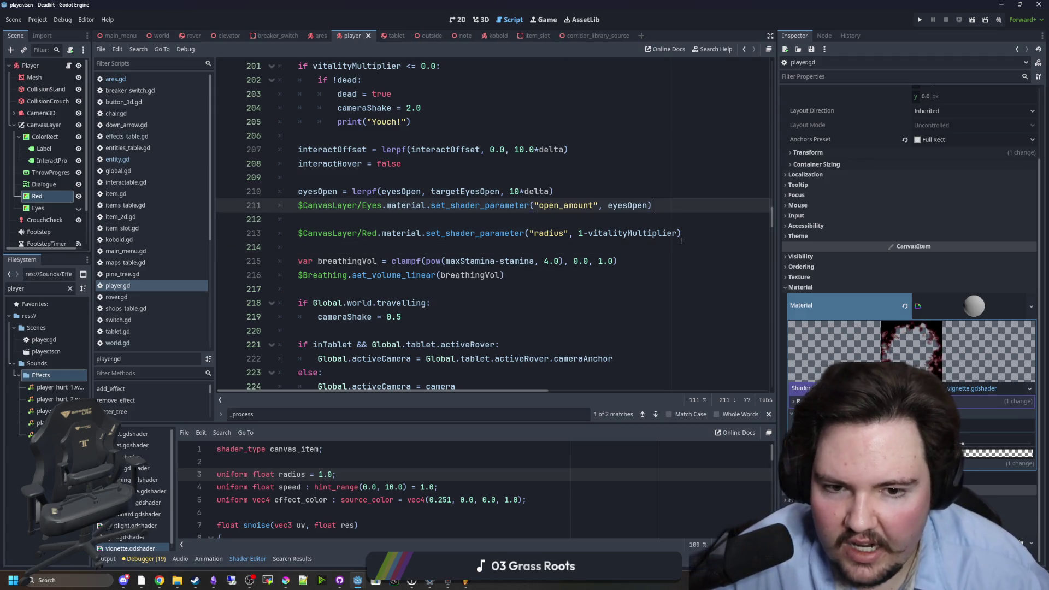
drag(681, 234, 578, 233)
key(BackSpace)
- Pass redVignette as the Red overlay's radius shader argument
click(462, 218)
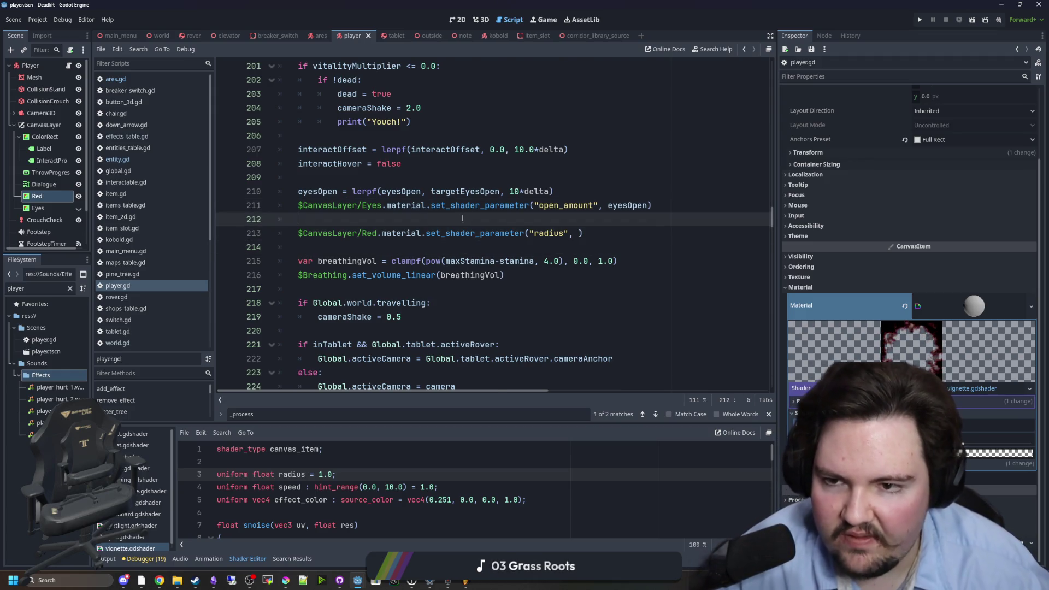
scroll(462, 218, up, 1)
click(578, 274)
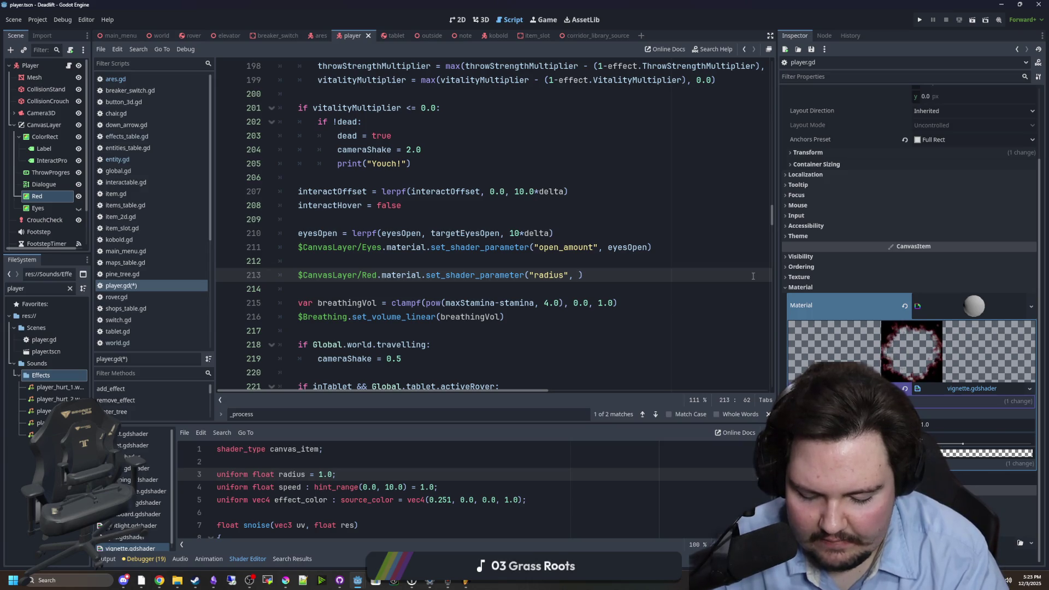
text(vignette)
key(BackSpace)
key(BackSpace)
key(BackSpace)
text(redV)
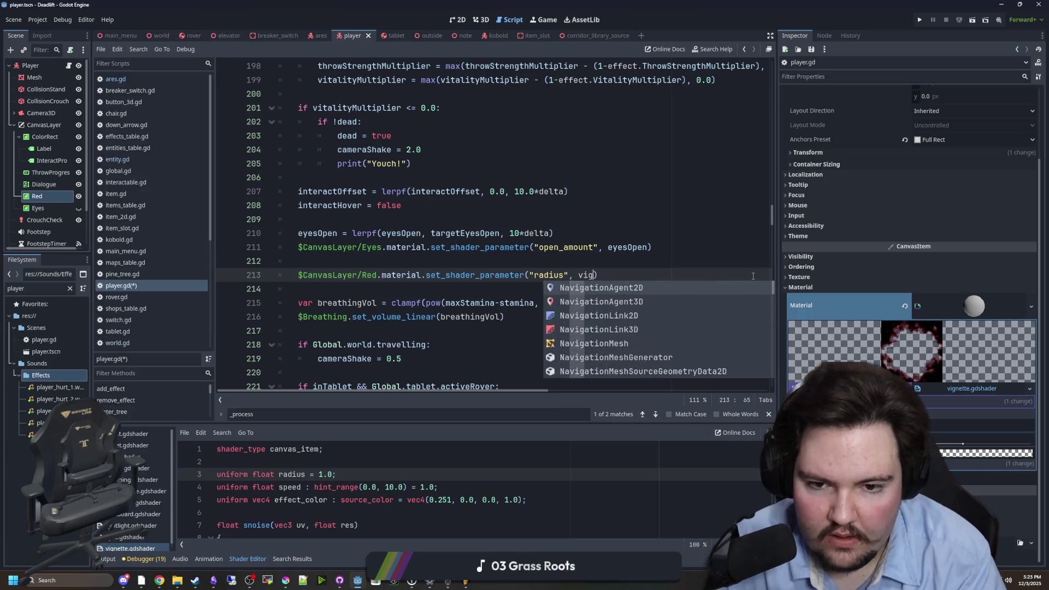
text(ignette)
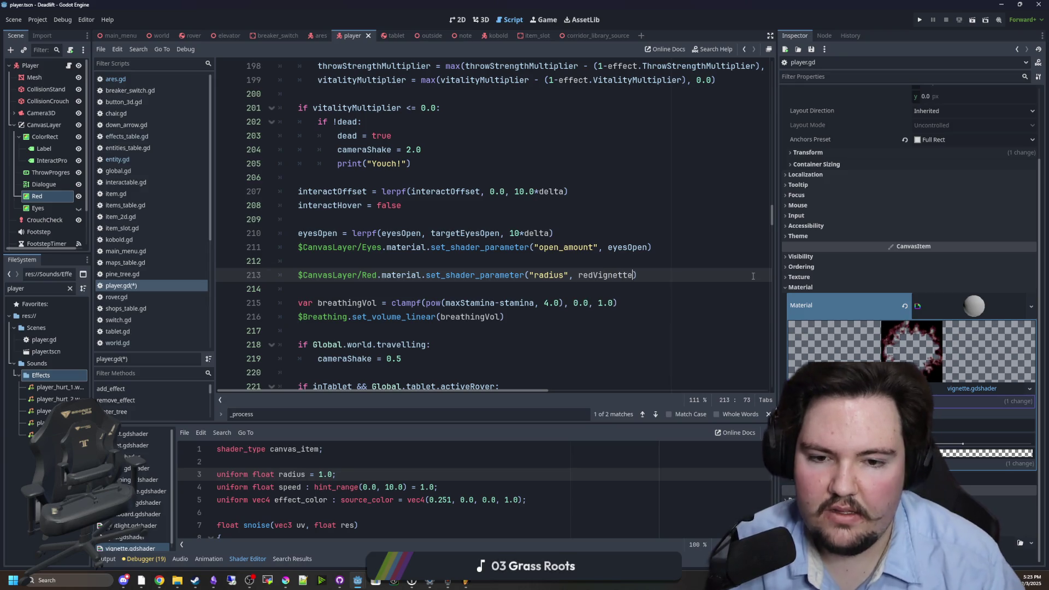
- Add a line easing redVignette with lerpf toward 1-vitalityMultiplier at 1*delta
click(573, 266)
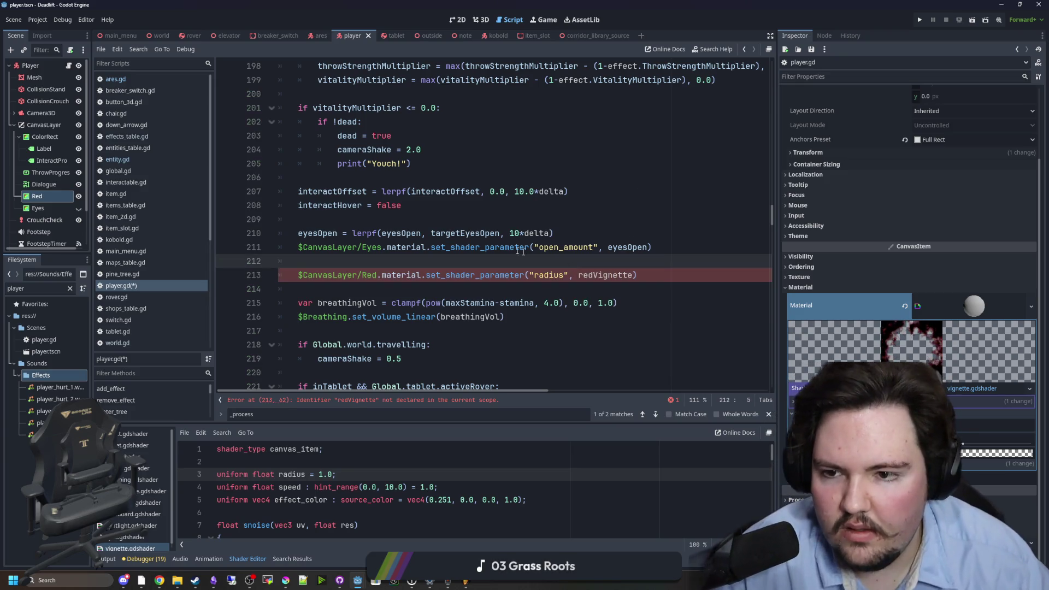
scroll(491, 240, up, 5)
click(435, 217)
scroll(435, 237, up, 6)
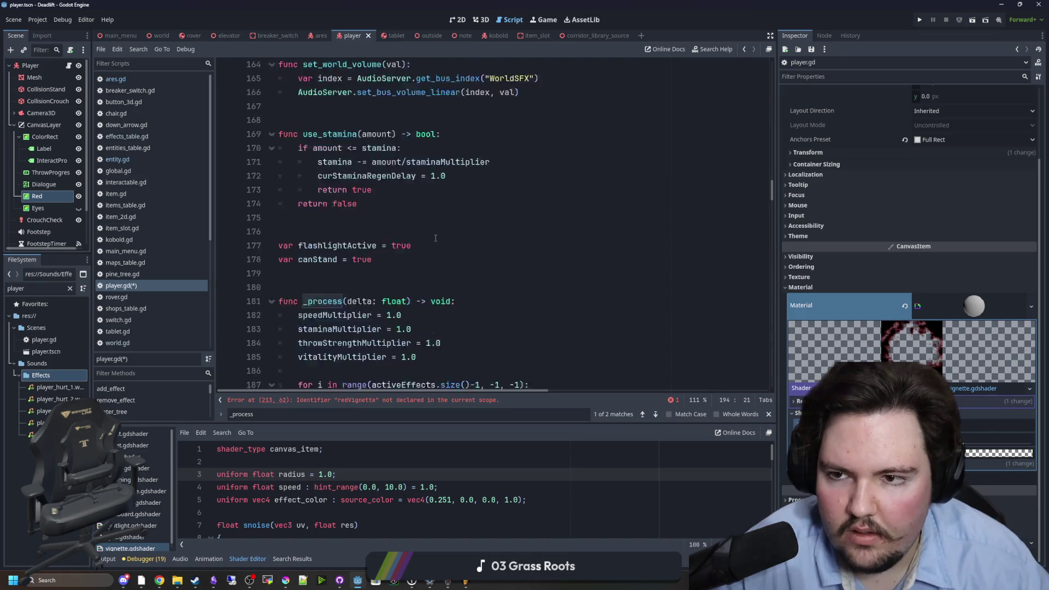
scroll(436, 237, up, 8)
scroll(564, 241, down, 6)
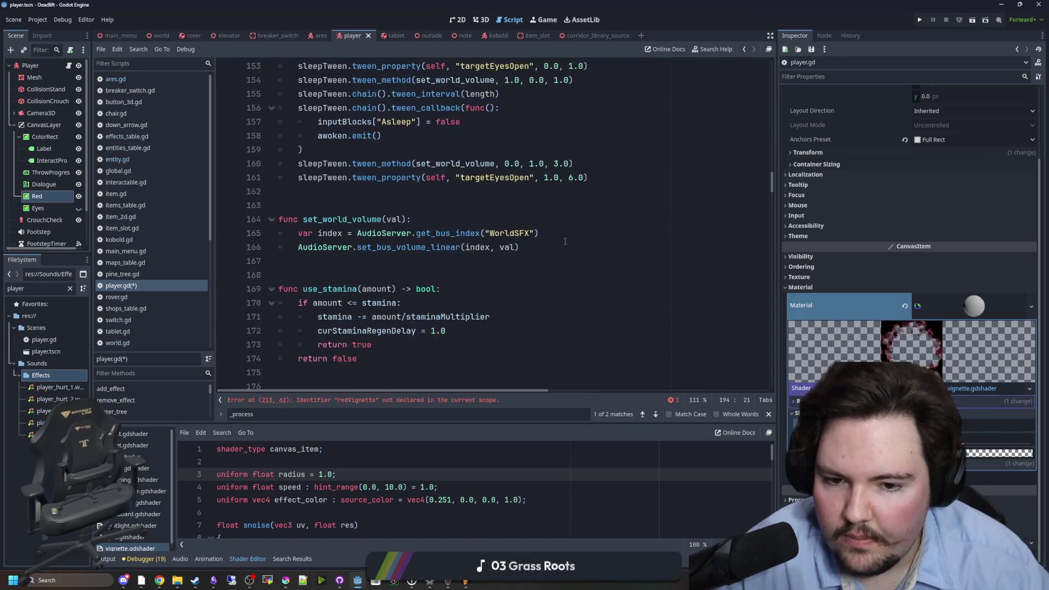
scroll(565, 241, down, 15)
click(452, 220)
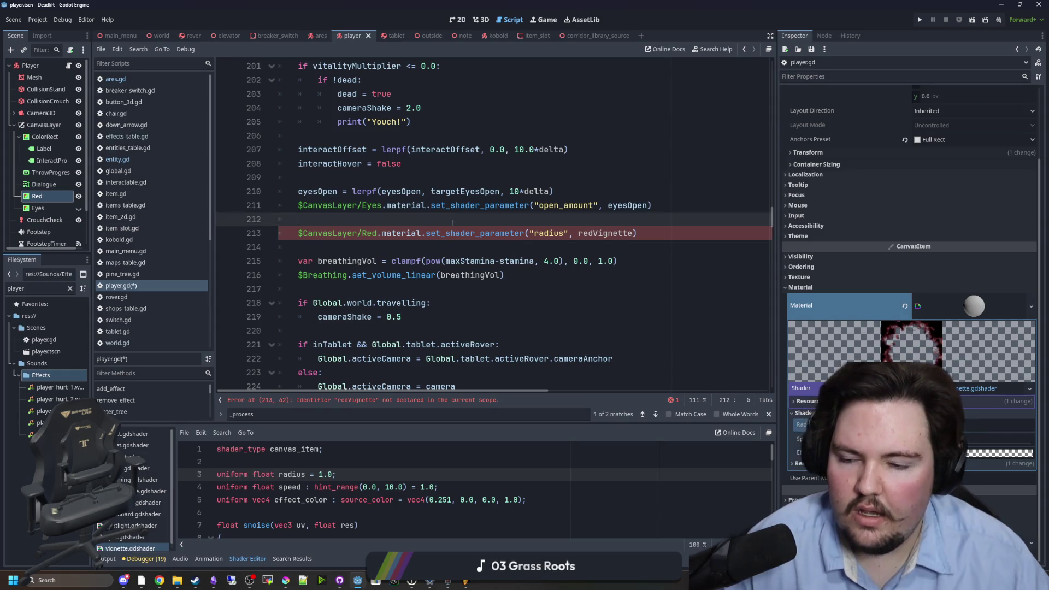
key(Return)
text(redVignette = lerpf)
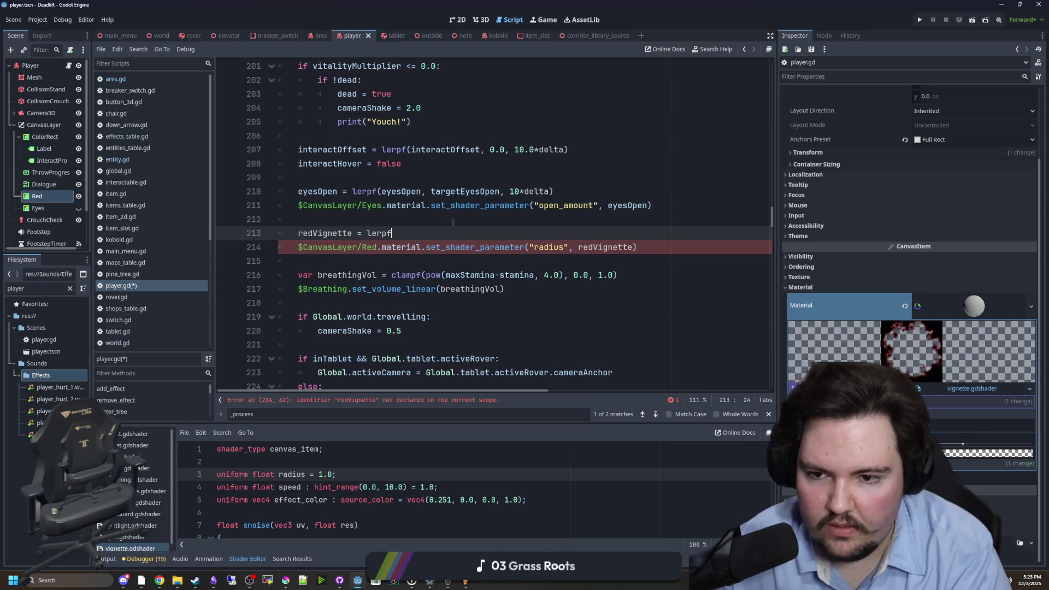
text((red)
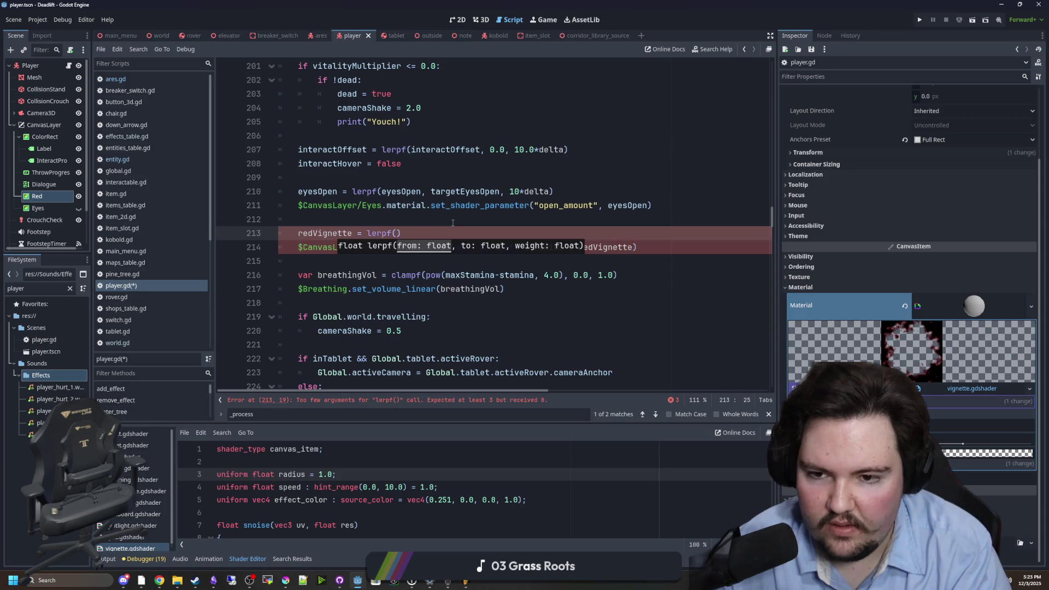
text(Vignette, )
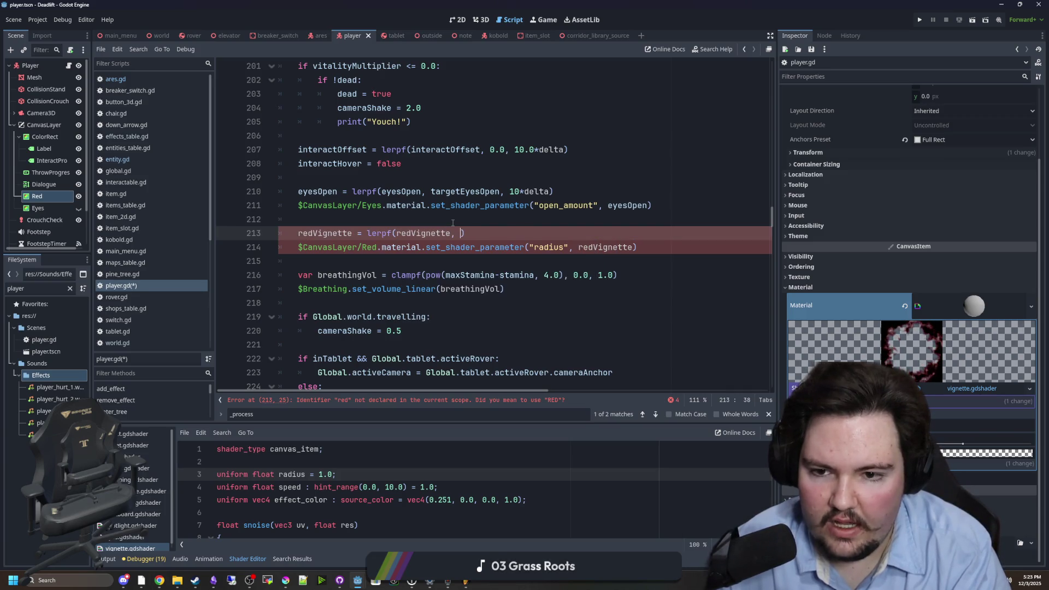
text(1-vitalityMultiplier, delta)
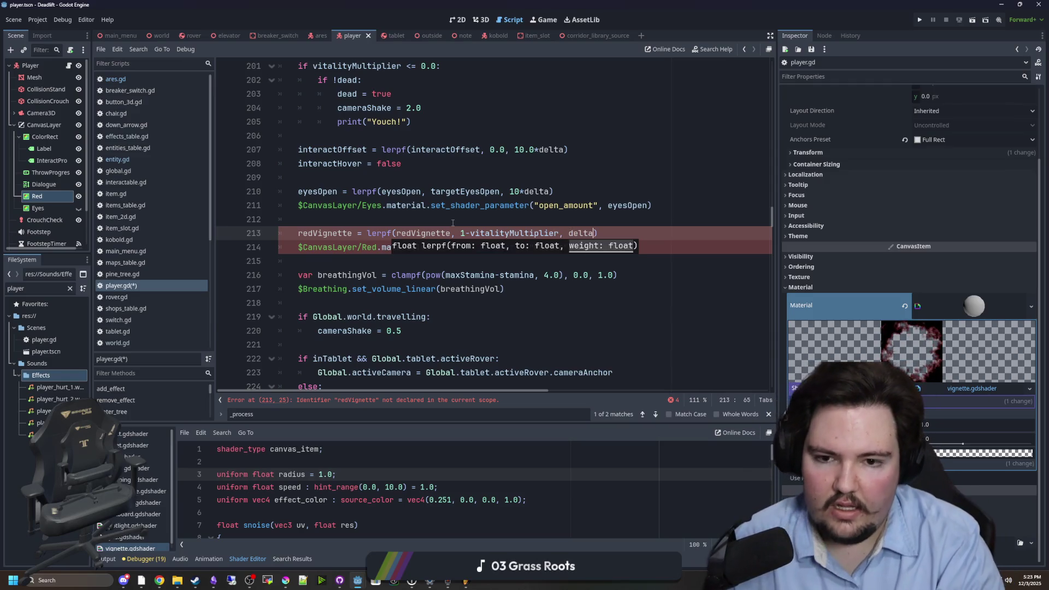
click(569, 234)
text(1*)
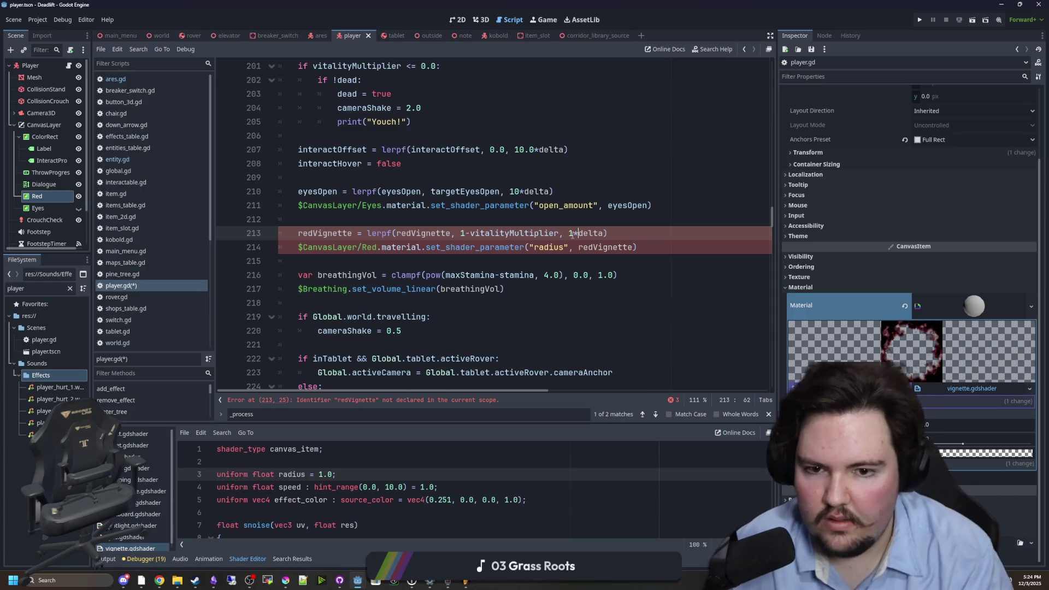
- Declare var redVignette = 0.0 below the canStand declaration
double_click(325, 233)
key(ctrl+c)
scroll(597, 312, up, 12)
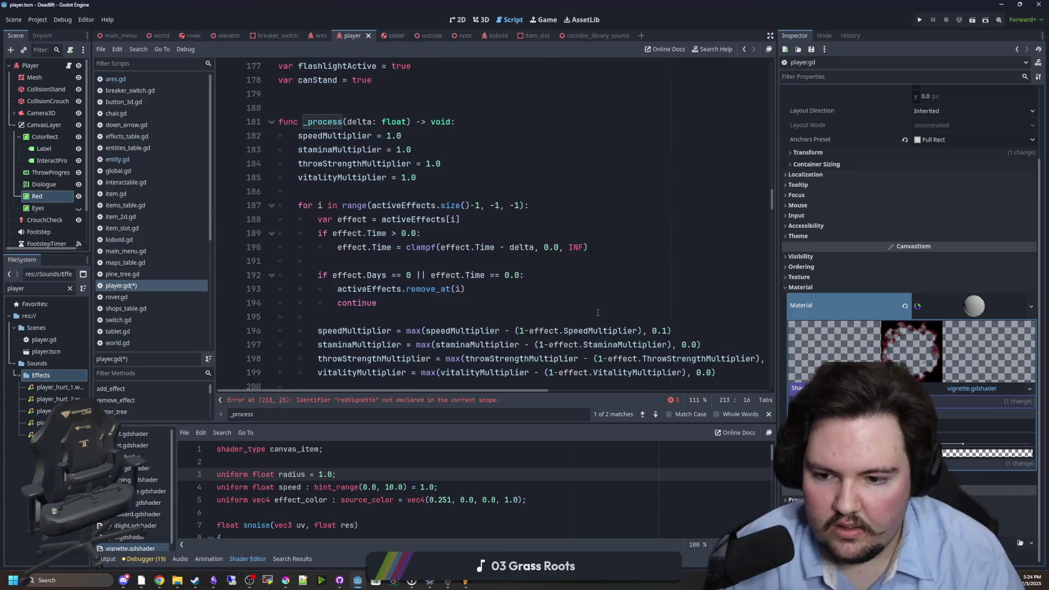
scroll(597, 313, up, 2)
click(394, 326)
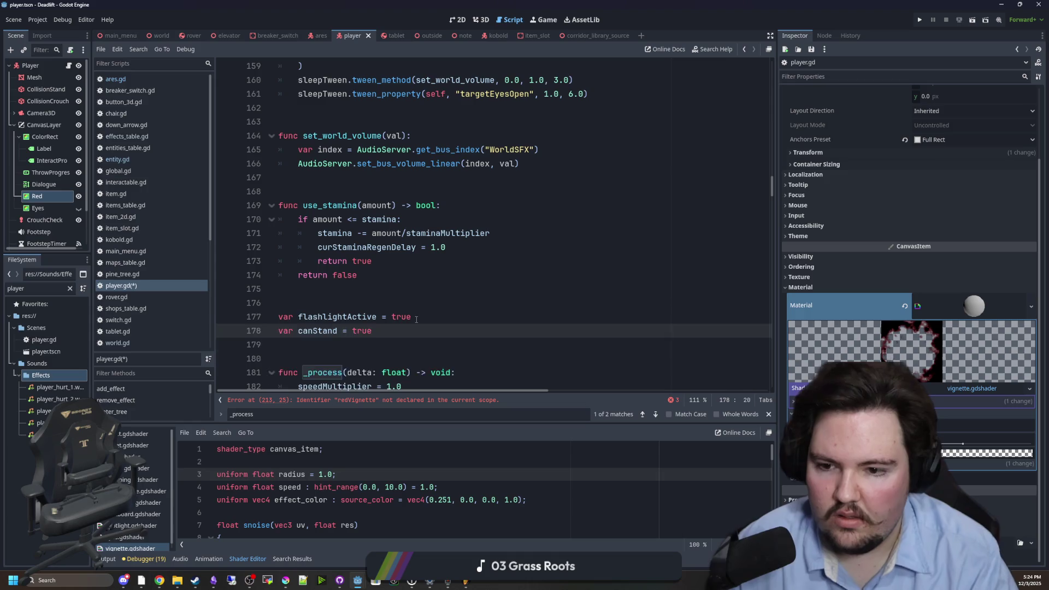
key(Return)
key(ctrl+v)
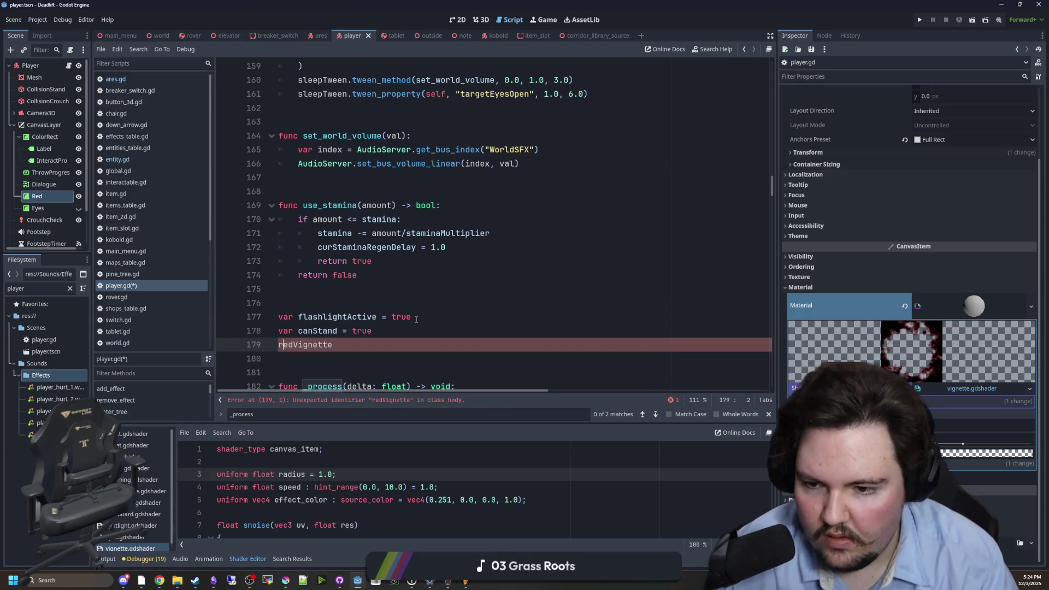
text(var)
key(End)
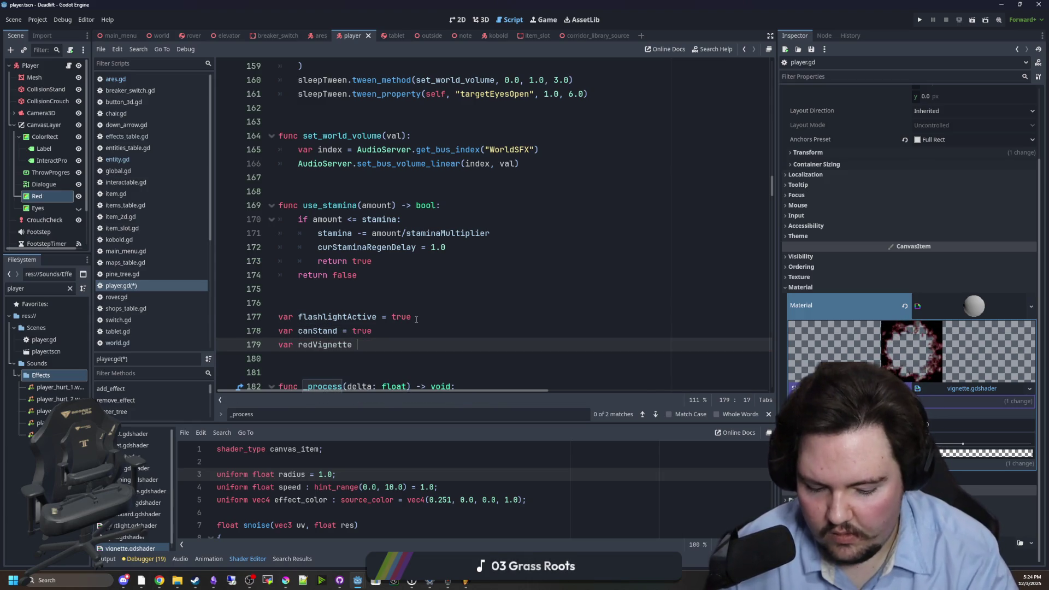
- Search the script for redVignette occurrences and save player.gd
scroll(457, 289, down, 4)
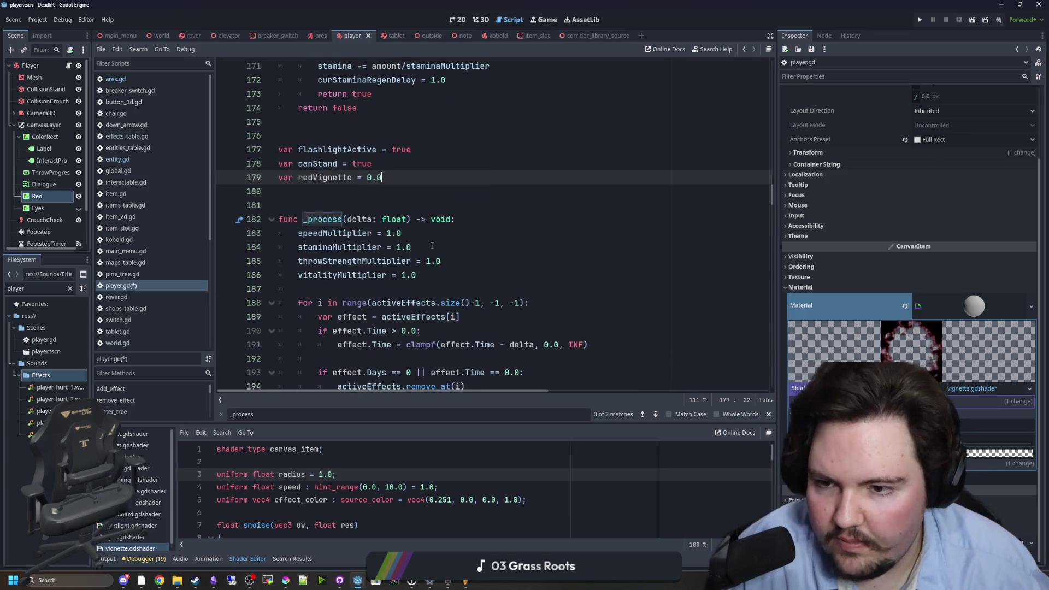
scroll(421, 172, down, 20)
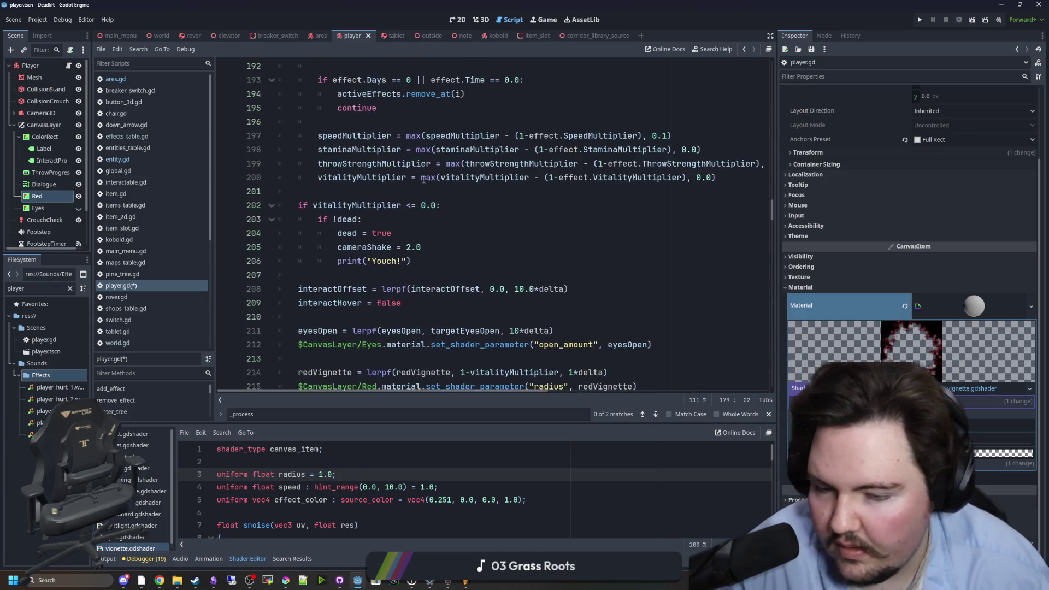
scroll(533, 290, down, 8)
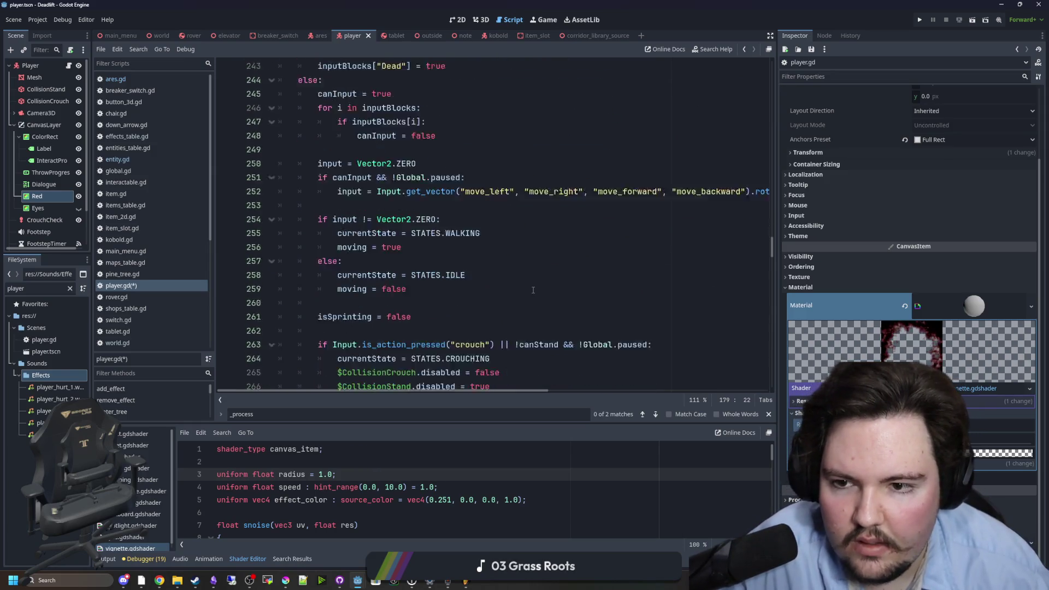
click(555, 222)
key(ctrl+f)
text(redVignette)
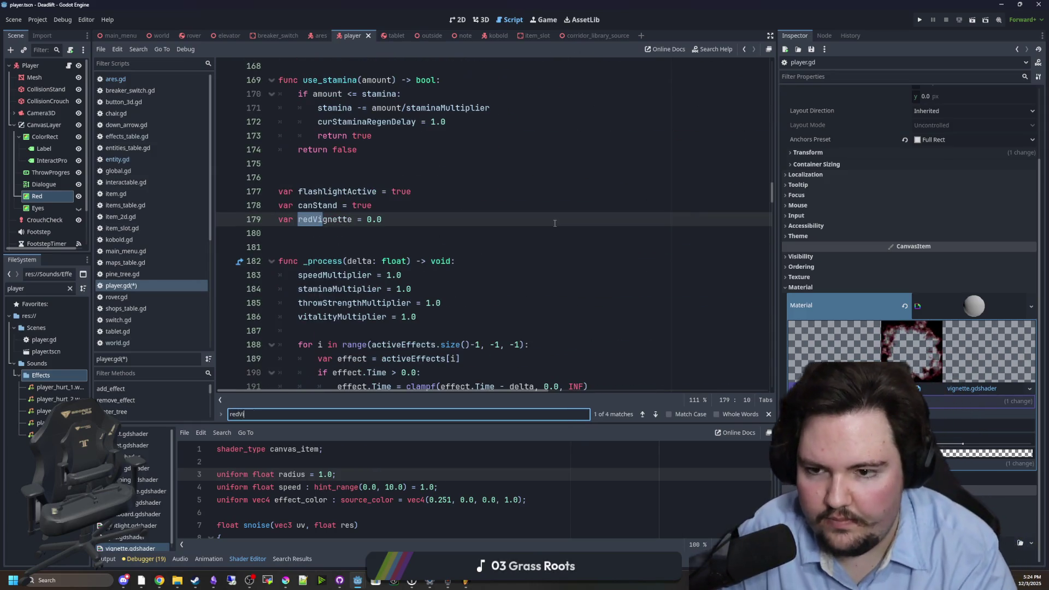
key(Return)
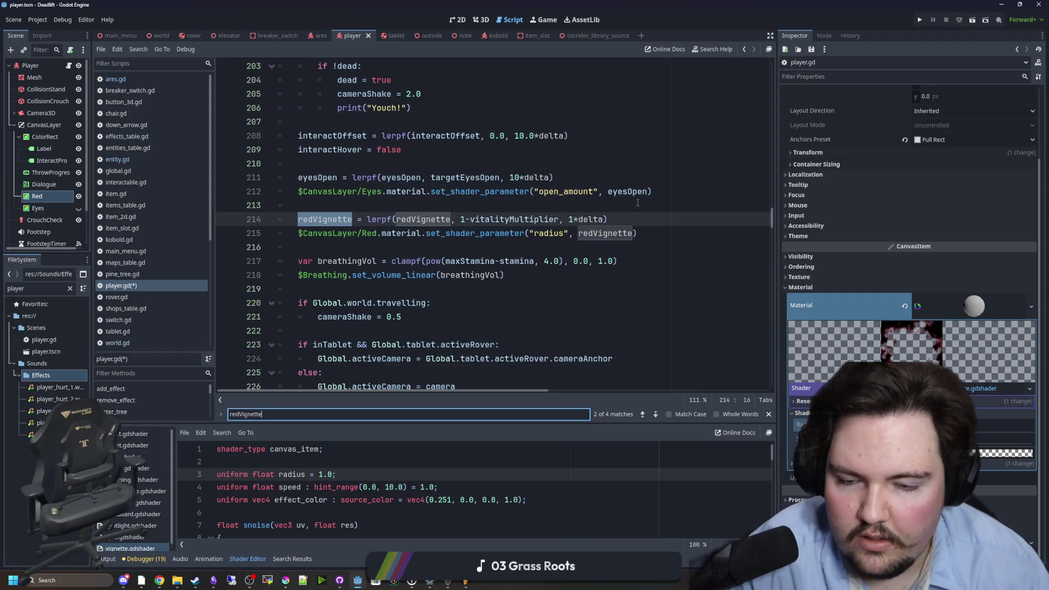
click(560, 235)
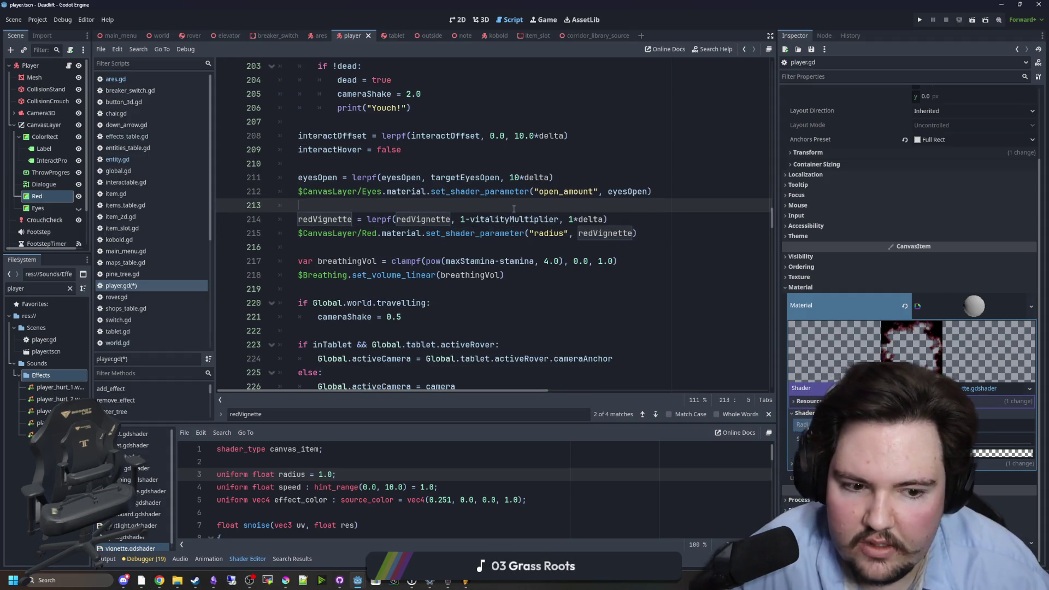
key(ctrl+s)
- Launch the game with F5 to test the red vignette
click(477, 245)
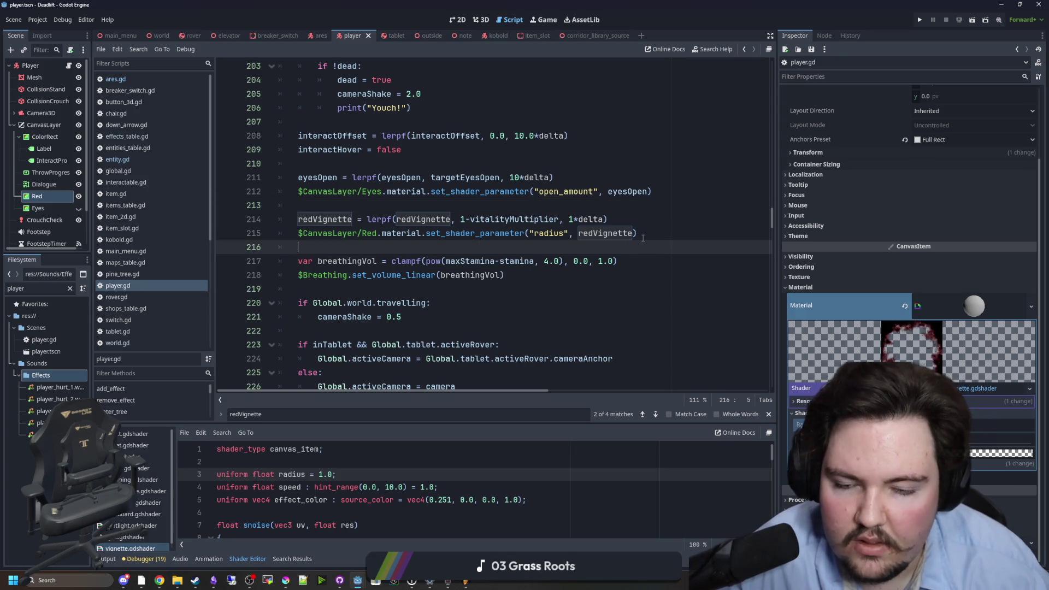
click(462, 211)
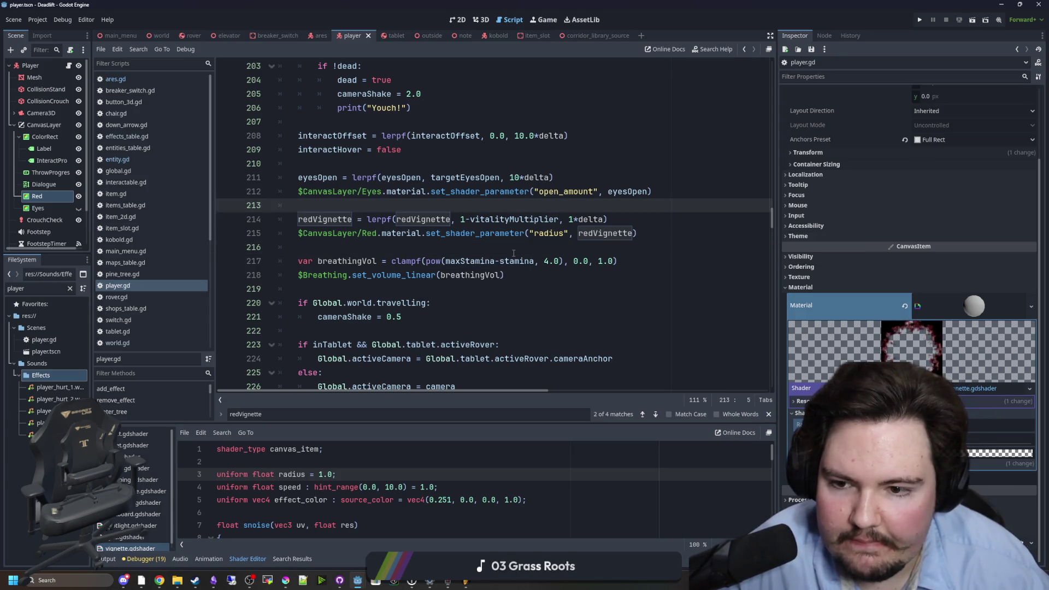
scroll(527, 247, up, 2)
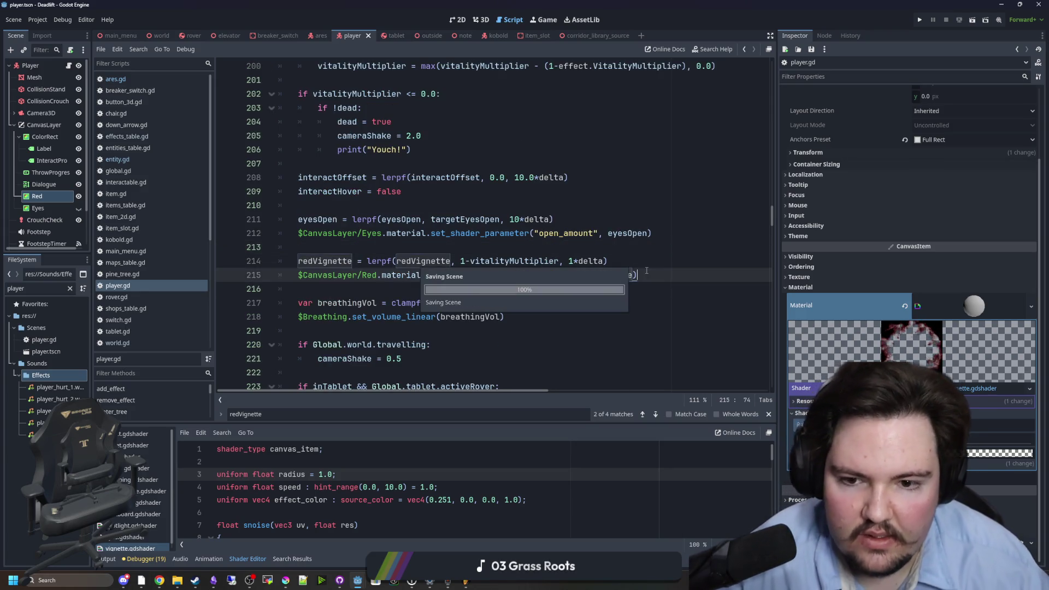
key(F5)
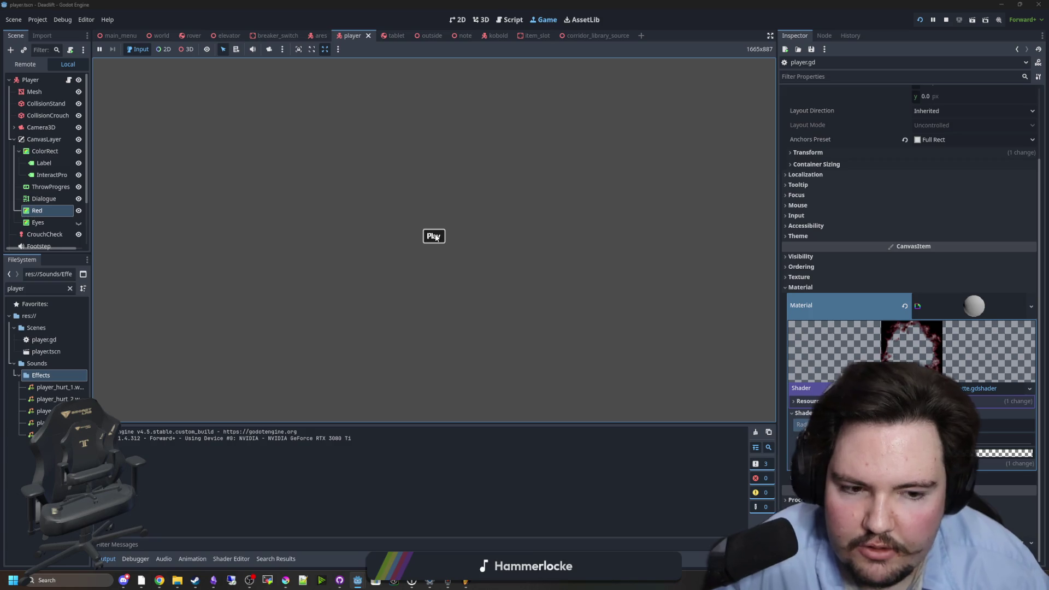
- Walk the player forward across the field, through the doorway, and down the corridor
click(436, 237)
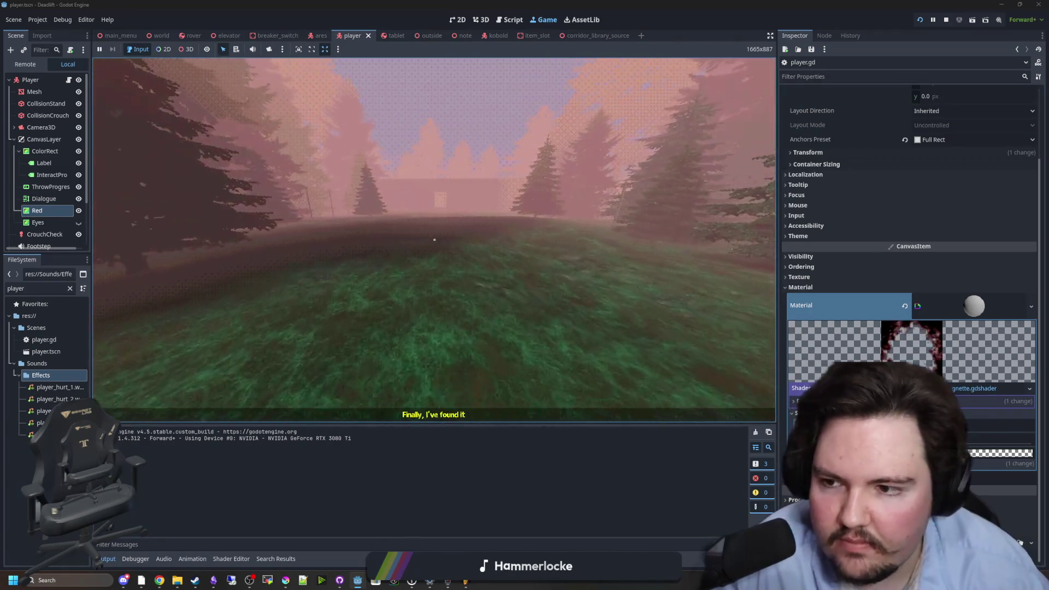
key(w)
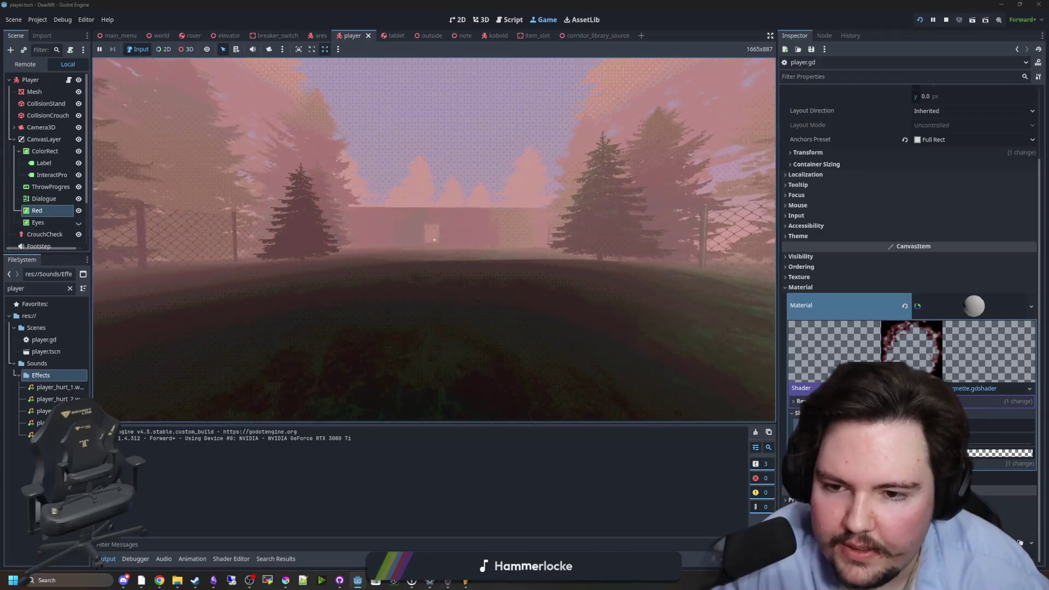
key(w)
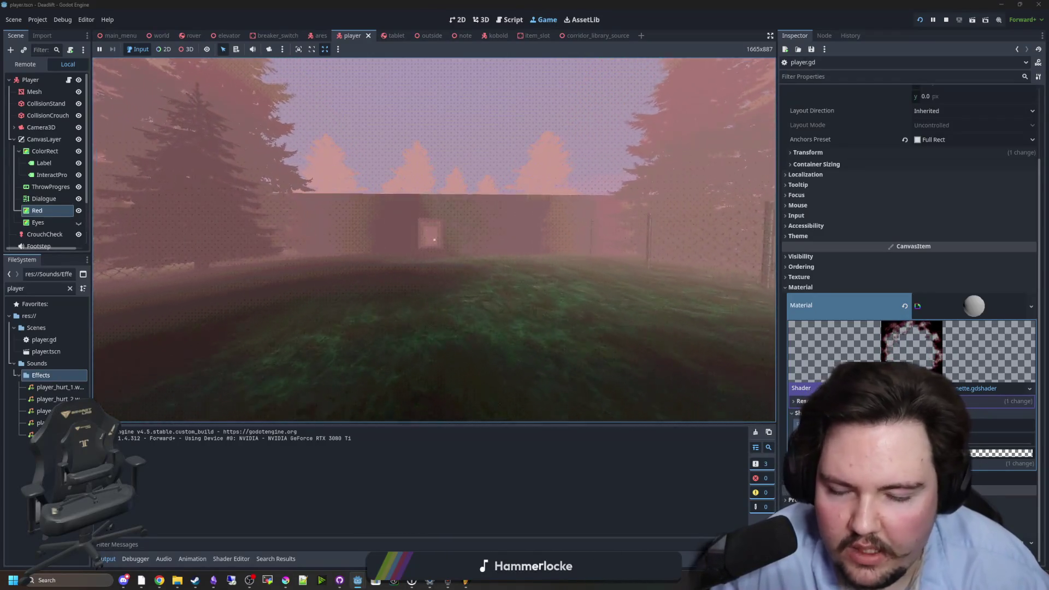
key(w)
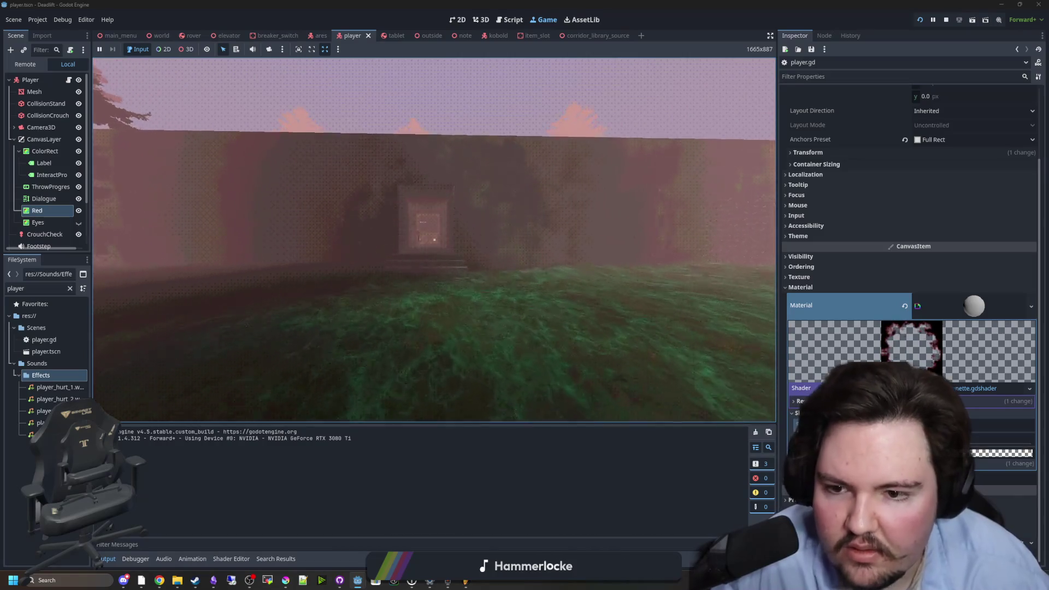
key(w)
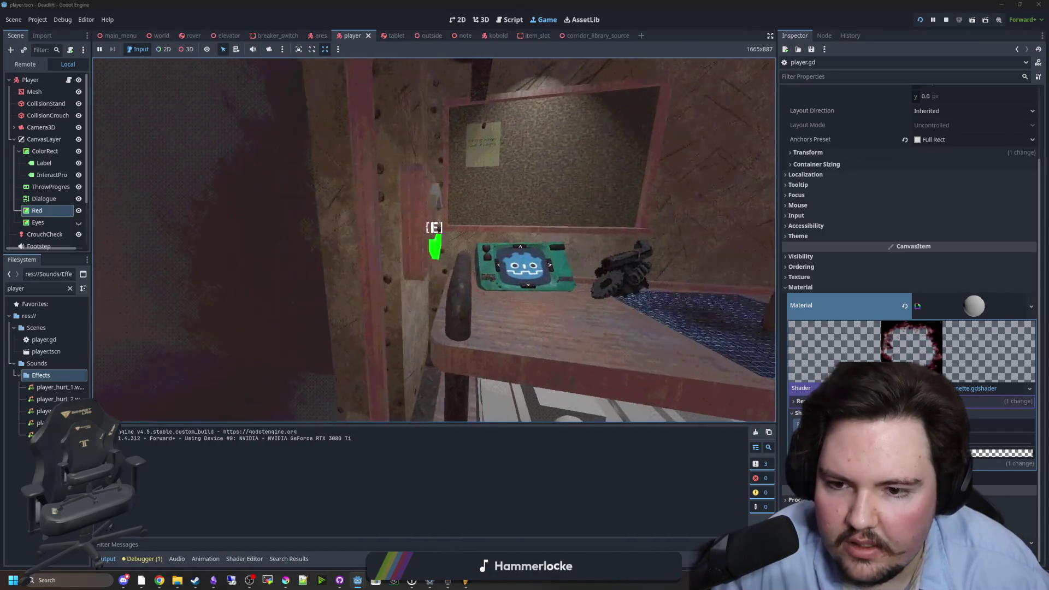
mouse_move(434, 240)
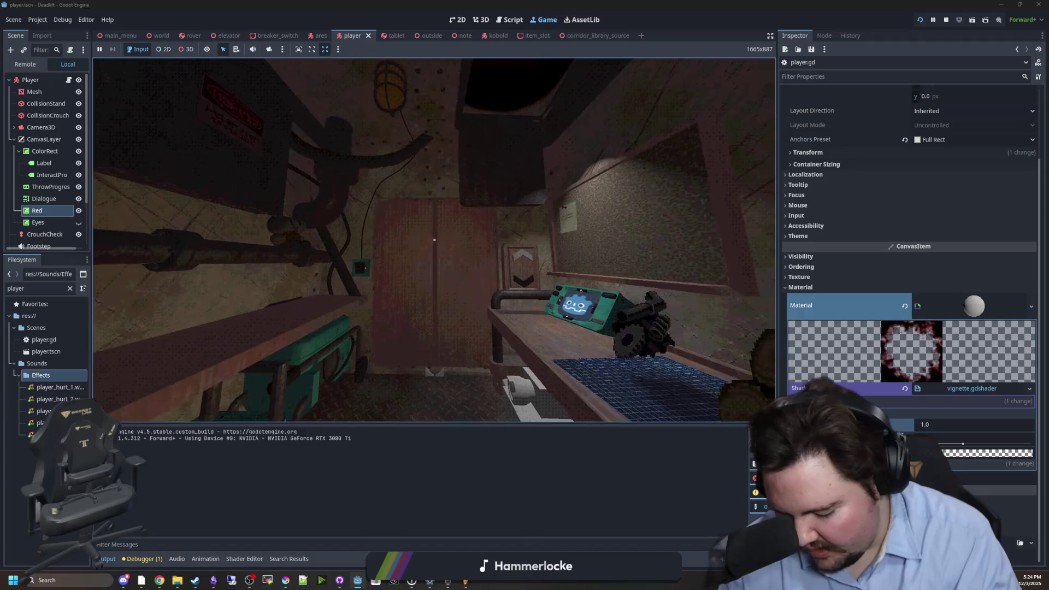
key(w)
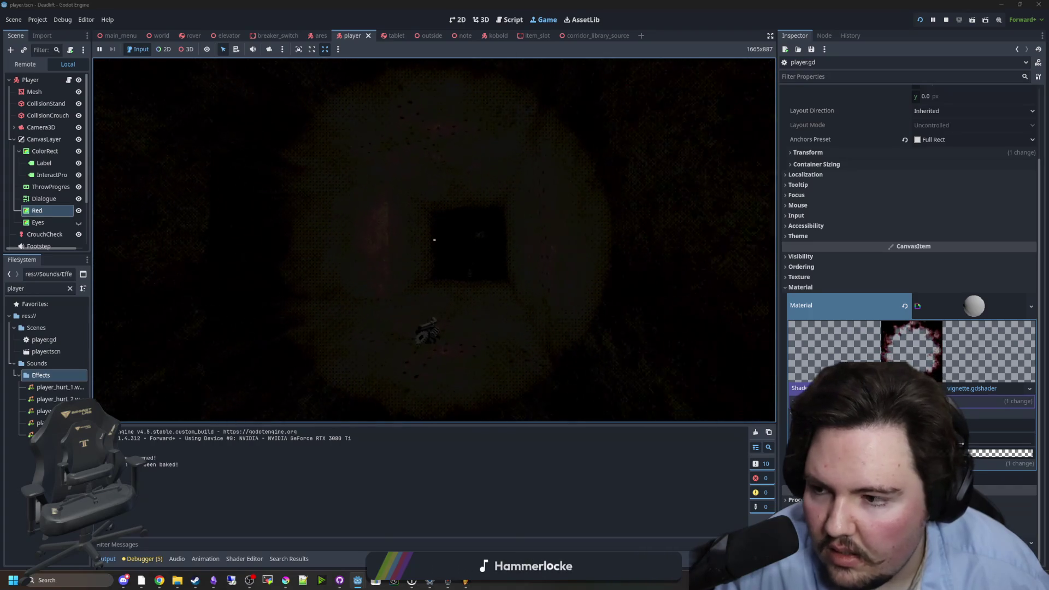
- Resume the game, play through to the cockpit room, and pause again
key(super)
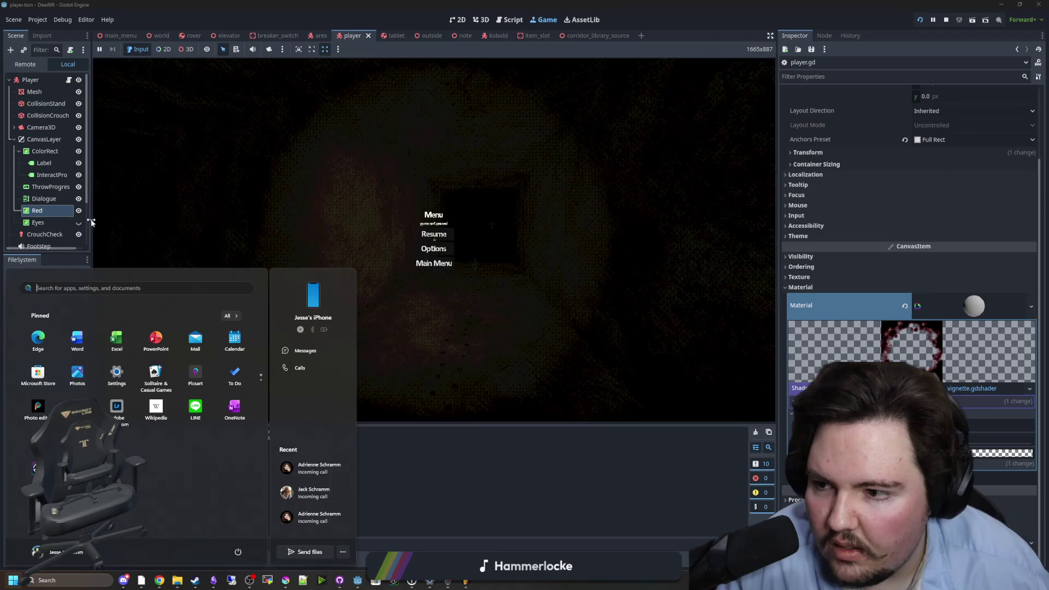
click(84, 222)
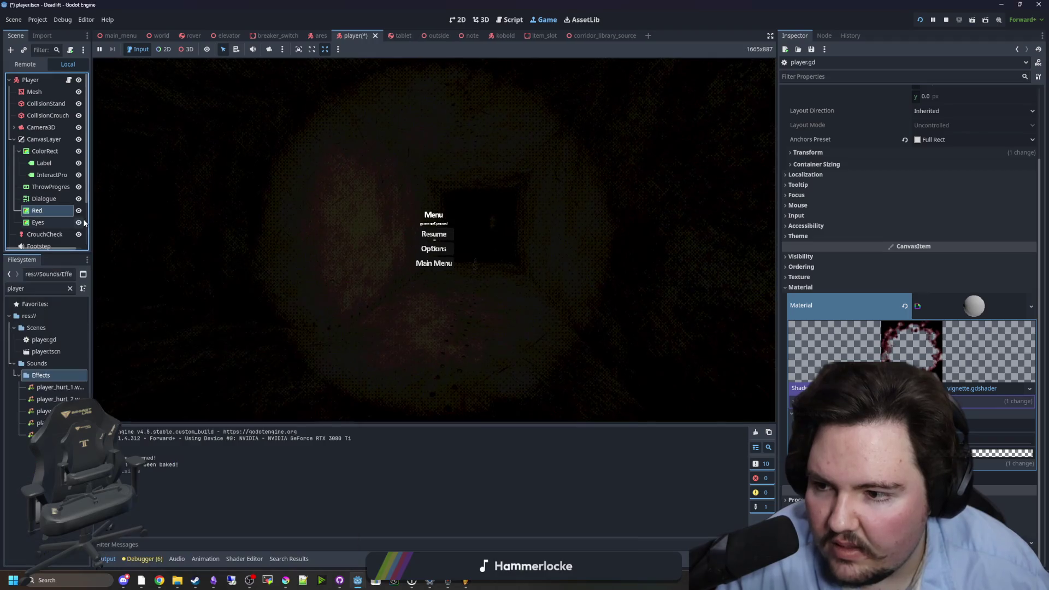
click(440, 236)
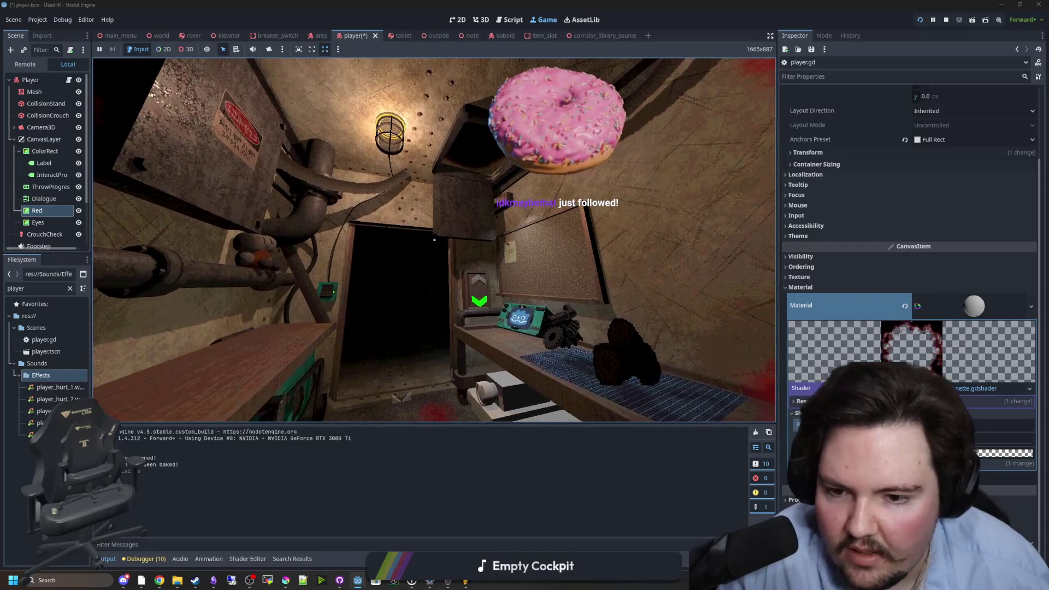
key(Escape)
key(super)
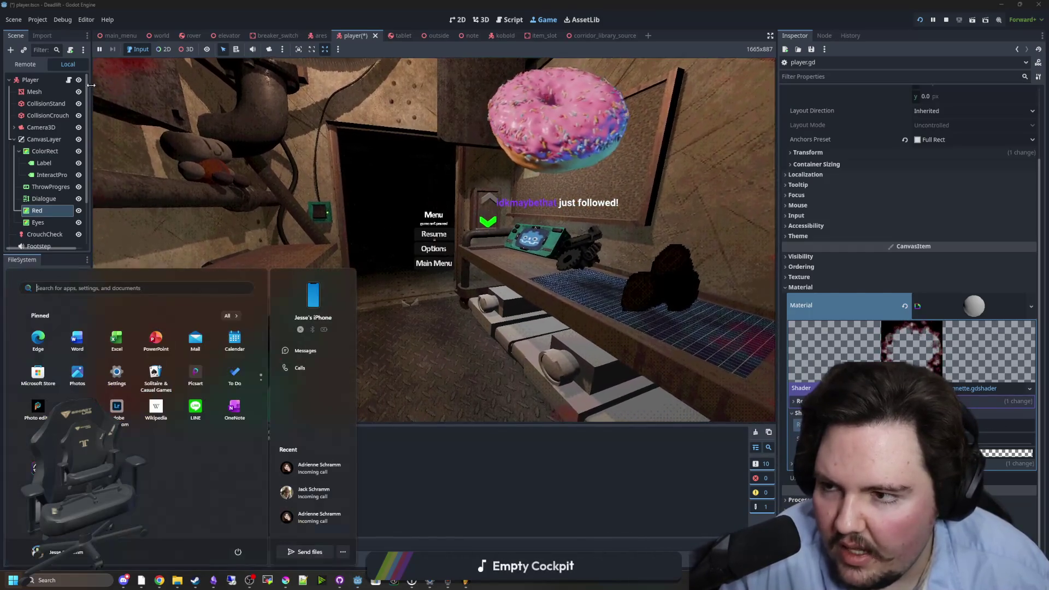
- Add a temporary print(vitalityMultiplier) line, save, then delete it
click(510, 19)
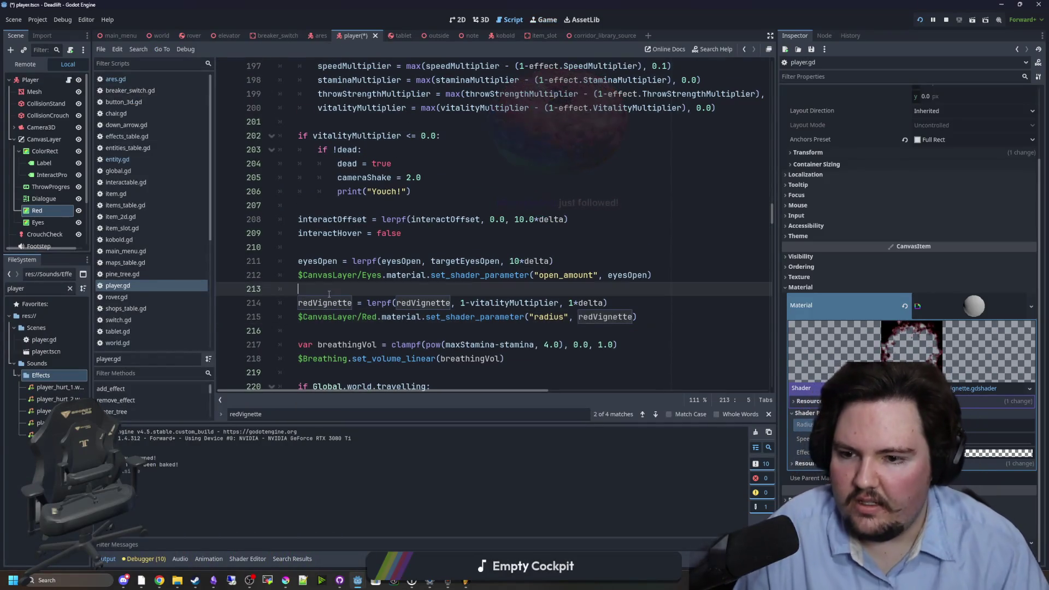
text(print(vital)
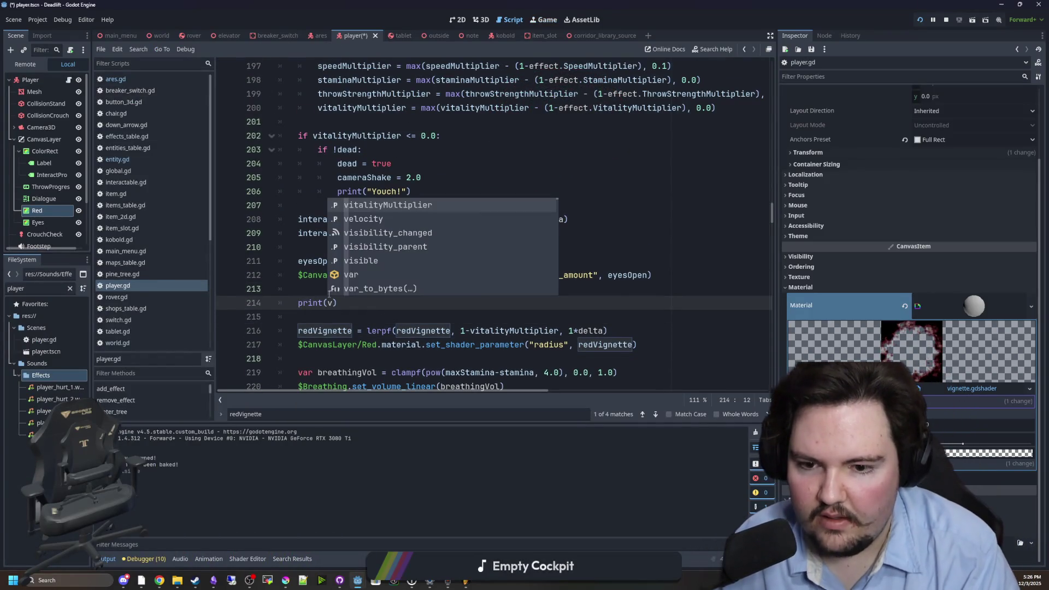
key(Return)
key(ctrl+s)
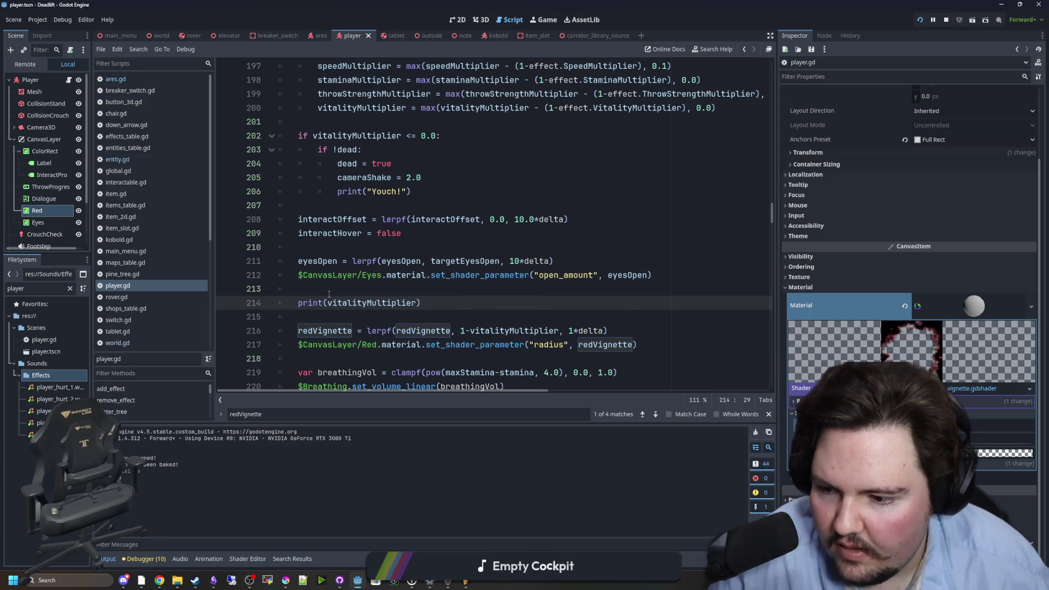
drag(434, 299, 264, 290)
key(BackSpace)
click(378, 246)
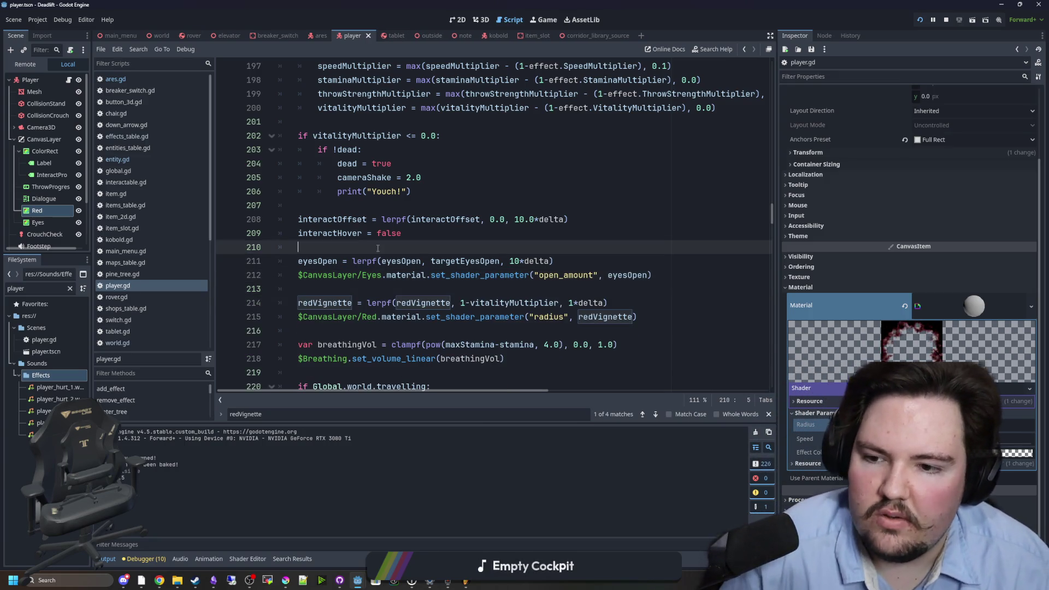
- Test in-game by walking into the dark doorway and backing out, then pause
click(541, 21)
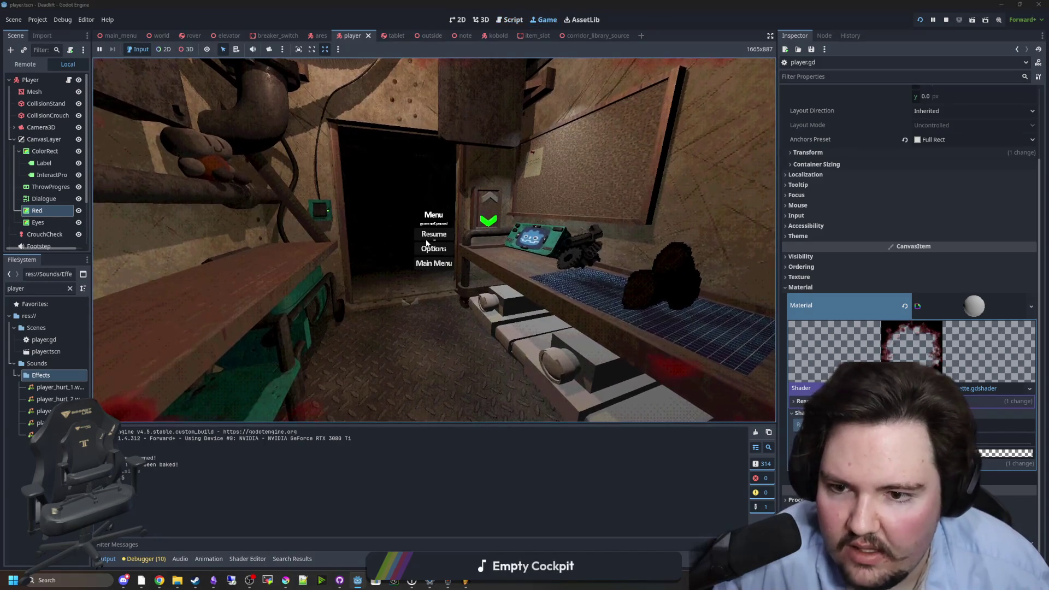
key(w)
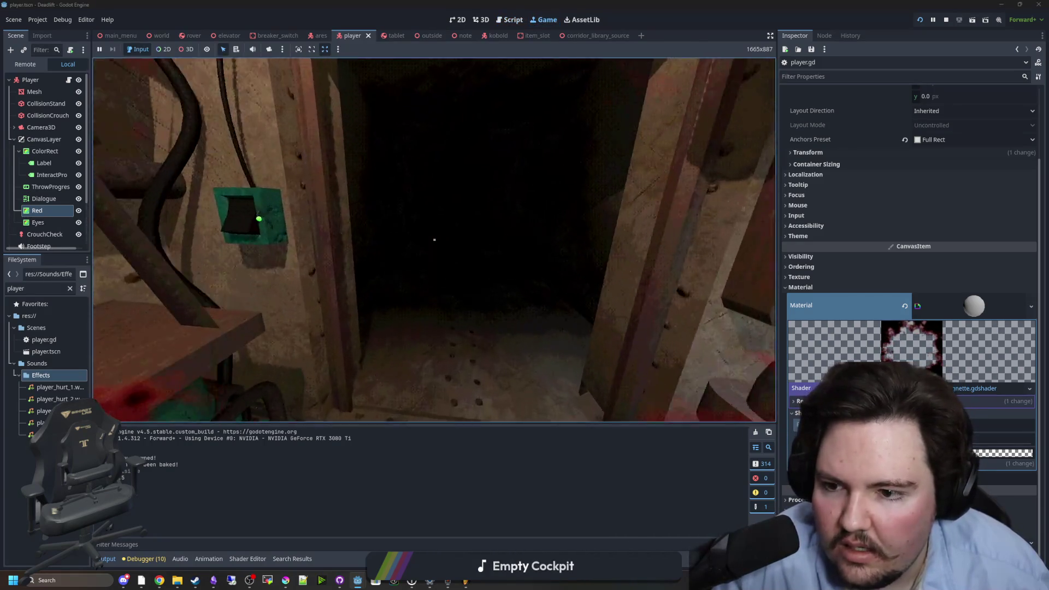
key(s)
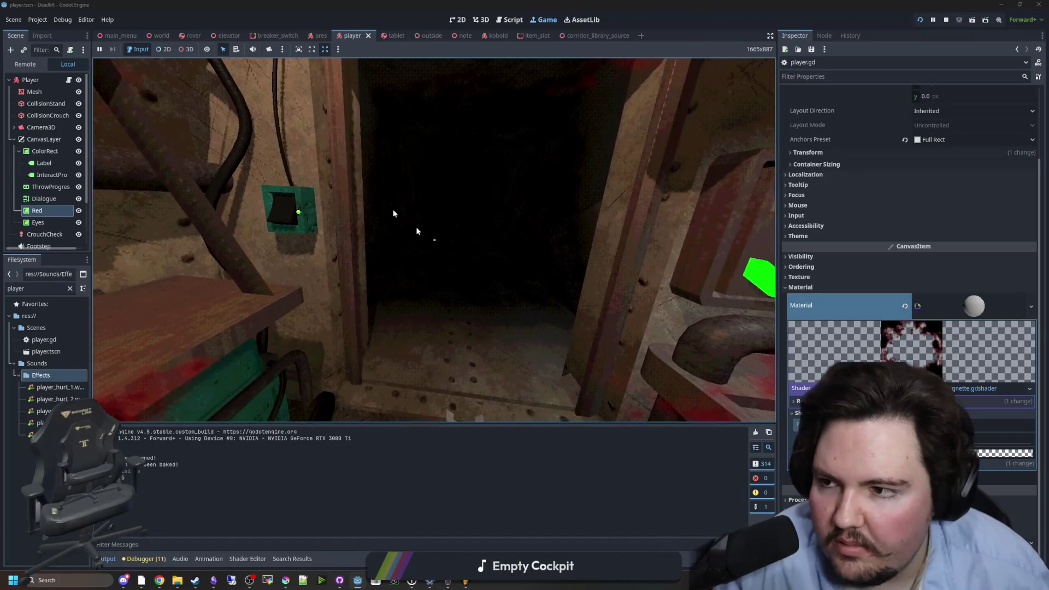
key(Escape)
key(super)
- Return to player.gd at the redVignette lerp line 214 for the *2.0 multiplier
key(ctrl+F3)
click(641, 318)
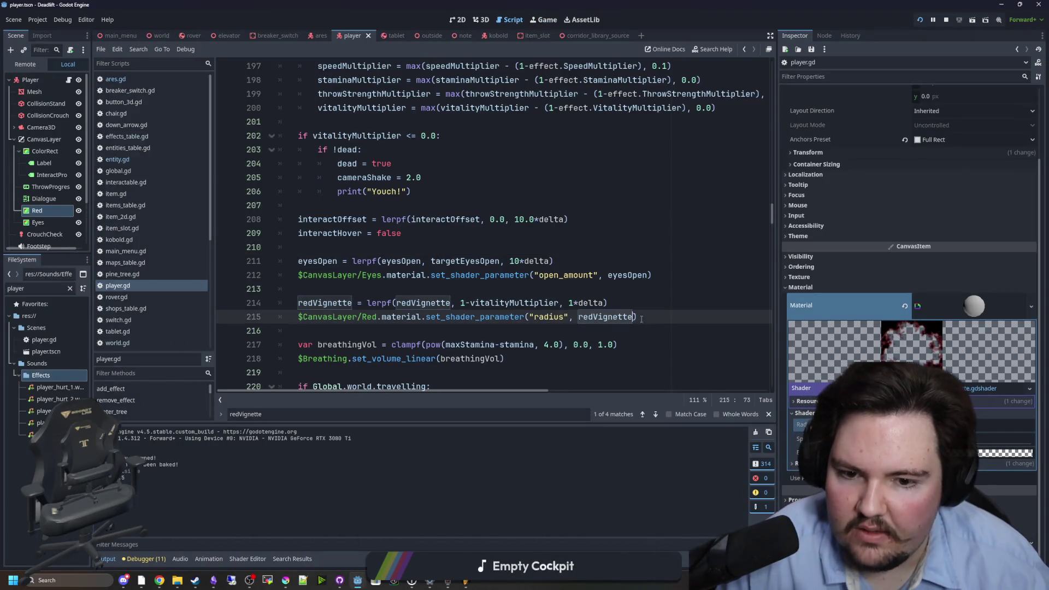
key(Up)
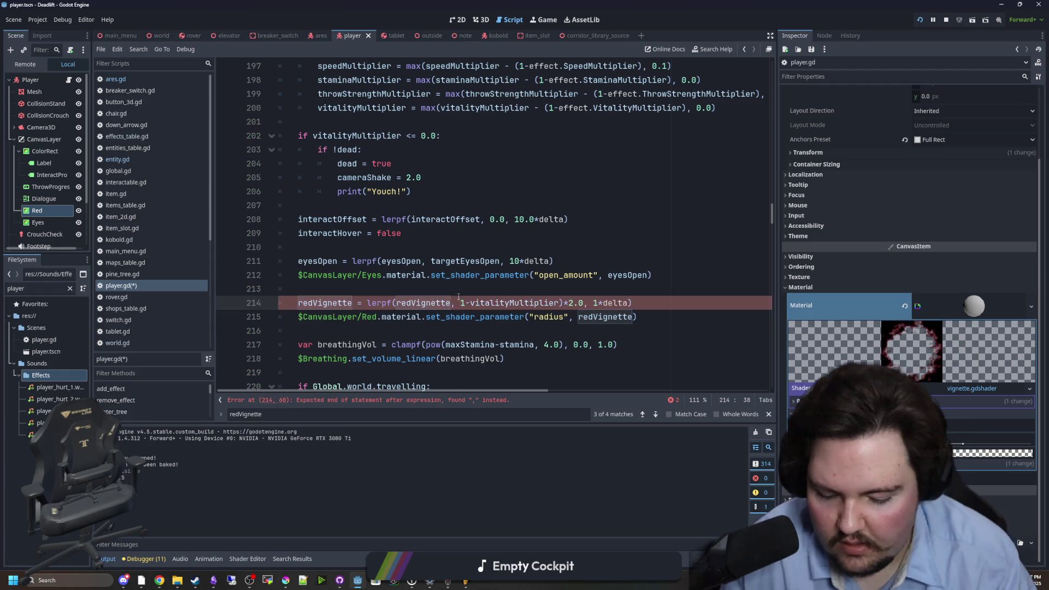
- Add the missing parenthesis so the lerp target reads (1-vitalityMultiplier)*2.0, save, and test in-game
text(()
key(Up)
key(ctrl+s)
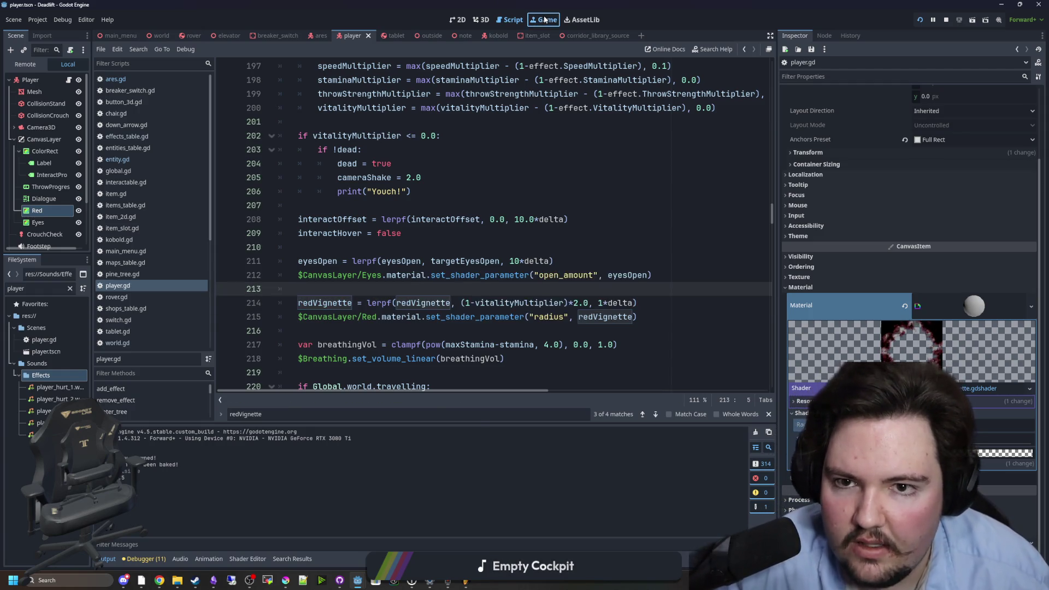
click(545, 20)
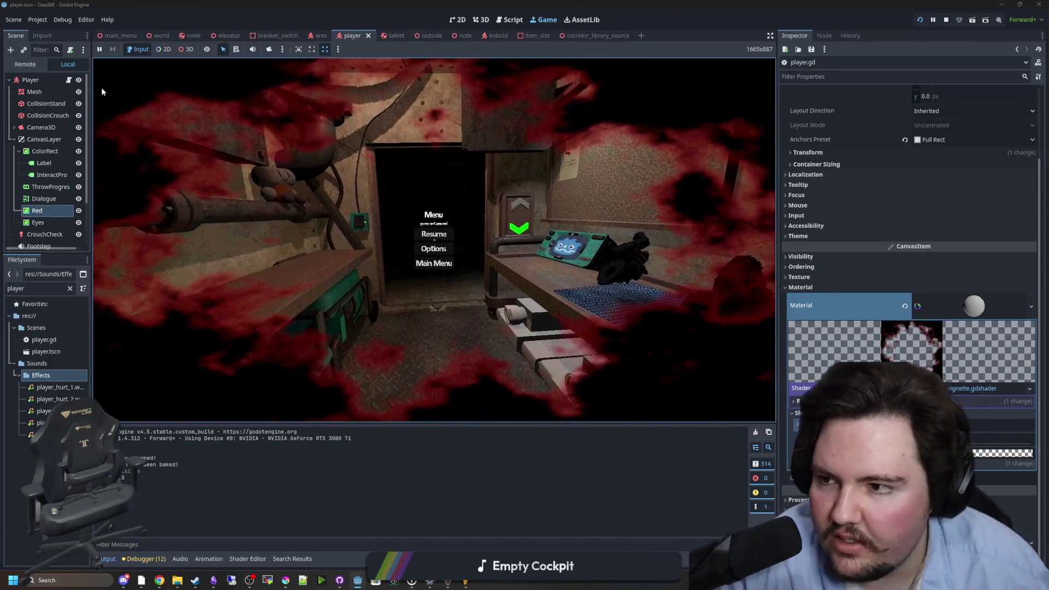
key(ctrl+F3)
- Lower the multiplier from 2.0 to 1.2 and retest in the running game
click(587, 303)
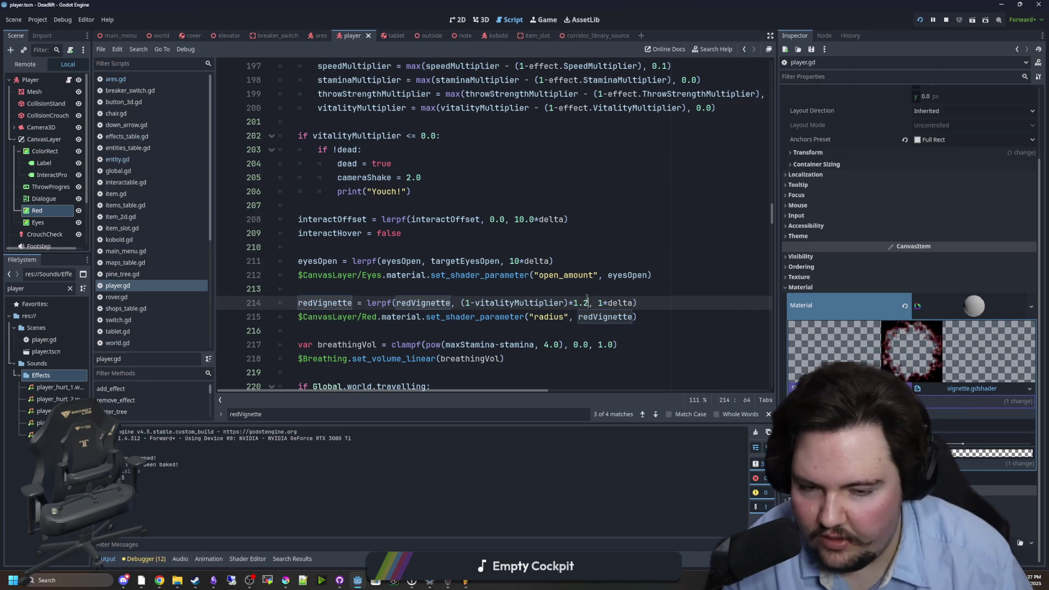
click(545, 20)
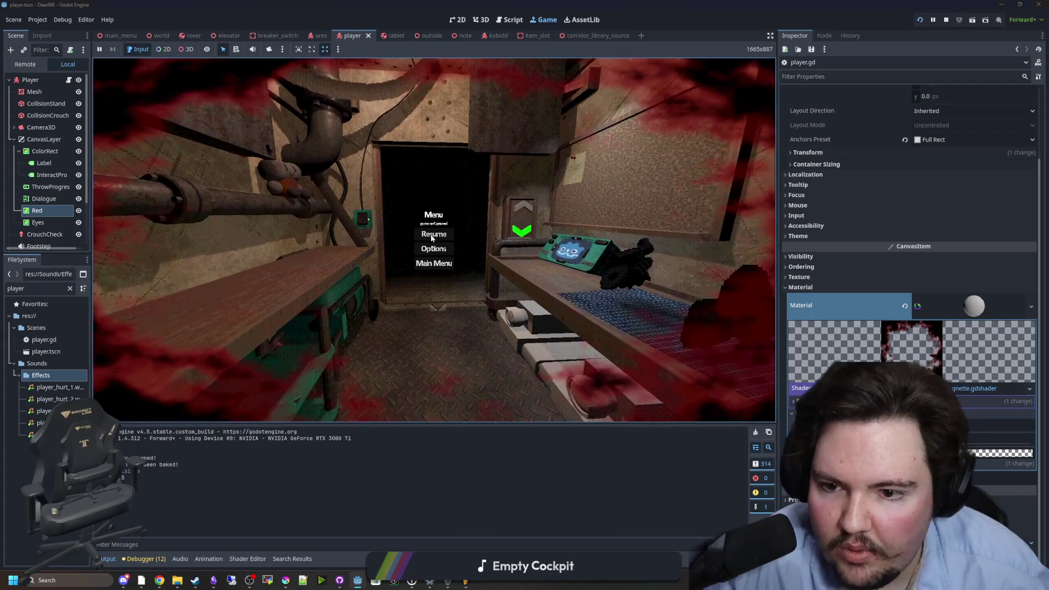
click(432, 237)
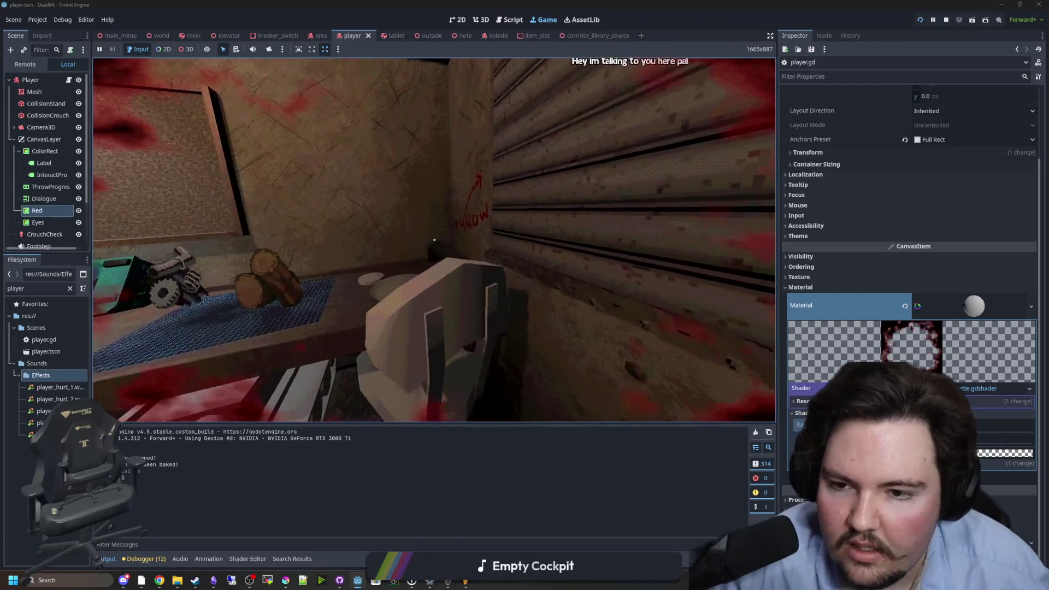
key(Escape)
- Confirm the 1.2 multiplier on line 214, save, and resume the running game
key(ctrl+F3)
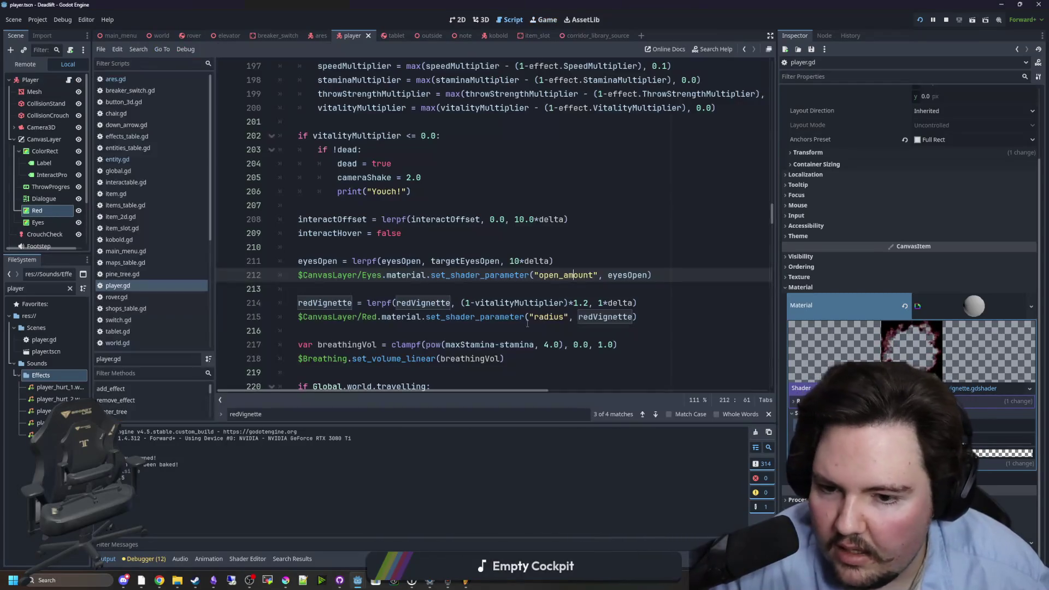
click(583, 303)
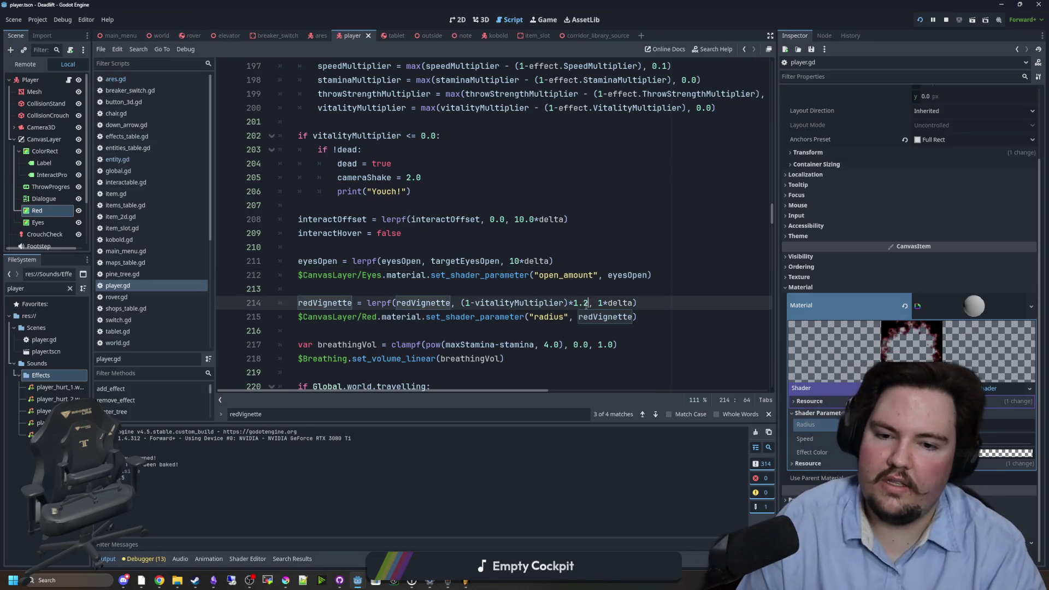
text(1)
click(613, 276)
key(ctrl+s)
key(ctrl+F4)
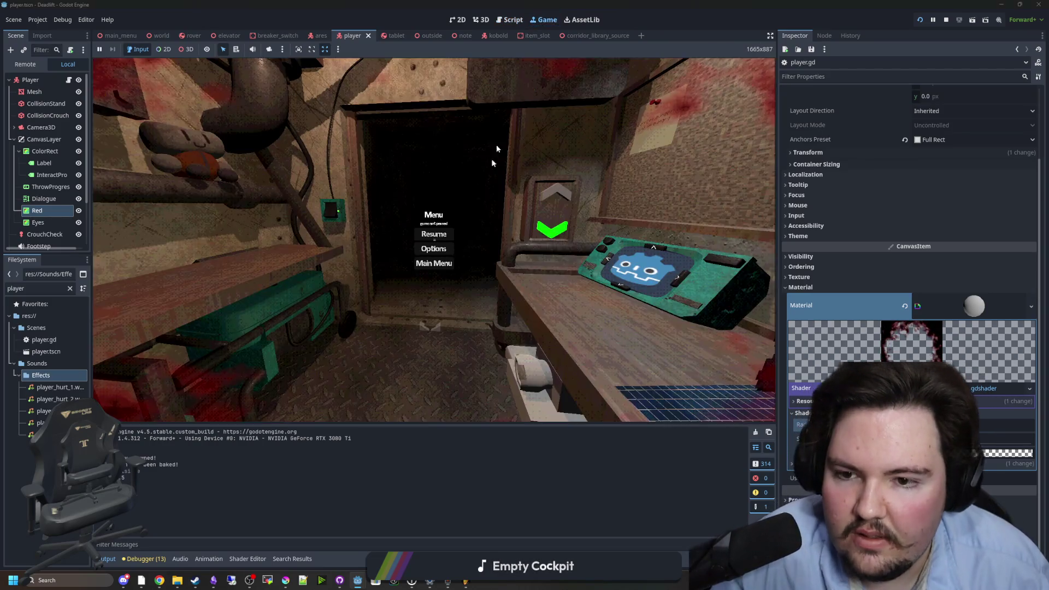
key(Escape)
- Pick up and throw the mug to trigger the red vignette, then reopen player.gd
mouse_move(434, 239)
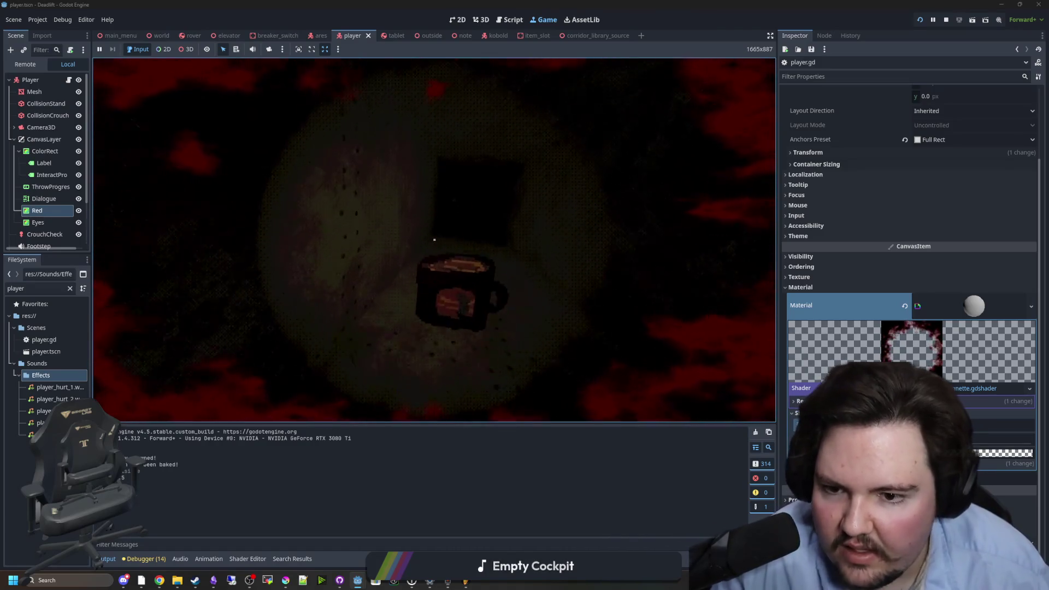
key(e)
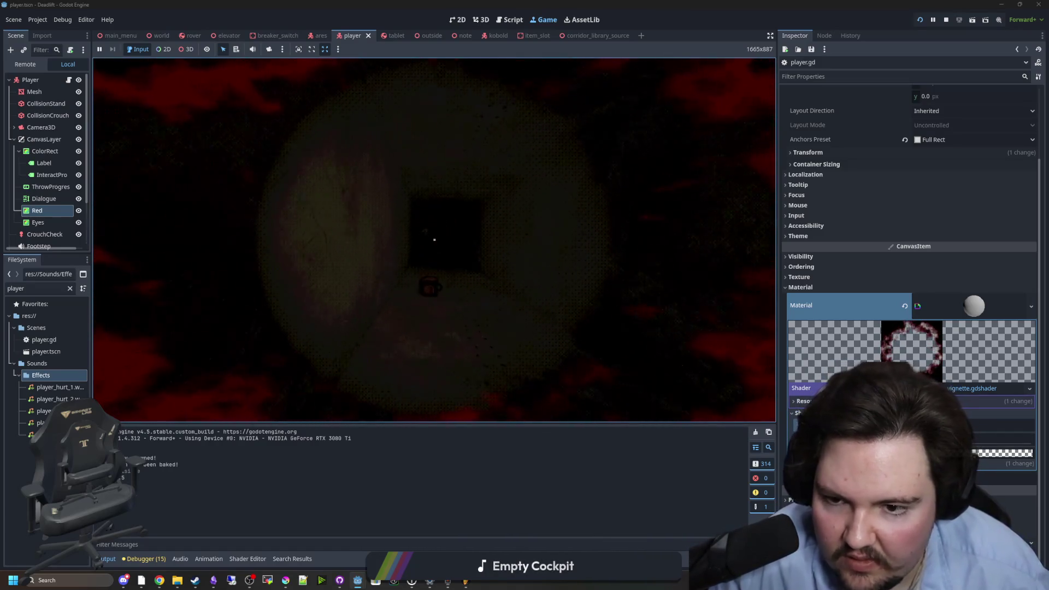
key(w)
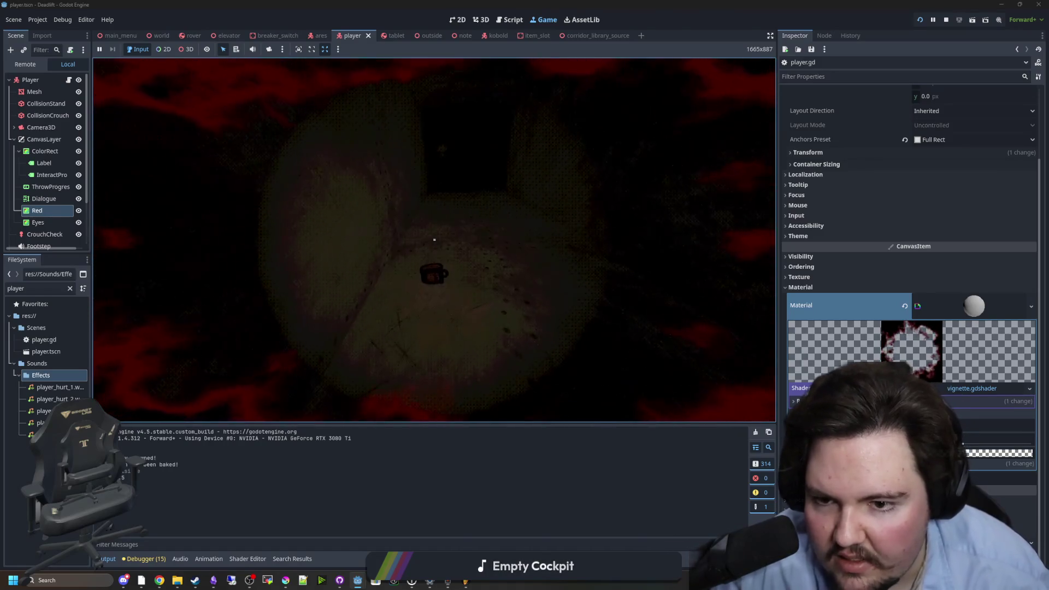
click(435, 240)
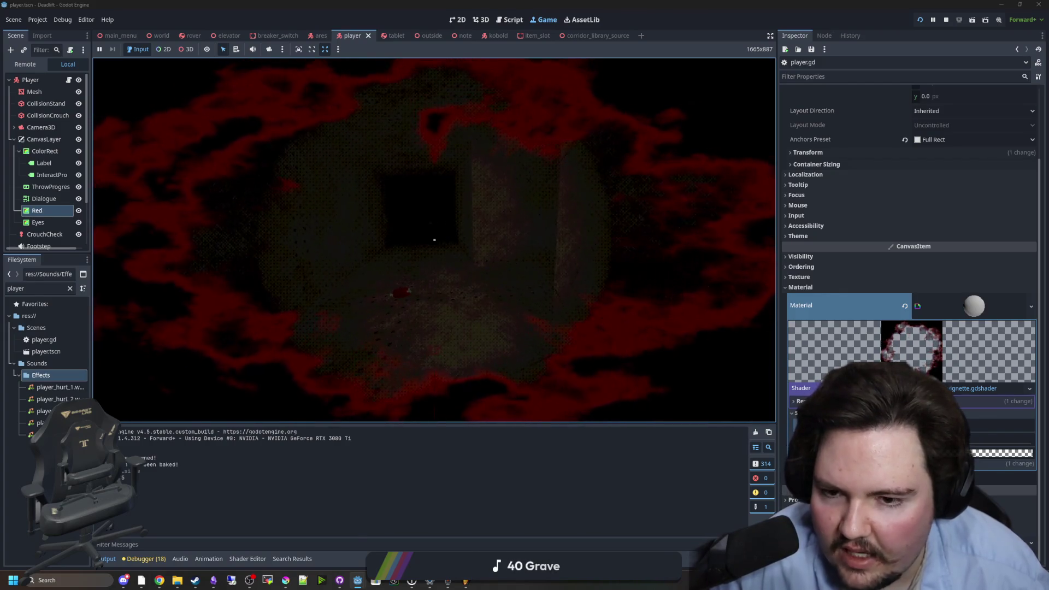
key(super)
key(super)
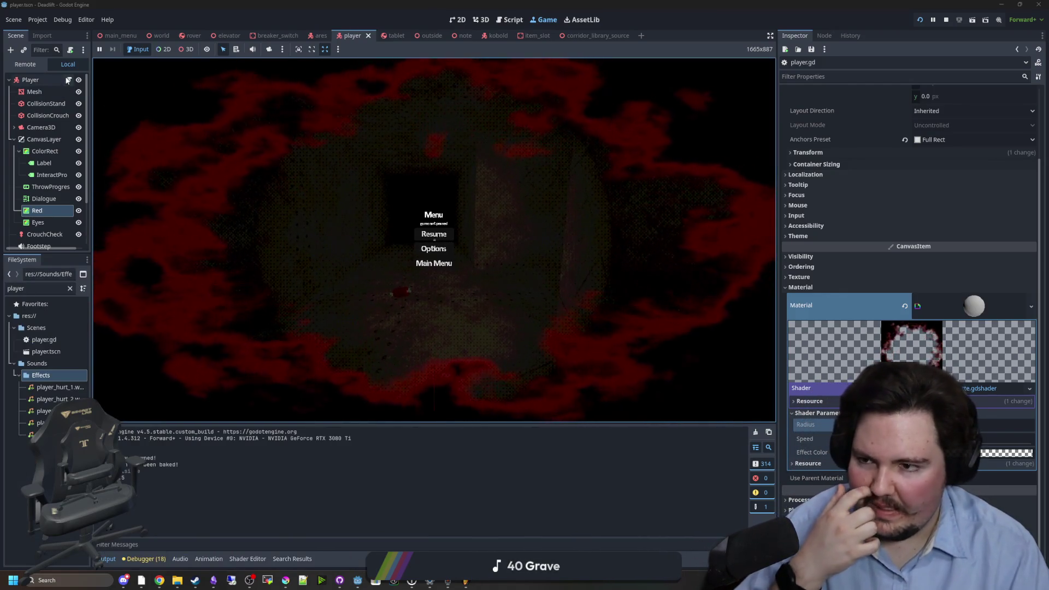
click(68, 81)
scroll(430, 226, up, 4)
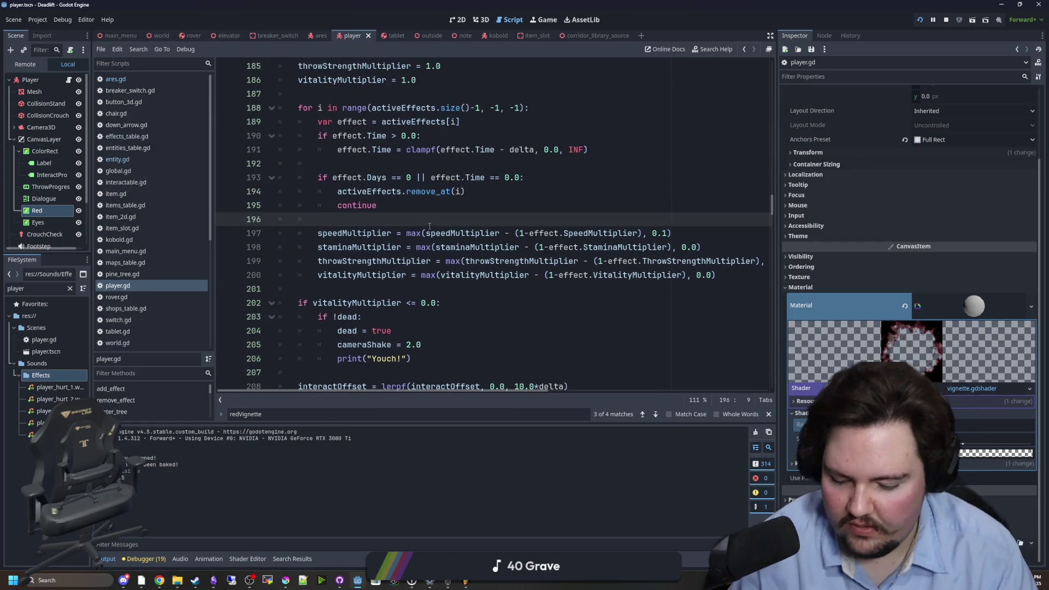
- Strengthen the take_damage camera shake values, setting the minor-hit shake to 5.0
key(ctrl+f)
text(take_damage)
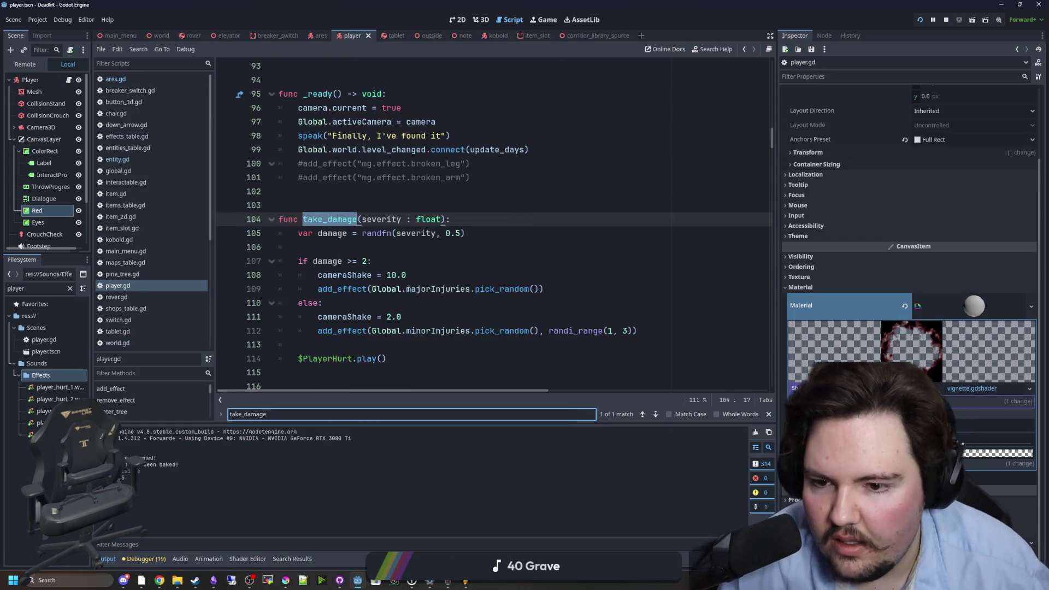
click(391, 317)
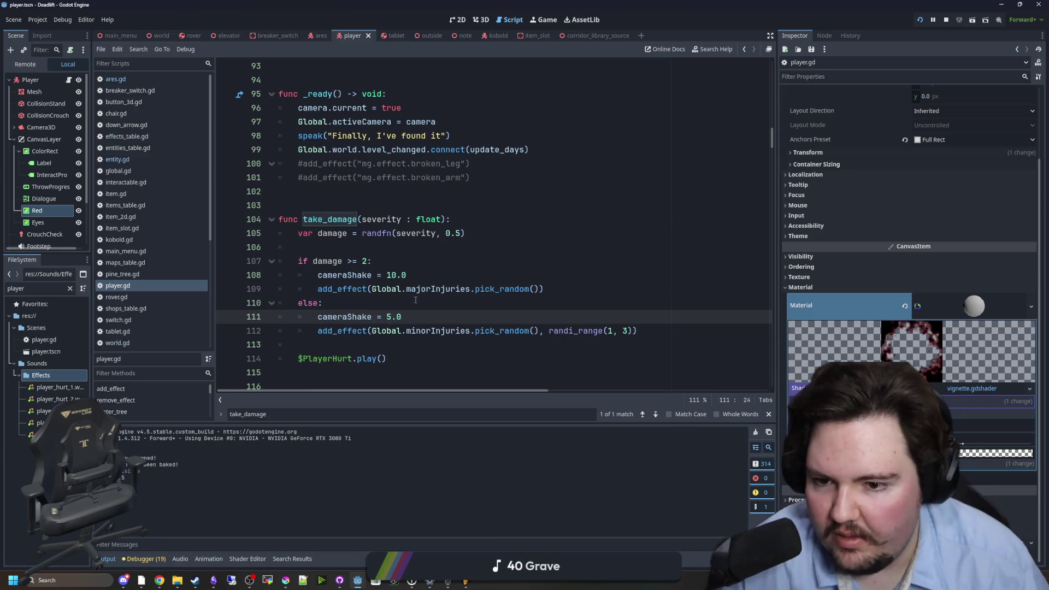
click(415, 300)
click(387, 276)
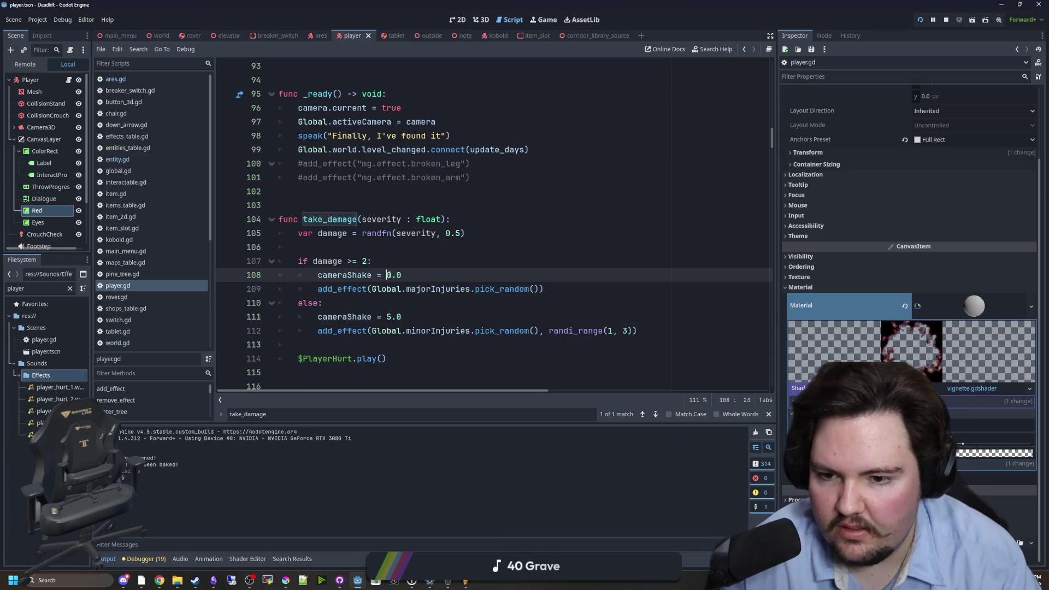
text(2)
- Return to the running game and resume it to test the stronger shake
key(F5)
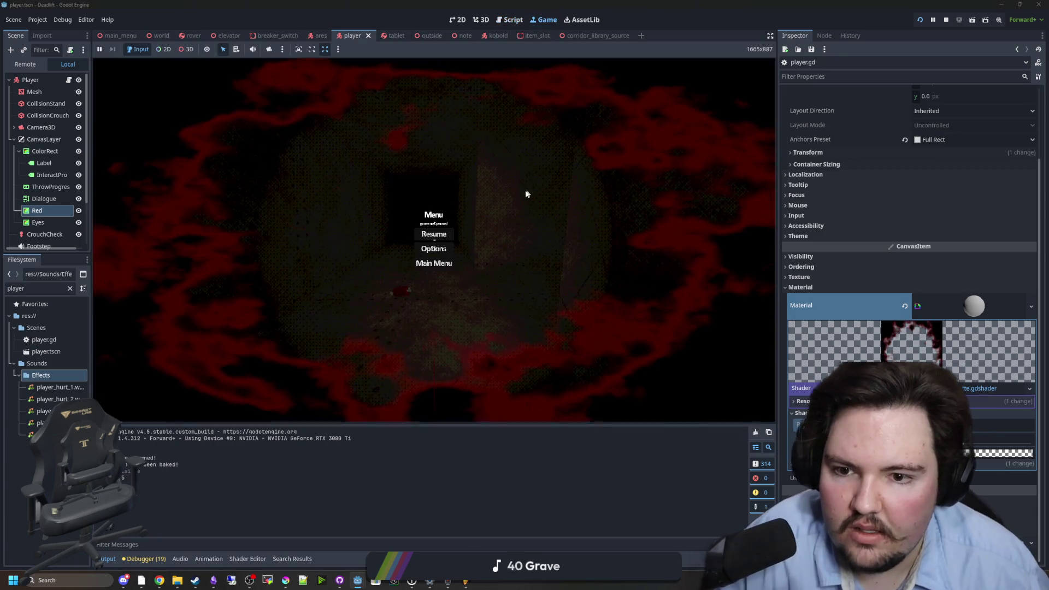
click(447, 235)
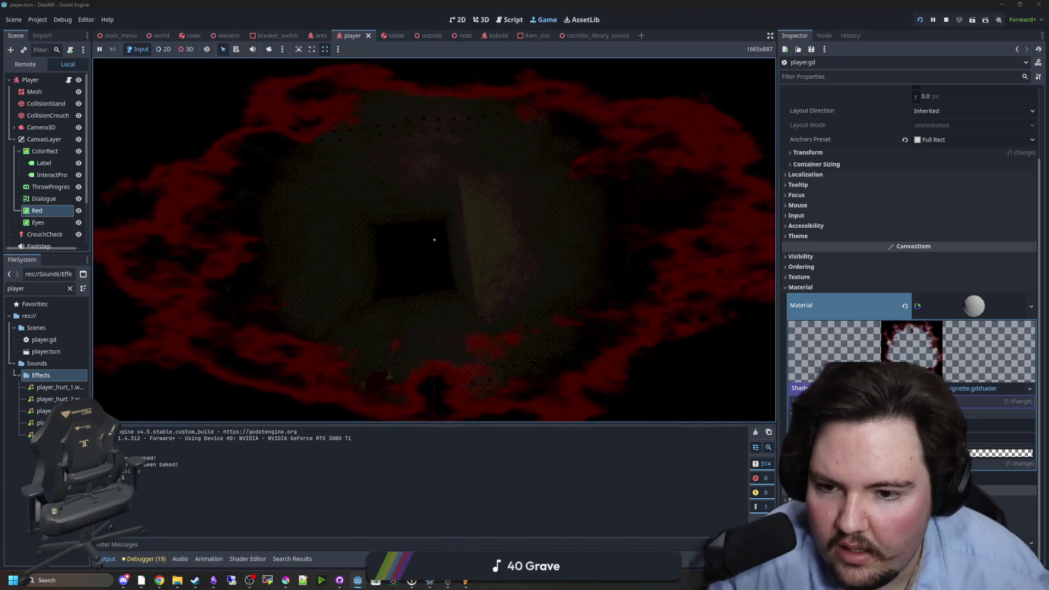
mouse_move(434, 239)
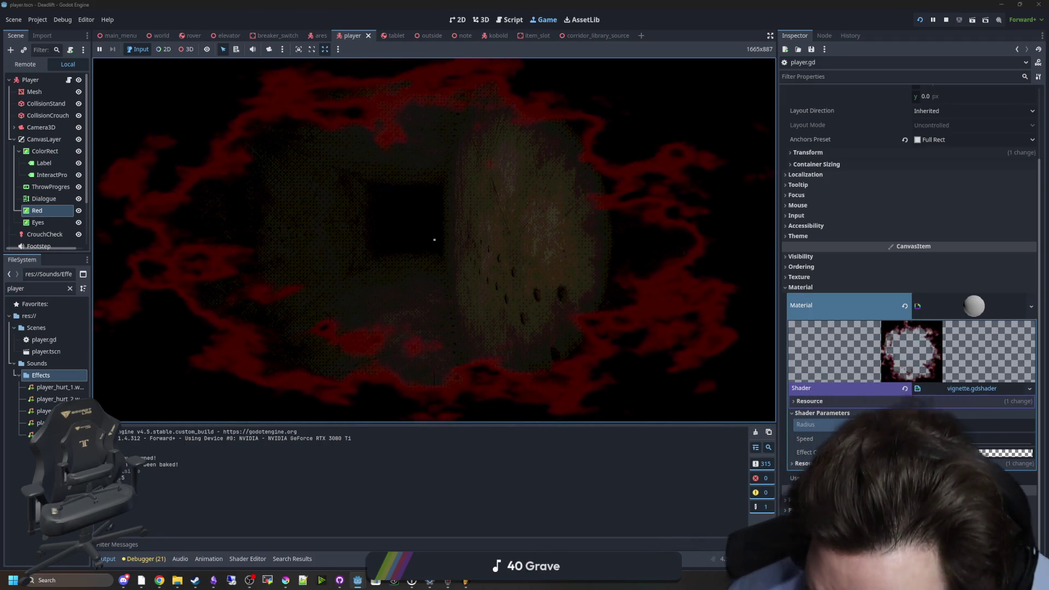
- Inspect the red vignette on the 2D canvas by toggling the Eyes and Red nodes' visibility
click(457, 21)
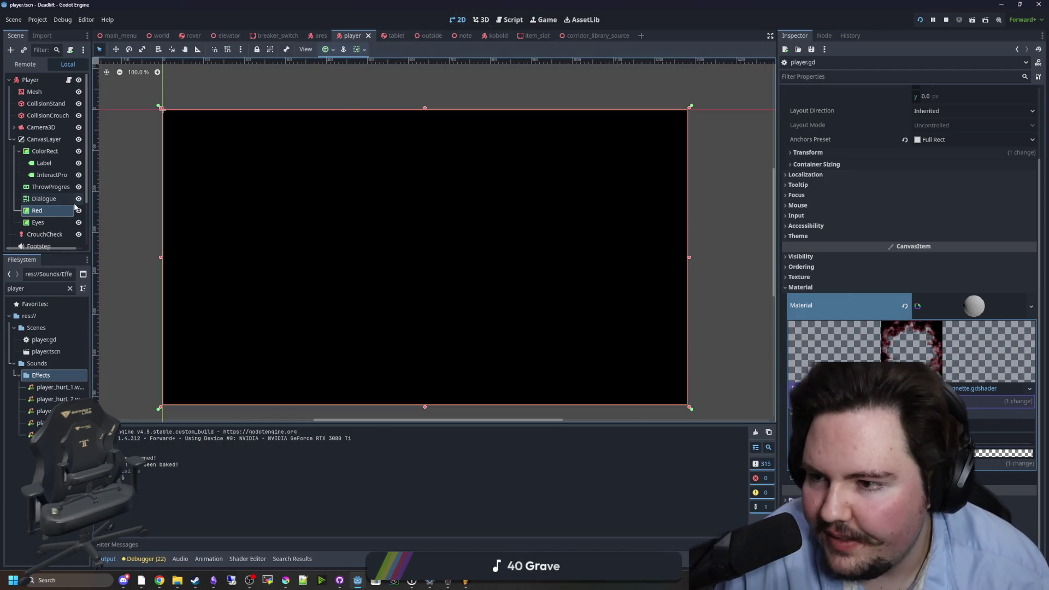
click(79, 223)
scroll(416, 400, up, 13)
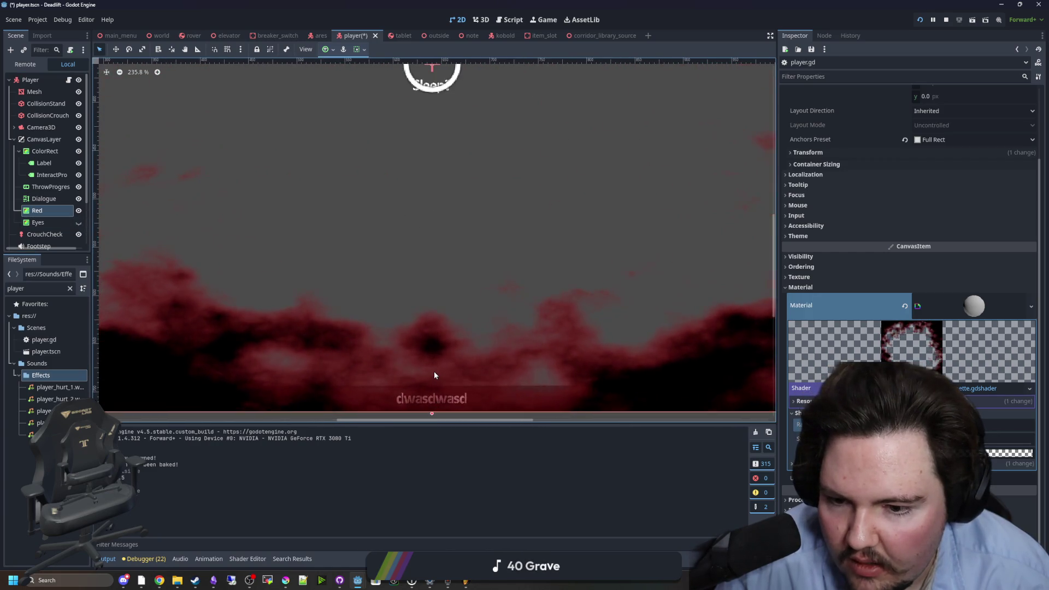
scroll(434, 375, down, 18)
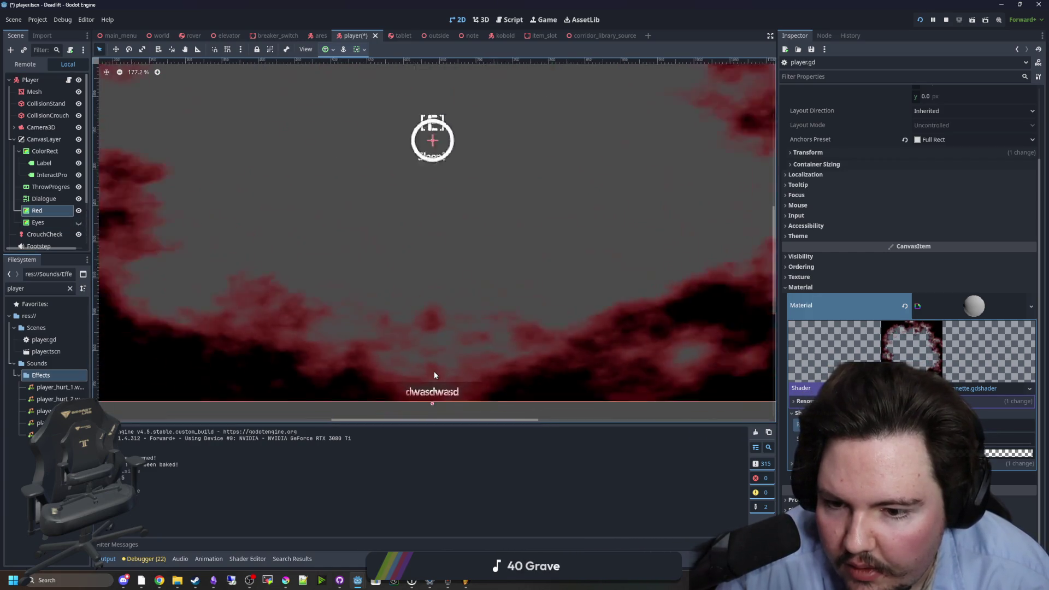
scroll(434, 375, up, 6)
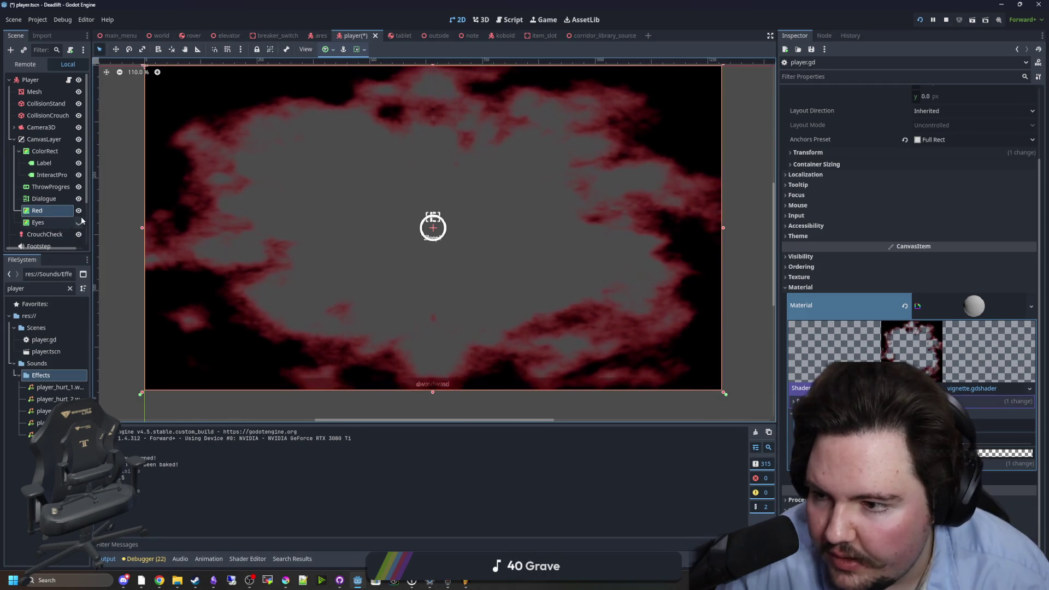
click(79, 223)
click(80, 211)
- Run the player scene, pause it with Esc, then stop it with F8
key(F6)
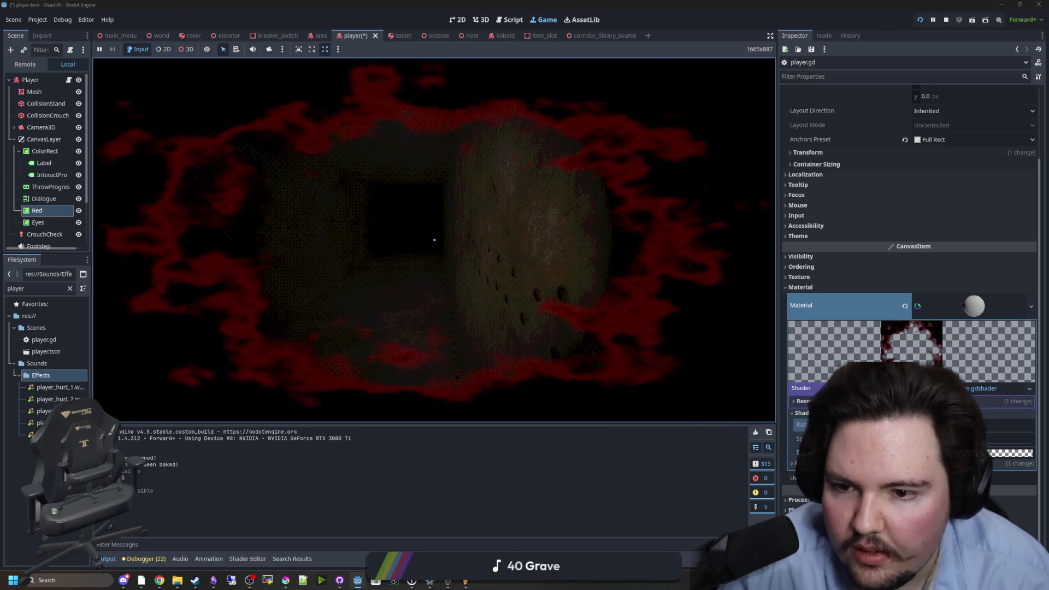
key(Escape)
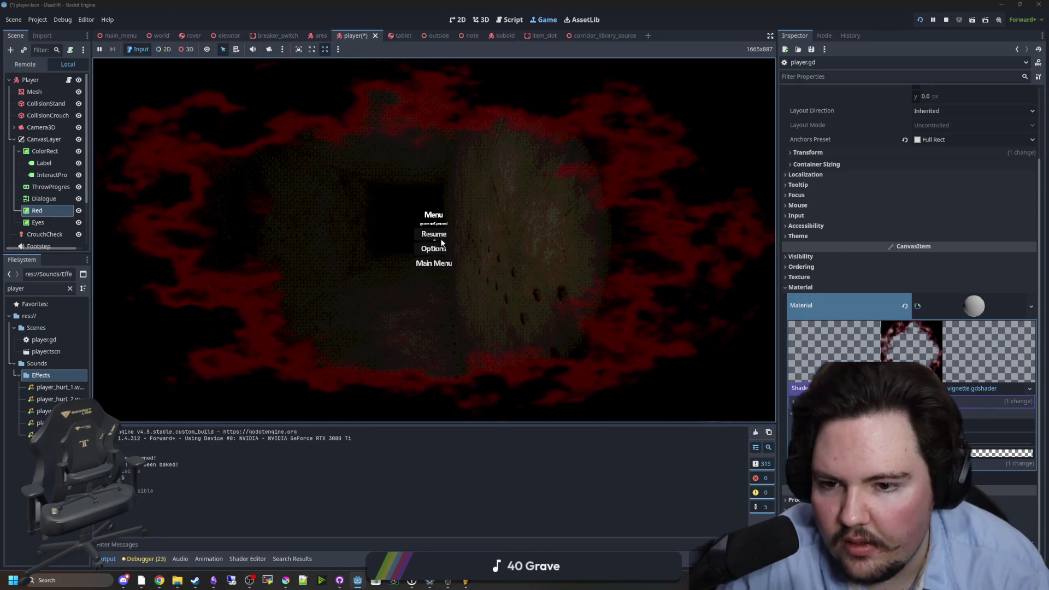
key(F8)
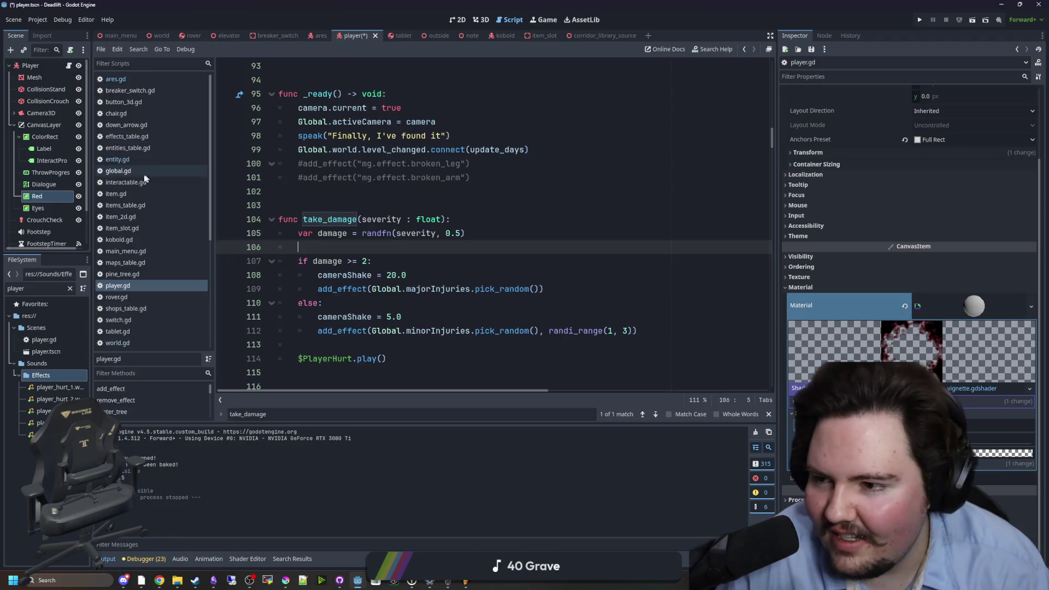
- Set the Red vignette node's Mouse Filter to Ignore
click(39, 209)
click(48, 197)
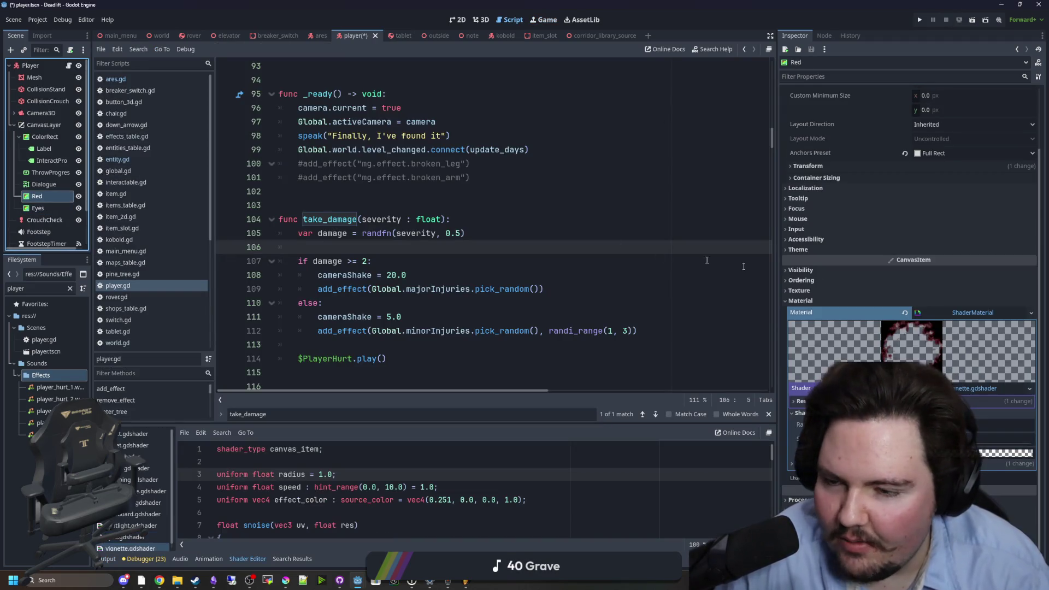
click(883, 250)
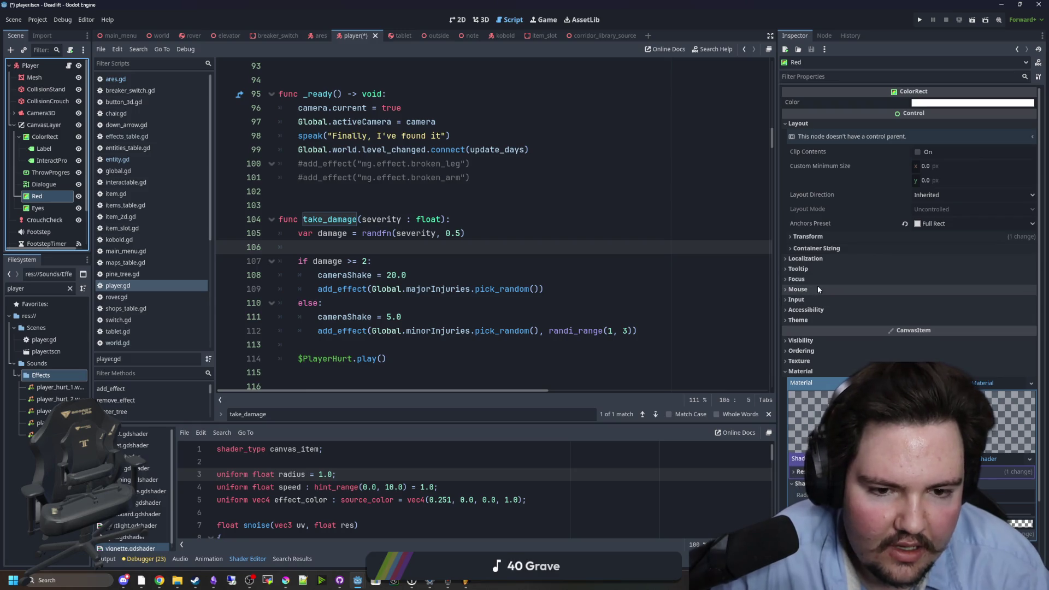
click(818, 289)
click(932, 302)
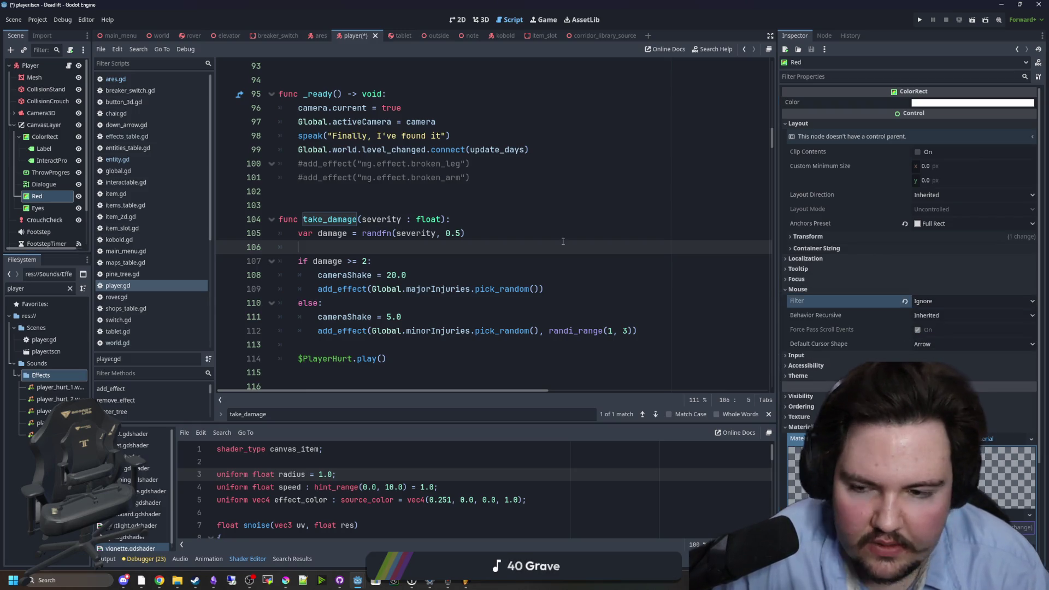
- Save the player scene and scroll up to the _ready function in player.gd
click(379, 202)
click(378, 195)
key(ctrl+s)
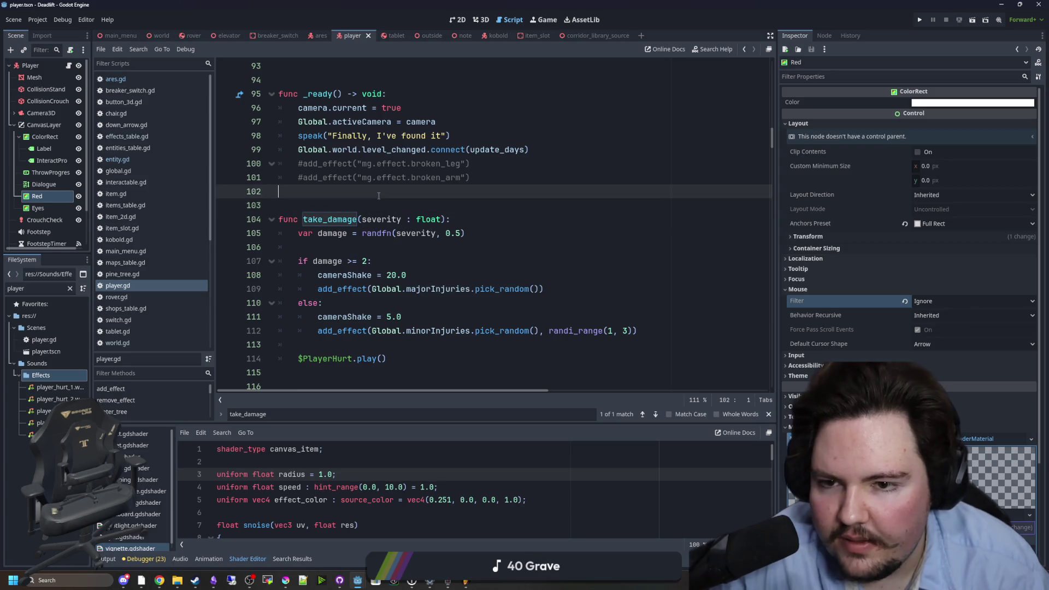
scroll(379, 195, up, 1)
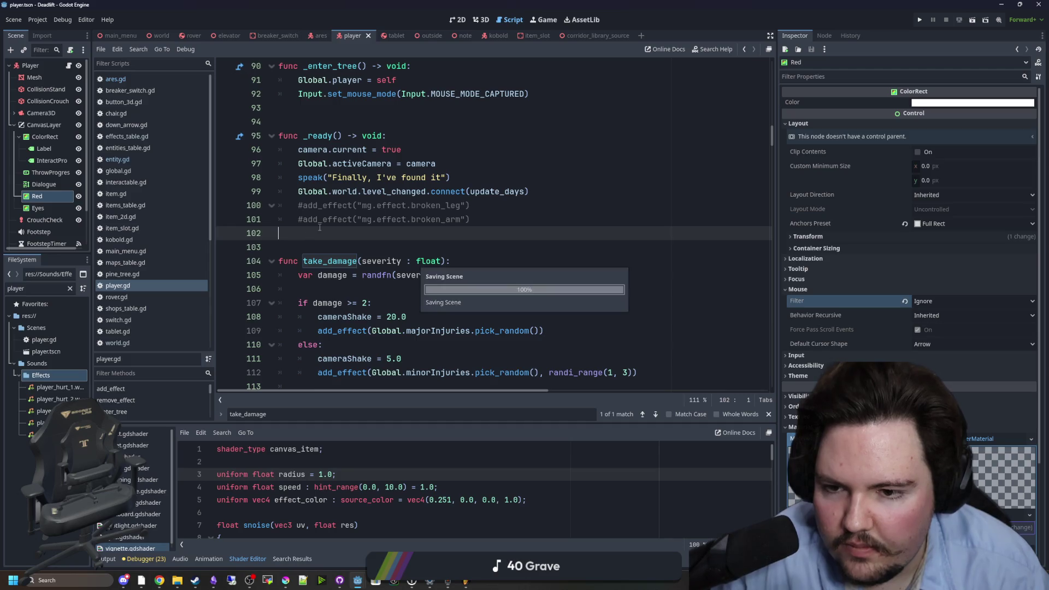
scroll(466, 265, up, 1)
- Replace the commented add_effect lines with three take_damage(2.0) calls, save, and launch the game
click(466, 262)
drag(466, 261, 253, 248)
key(BackSpace)
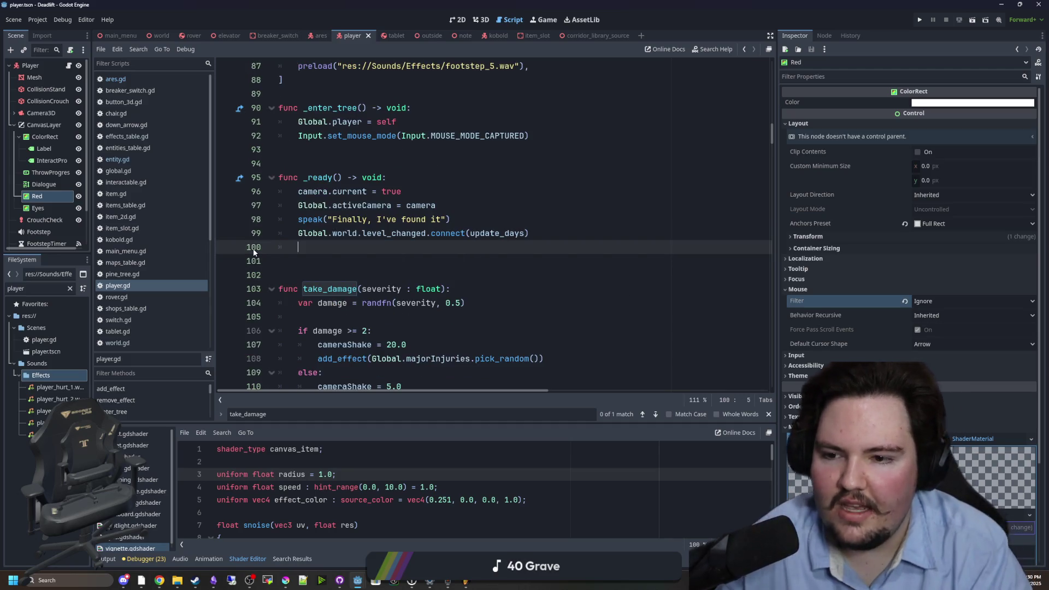
text(take_damage()
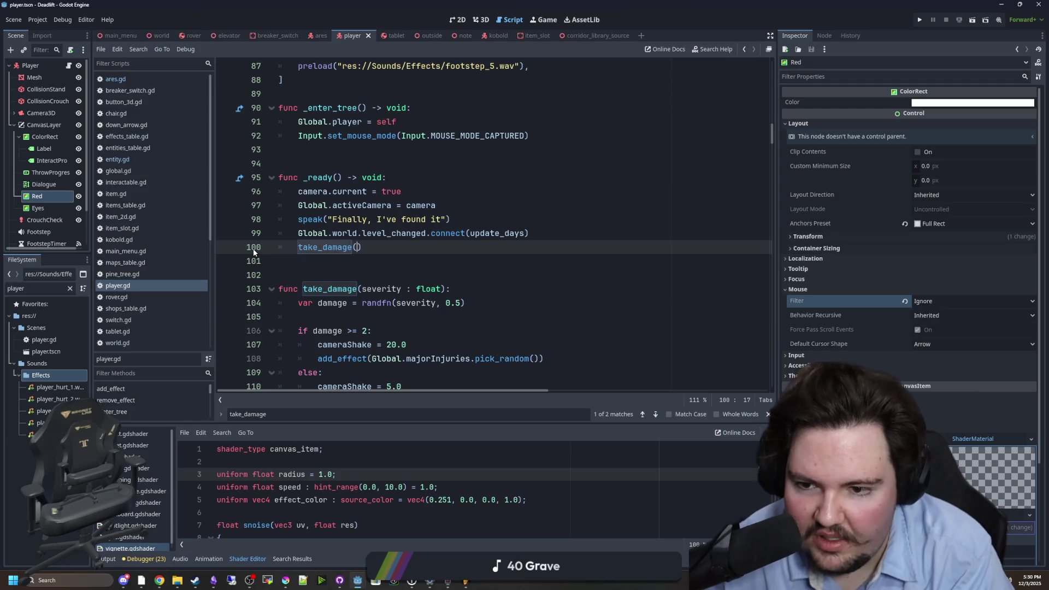
text(2.0)
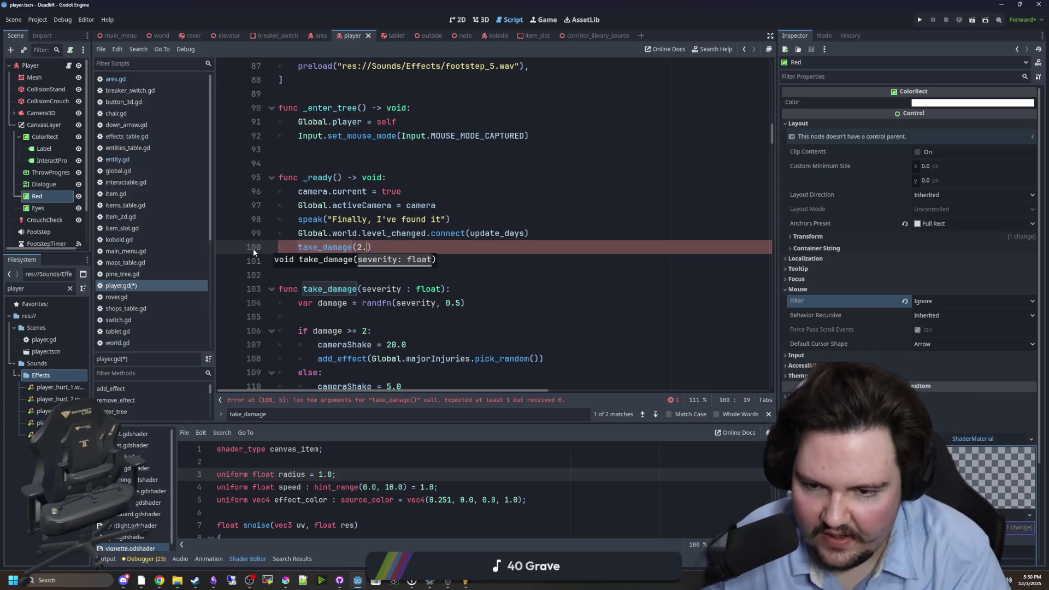
drag(377, 247, 299, 247)
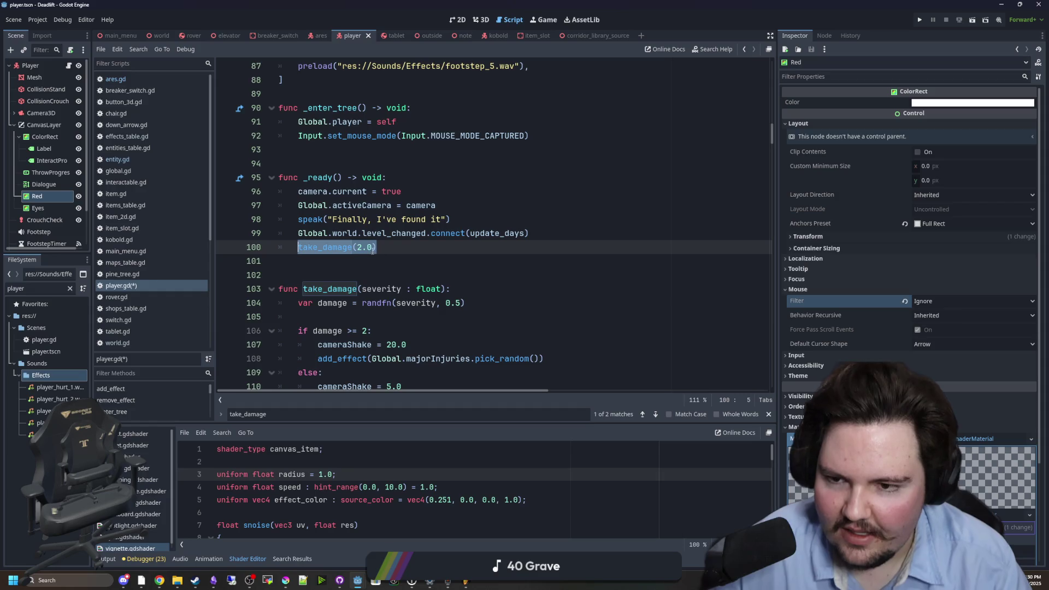
key(ctrl+shift+d)
key(ctrl+shift+d)
key(ctrl+s)
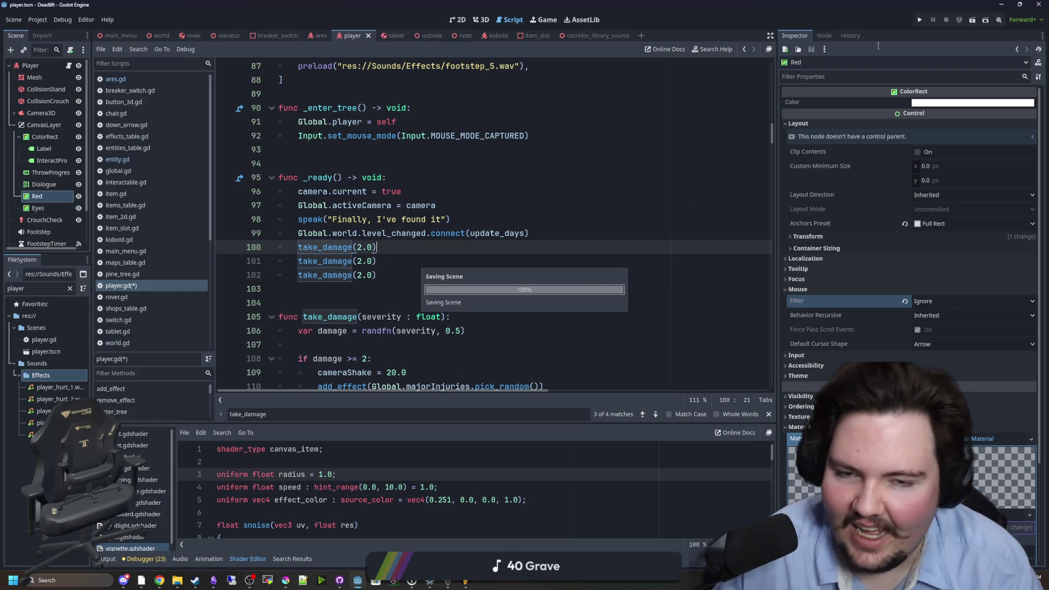
click(922, 19)
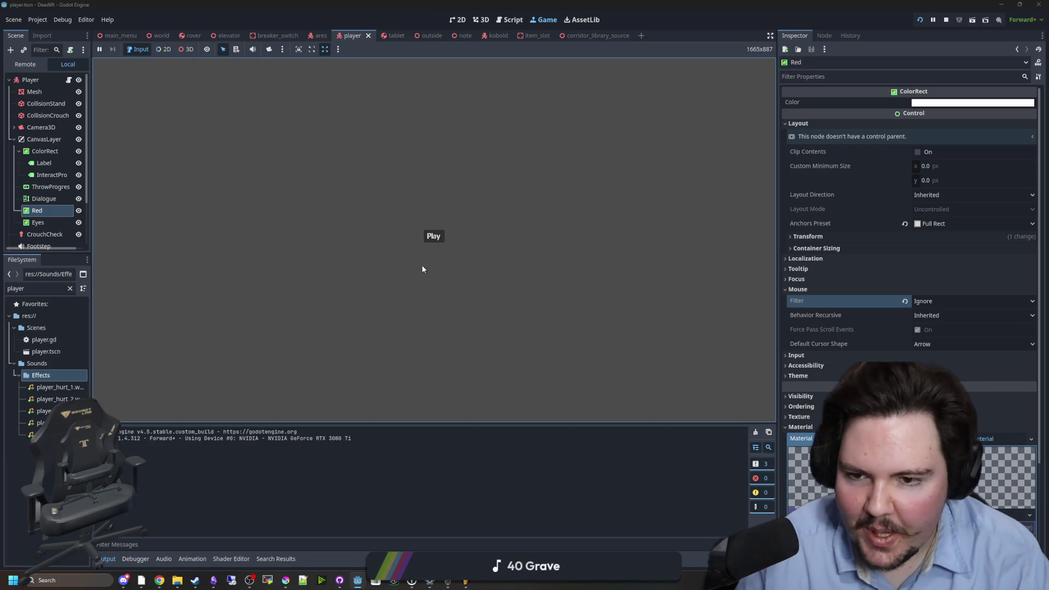
- Enter gameplay, then stop and relaunch the game, start playing again and pause over the vignette
click(434, 236)
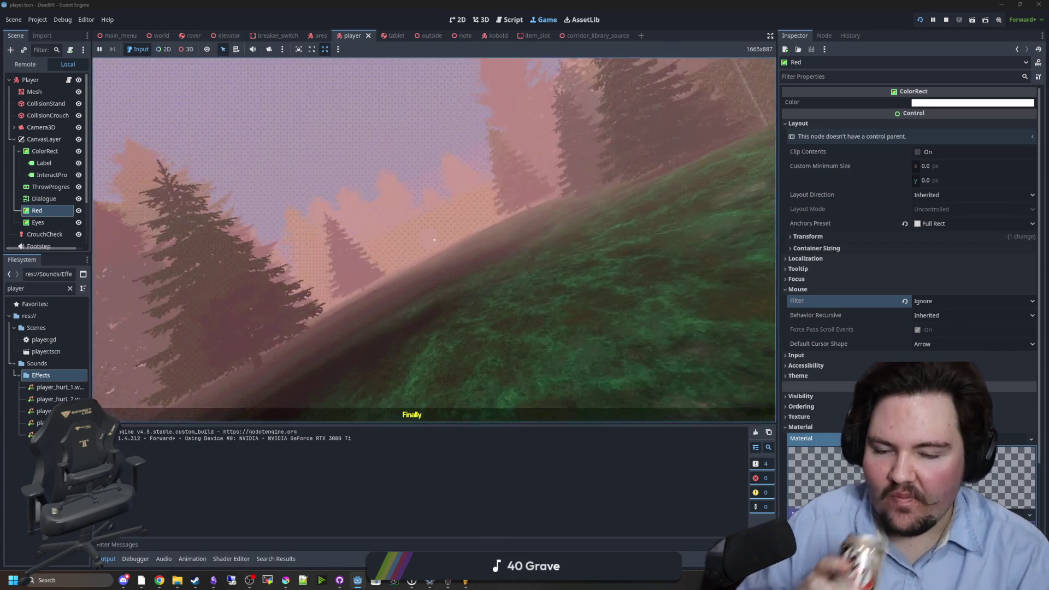
key(Escape)
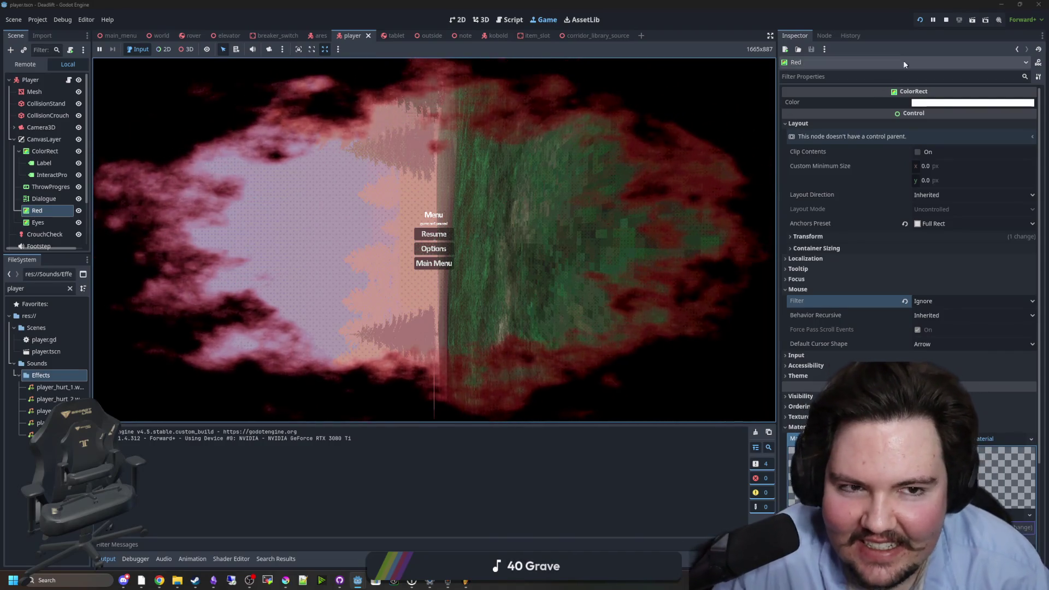
click(946, 20)
click(919, 20)
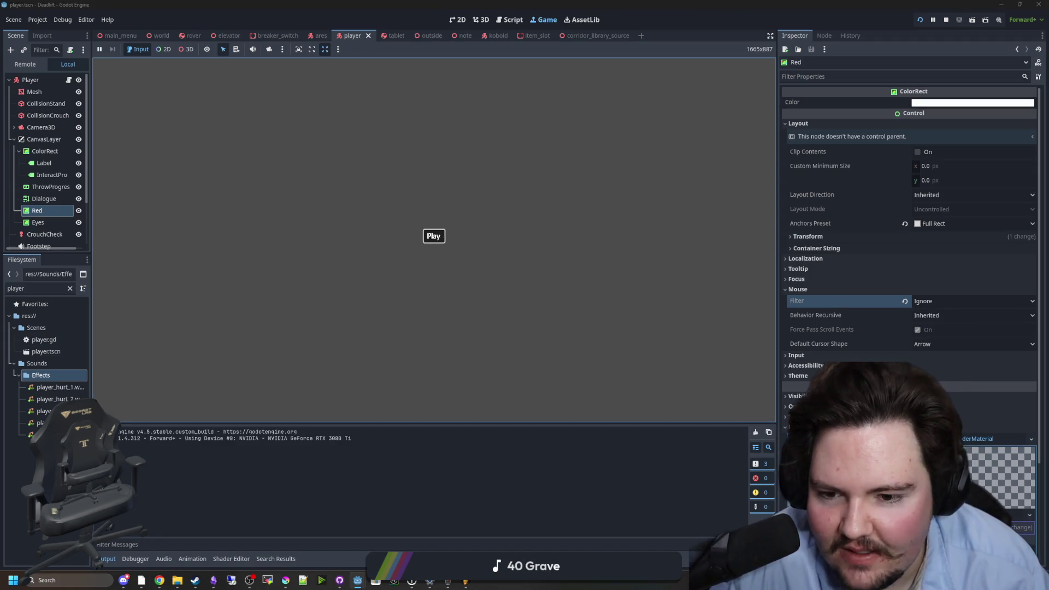
click(433, 236)
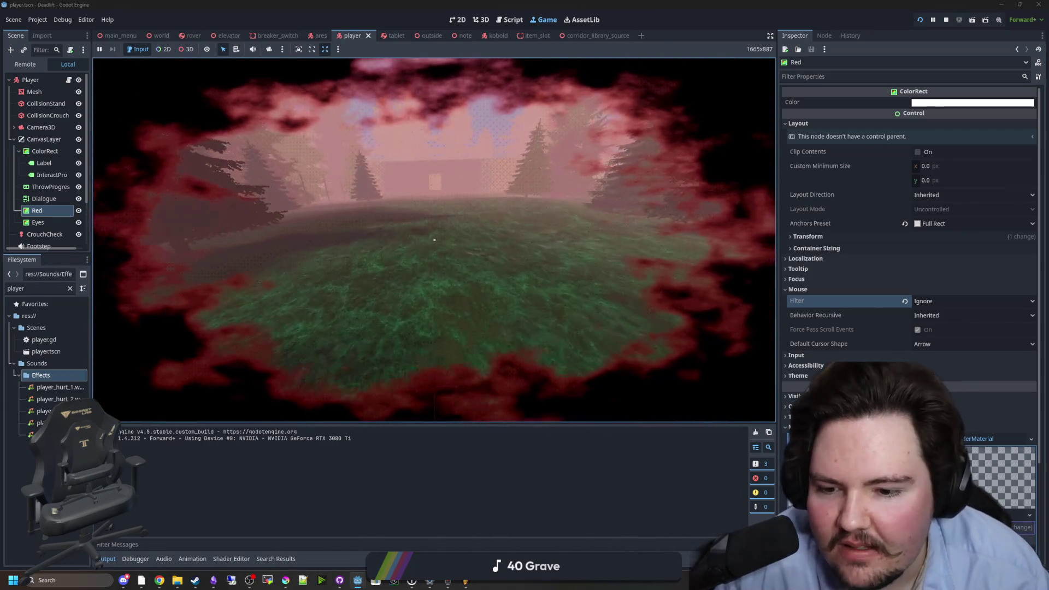
key(super)
click(44, 199)
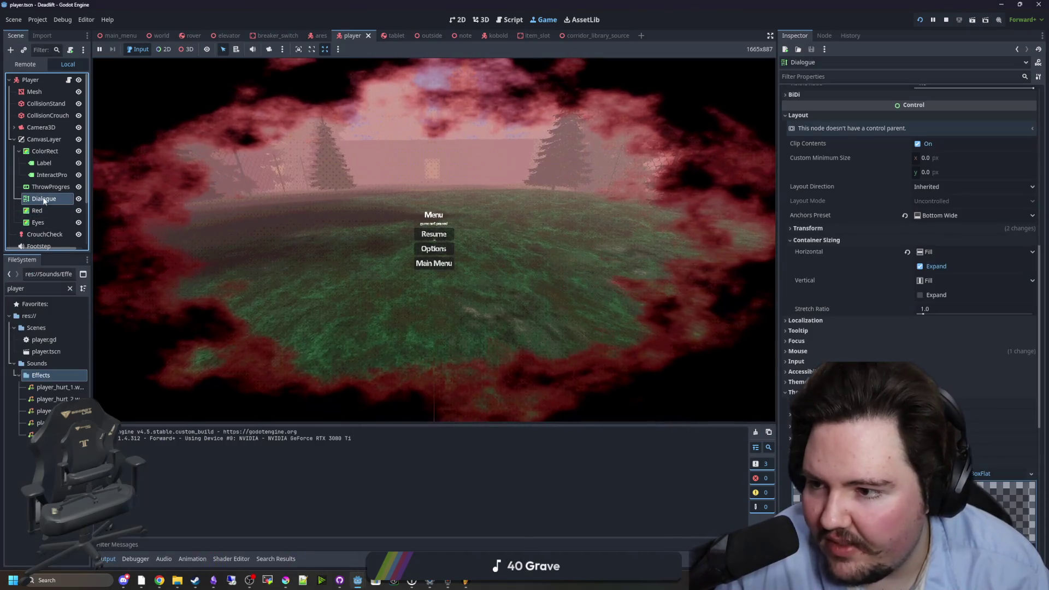
- Move the Dialogue node below Red in the Scene dock and test it in-game
drag(43, 201, 44, 216)
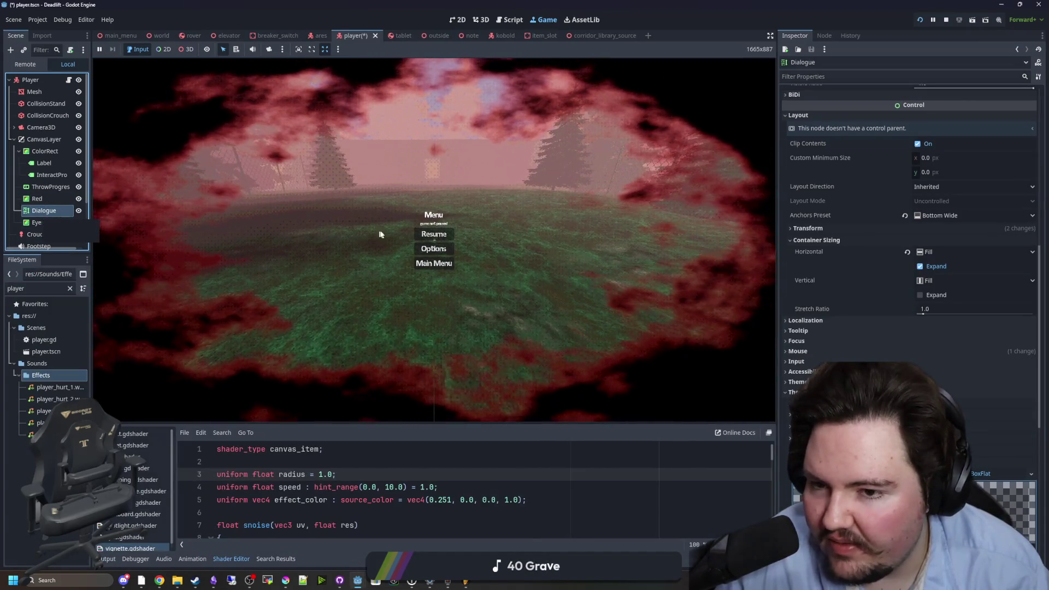
click(434, 234)
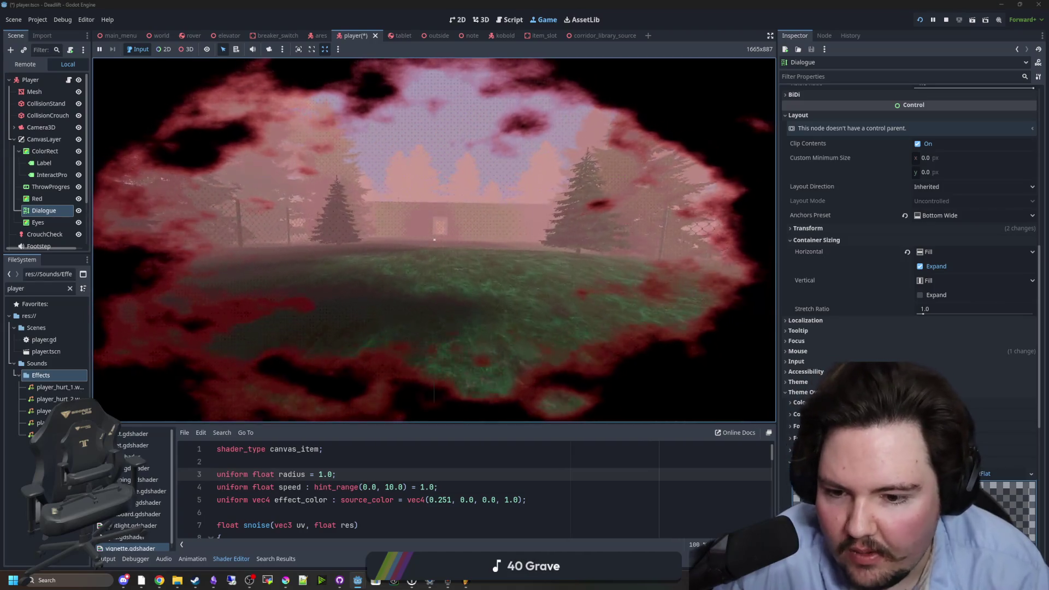
key(w)
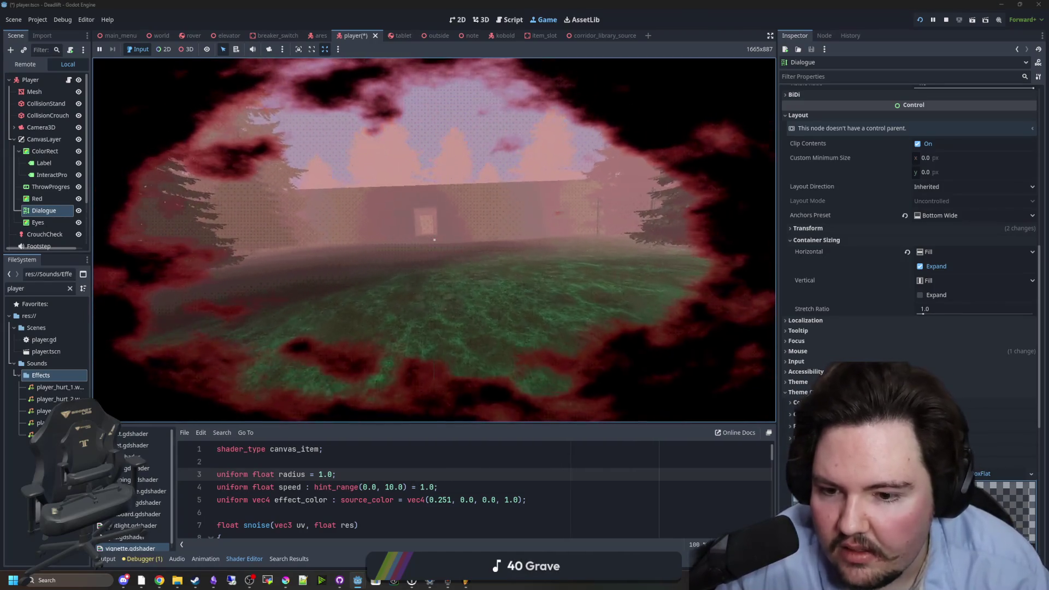
key(super)
key(Escape)
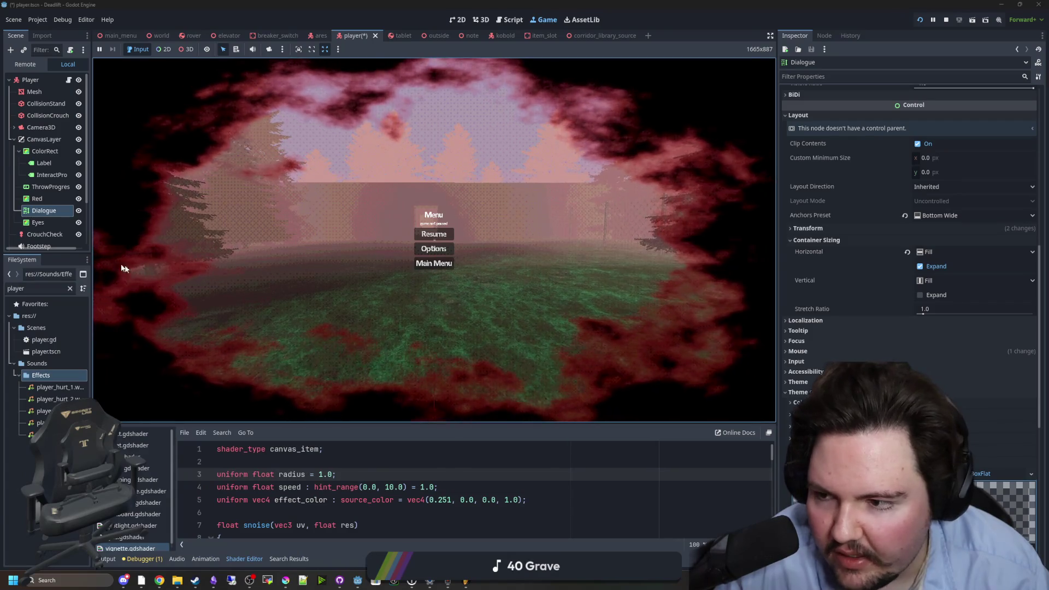
- Try a different CanvasLayer Layer value, then leave it at 1
click(37, 198)
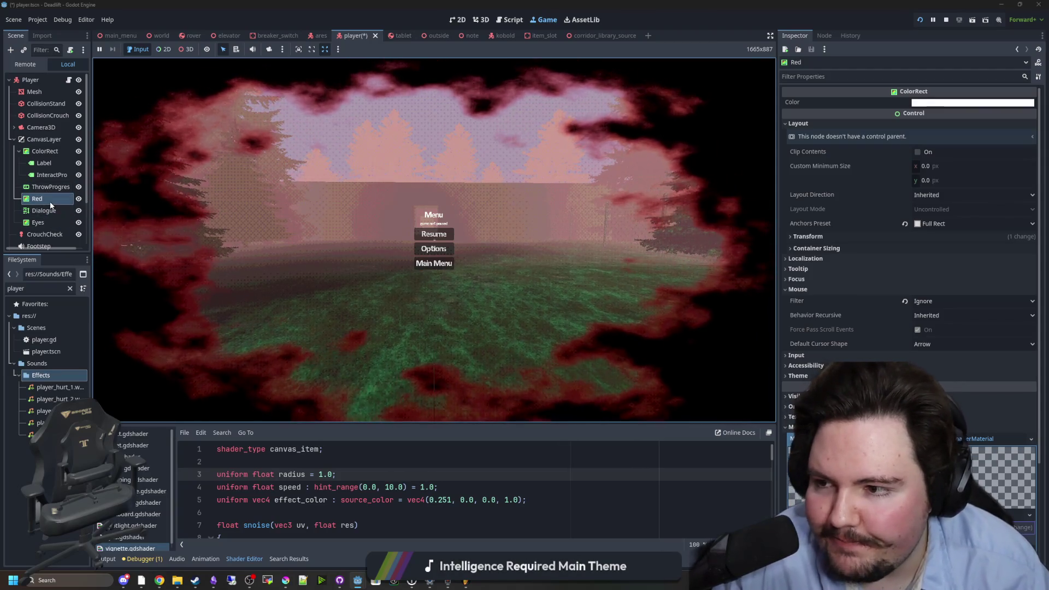
click(44, 139)
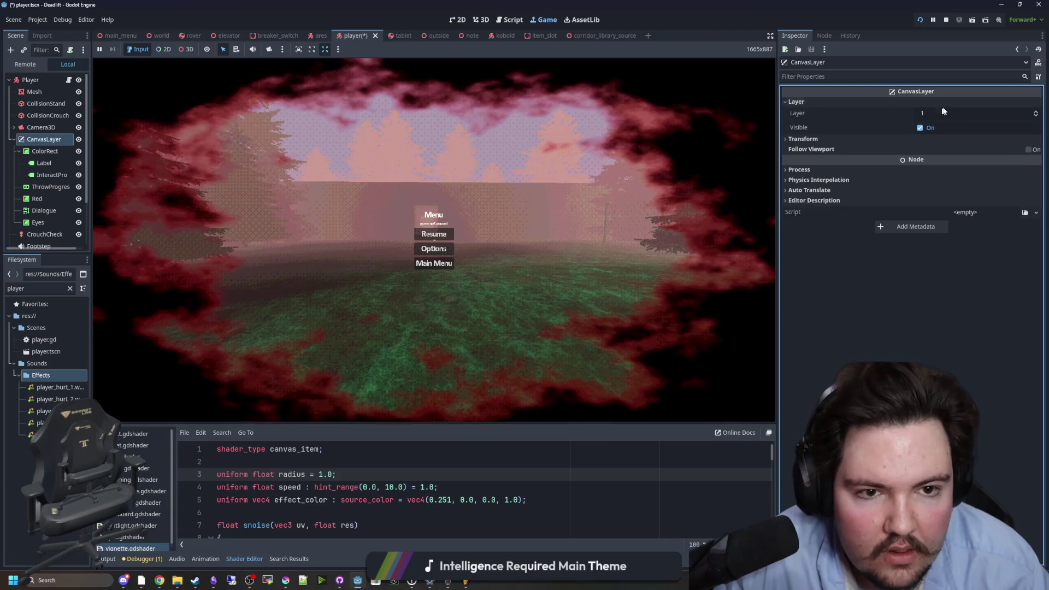
mouse_move(933, 109)
mouse_down()
mouse_move(858, 112)
mouse_move(945, 112)
mouse_move(836, 112)
mouse_move(923, 112)
mouse_move(885, 112)
mouse_move(909, 113)
mouse_up()
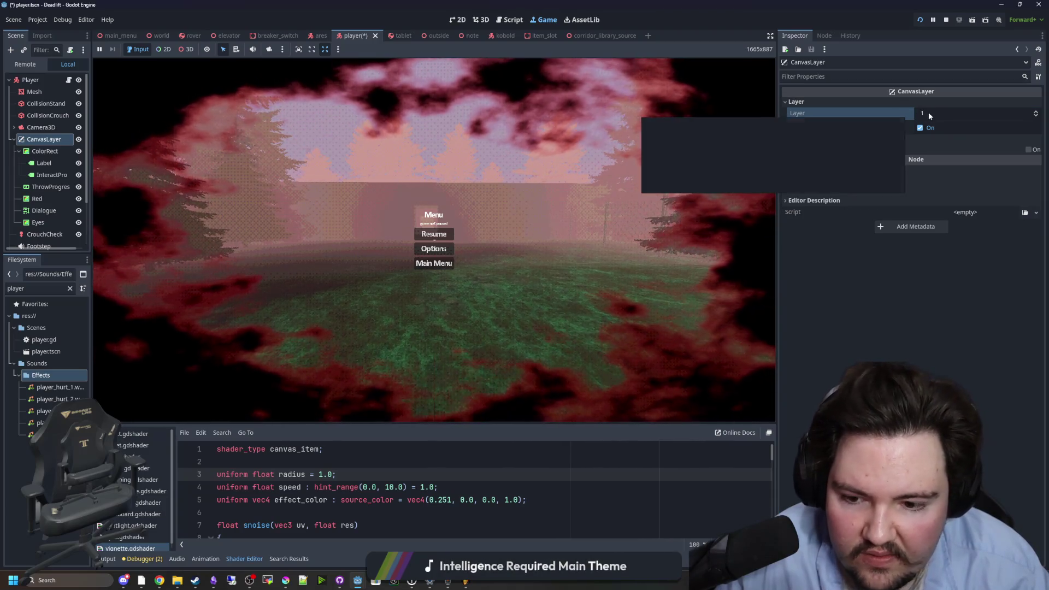
click(932, 113)
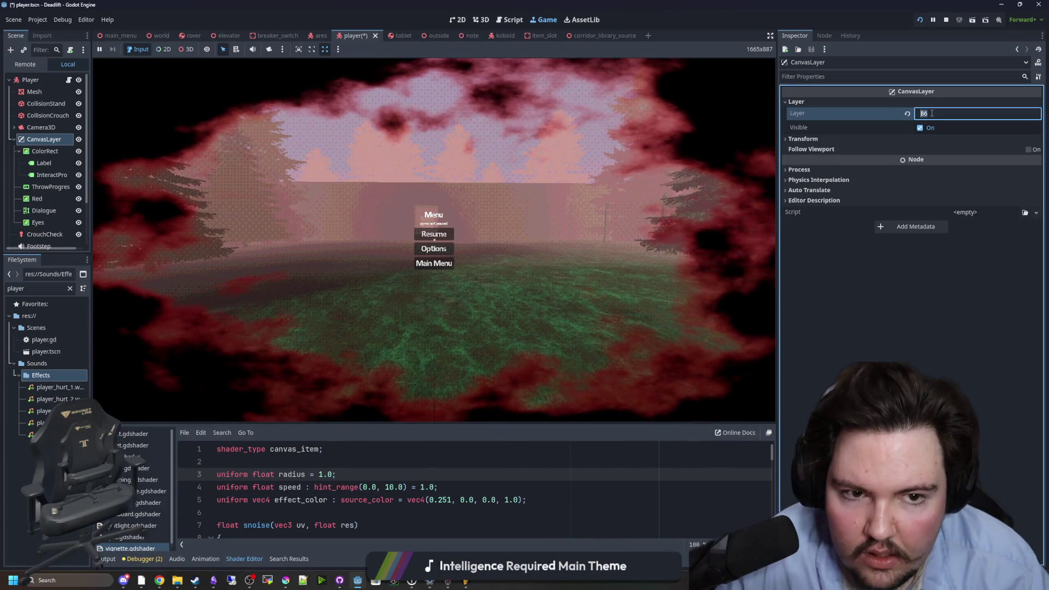
text(1)
click(585, 199)
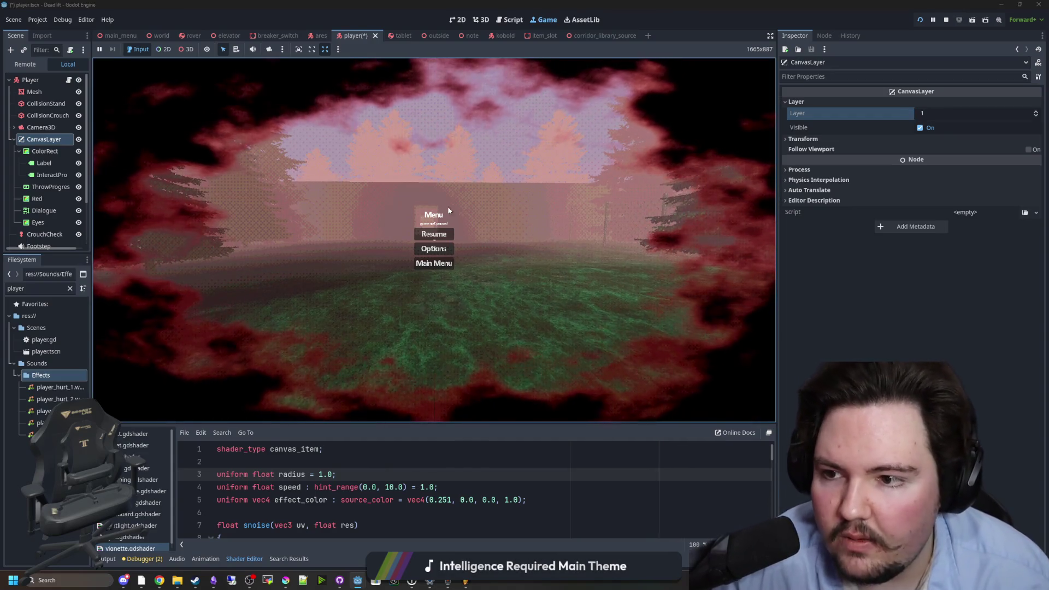
key(super)
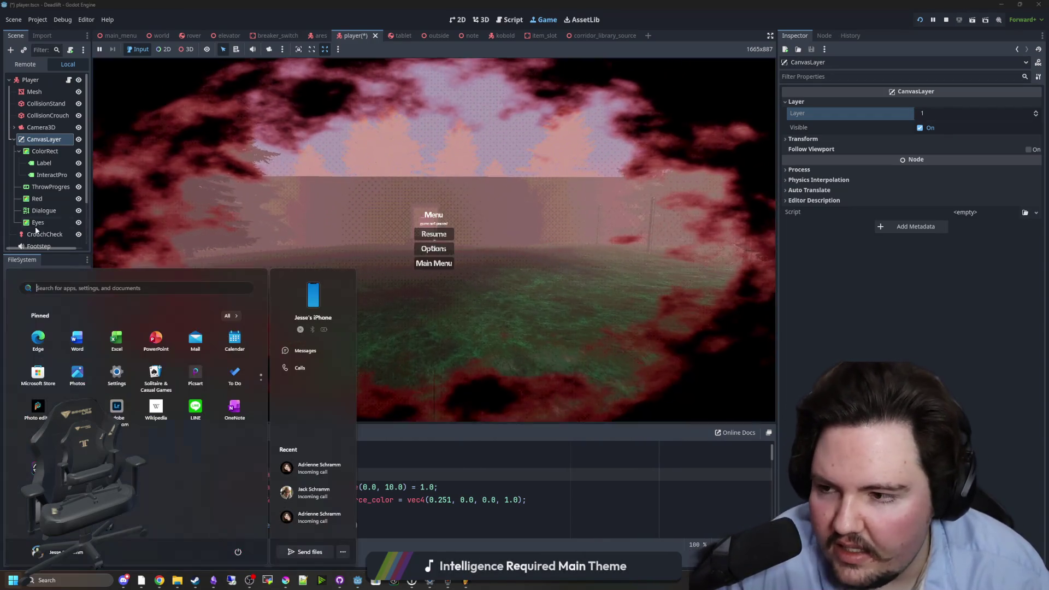
- Select the Red vignette node and scroll through its properties
click(43, 197)
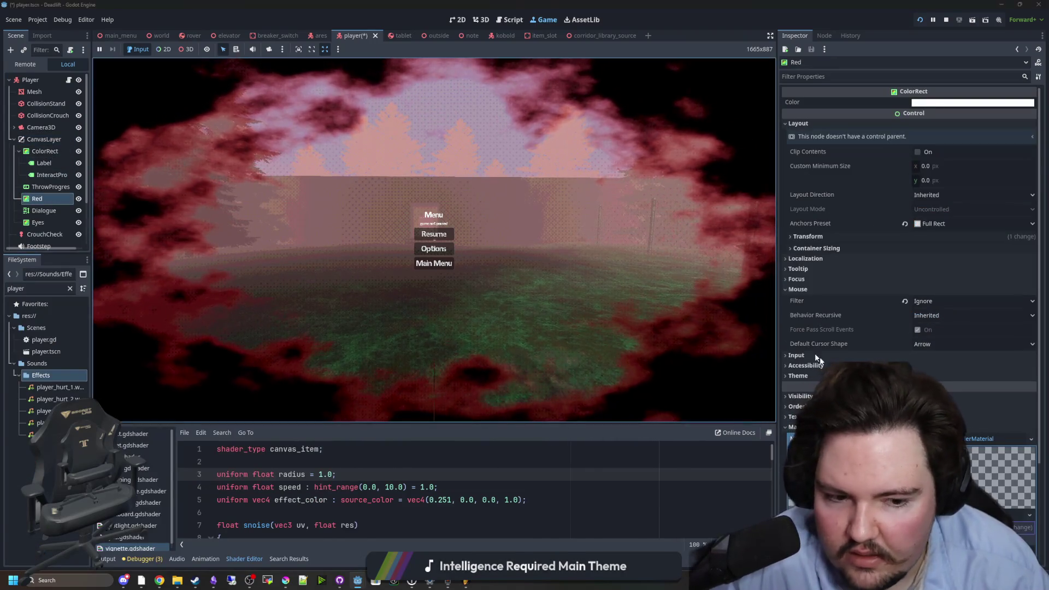
scroll(807, 351, down, 3)
scroll(546, 498, down, 1)
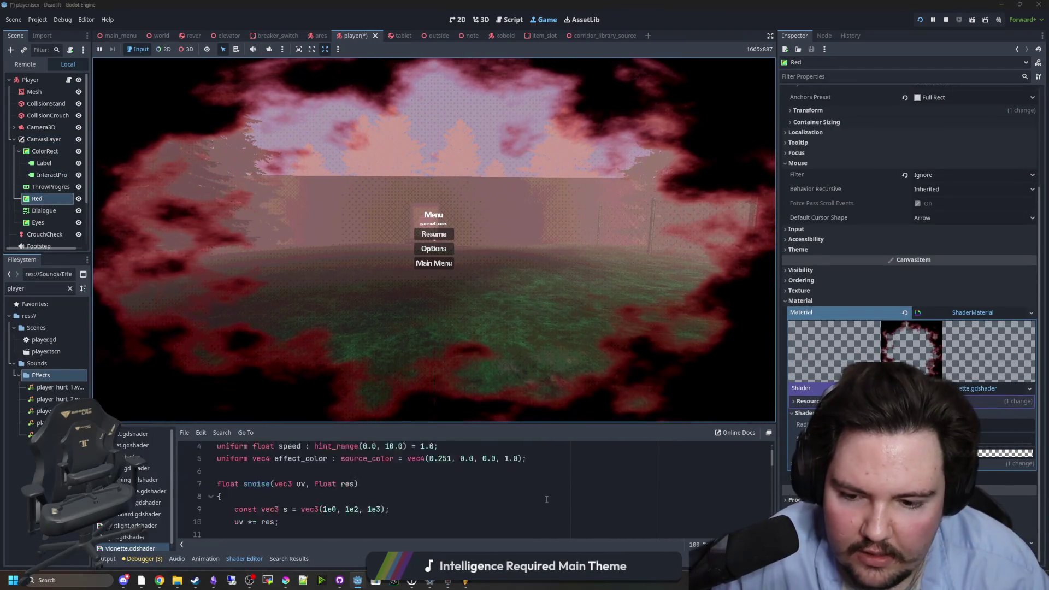
scroll(546, 499, down, 12)
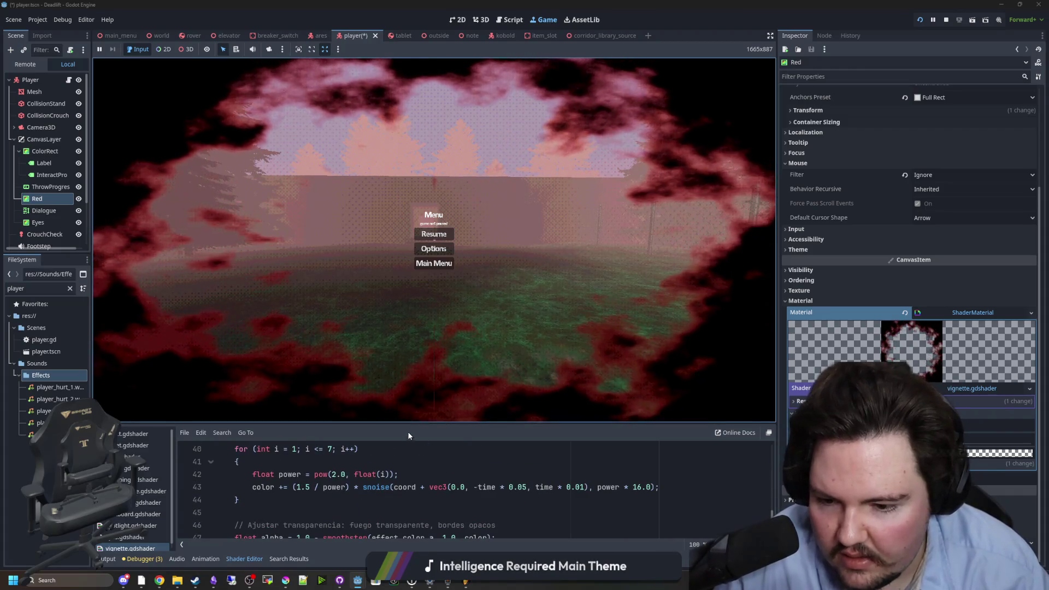
- Enlarge the Shader Editor panel and scroll through the vignette.gdshader code
drag(407, 435, 408, 373)
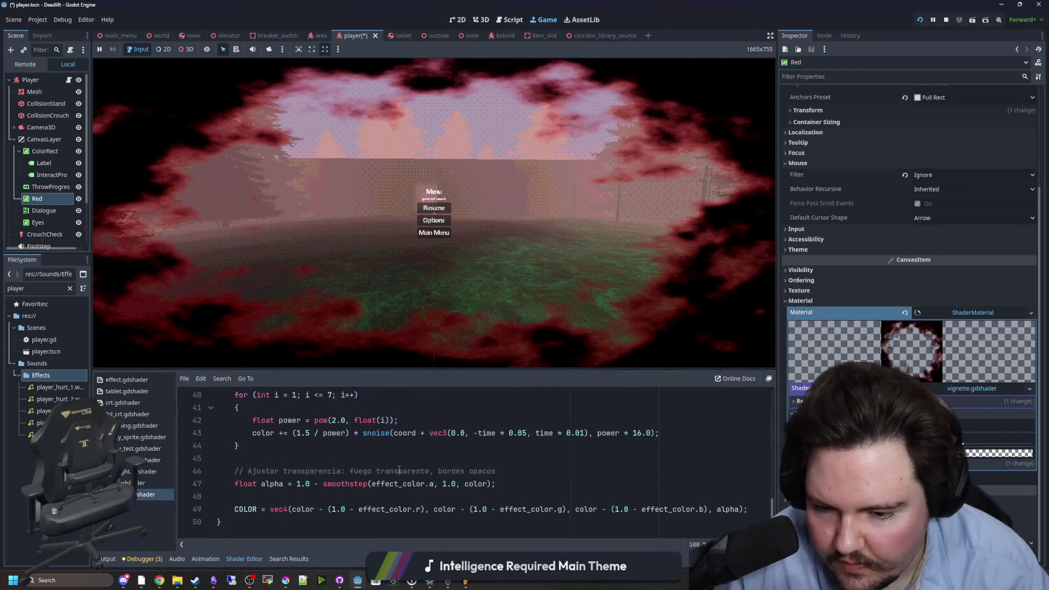
click(400, 470)
click(428, 453)
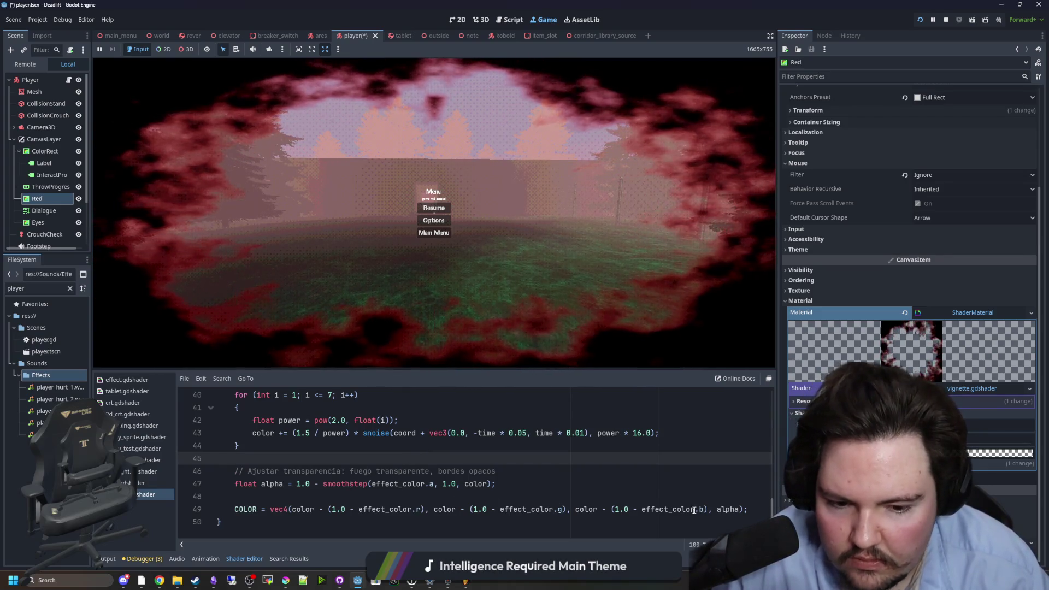
scroll(315, 470, up, 1)
scroll(315, 471, up, 7)
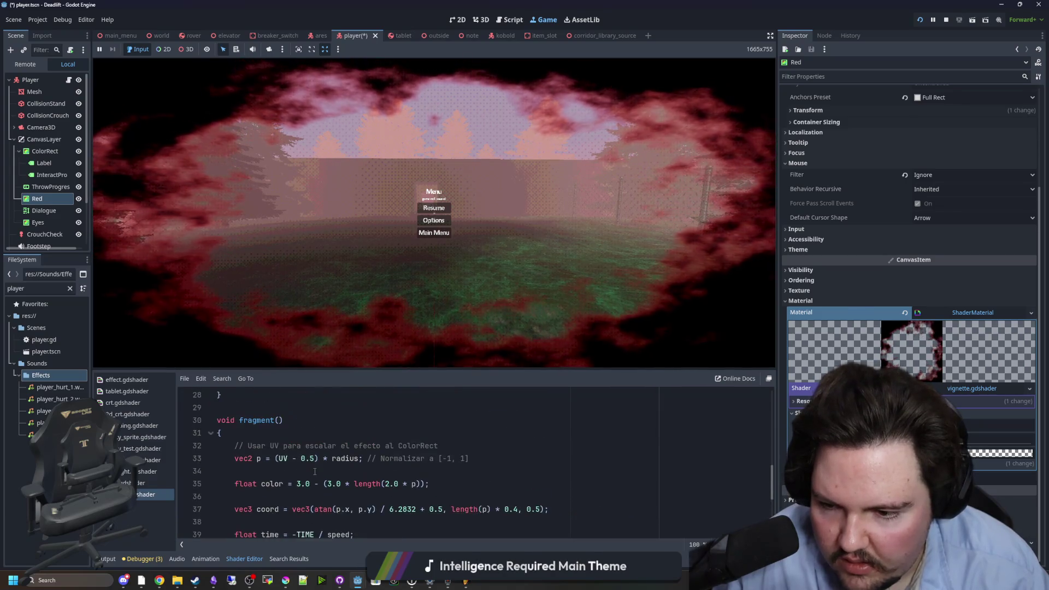
scroll(315, 471, up, 2)
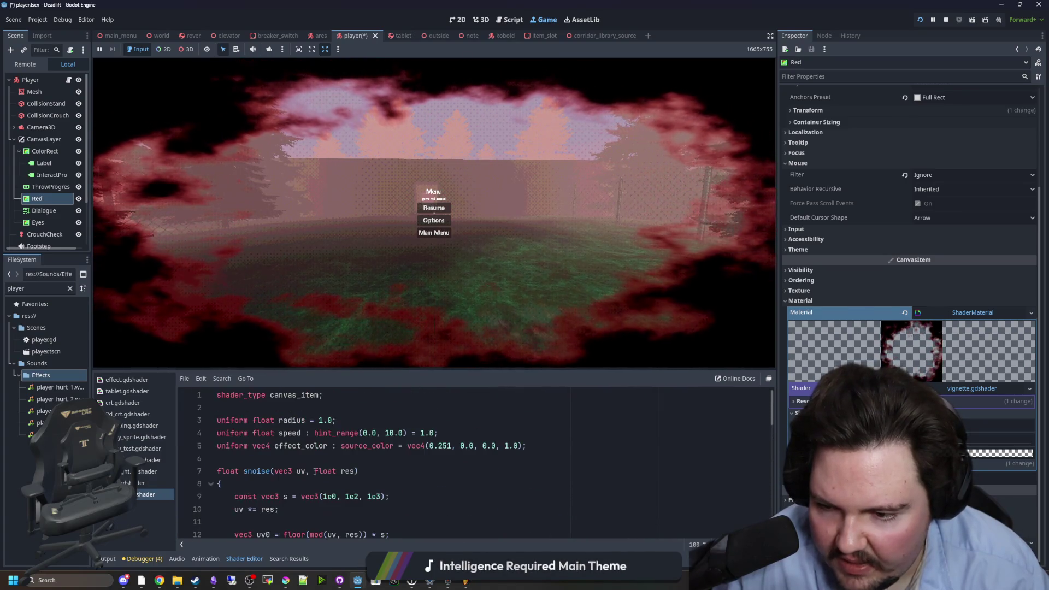
scroll(277, 468, down, 4)
scroll(277, 468, down, 8)
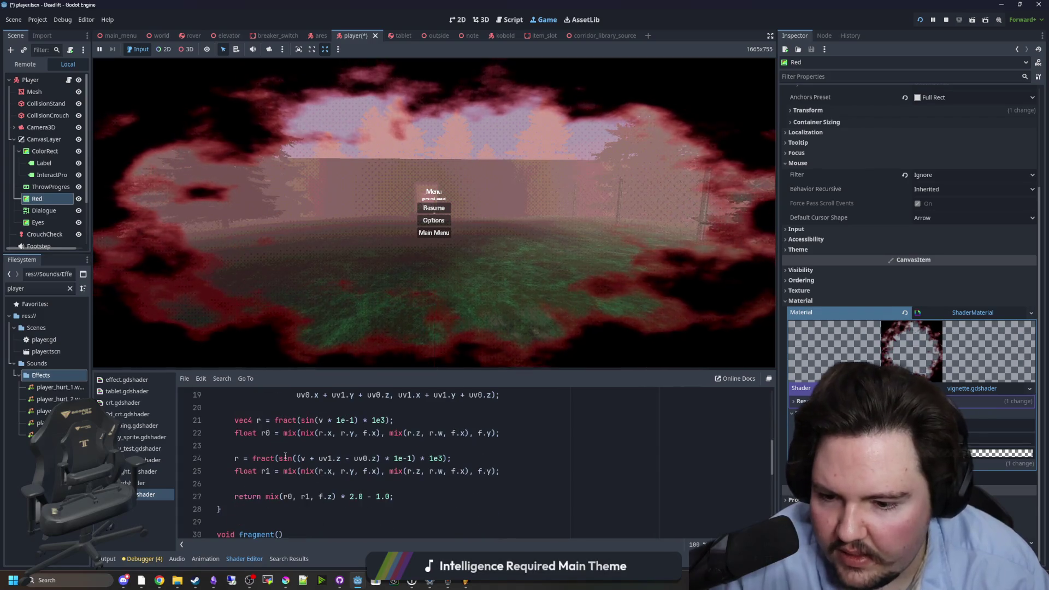
scroll(302, 438, down, 1)
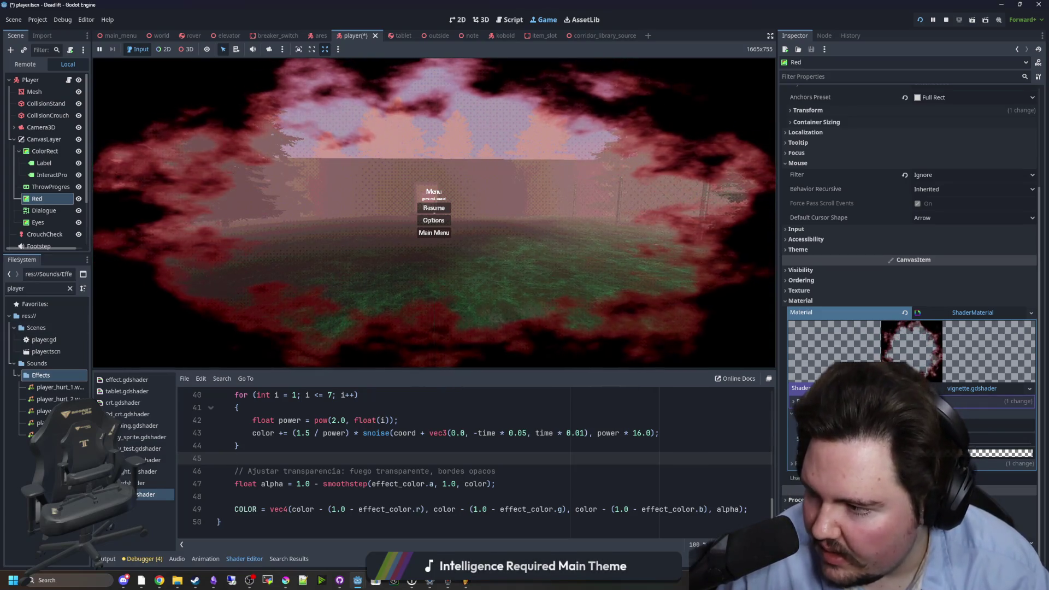
- Widen the Inspector to show the vignette's Radius and Speed shader parameters
click(404, 346)
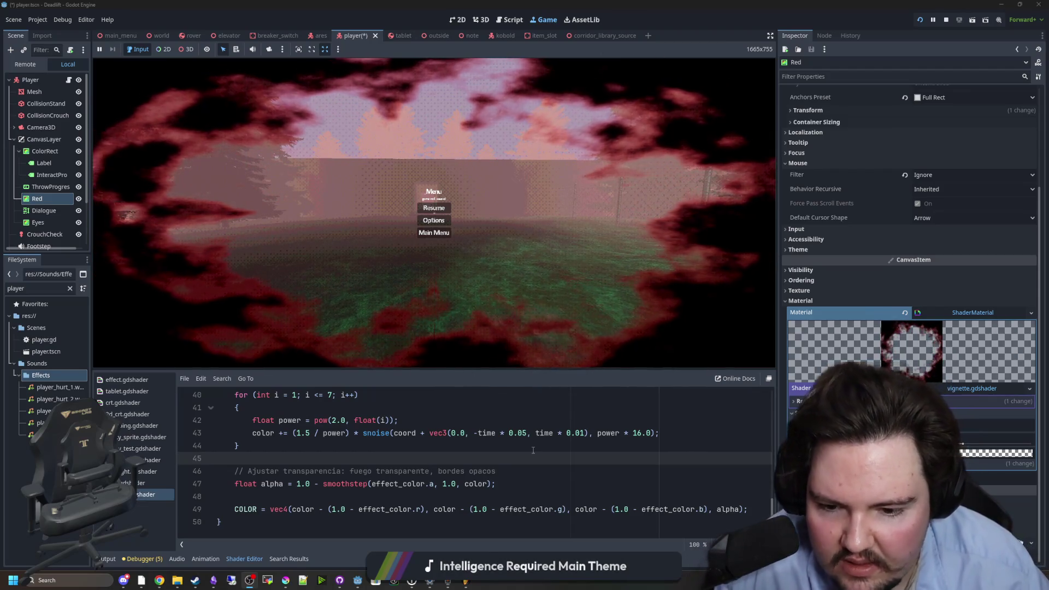
click(386, 446)
scroll(387, 461, up, 5)
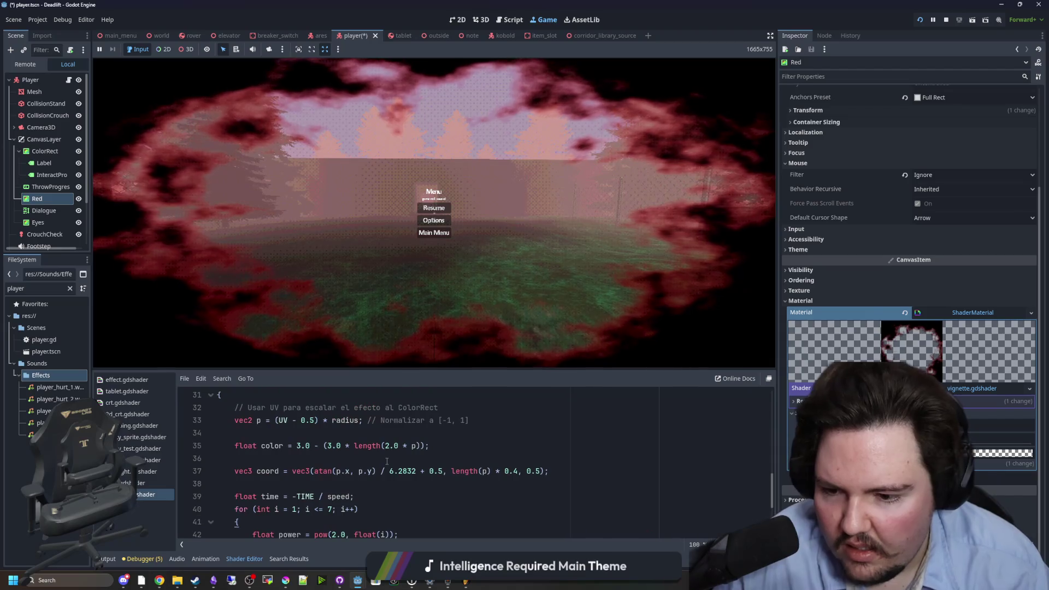
scroll(366, 444, up, 8)
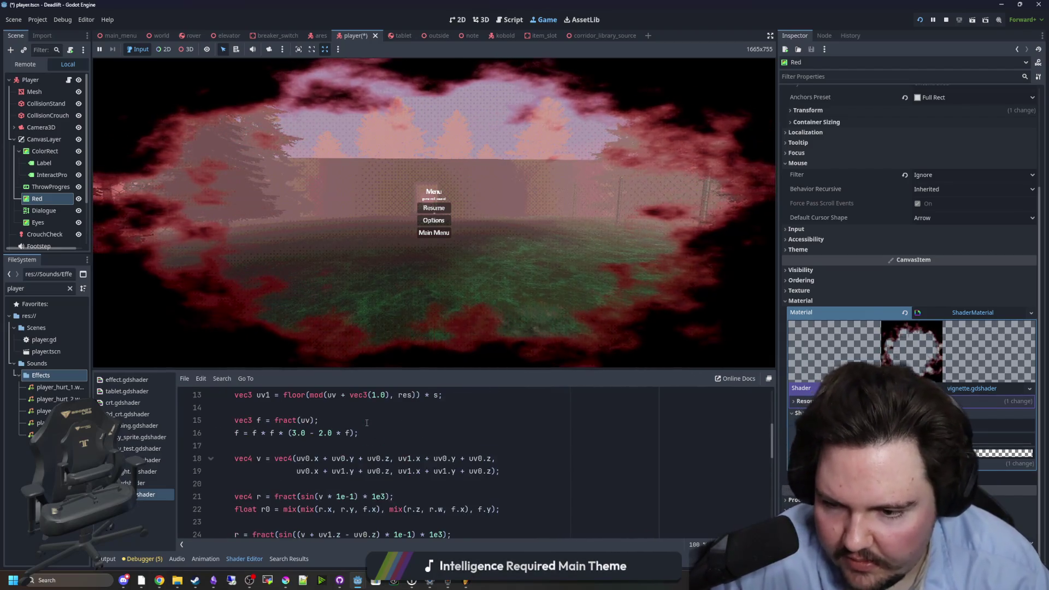
scroll(430, 459, down, 5)
scroll(429, 458, down, 8)
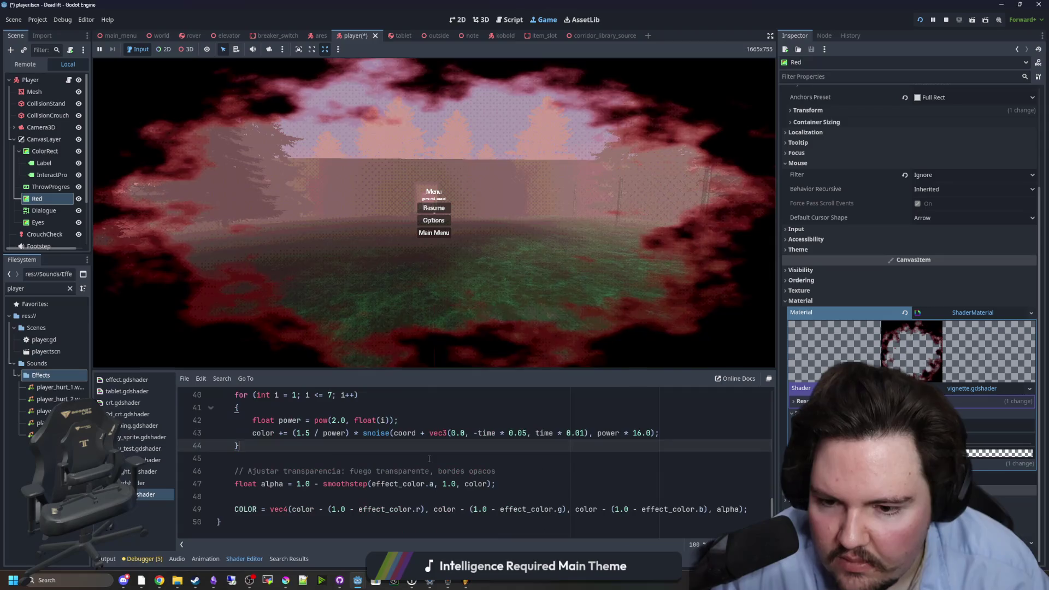
mouse_move(778, 311)
mouse_down()
mouse_move(652, 333)
mouse_move(821, 309)
mouse_move(742, 320)
mouse_up()
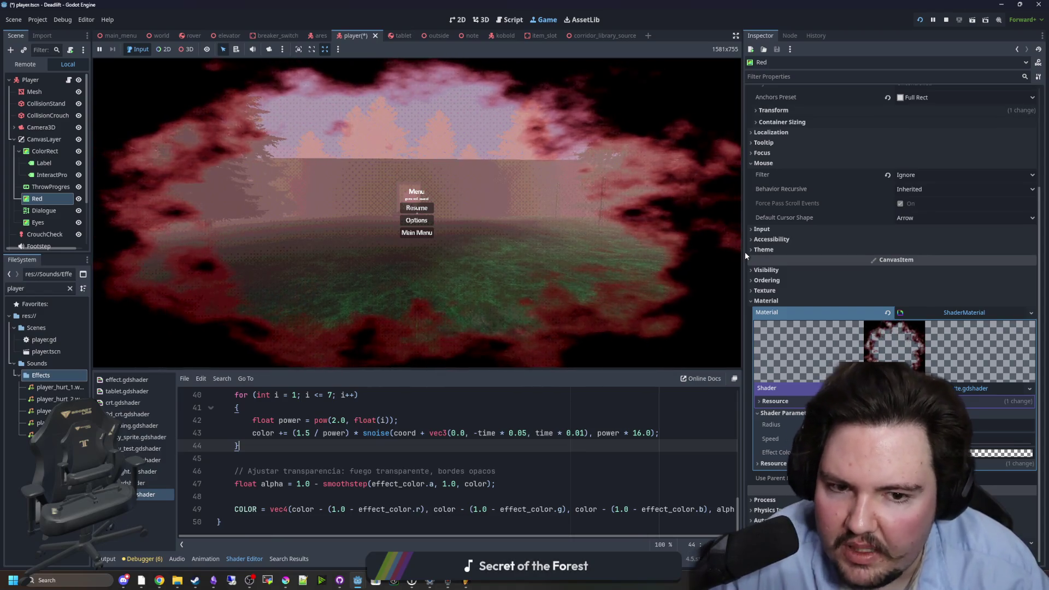
- Replace the 6.2832 constant on line 37 of vignette.gdshader with TAU
click(466, 420)
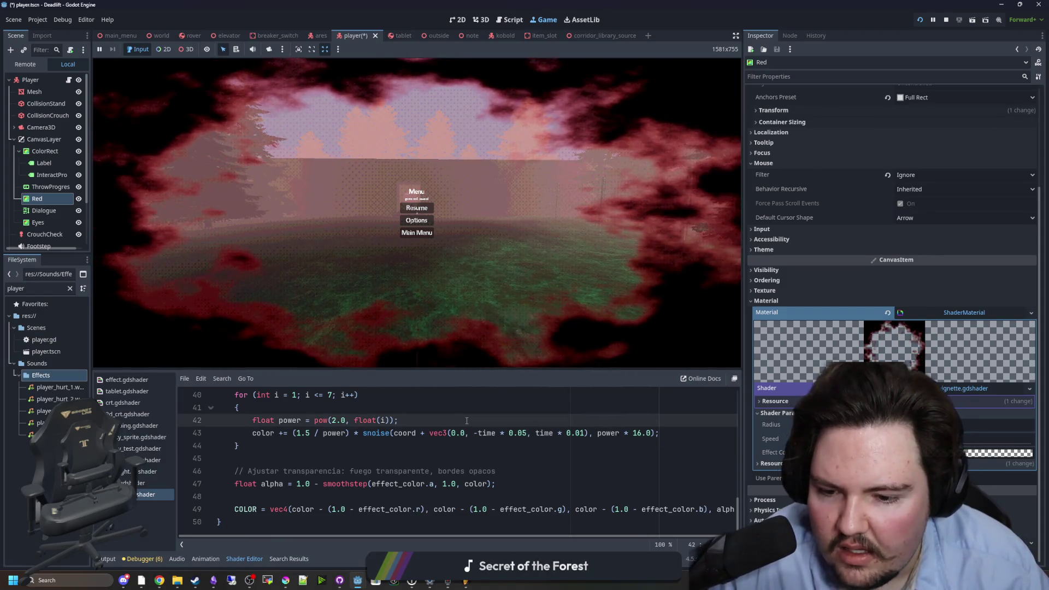
click(511, 472)
scroll(383, 475, up, 2)
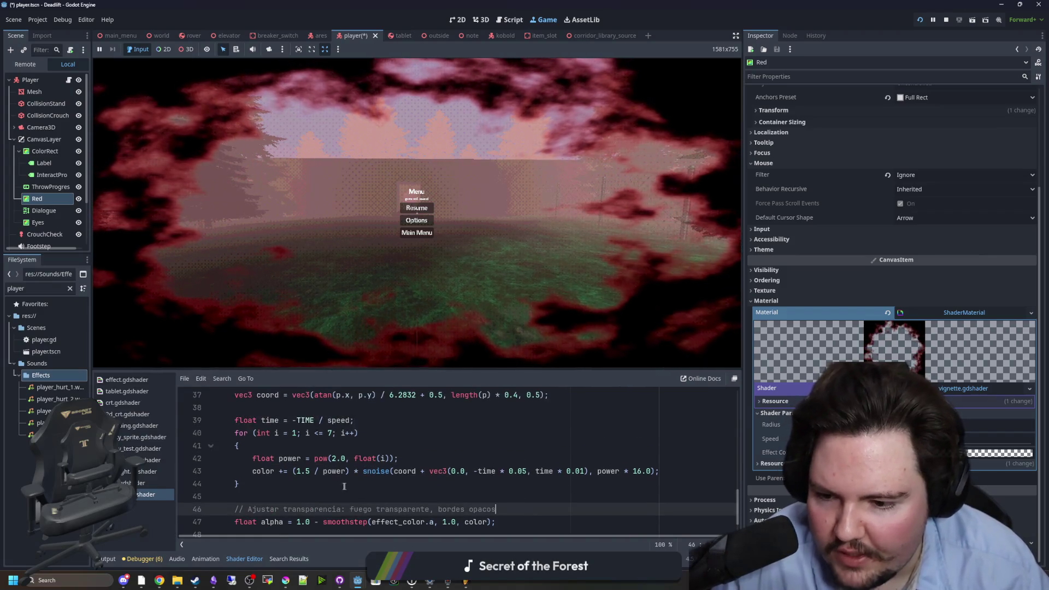
scroll(383, 472, up, 1)
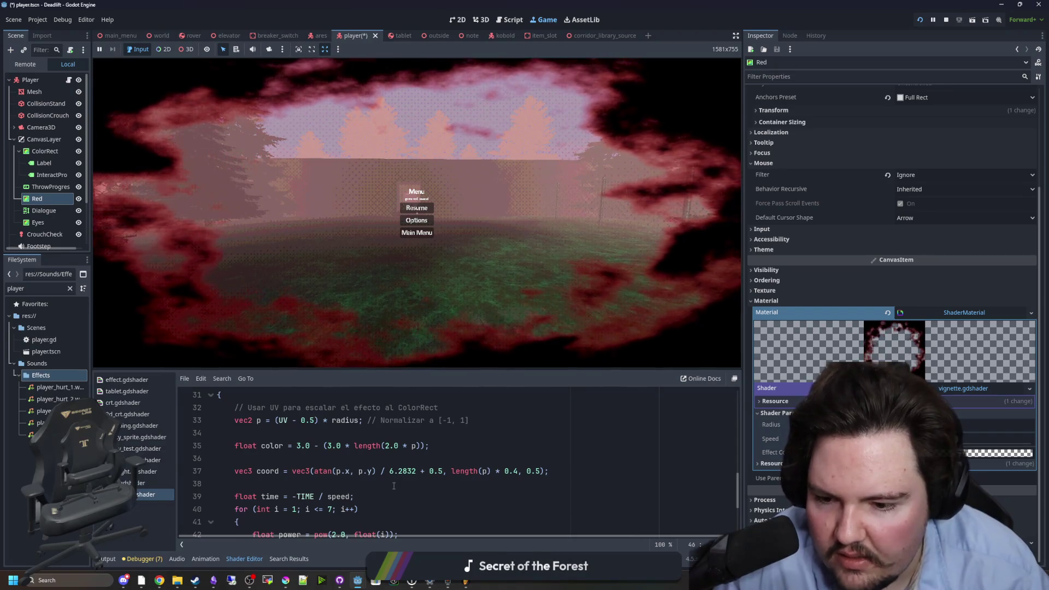
drag(416, 471, 394, 471)
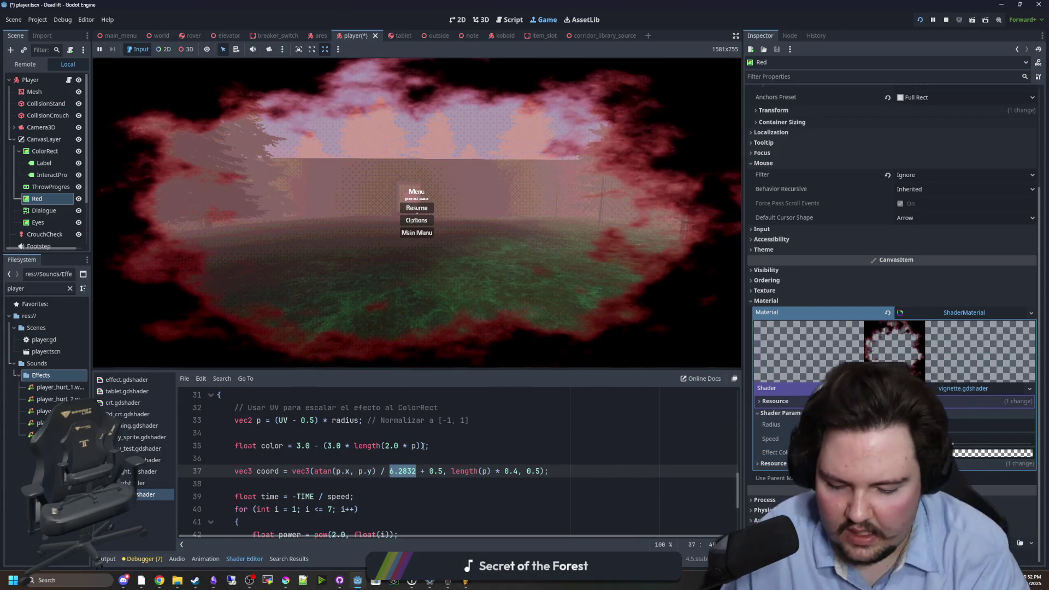
text(TAU)
click(458, 448)
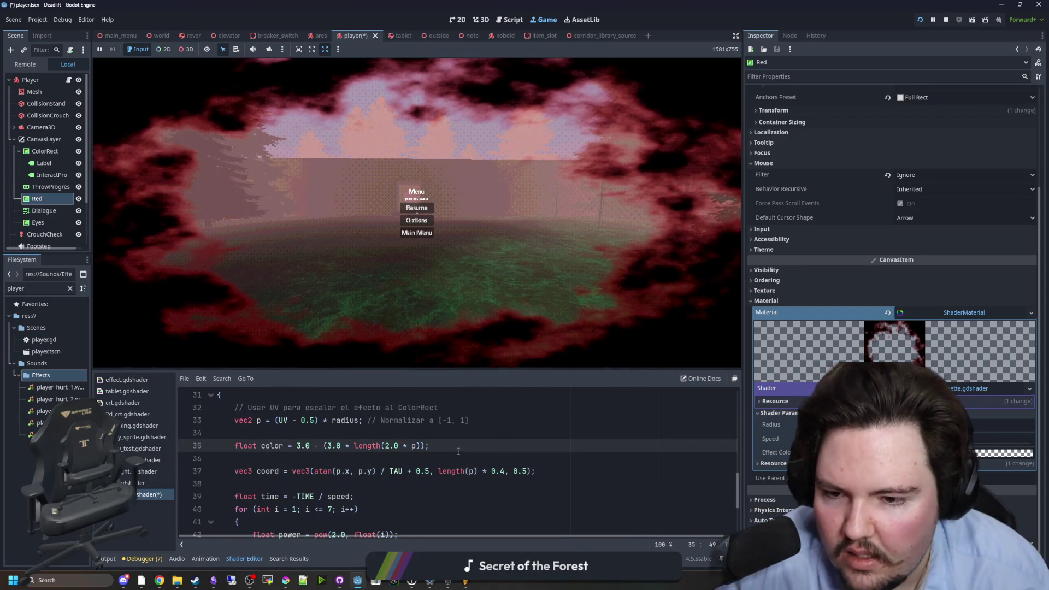
click(446, 460)
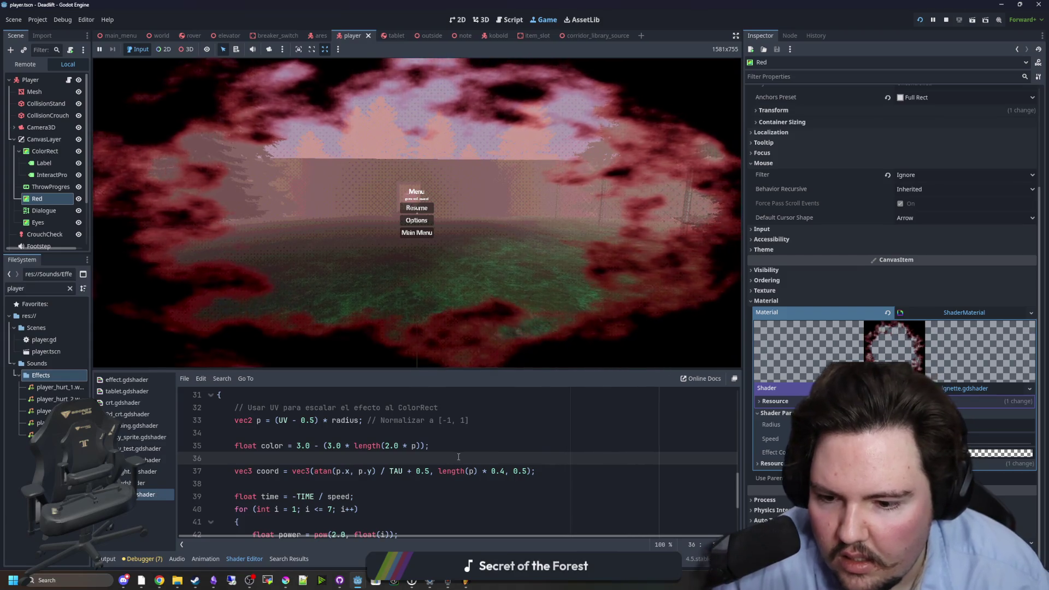
- Review the edited fragment code and stop the running game
scroll(460, 438, down, 3)
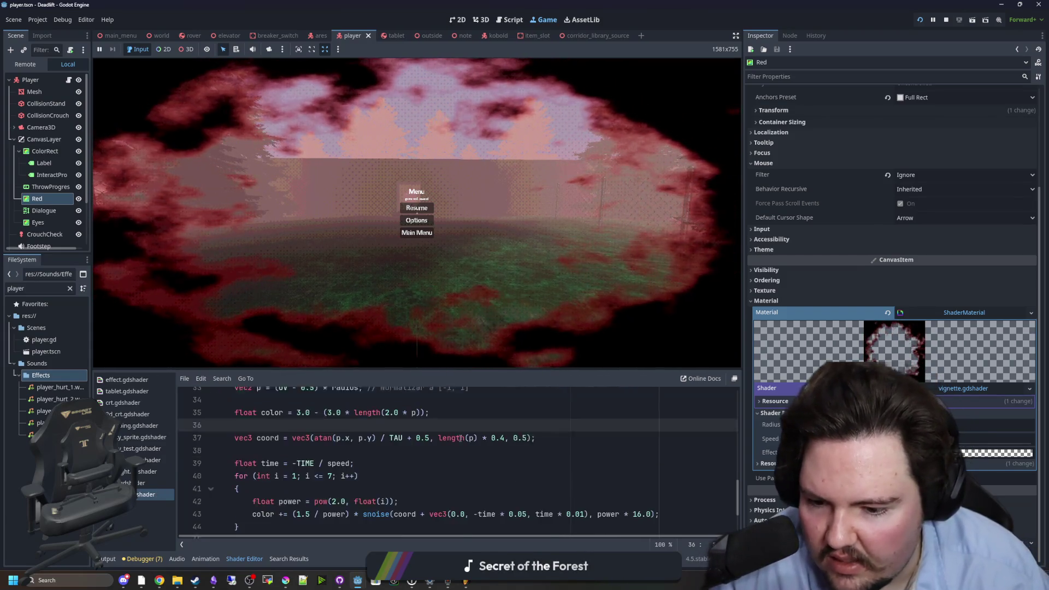
scroll(460, 438, up, 13)
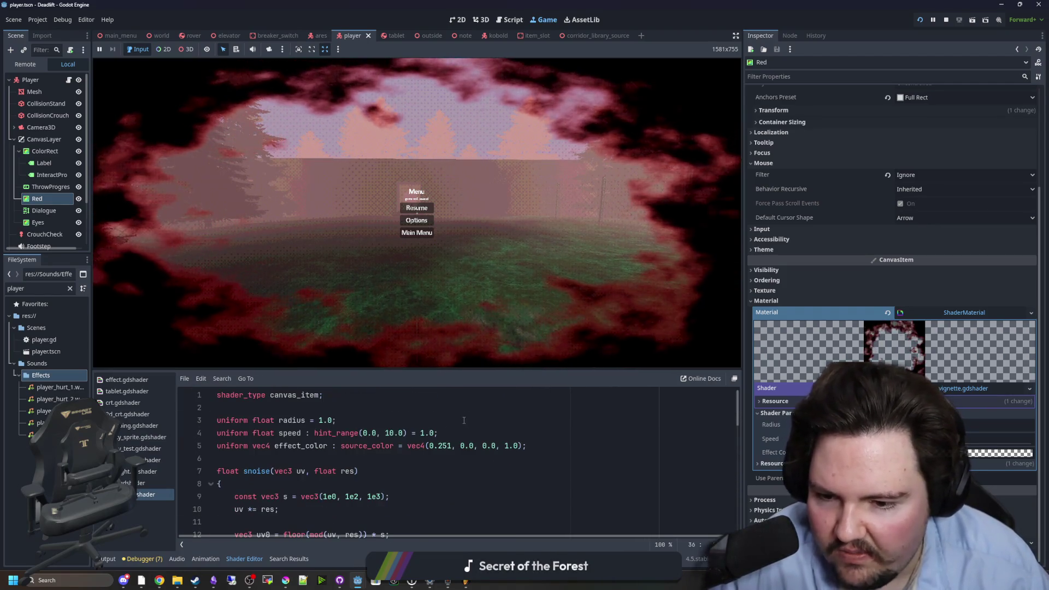
scroll(464, 420, down, 9)
click(456, 460)
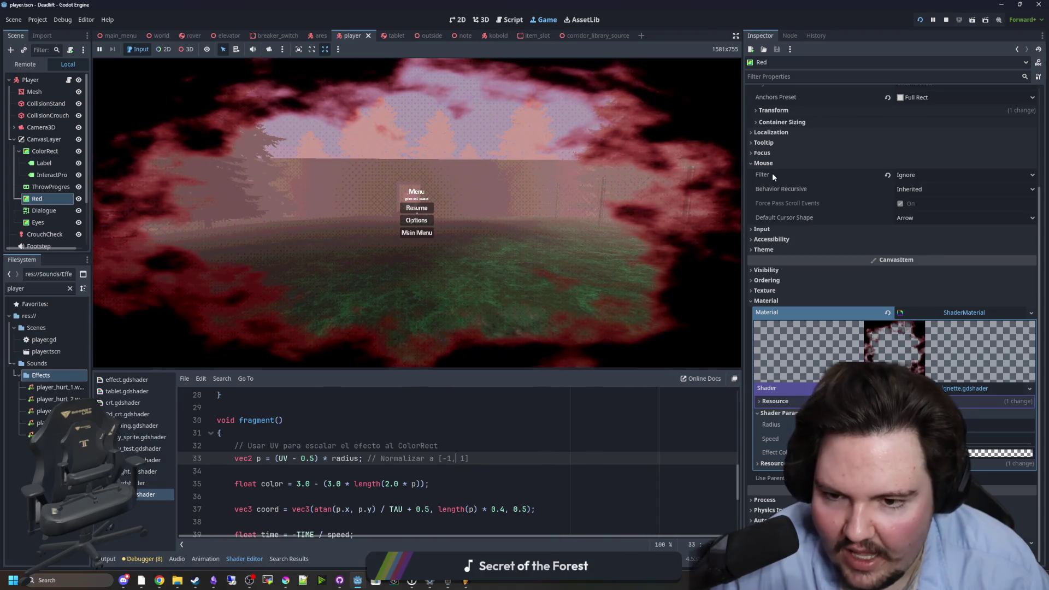
click(945, 21)
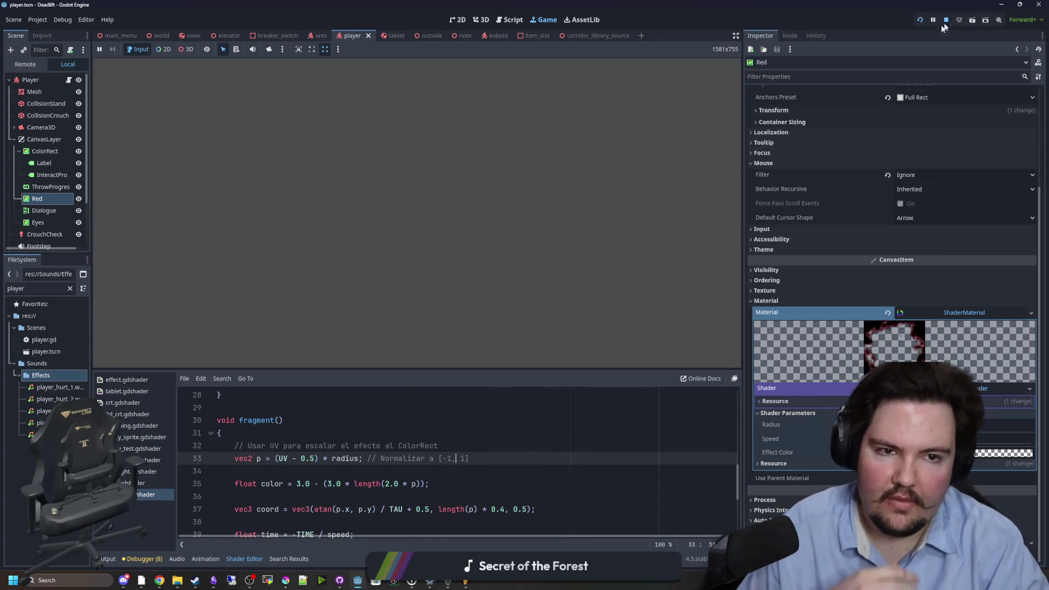
- Run the project, start play into the forest scene, then stop it with F8
click(919, 21)
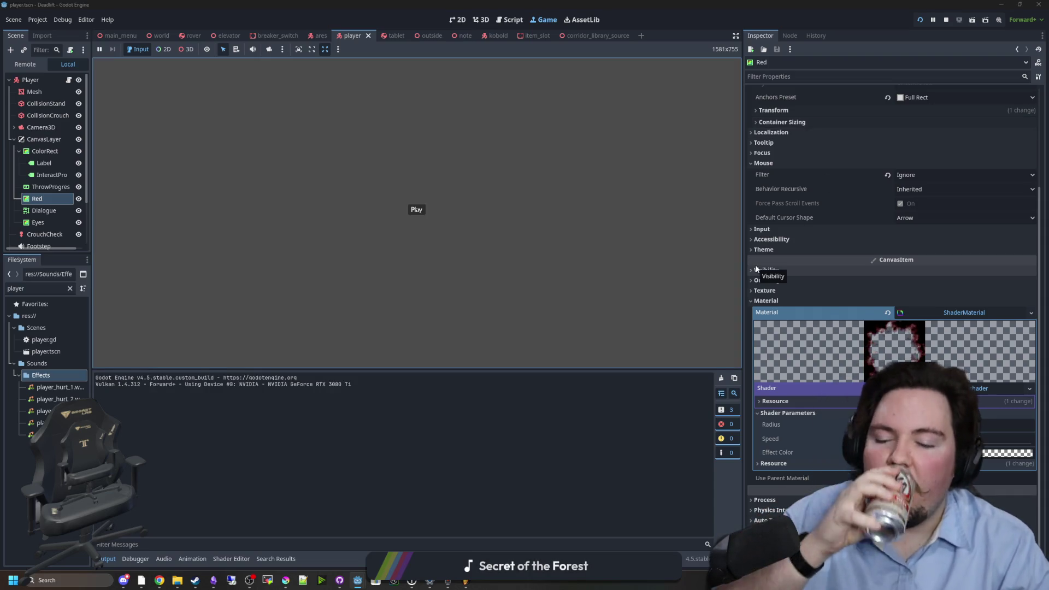
click(418, 210)
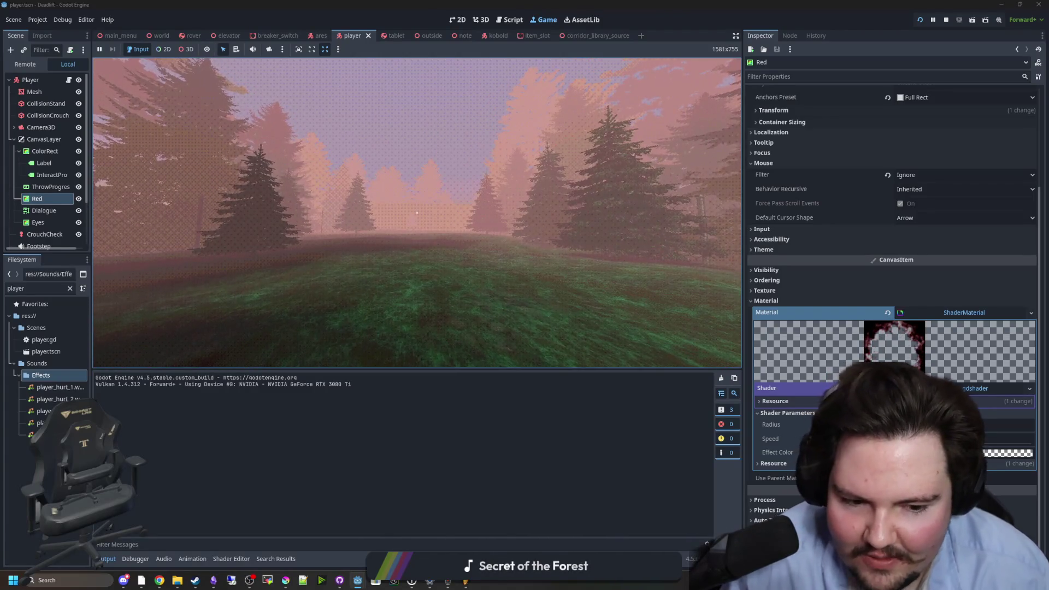
key(F8)
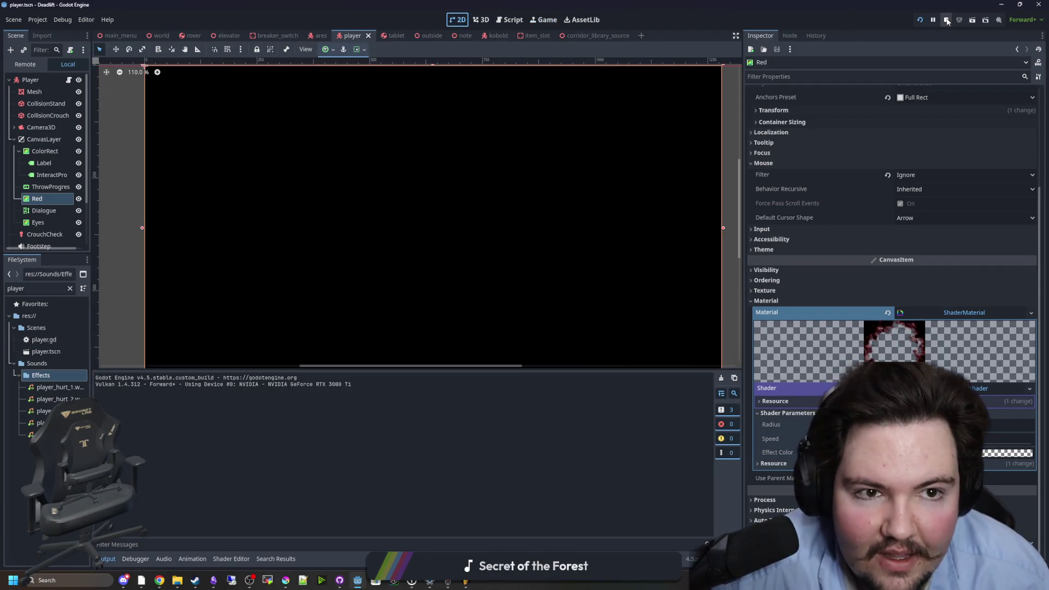
- Hide the Eyes overlay to preview the red vignette in 2D, then save, run, and start the game
click(79, 208)
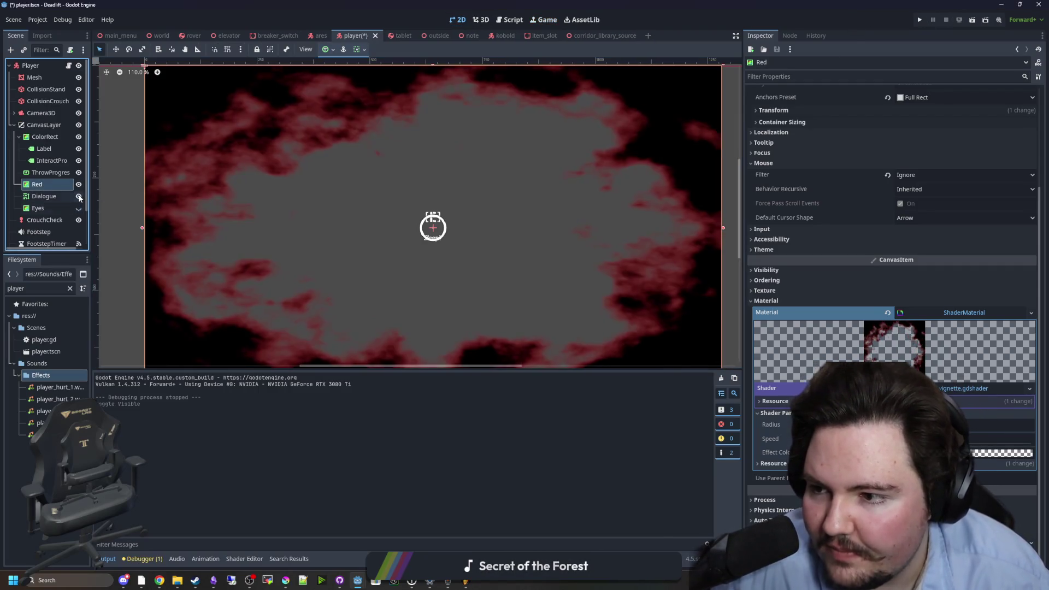
click(79, 208)
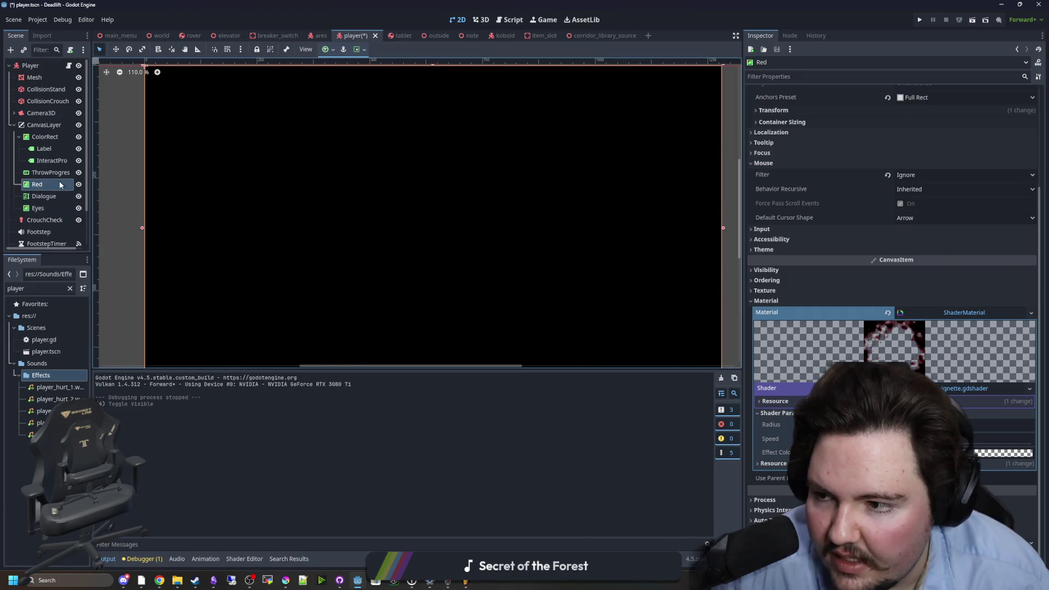
click(78, 208)
scroll(353, 218, down, 2)
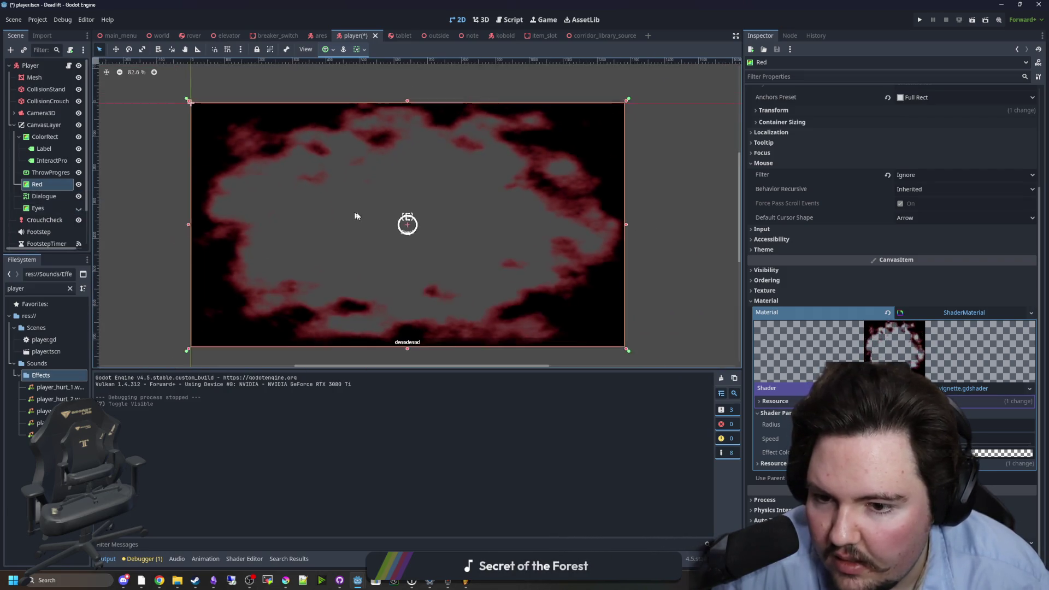
scroll(404, 328, up, 10)
scroll(404, 328, down, 10)
scroll(405, 262, up, 2)
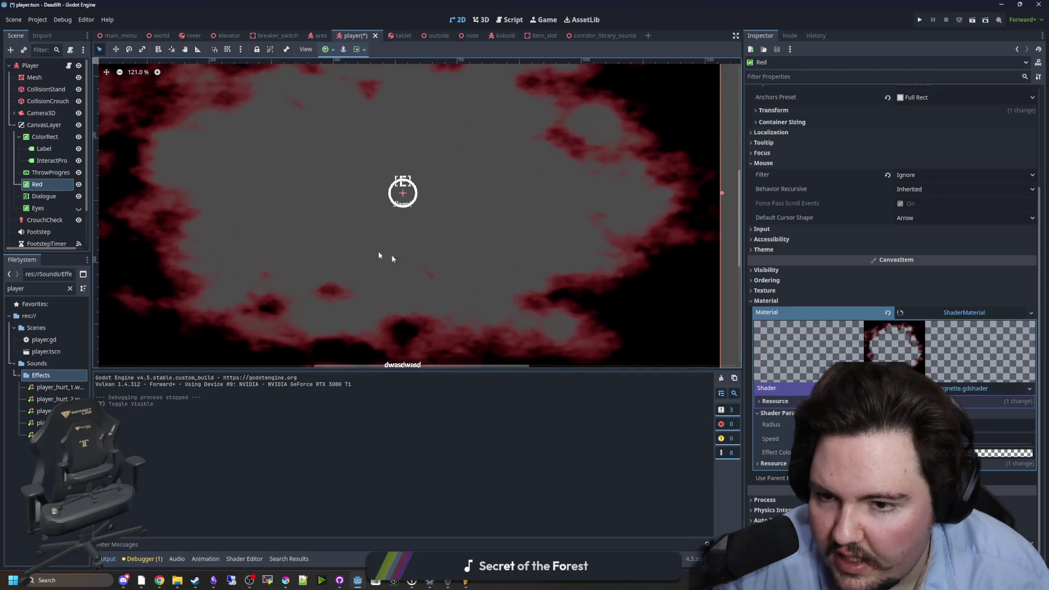
key(F5)
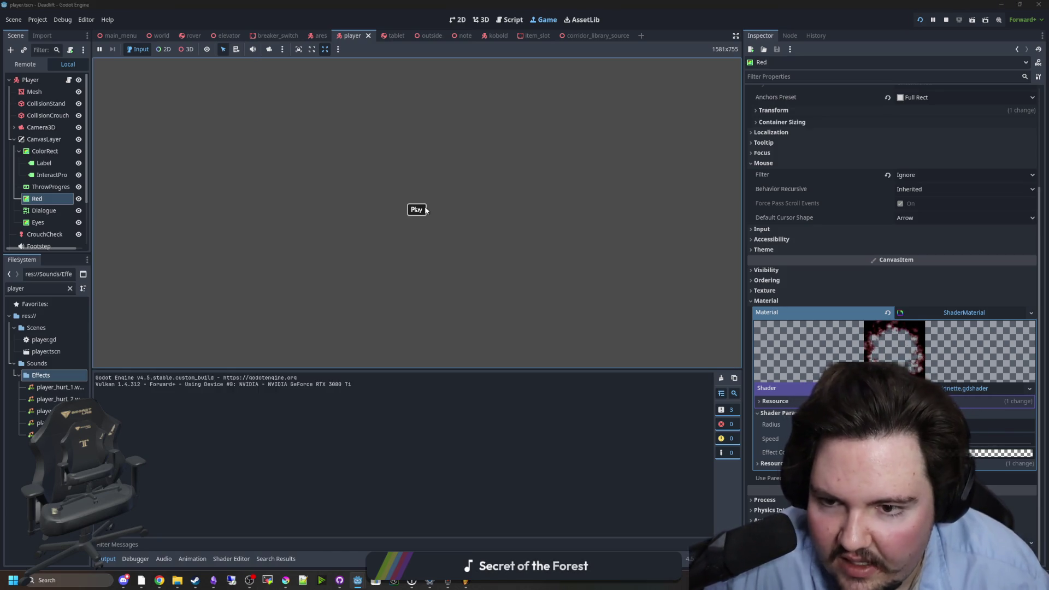
click(424, 209)
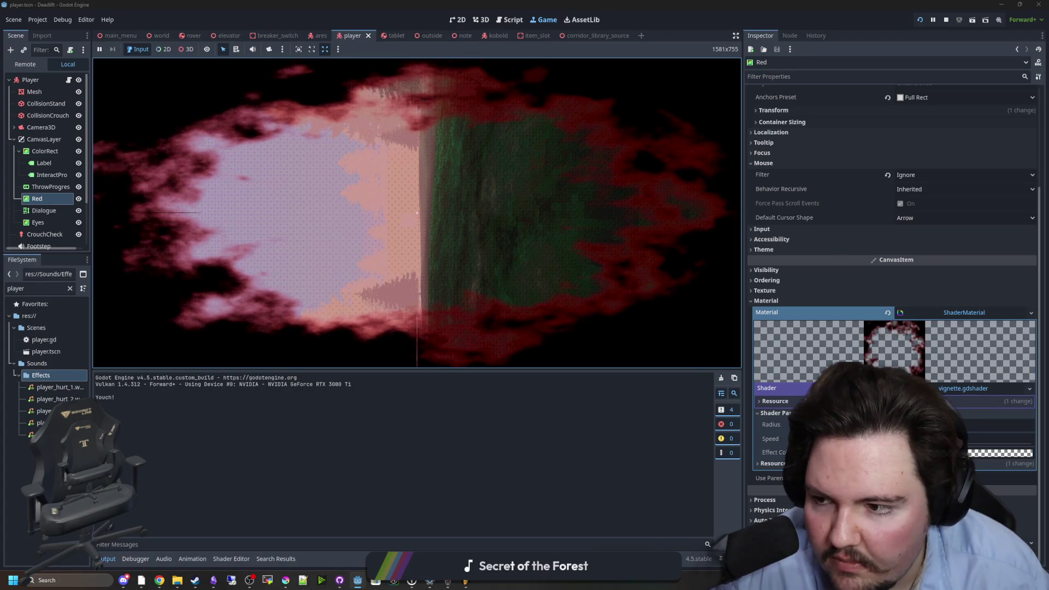
- Open the in-game pause menu, then return to the player scene's 2D canvas
key(super)
key(Escape)
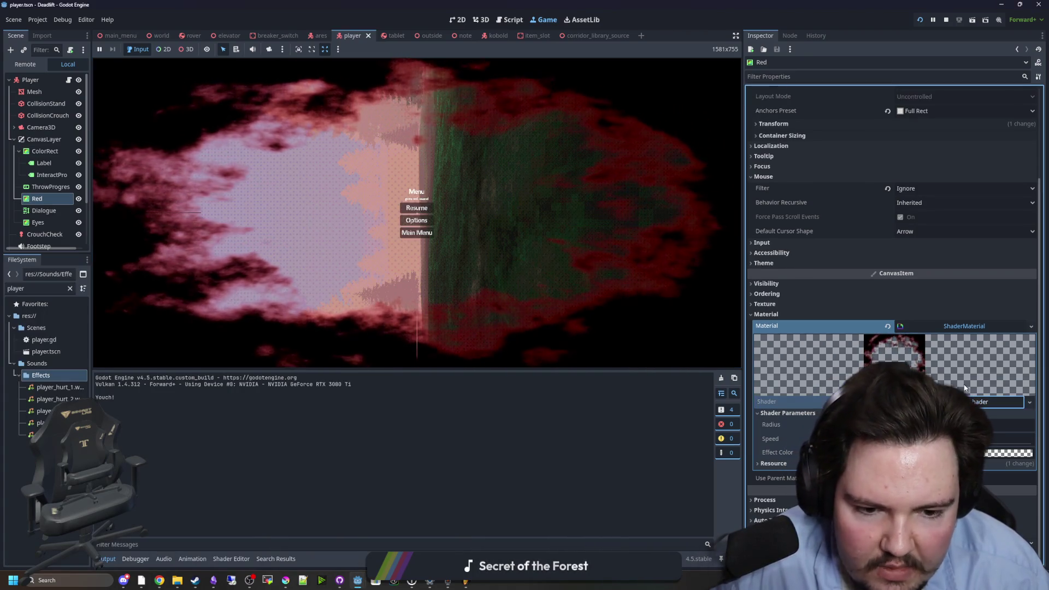
click(457, 20)
- Frame the Red vignette rect, hide the Eyes overlay and show the Dialogue node
key(f)
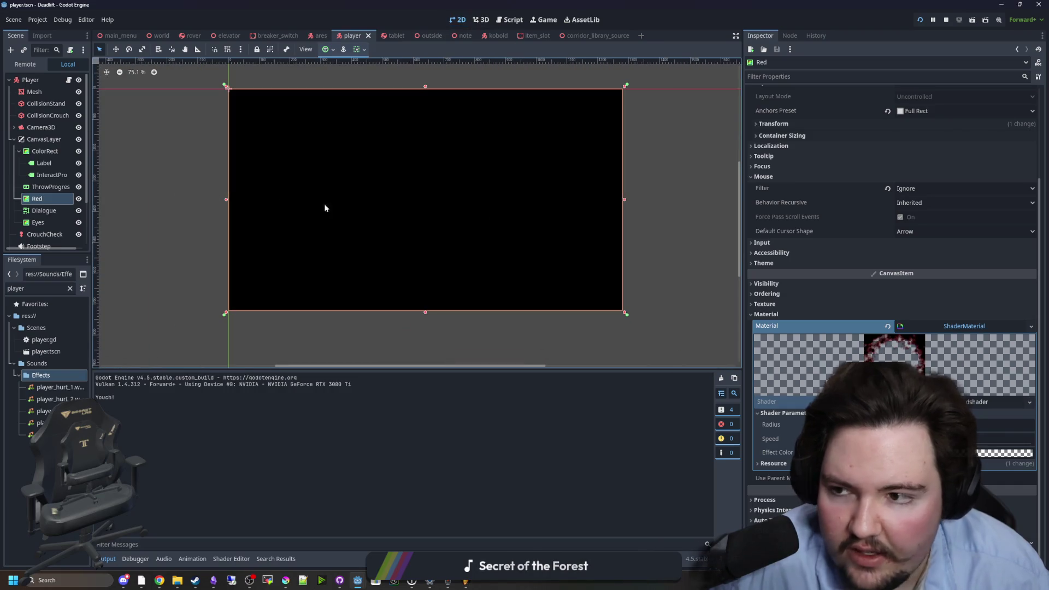
click(78, 222)
click(79, 211)
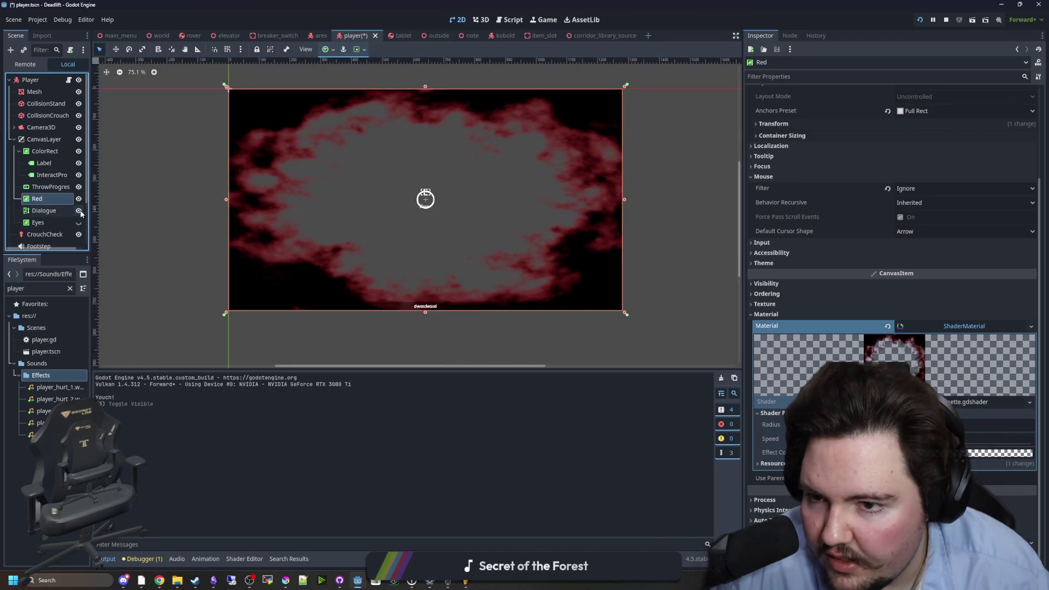
scroll(504, 274, up, 4)
- Open vignette.gdshader's code and work through the snoise lines around the TAU constant and atan call
click(983, 401)
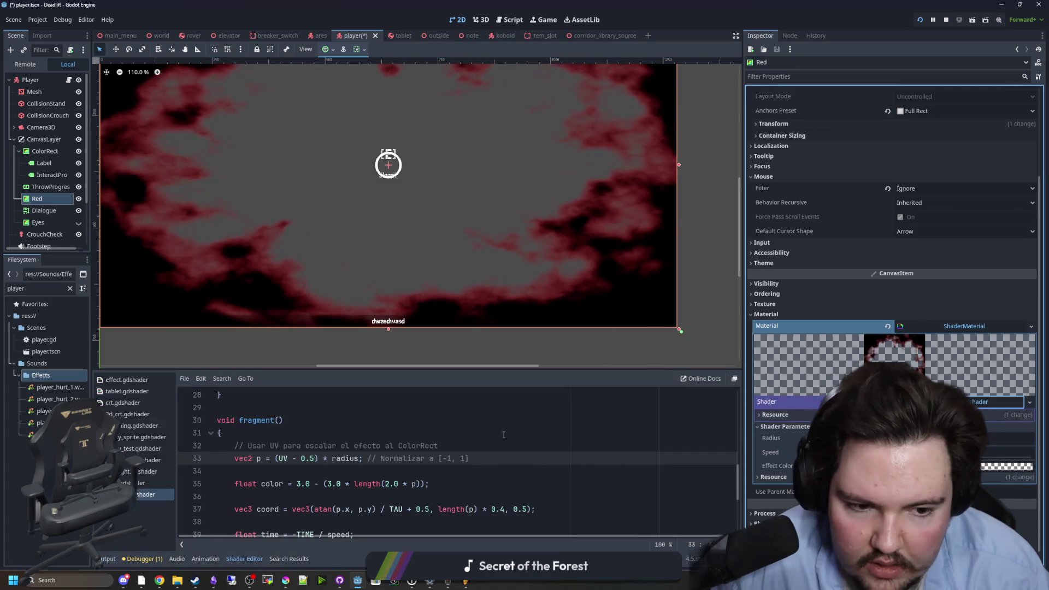
scroll(372, 484, down, 2)
click(402, 432)
text(6.4)
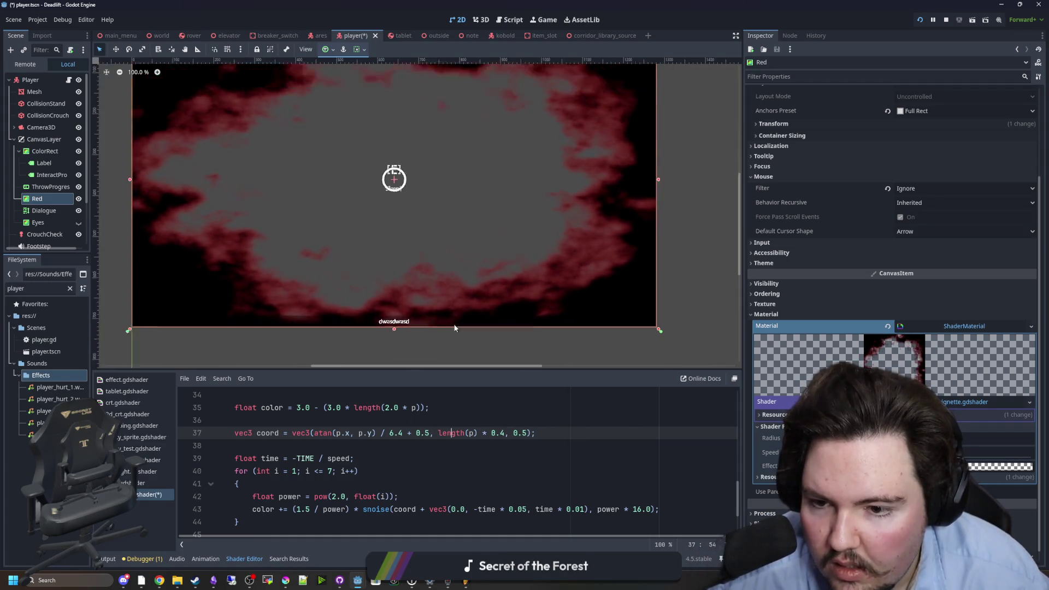
scroll(405, 86, up, 4)
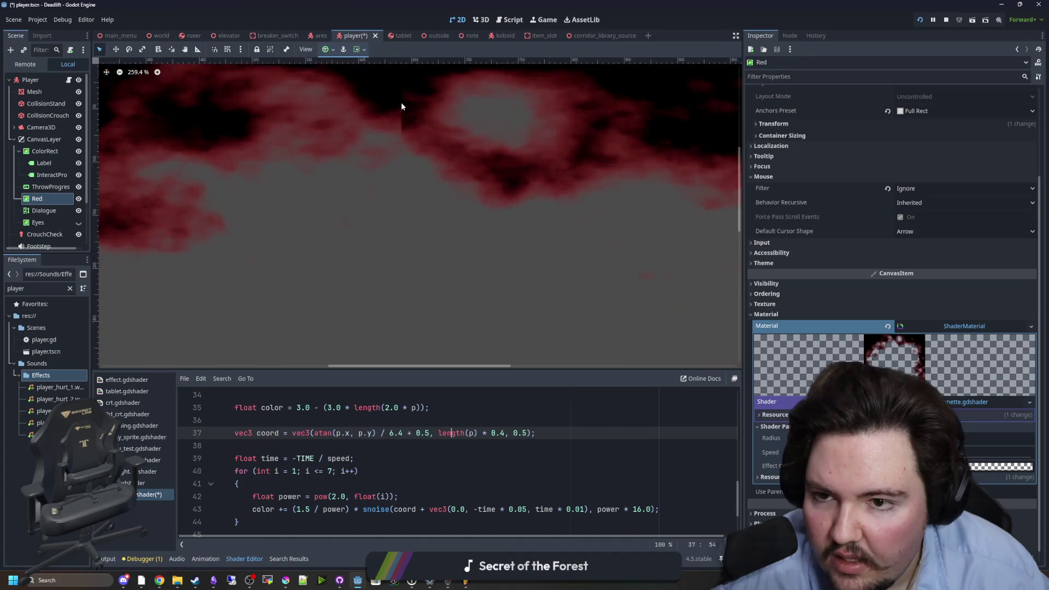
scroll(402, 112, down, 10)
scroll(398, 145, up, 7)
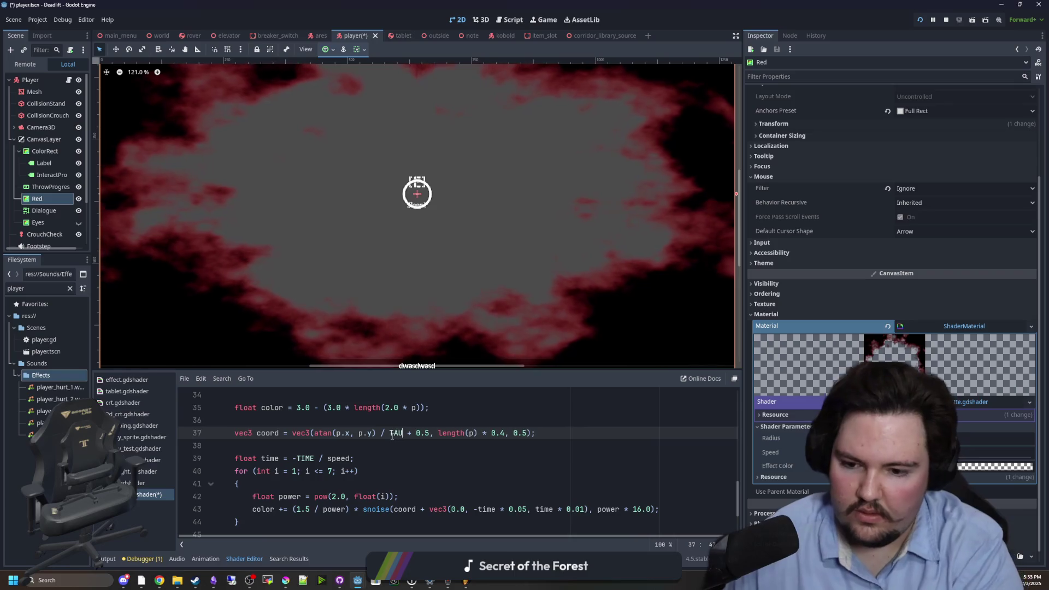
scroll(408, 361, down, 2)
scroll(442, 131, up, 6)
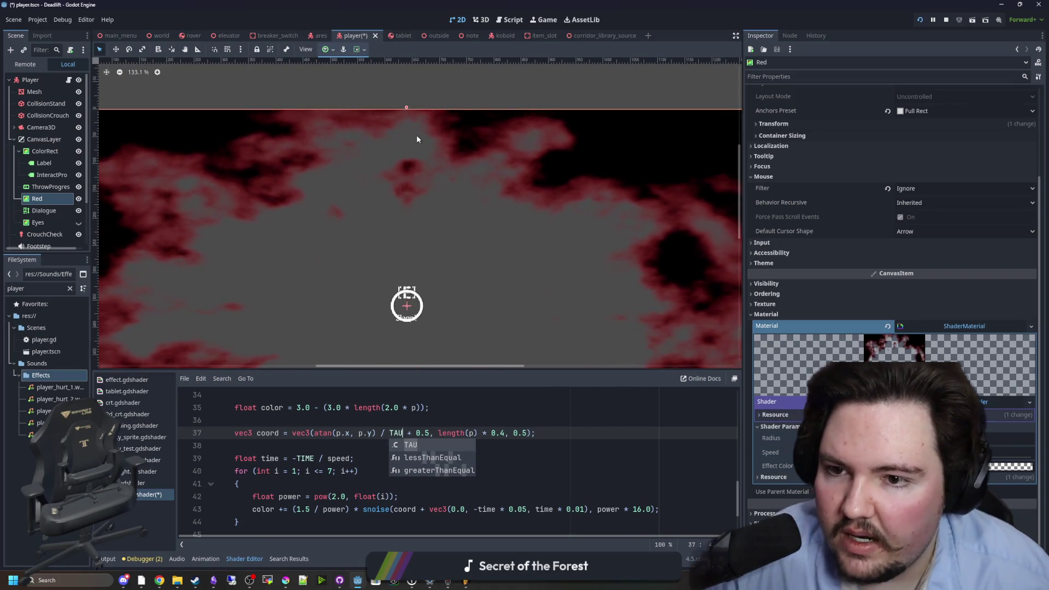
scroll(411, 255, down, 8)
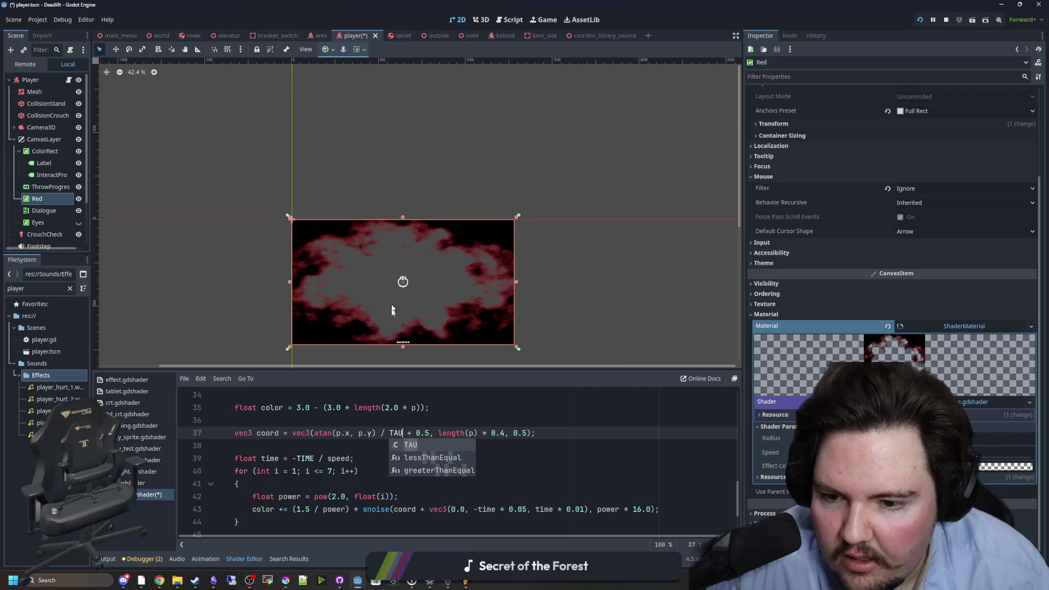
scroll(393, 322, up, 4)
scroll(400, 344, up, 8)
click(426, 407)
click(352, 433)
scroll(351, 430, up, 2)
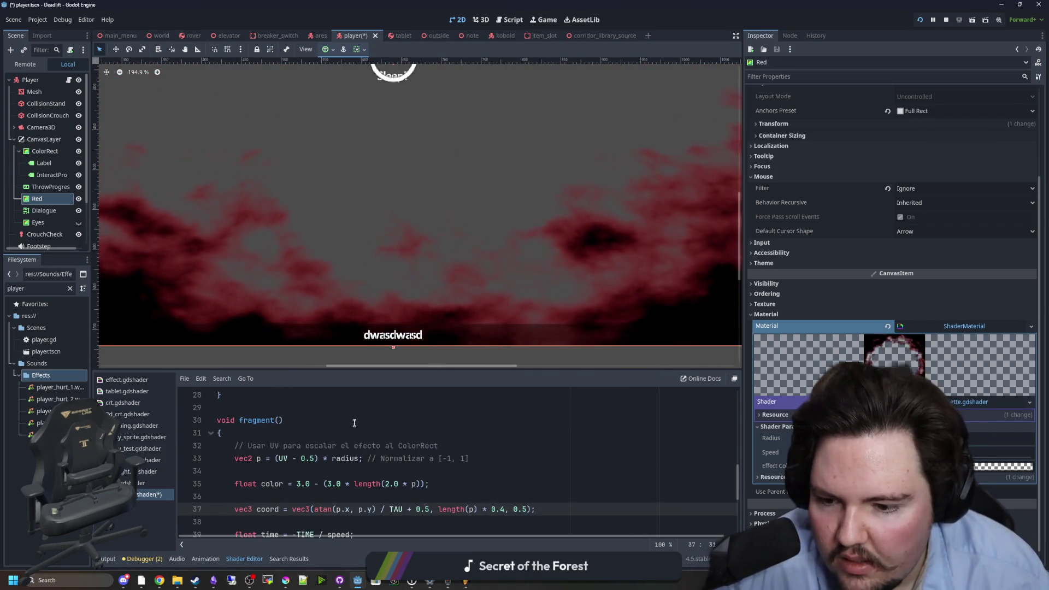
- Save the player scene and vignette shader changes with Ctrl+S
key(ctrl+s)
scroll(366, 448, down, 3)
scroll(380, 468, up, 2)
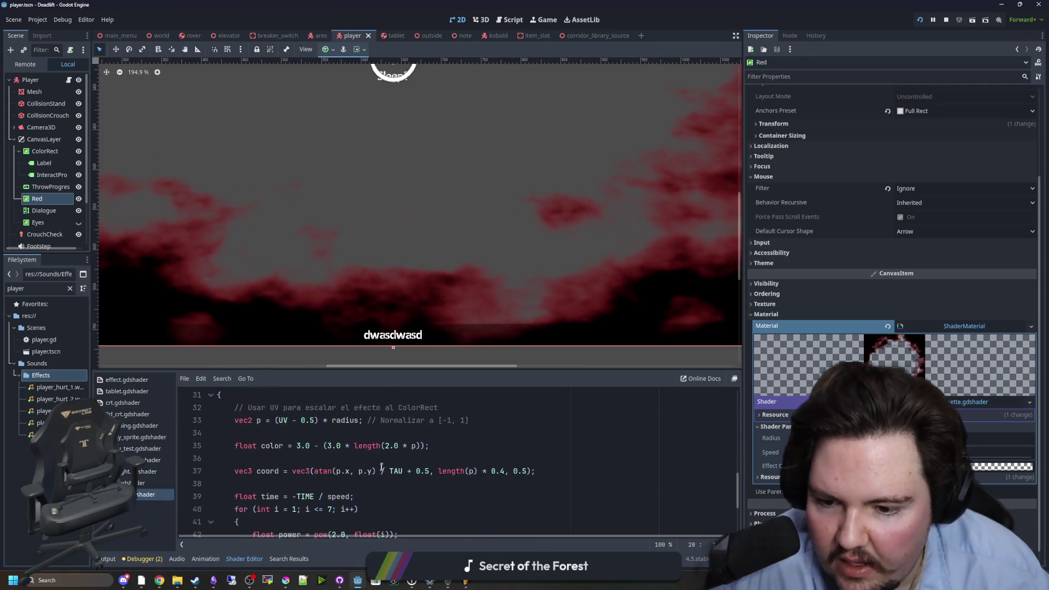
scroll(381, 469, up, 5)
click(411, 460)
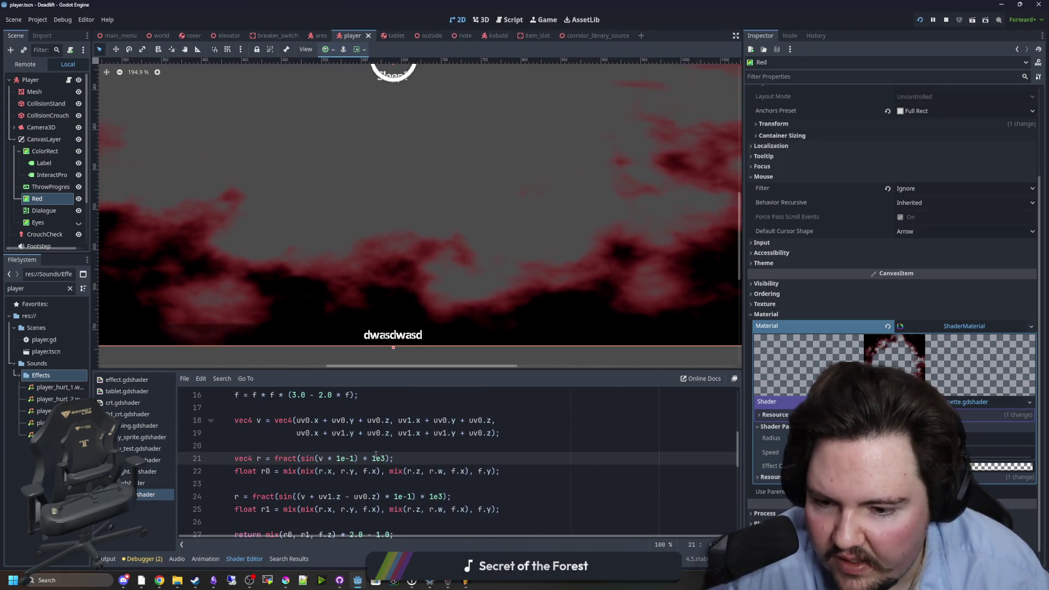
scroll(371, 443, up, 5)
click(364, 409)
key(ctrl+s)
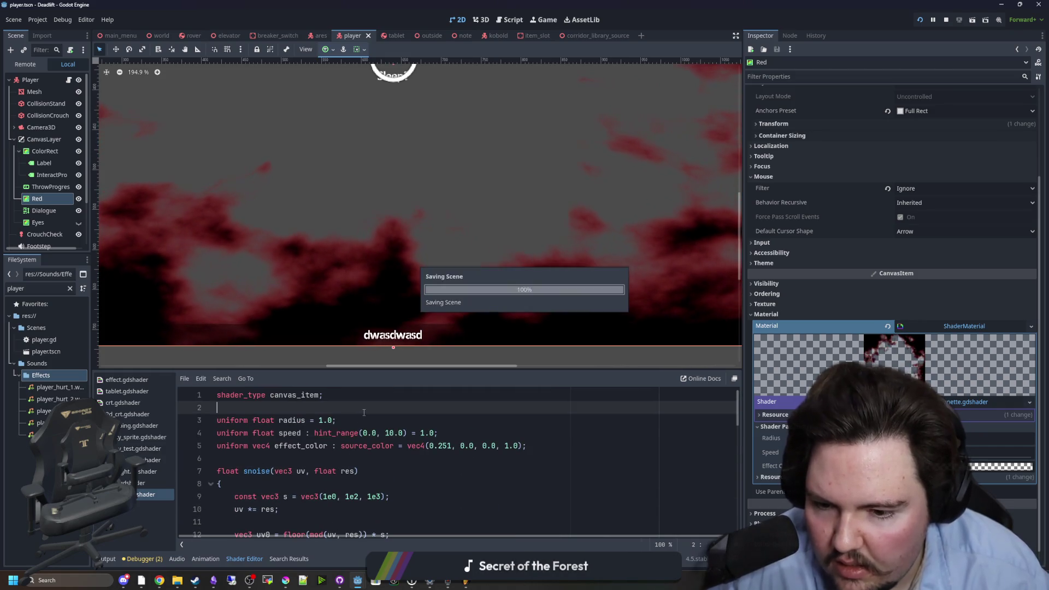
right_click(362, 410)
key(Escape)
key(ctrl+s)
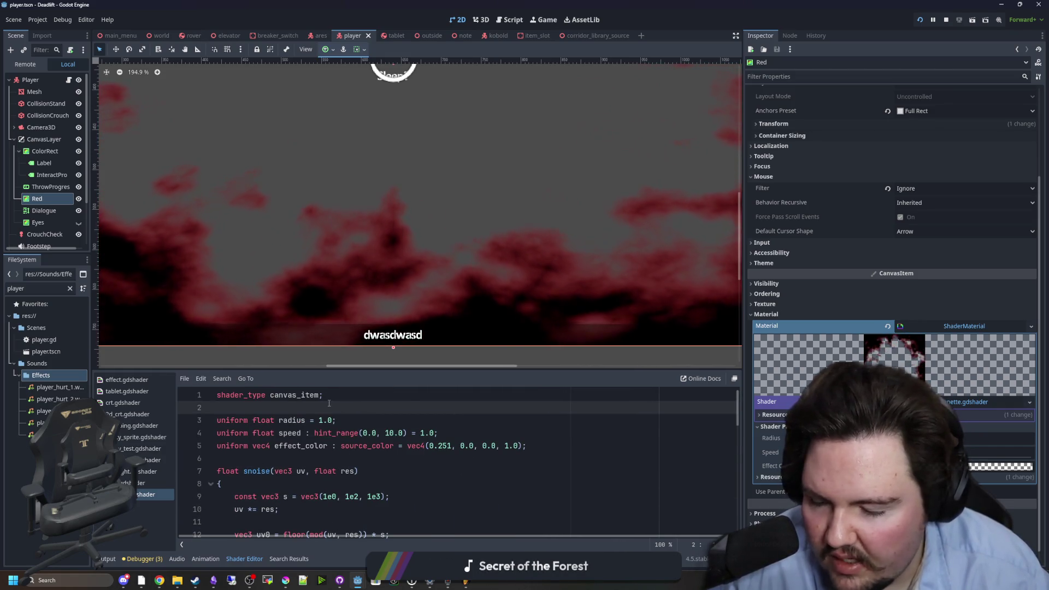
scroll(421, 291, down, 5)
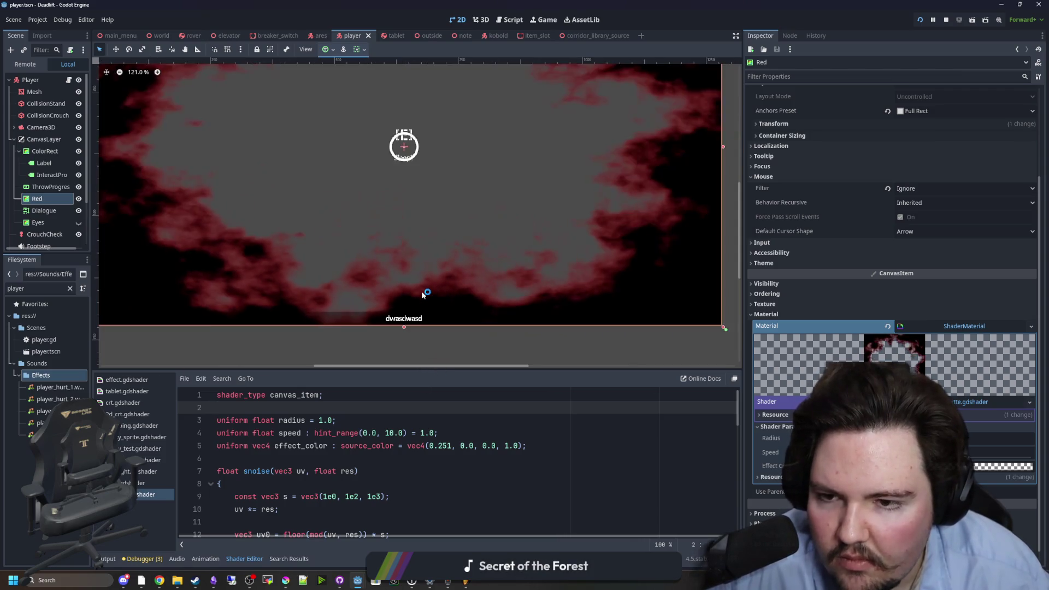
scroll(422, 290, down, 3)
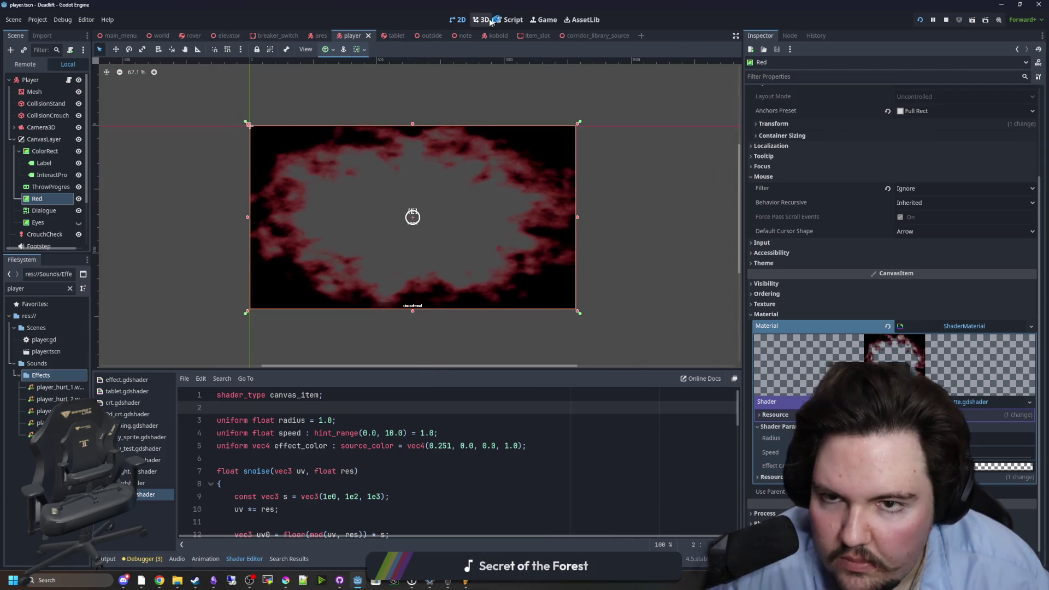
key(F5)
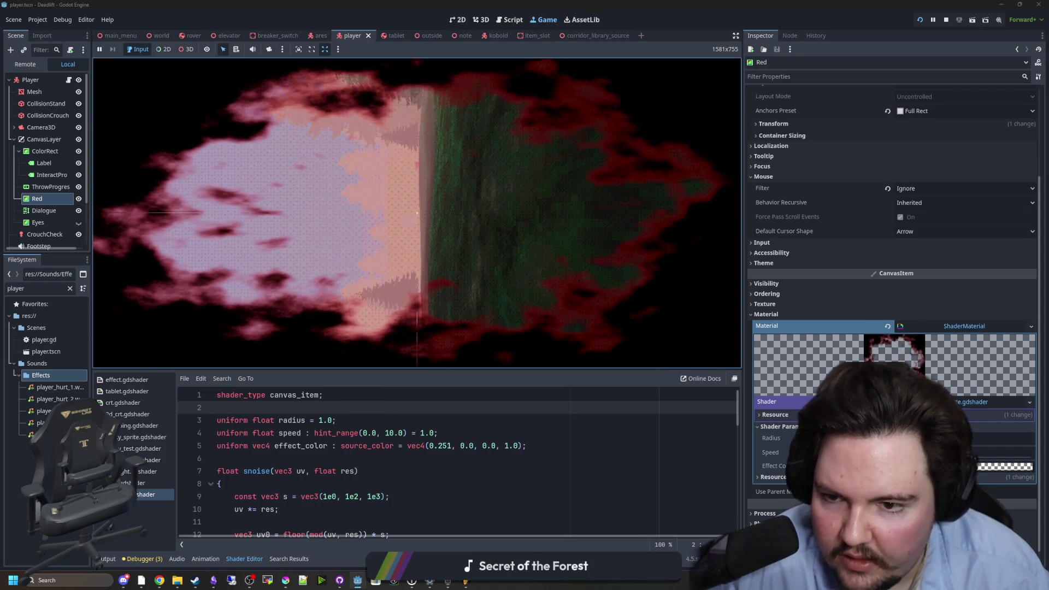
key(Escape)
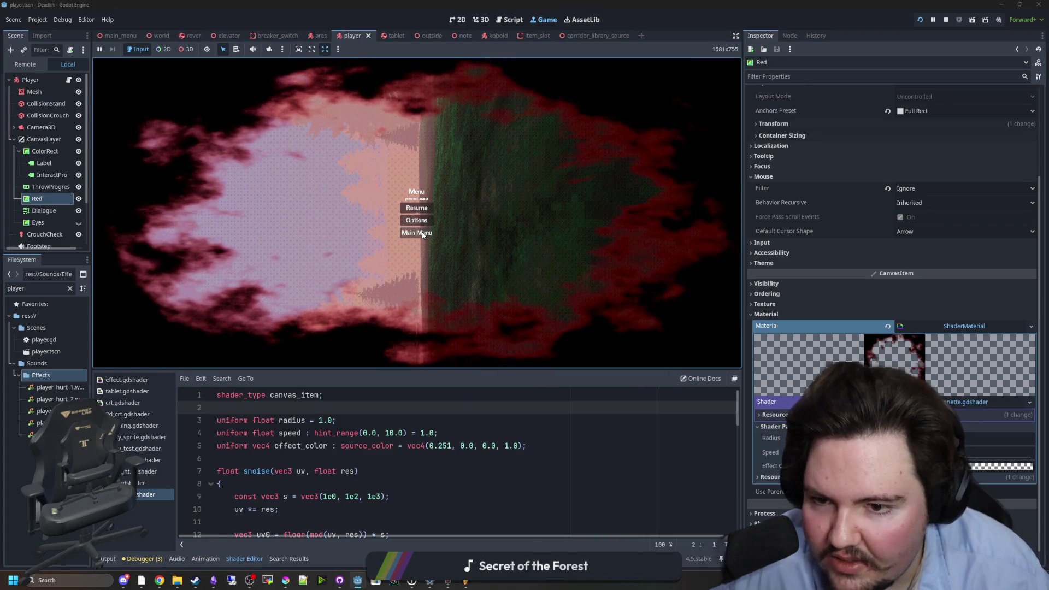
key(Escape)
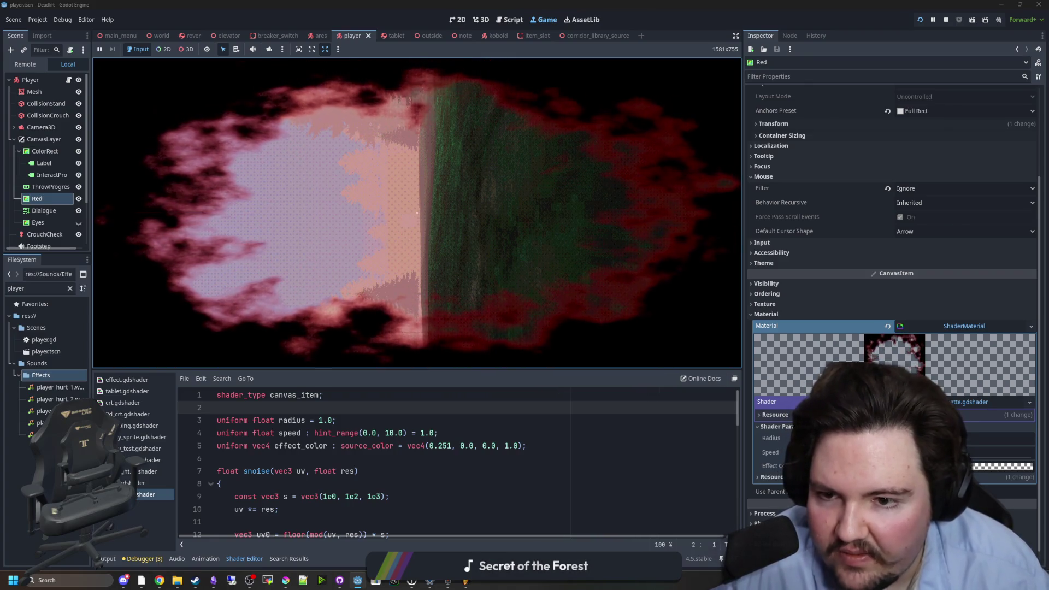
key(Escape)
key(F8)
key(ctrl+s)
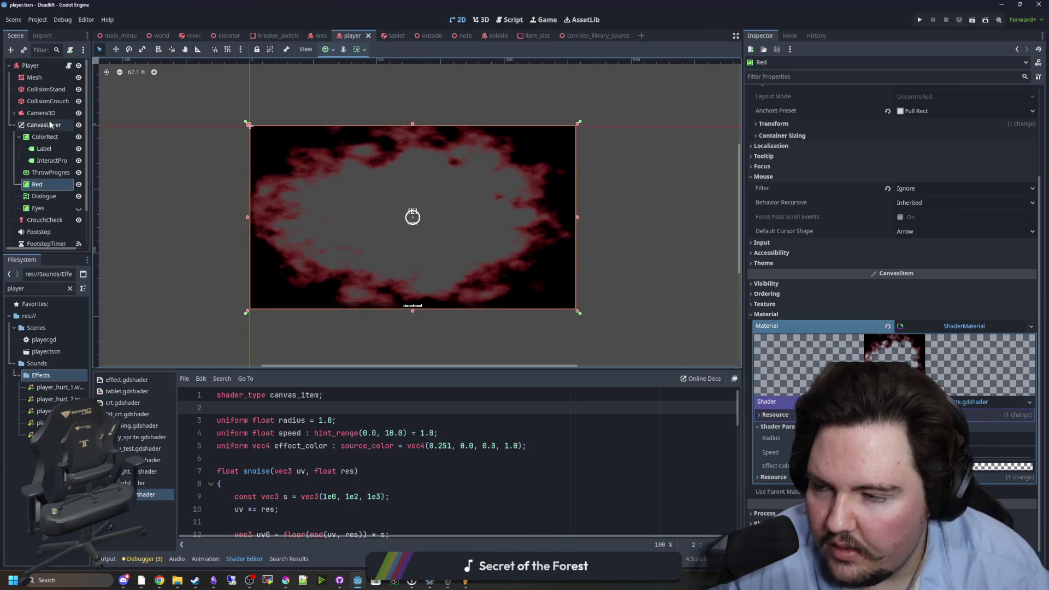
scroll(60, 136, down, 2)
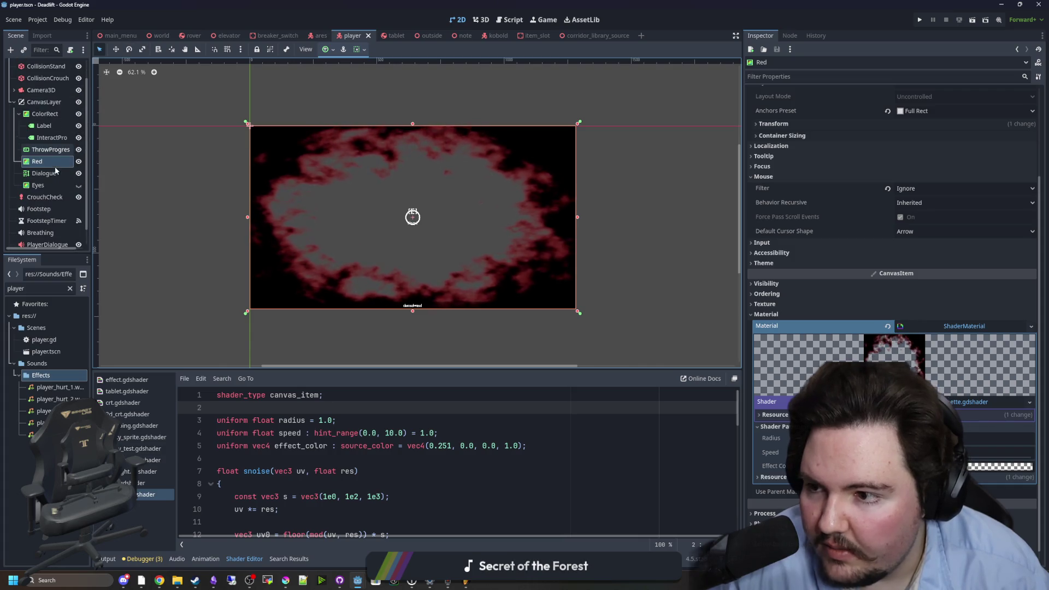
- In the world scene, select the pause menu's MainMenu button under CanvasLayer
click(158, 35)
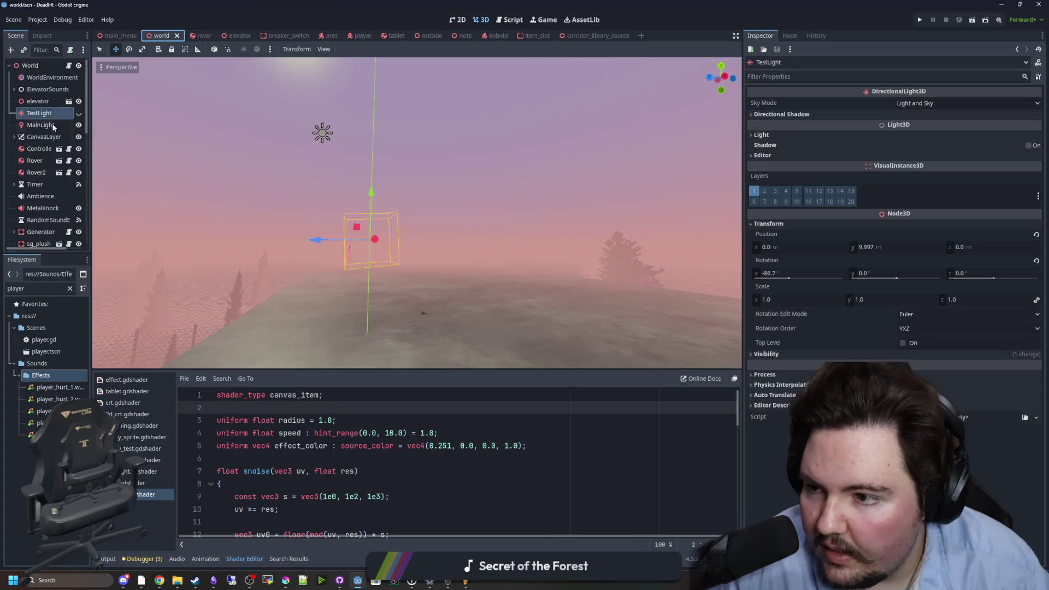
scroll(44, 149, down, 5)
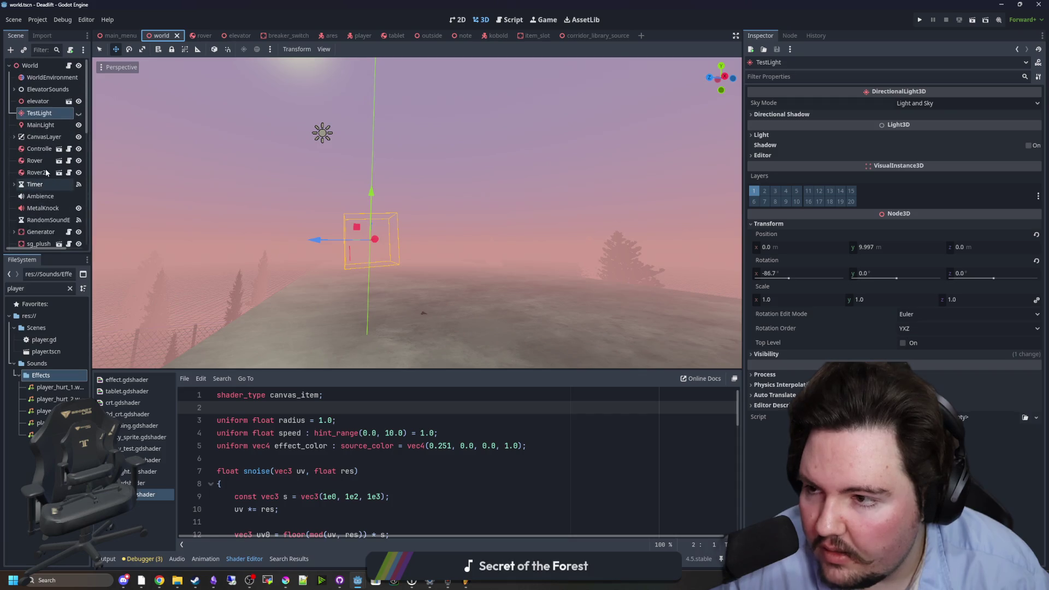
click(17, 138)
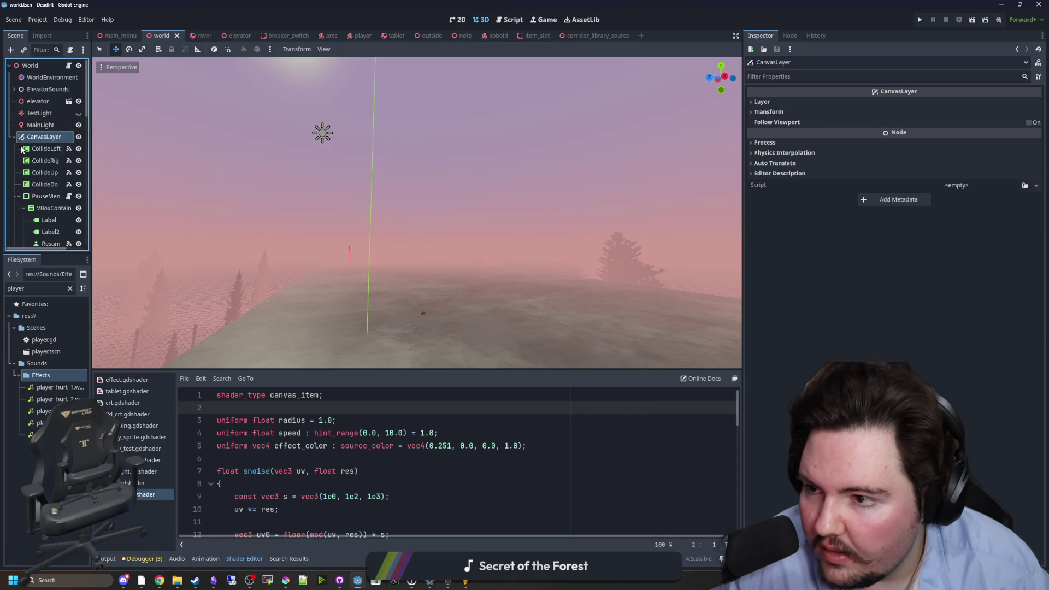
click(59, 200)
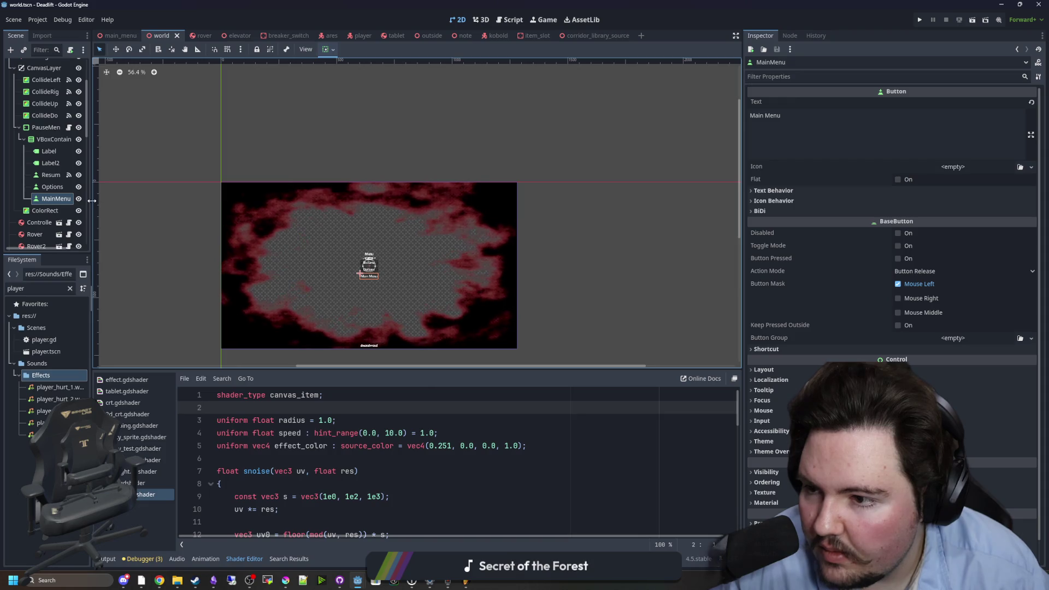
drag(92, 200, 130, 201)
scroll(382, 295, up, 5)
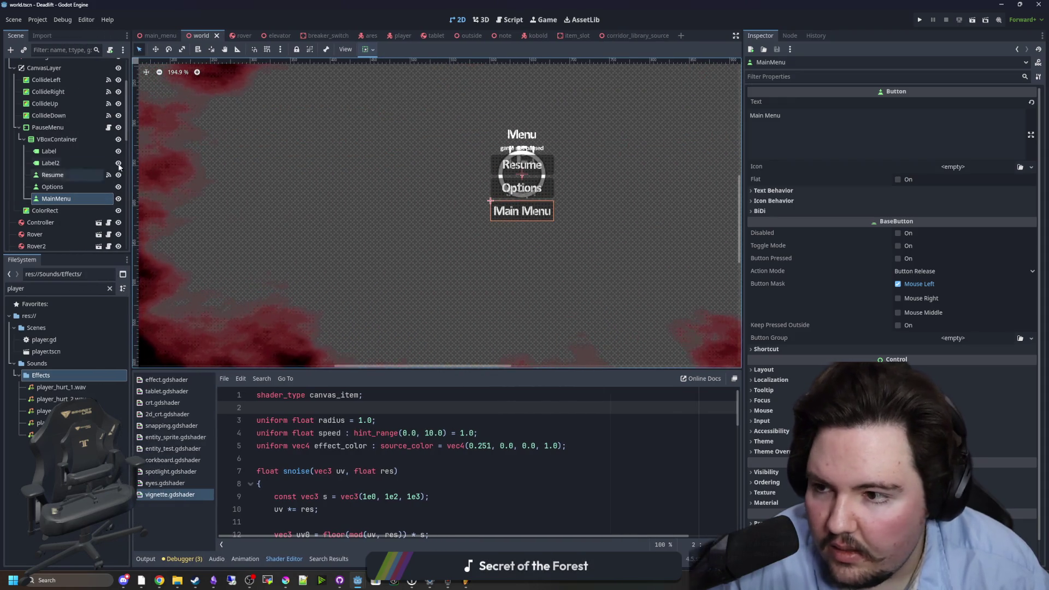
- Connect MainMenu's pressed() signal to PauseMenu, creating _on_main_menu_pressed, and select its pass line
click(790, 35)
click(803, 115)
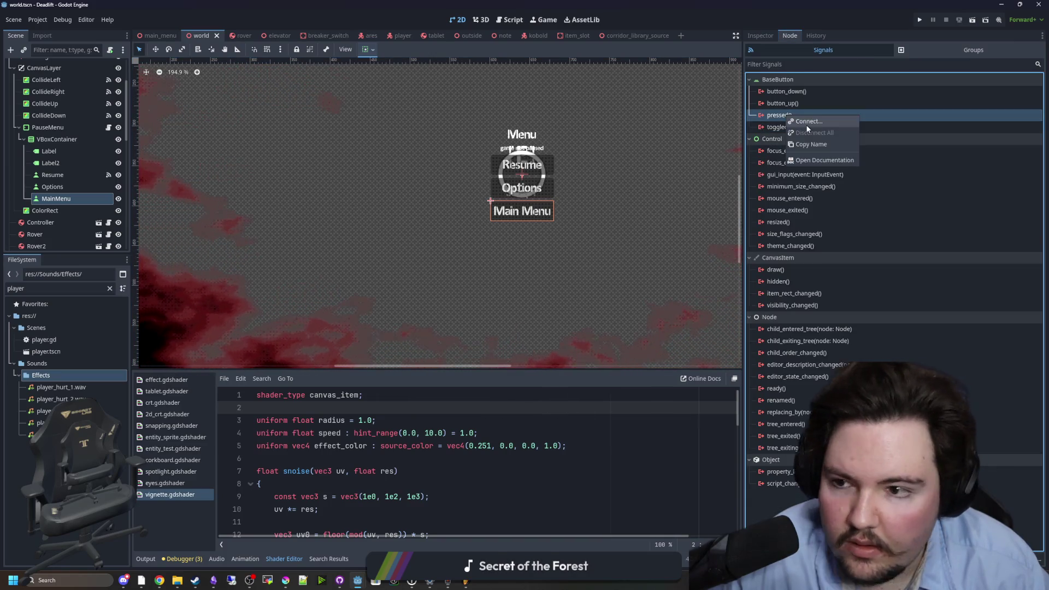
click(807, 124)
scroll(507, 289, up, 2)
click(508, 271)
click(489, 386)
mouse_move(581, 185)
mouse_down()
mouse_move(351, 164)
mouse_move(329, 179)
mouse_up()
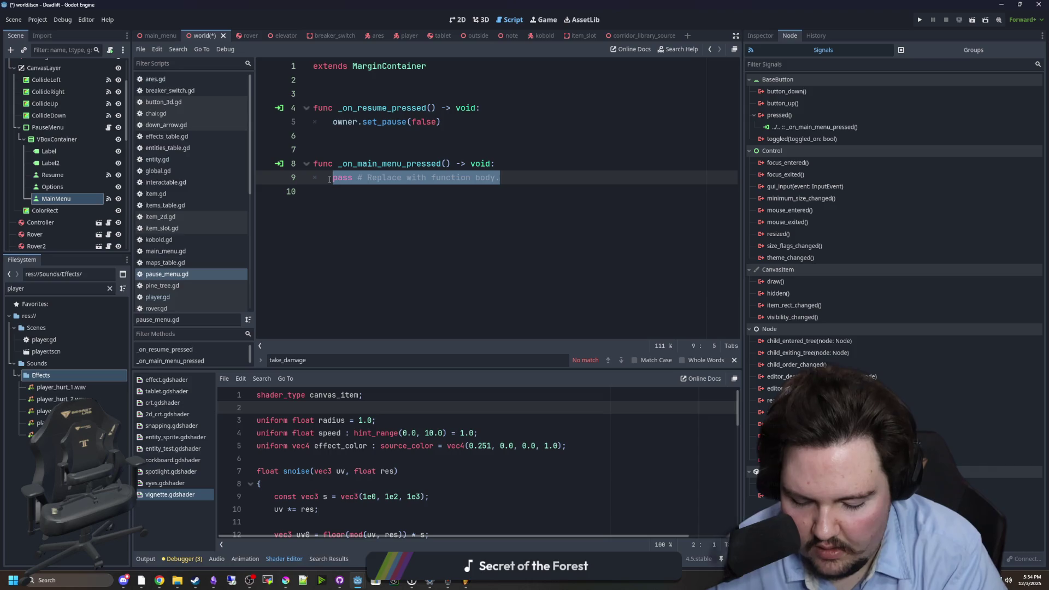
- Replace pass with get_tree().change_scene_to_file("res://Scenes/main_menu.tscn"), save the script, and run the project
text(get_tree().chan)
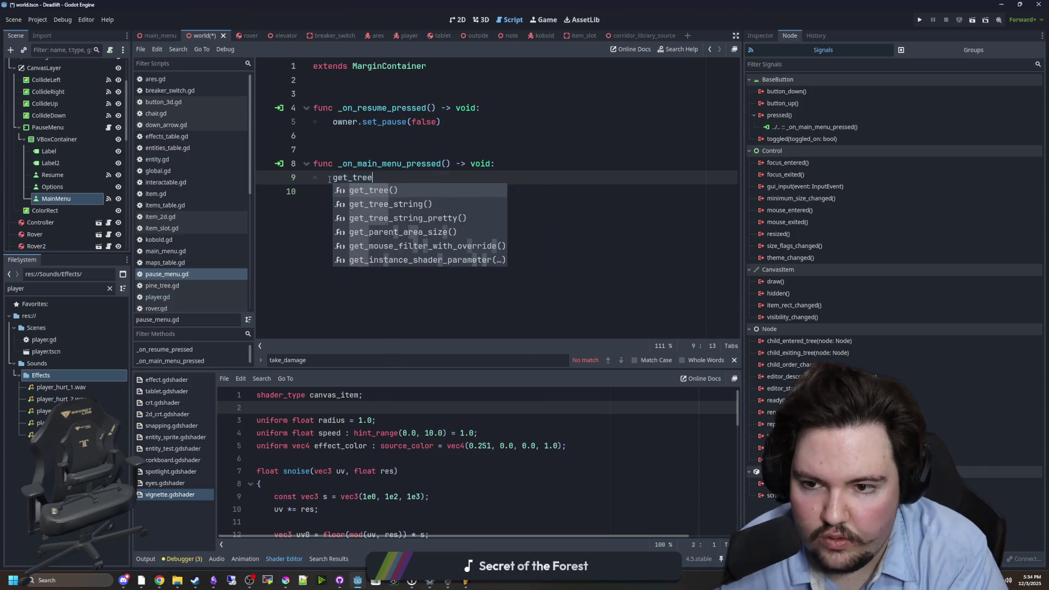
key(Return)
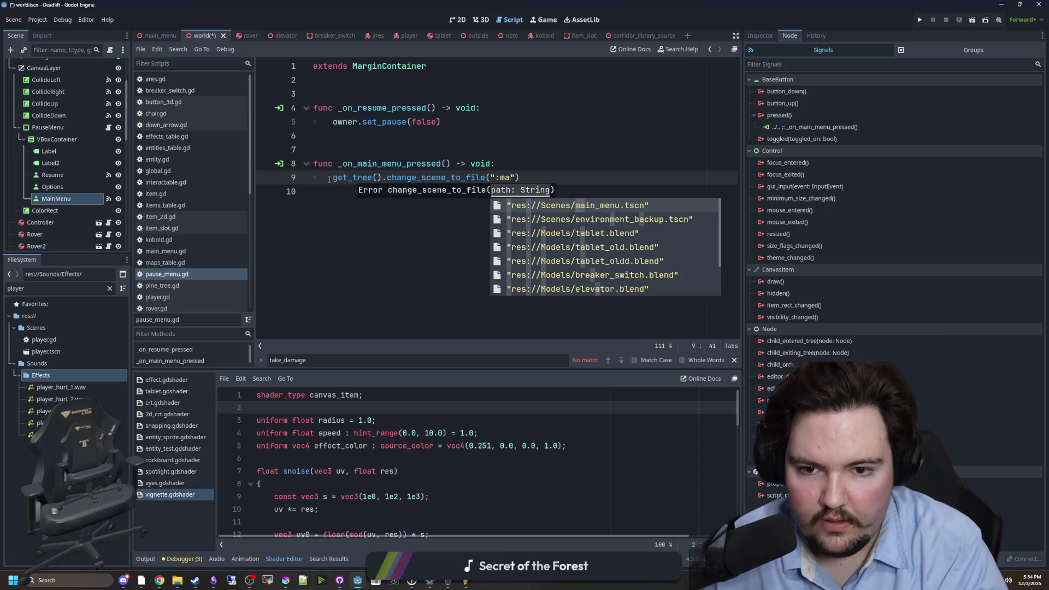
key(Return)
click(474, 137)
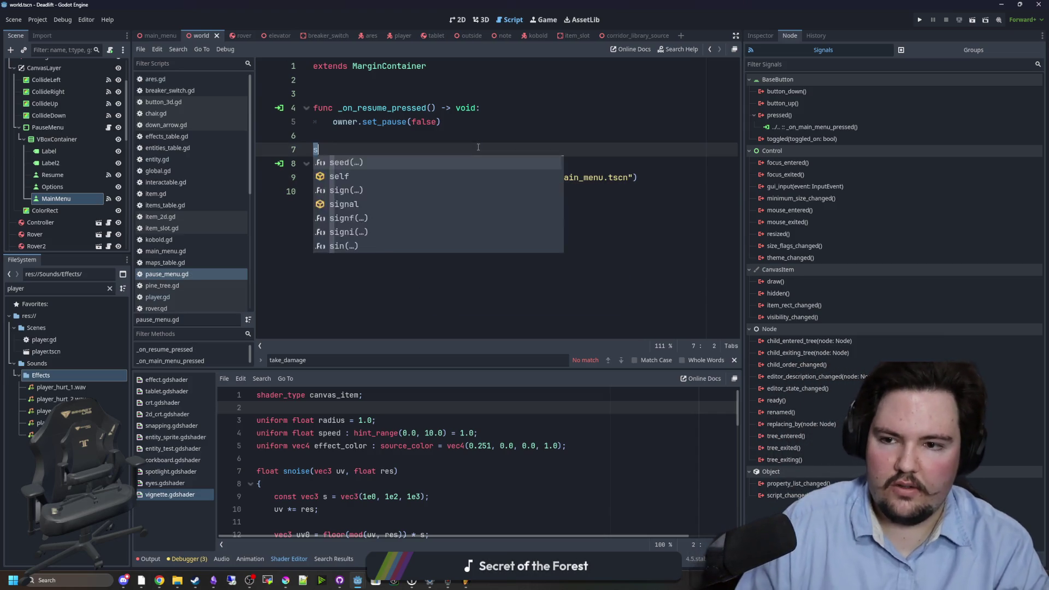
key(ctrl+s)
key(F5)
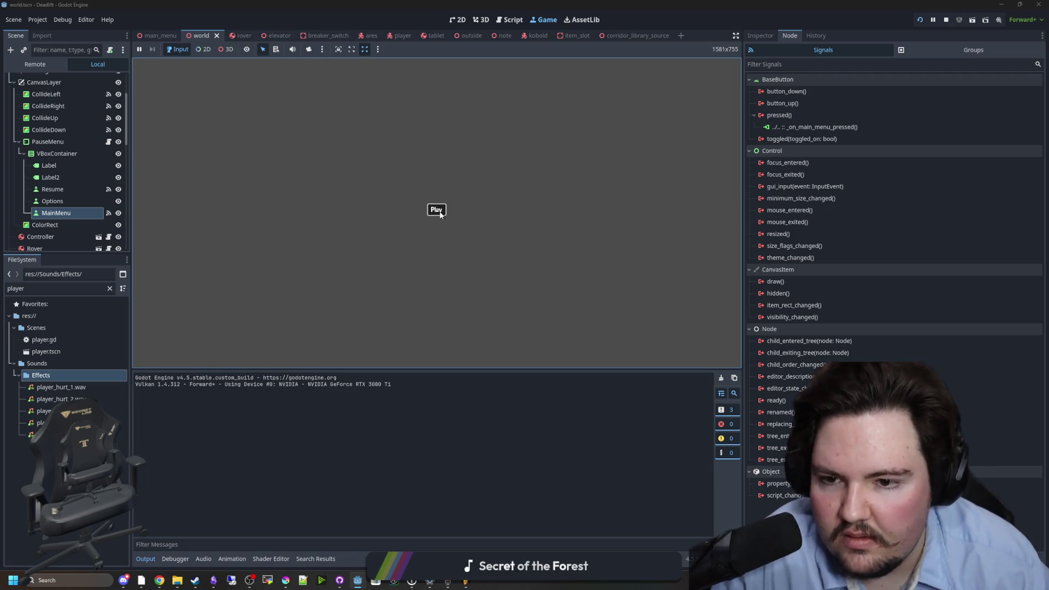
- Play, choose Main Menu from the pause menu to return, then play again and pause
click(436, 209)
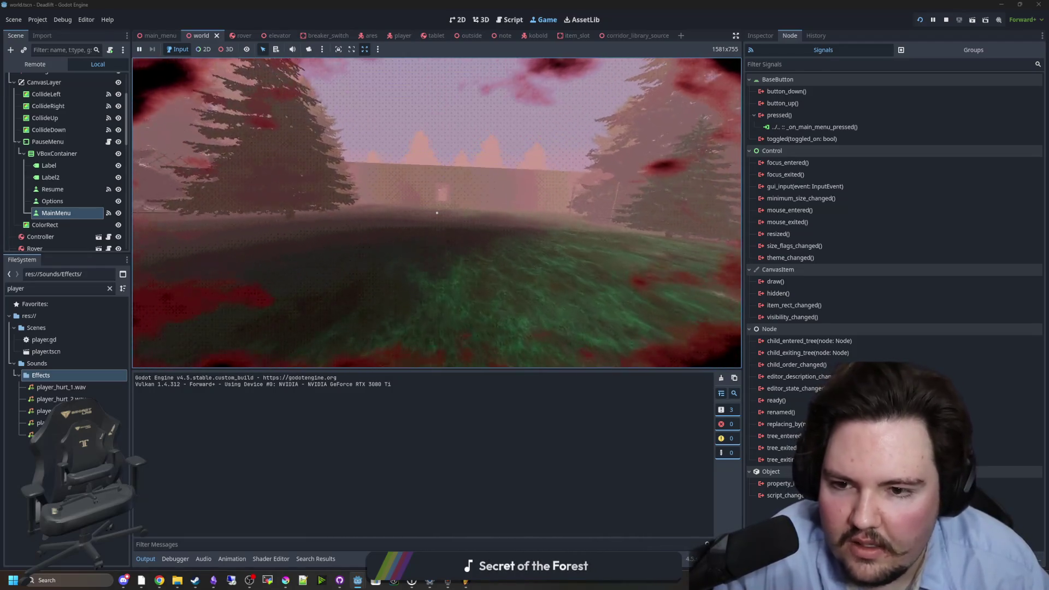
click(434, 233)
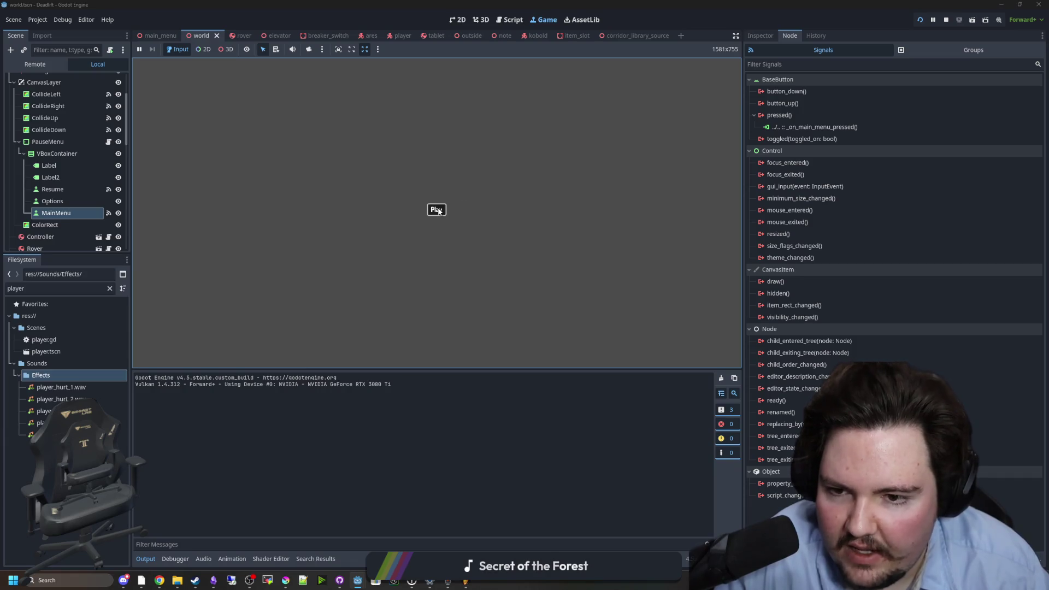
click(438, 211)
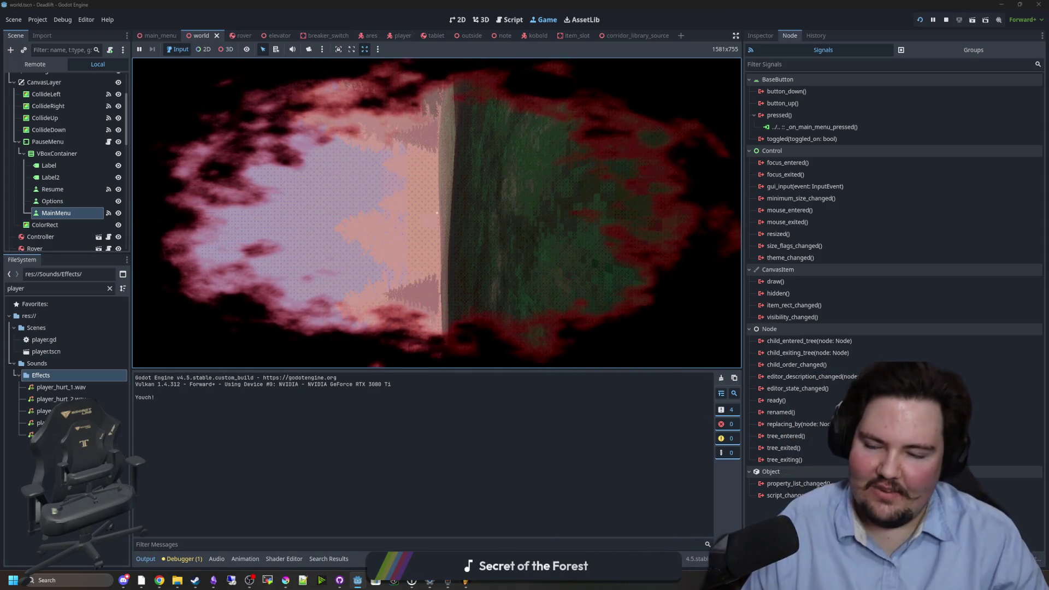
key(Escape)
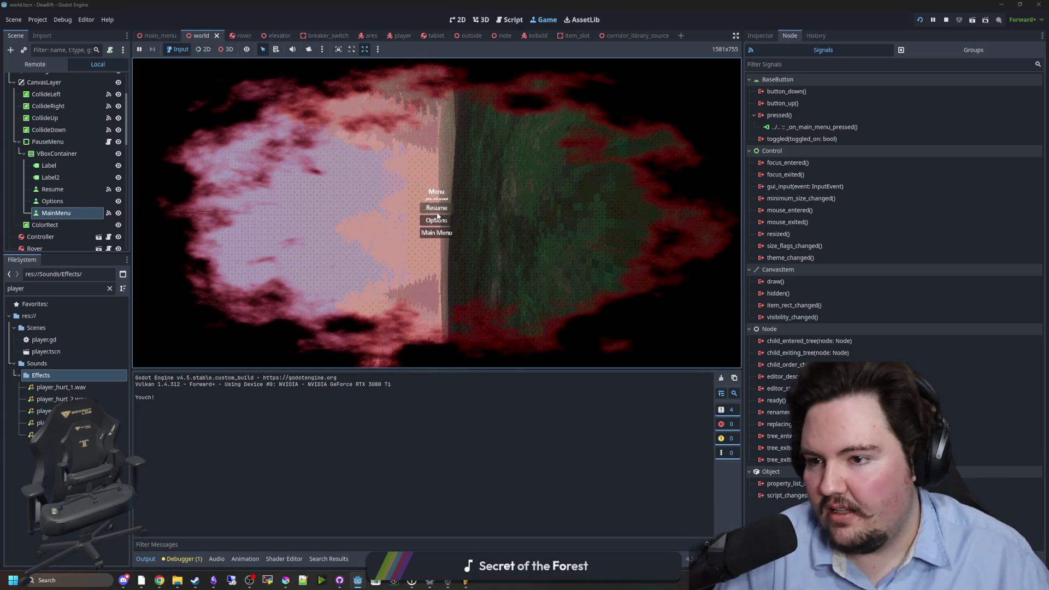
- Open Project Settings, search 'canvas', and browse the canvas texture, GUI timer and debug canvas item settings
click(38, 19)
click(41, 31)
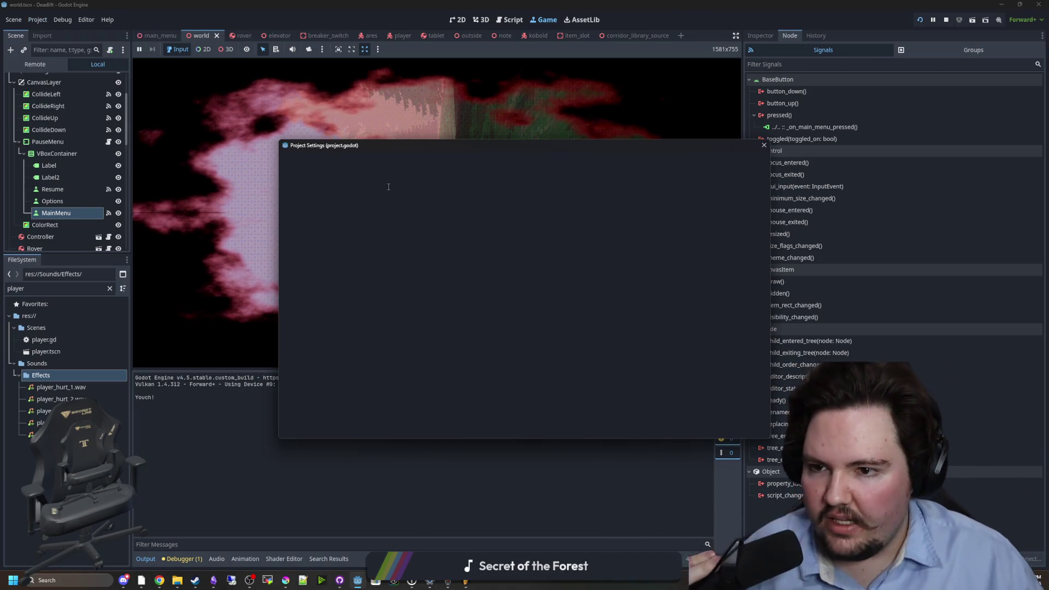
text(canvas)
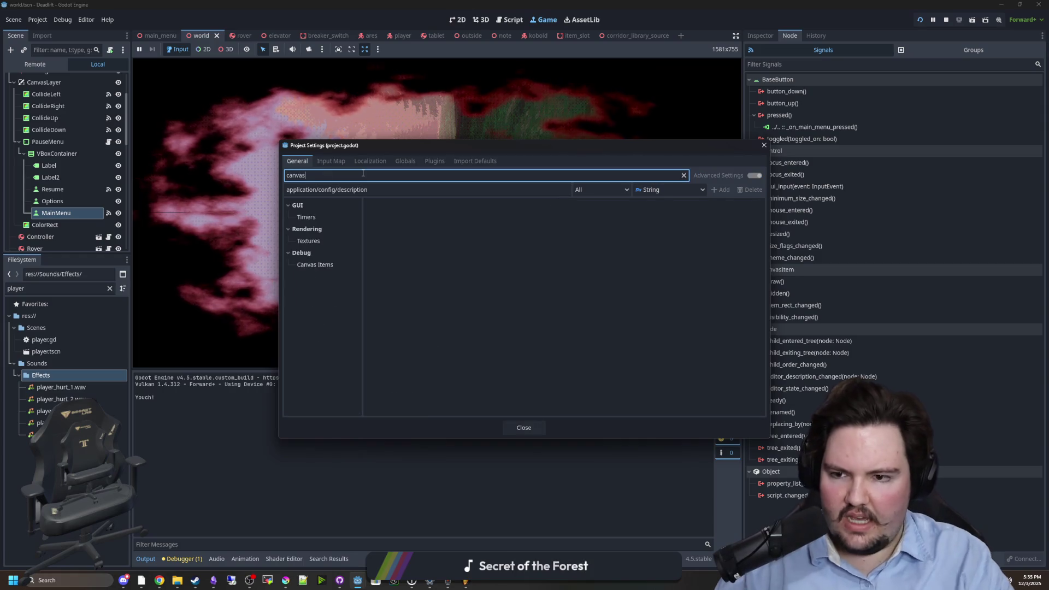
click(309, 241)
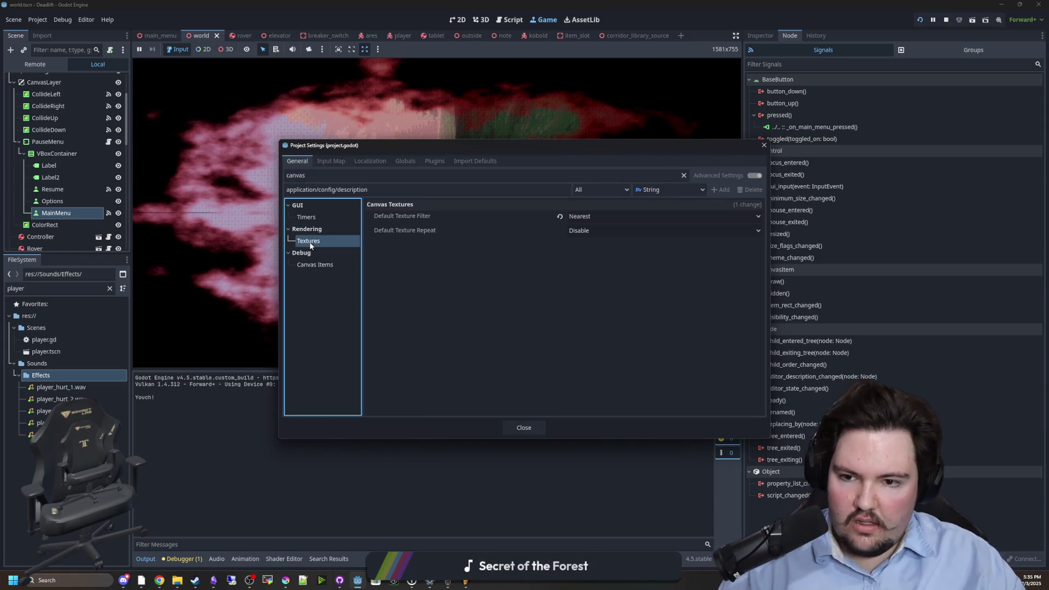
click(305, 217)
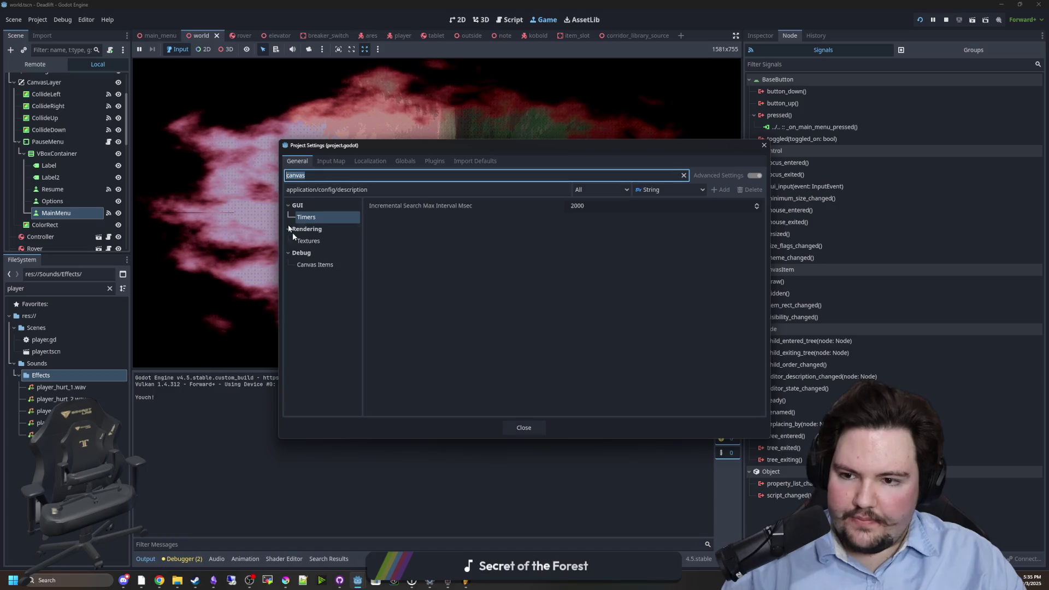
click(322, 265)
- Filter for 'pixel', uncheck GUI > Common > Snap Controls to Pixels, then restart the game
key(ctrl+f)
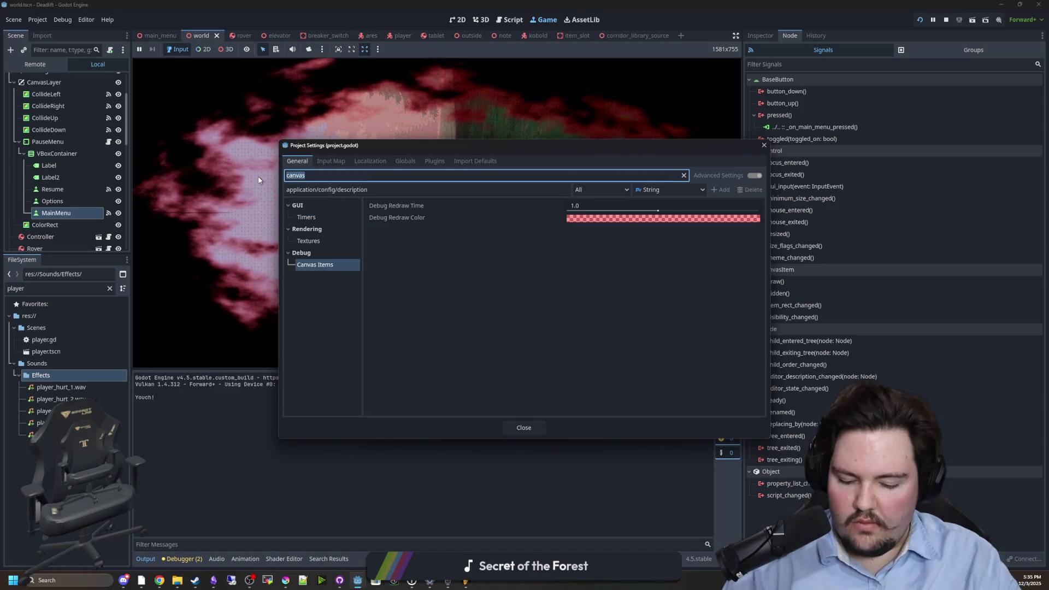
text(pixel)
click(325, 221)
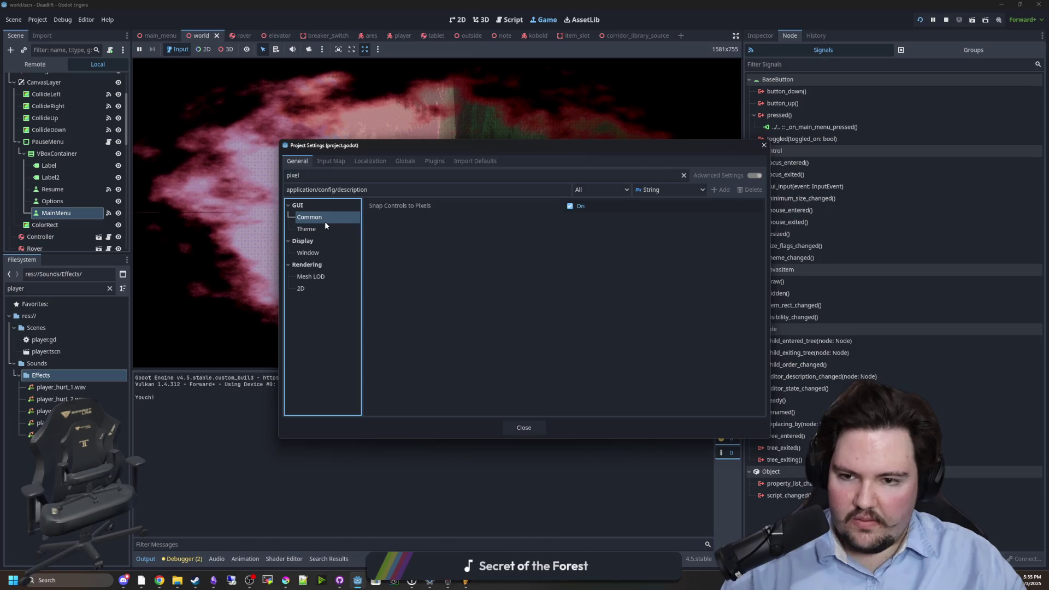
click(570, 206)
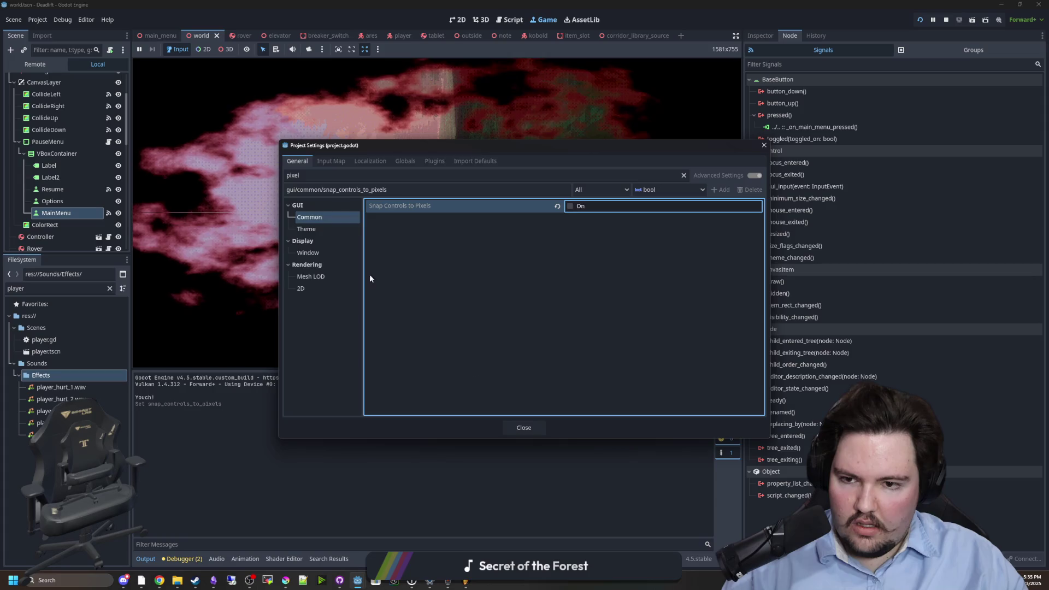
click(306, 229)
click(288, 205)
click(517, 426)
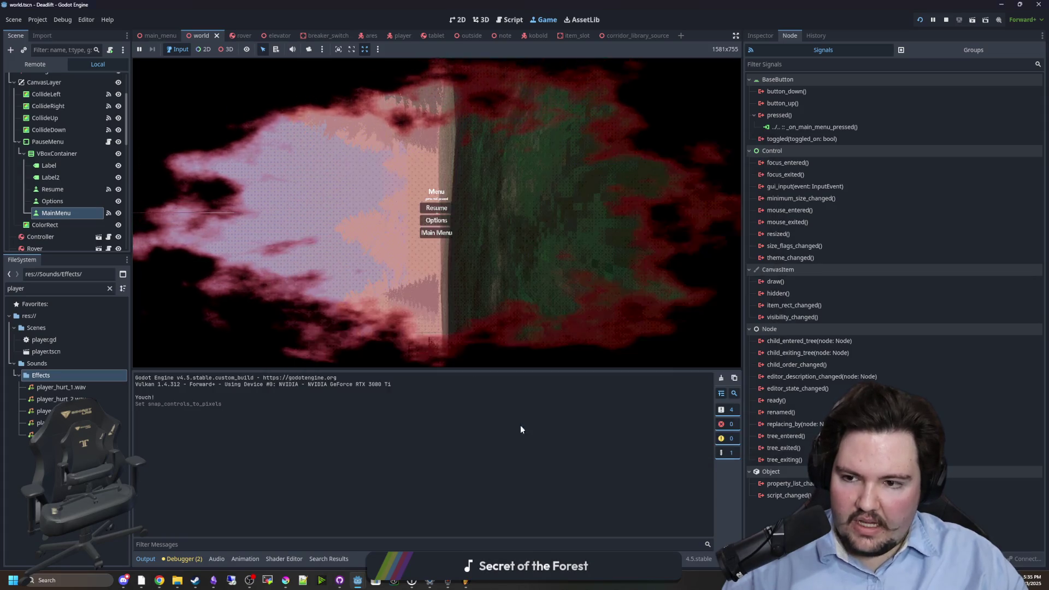
click(946, 19)
click(918, 19)
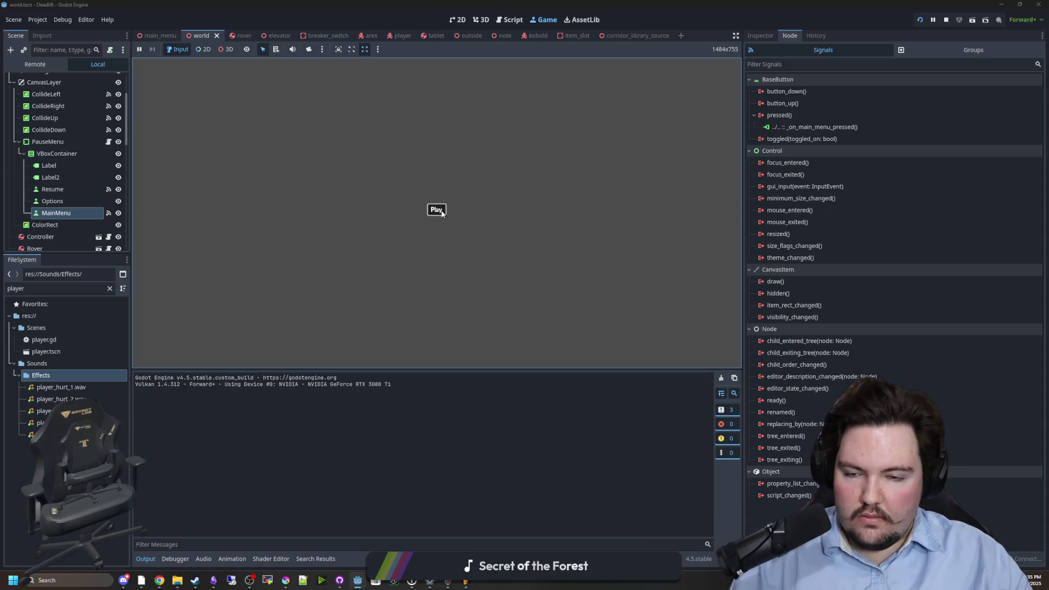
- Start playing, pause to check the menu, then stop the game with F8
click(440, 211)
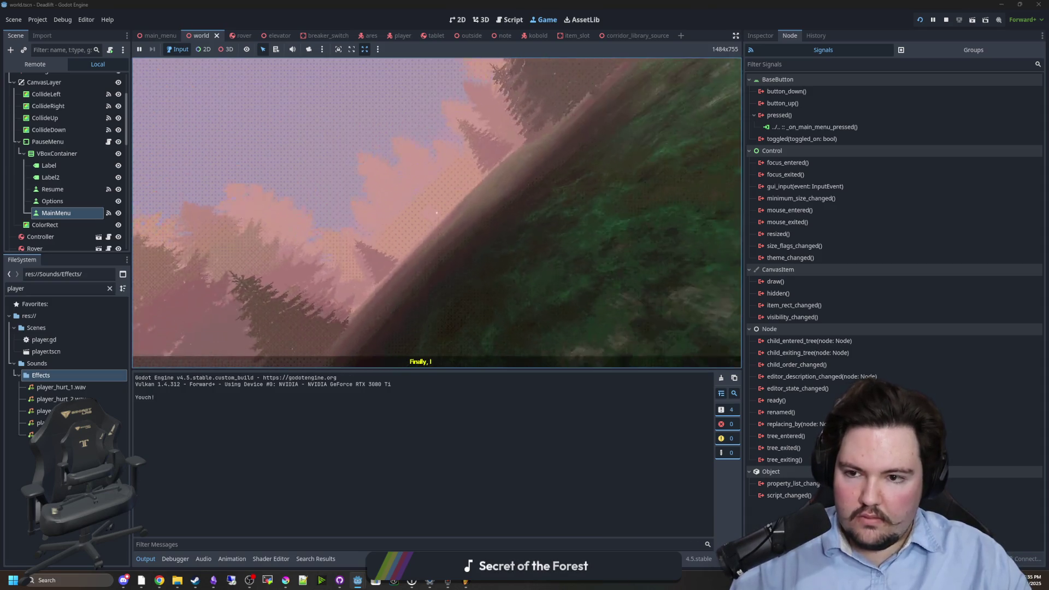
key(Escape)
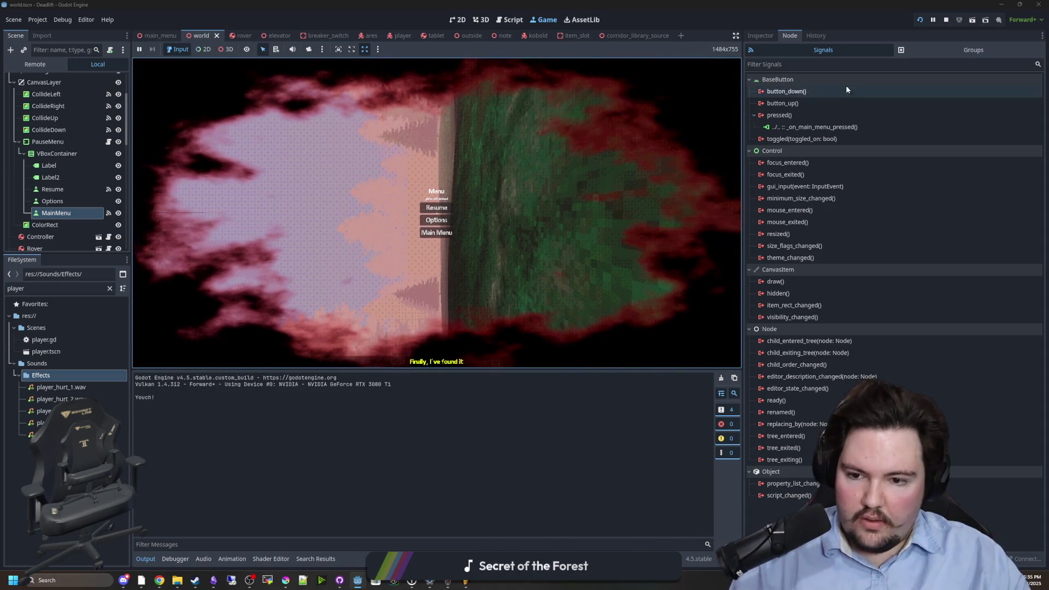
key(F8)
- Re-enable GUI > Common > Snap Controls to Pixels in Project Settings and close it
click(37, 20)
click(54, 29)
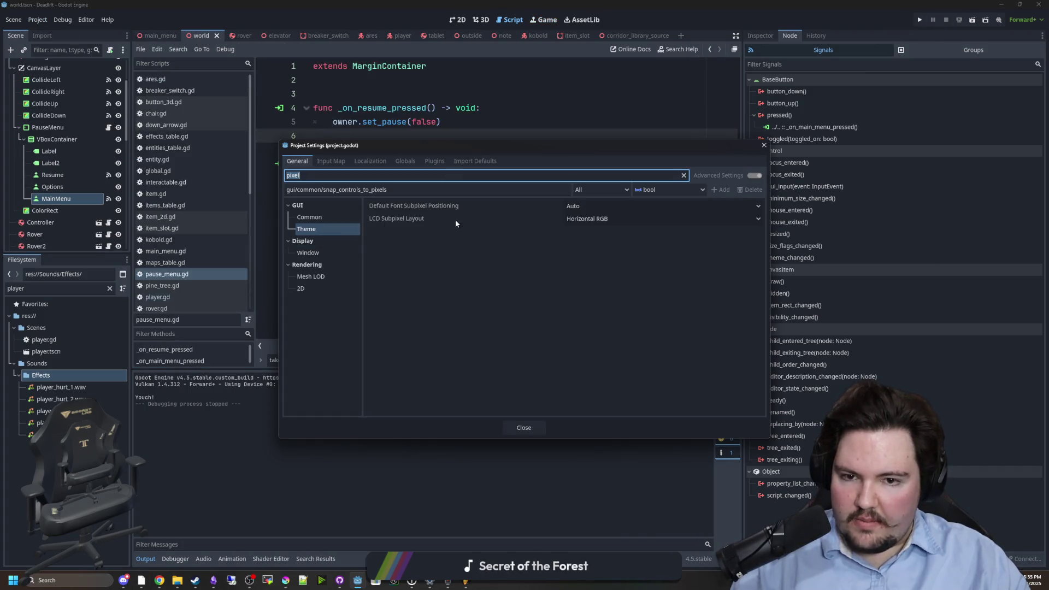
click(323, 215)
click(571, 206)
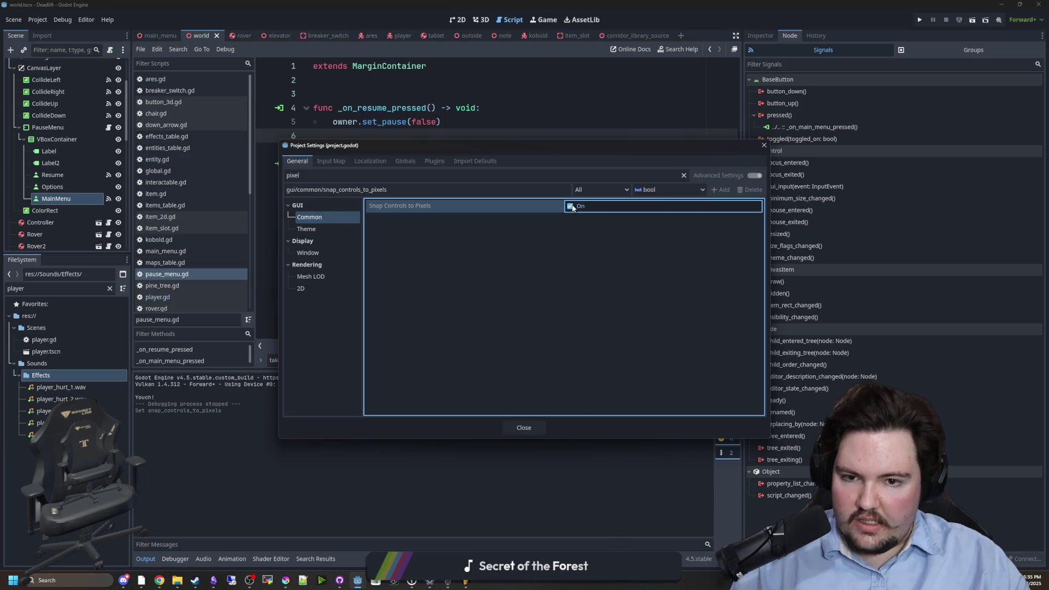
click(325, 252)
click(324, 277)
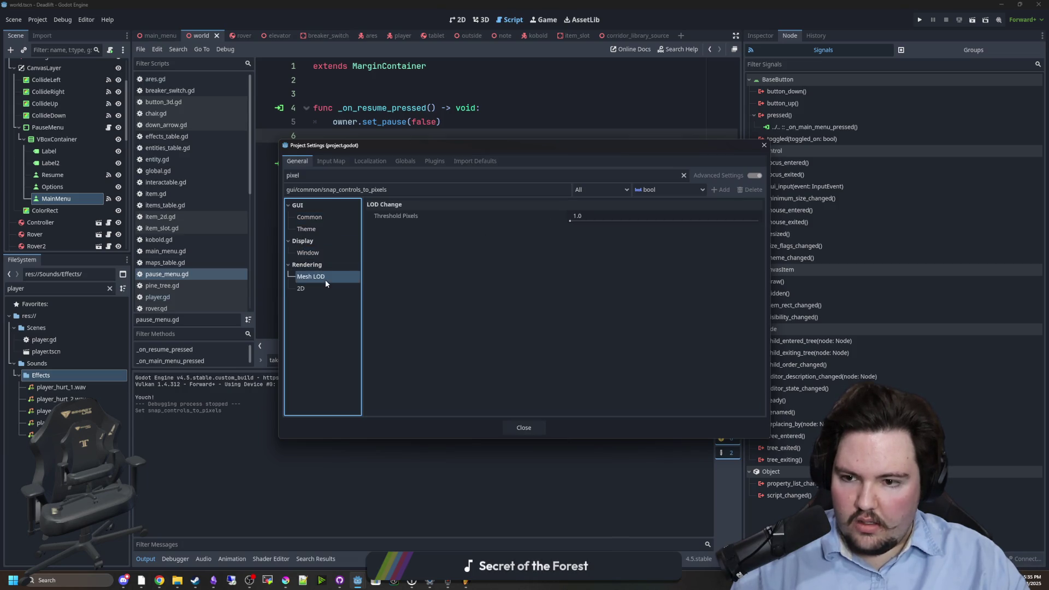
click(323, 288)
click(518, 430)
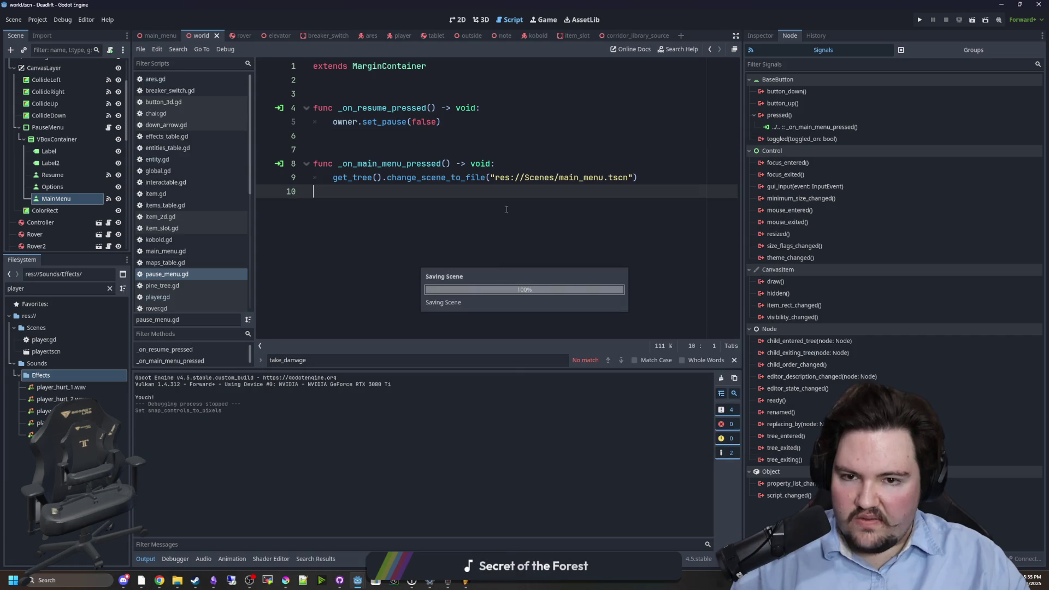
- Save the pause menu script pause_menu.gd
click(406, 192)
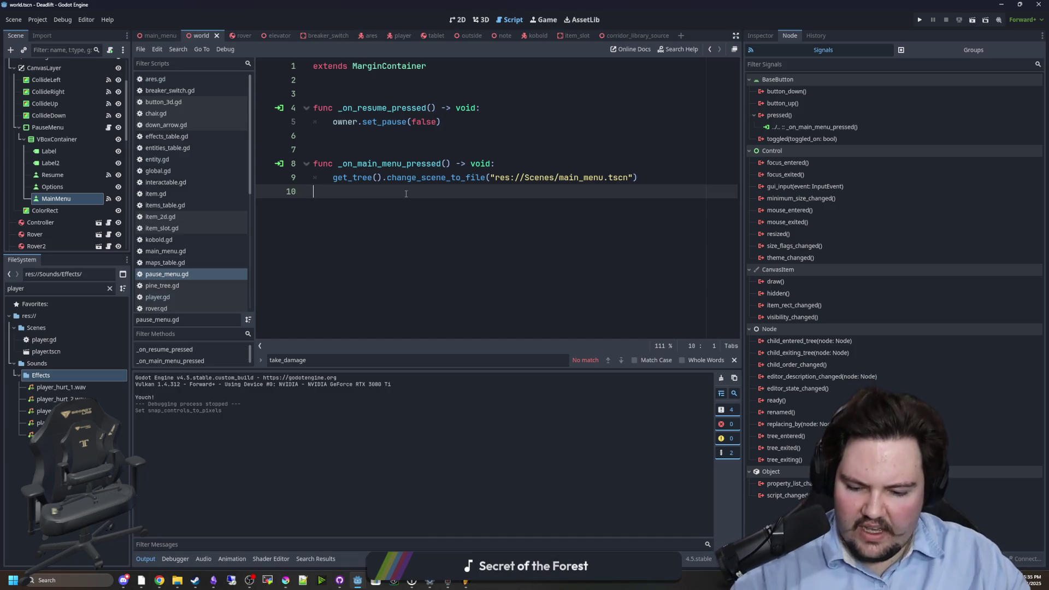
click(384, 152)
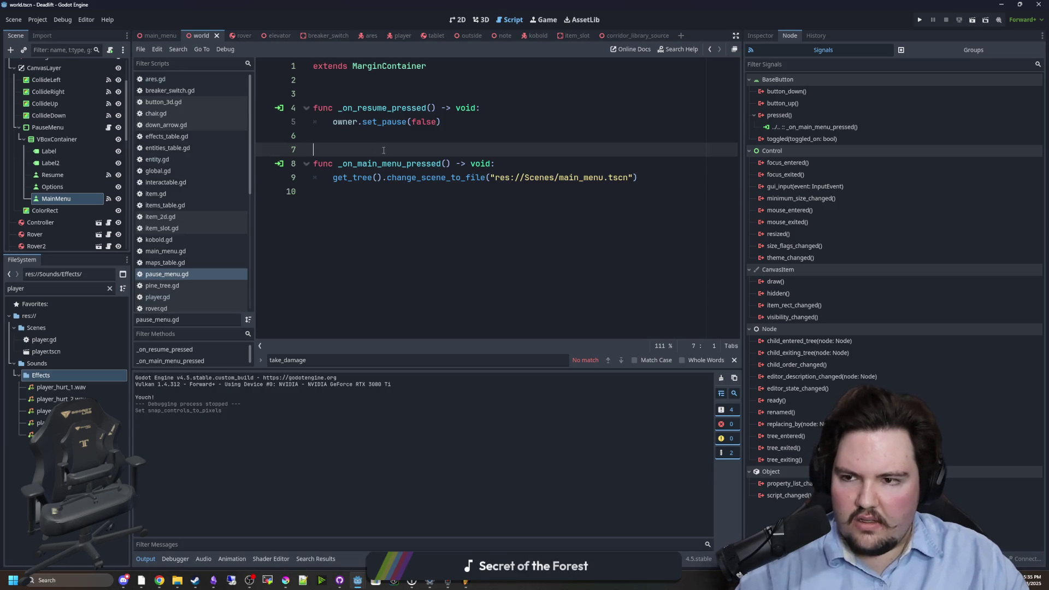
scroll(63, 107, up, 3)
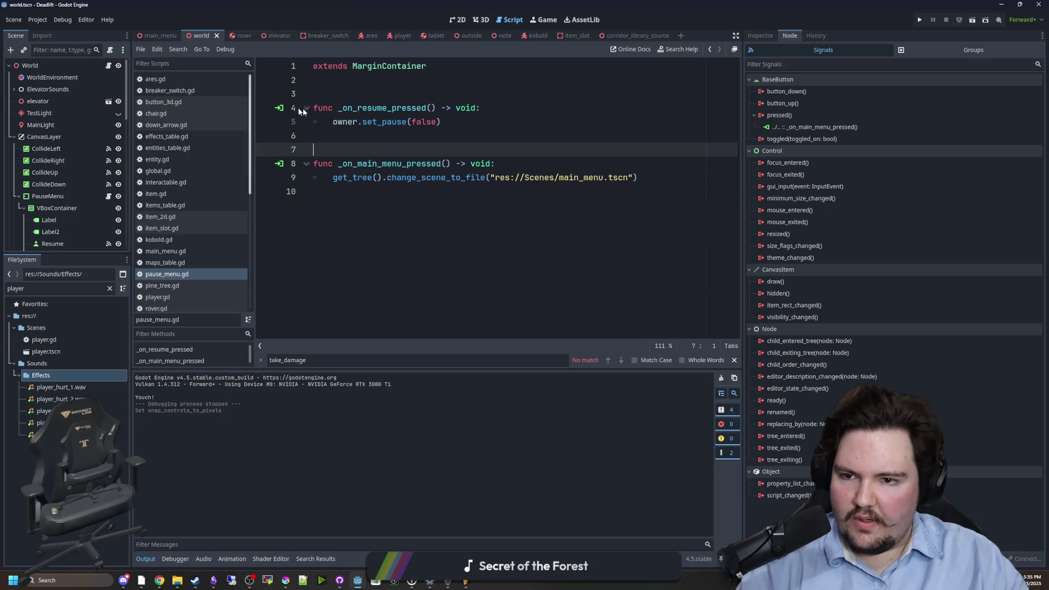
click(343, 96)
key(ctrl+s)
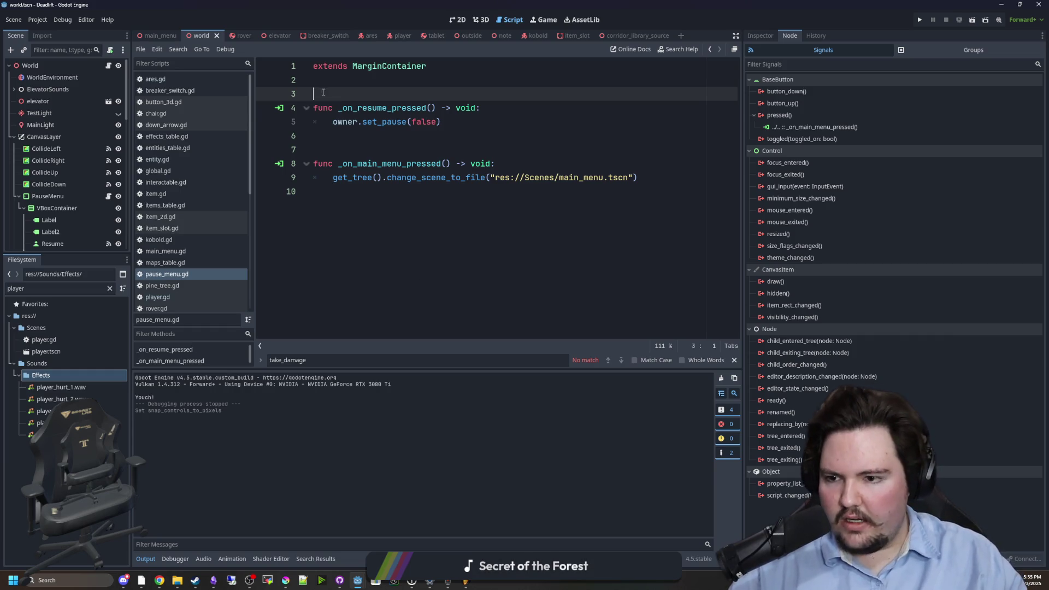
- In player.gd, comment out the three take_damage(2.0) test calls with Ctrl+K and save
scroll(183, 253, down, 2)
click(164, 268)
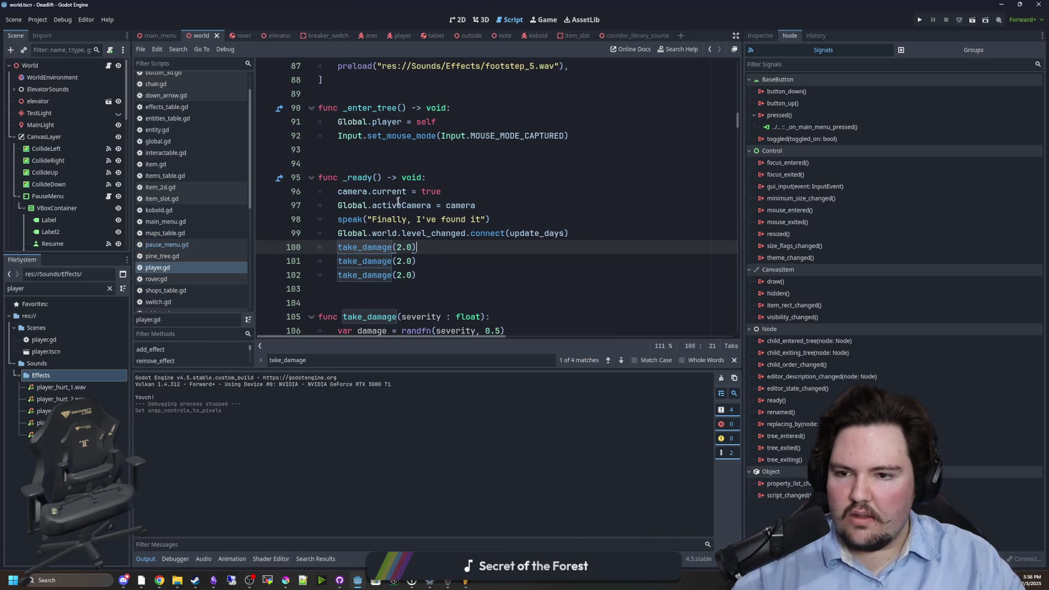
click(480, 162)
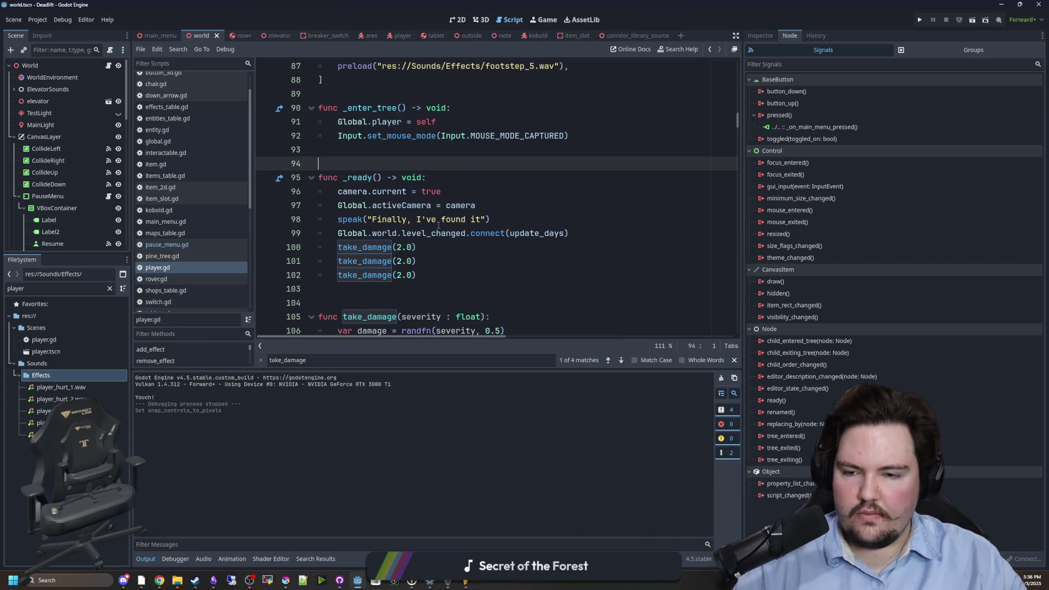
drag(340, 271, 339, 247)
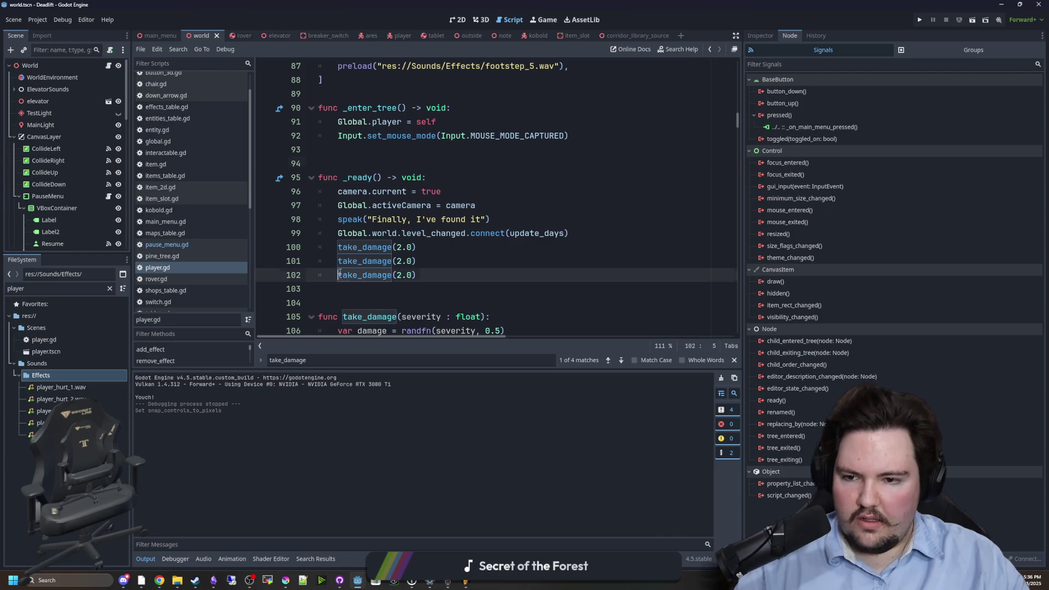
key(ctrl+k)
click(464, 191)
key(ctrl+s)
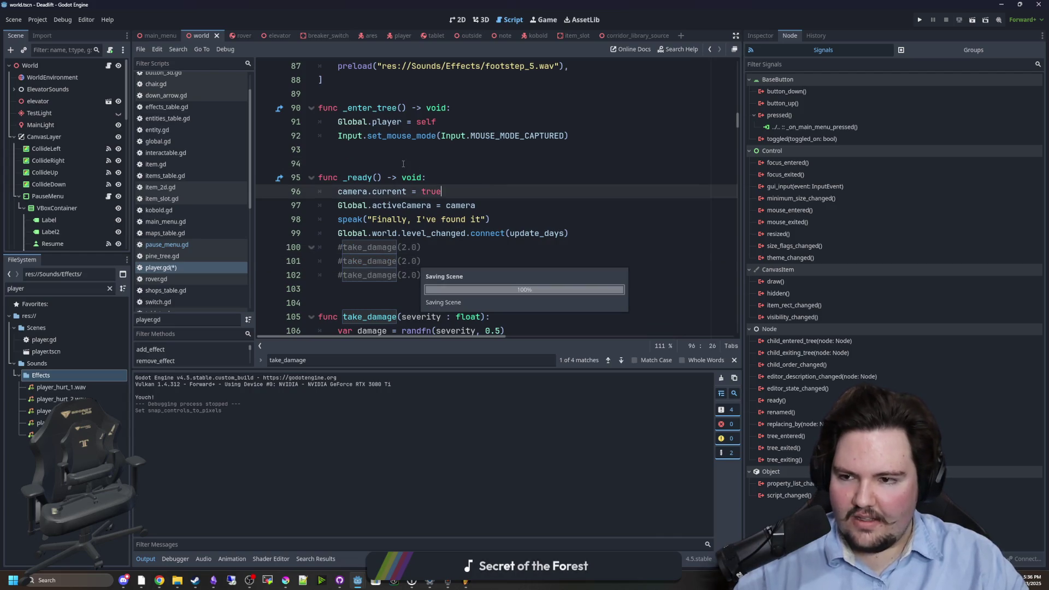
click(403, 164)
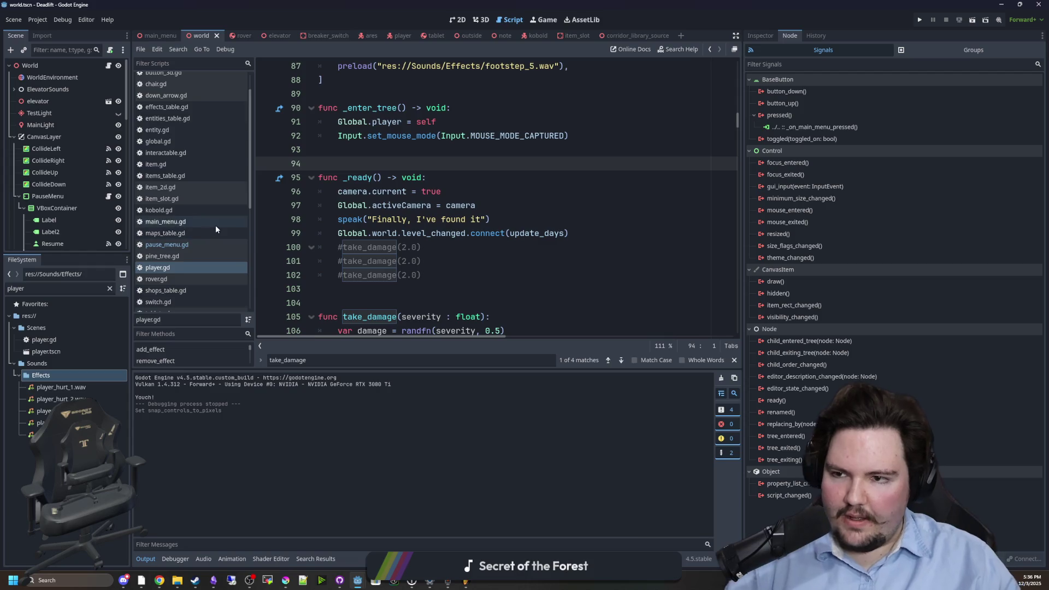
scroll(215, 225, down, 5)
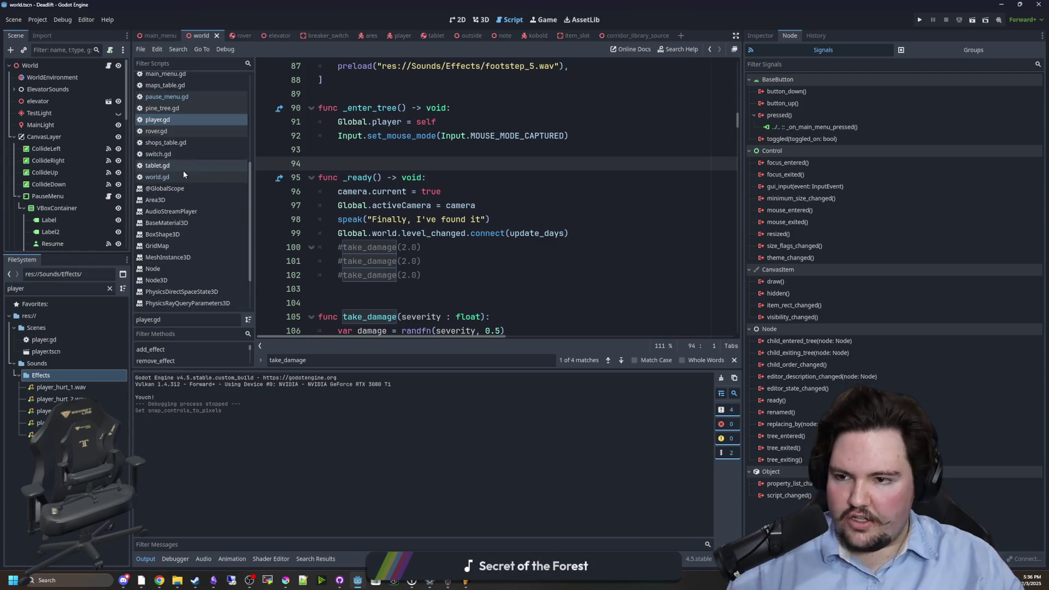
click(180, 176)
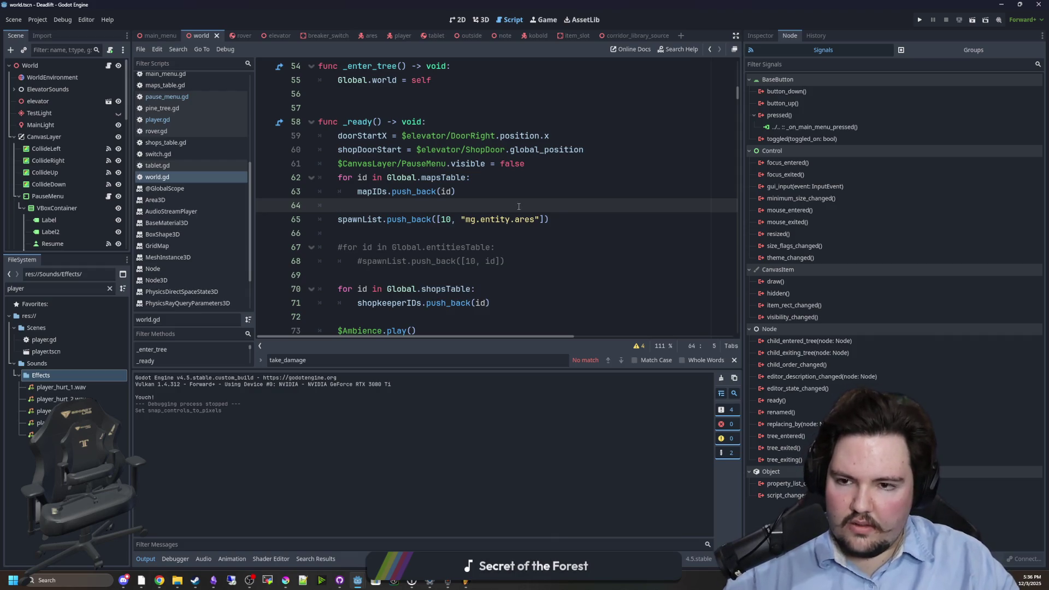
scroll(533, 195, down, 10)
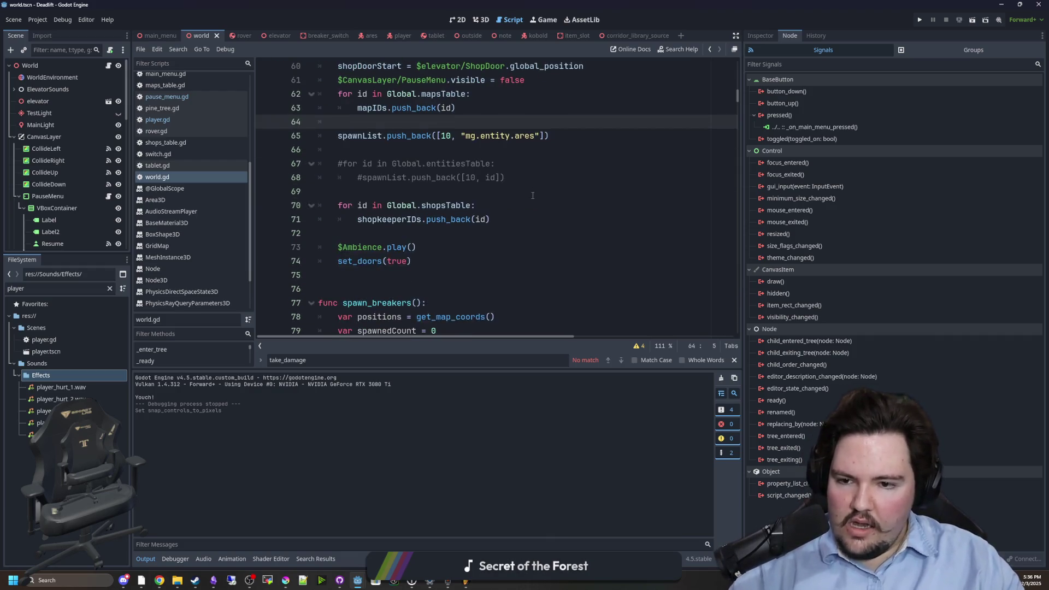
click(584, 191)
key(ctrl+f)
text(exit_maze)
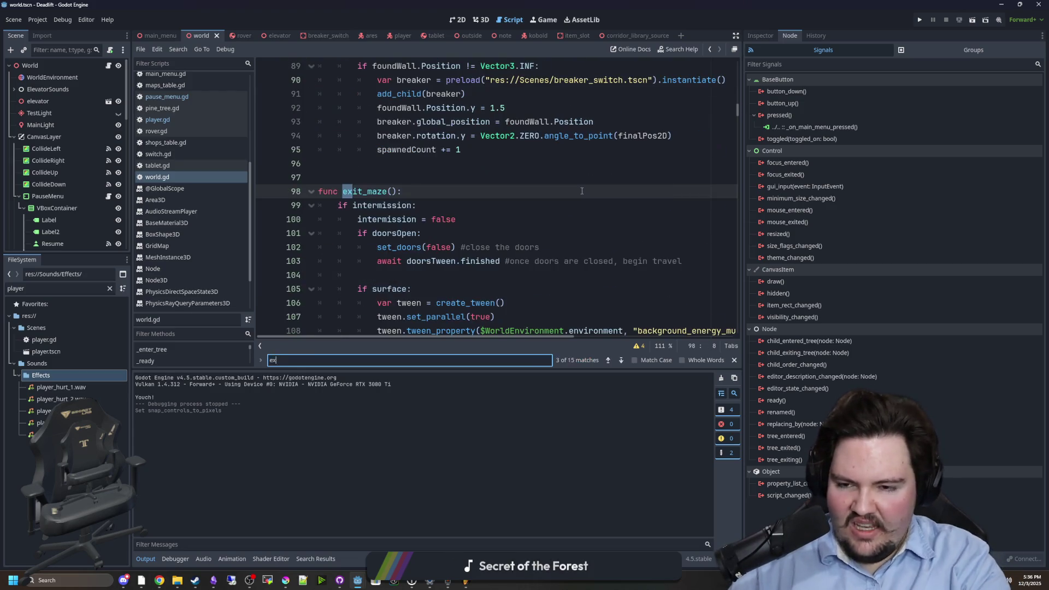
scroll(480, 201, down, 5)
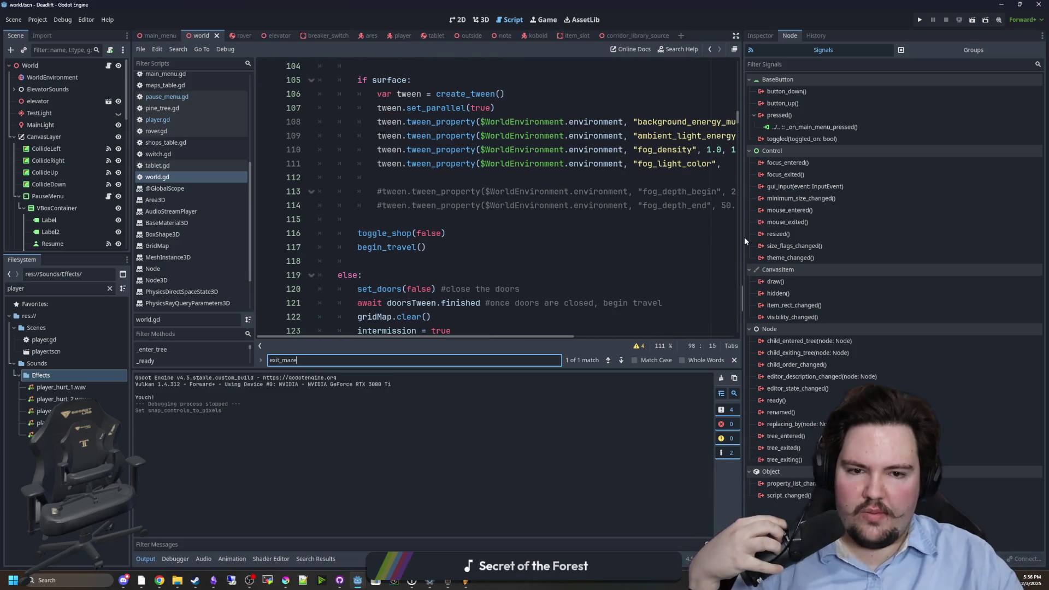
drag(738, 241, 896, 241)
scroll(617, 256, down, 2)
scroll(616, 256, down, 2)
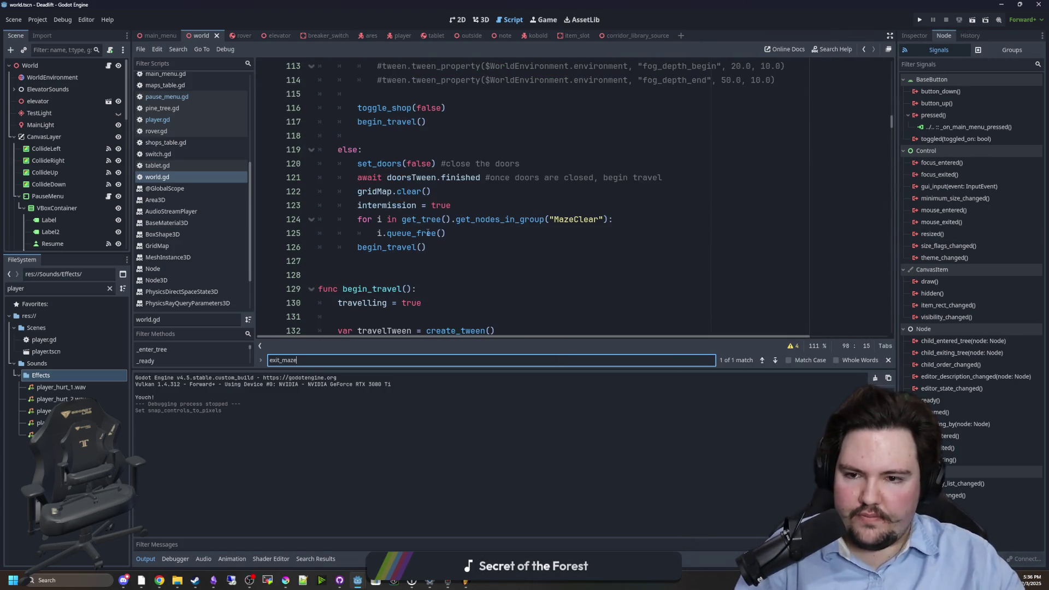
click(470, 210)
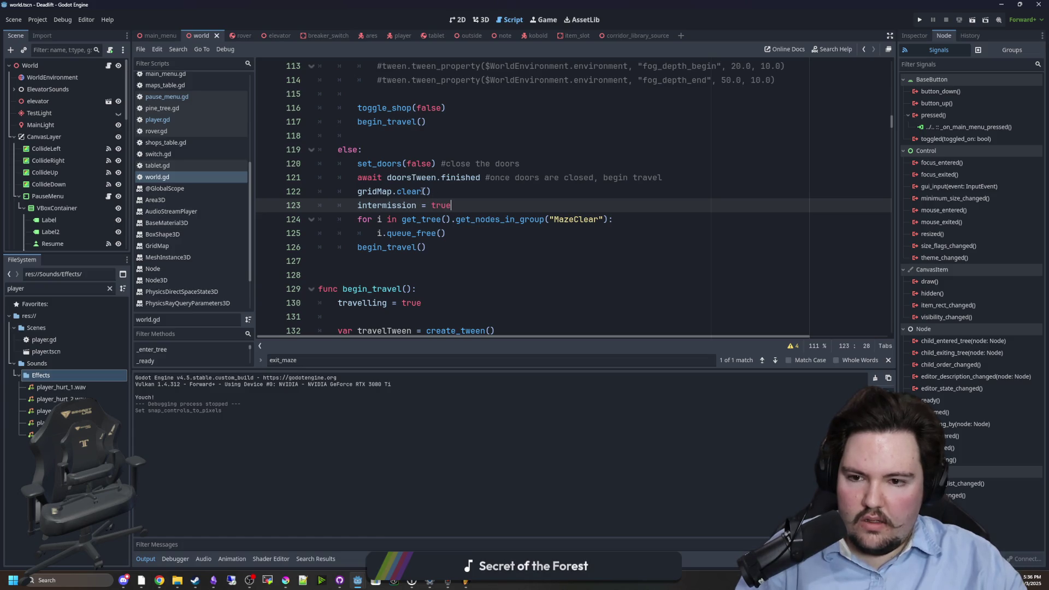
scroll(408, 246, down, 6)
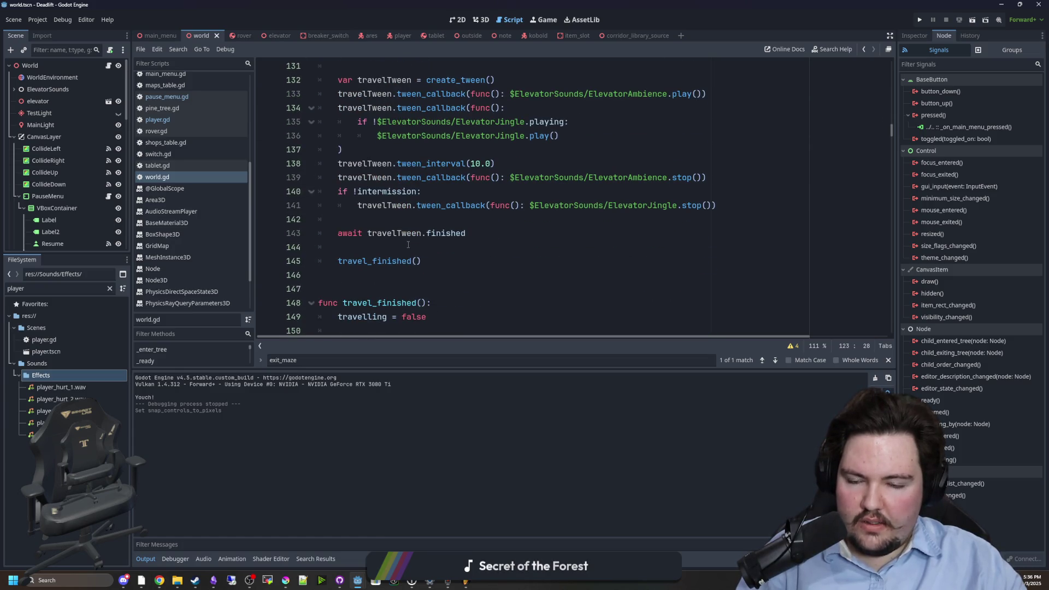
scroll(408, 244, down, 4)
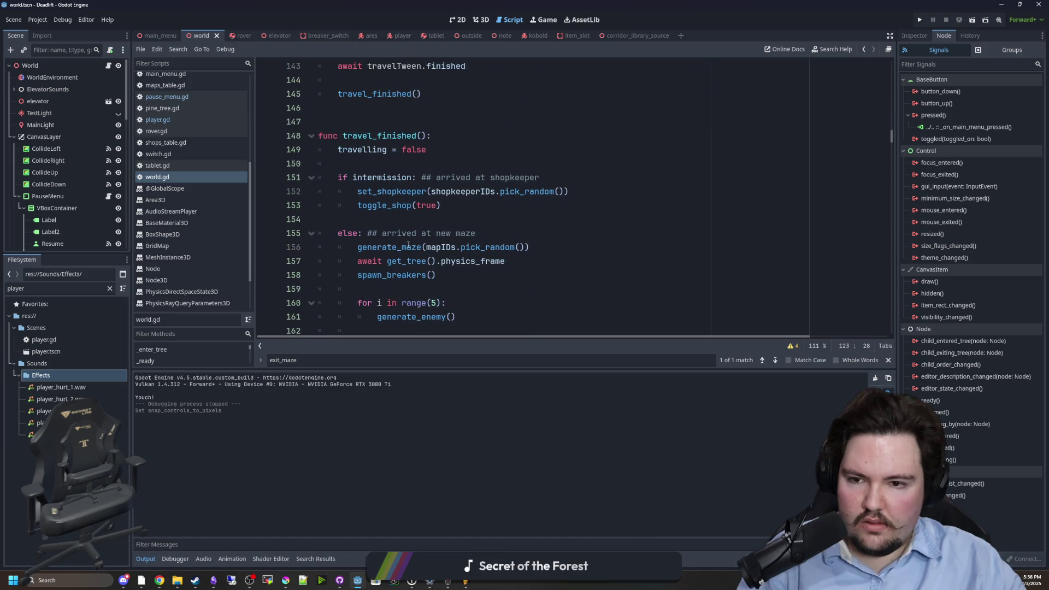
scroll(408, 245, down, 3)
scroll(511, 253, up, 8)
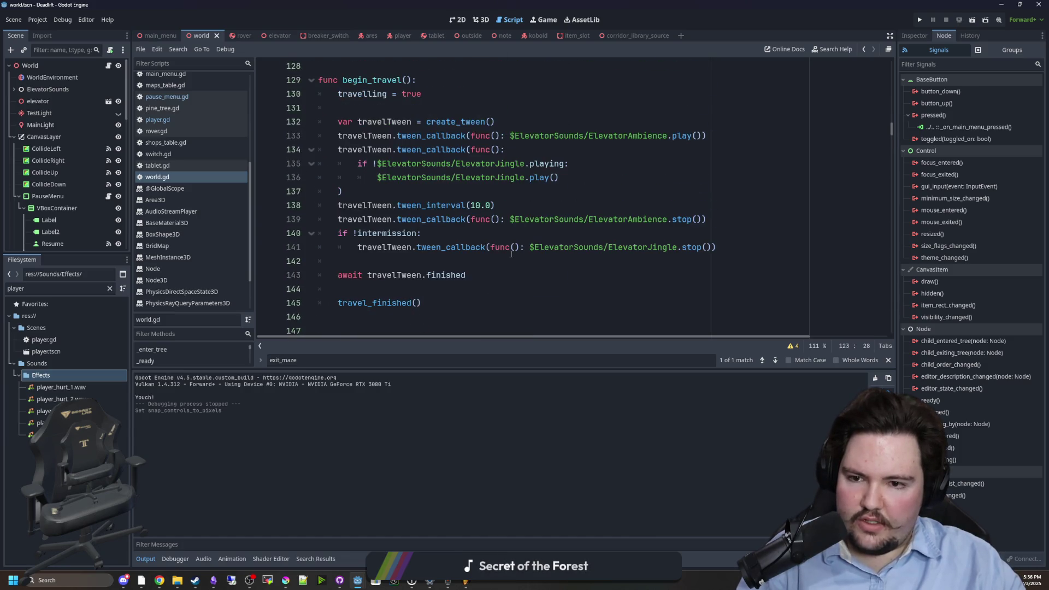
scroll(511, 253, down, 6)
scroll(361, 130, down, 3)
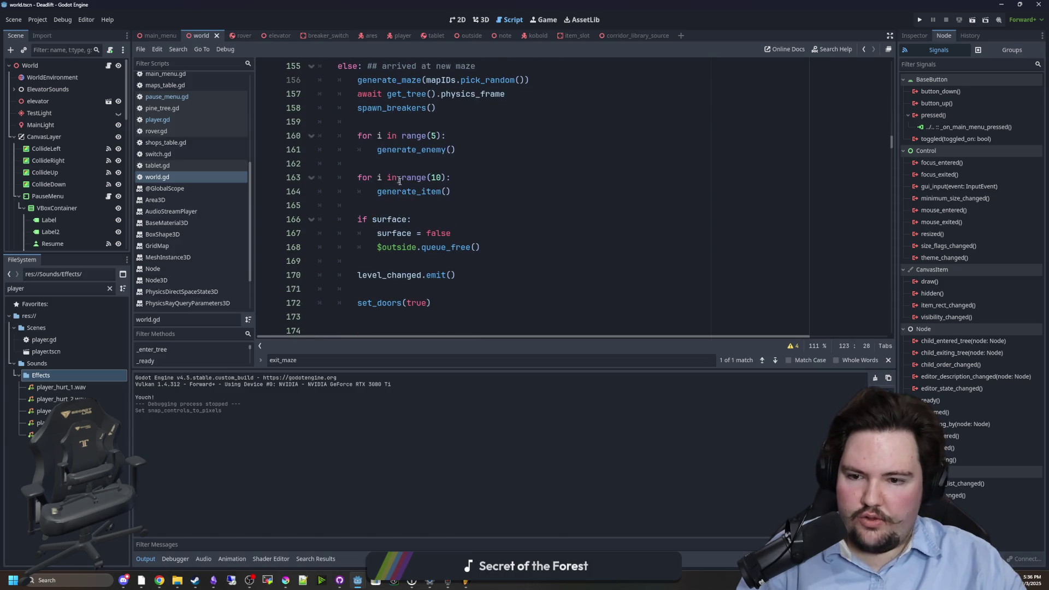
drag(489, 261, 347, 174)
click(436, 219)
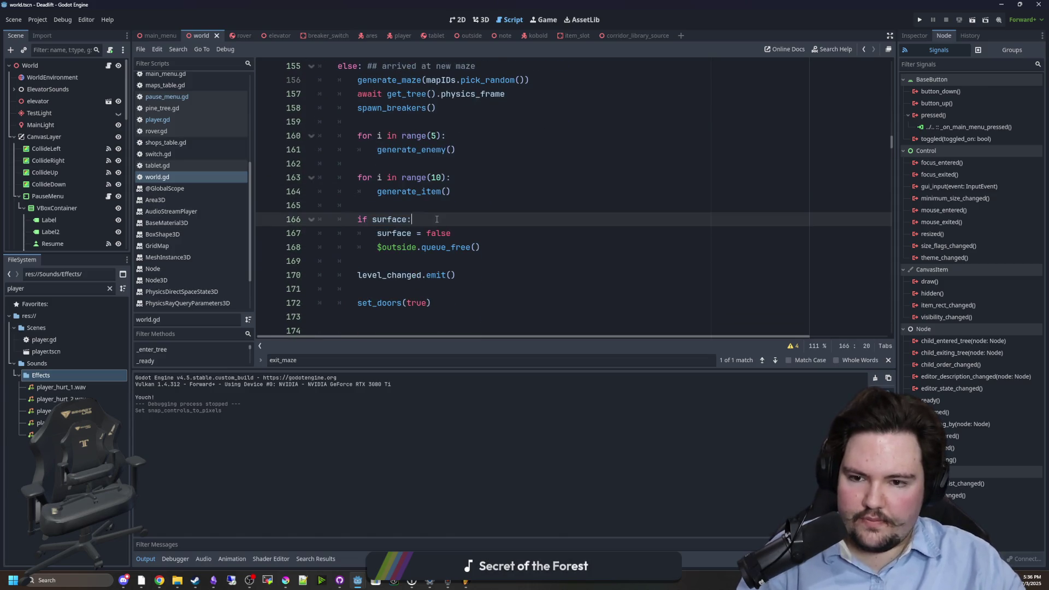
scroll(436, 219, up, 1)
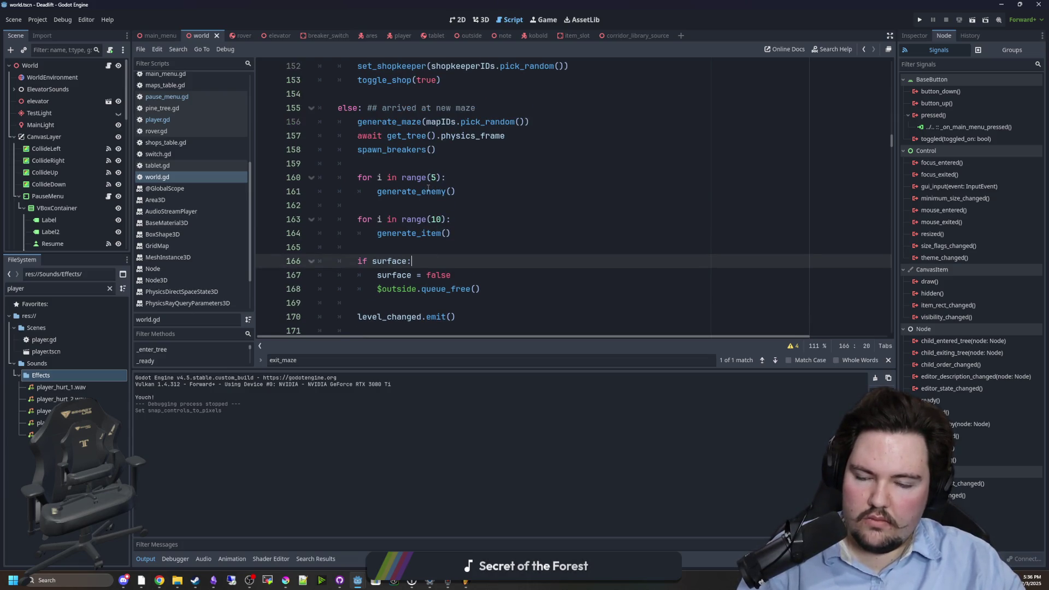
scroll(458, 175, up, 1)
click(496, 151)
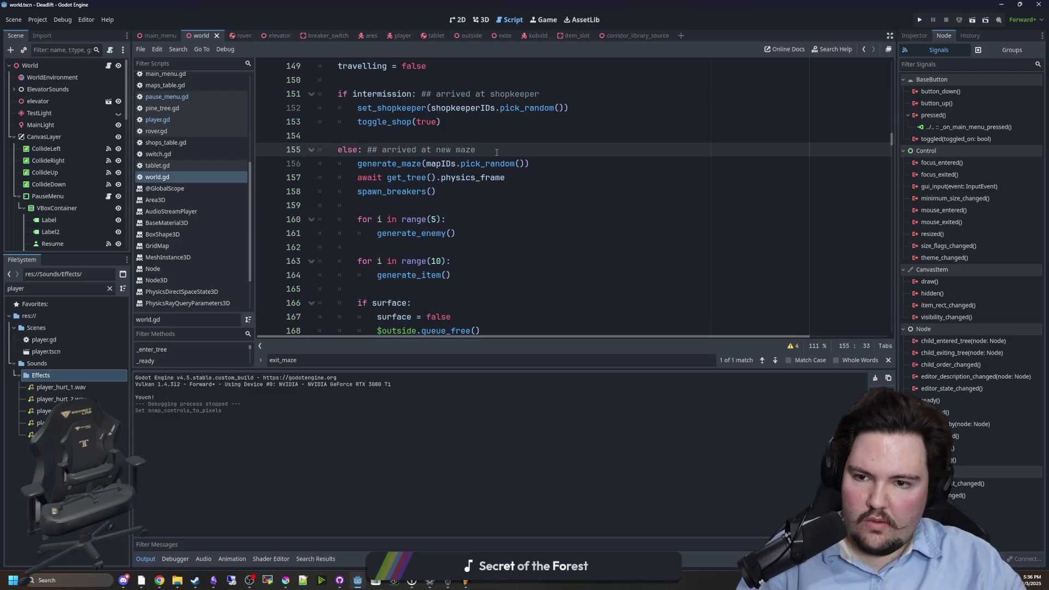
scroll(497, 152, down, 1)
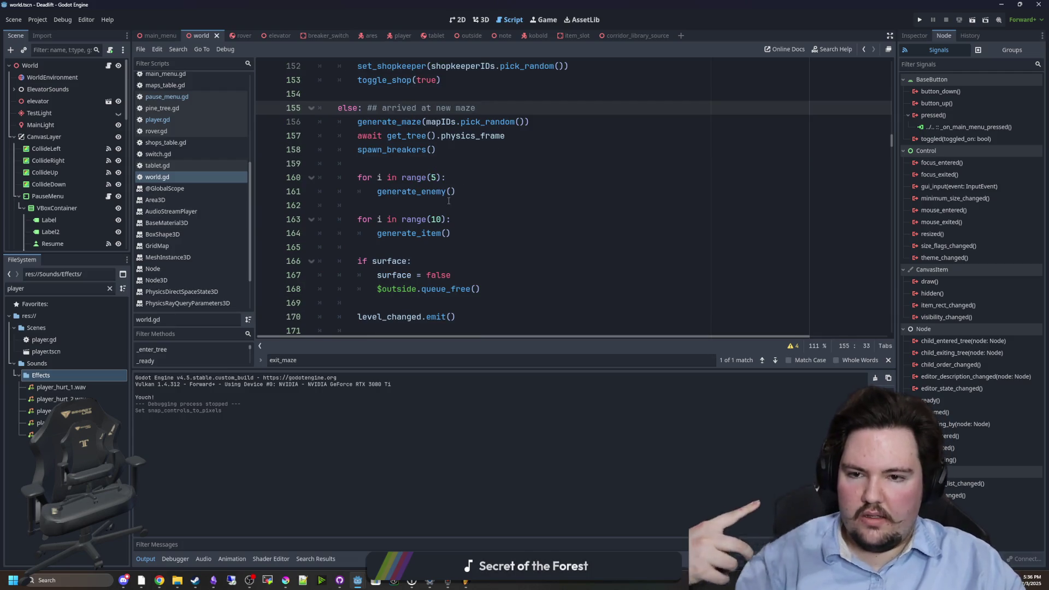
drag(480, 288, 381, 289)
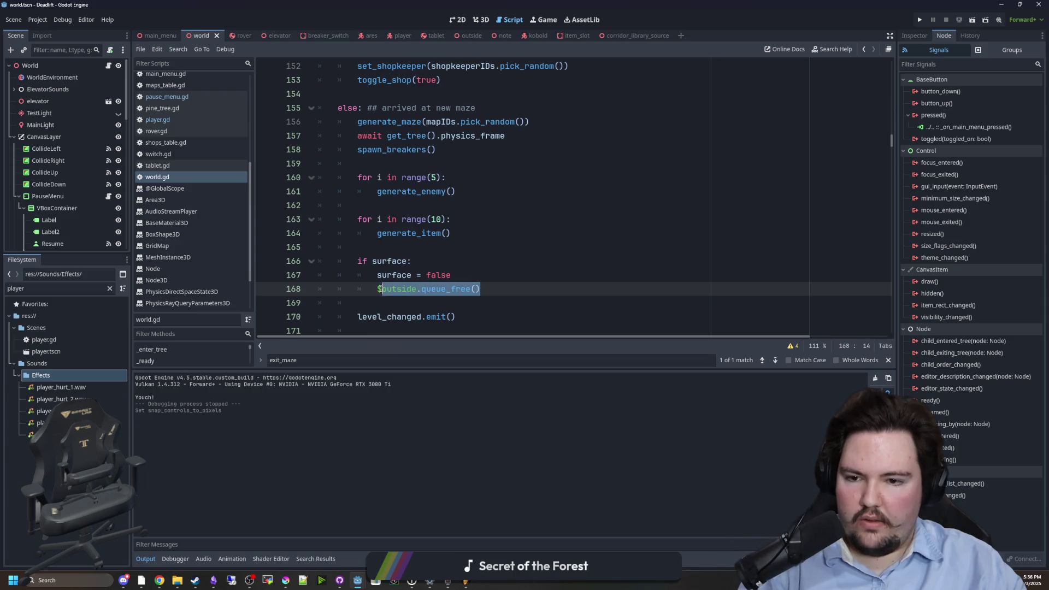
click(395, 260)
scroll(395, 260, down, 2)
scroll(419, 242, up, 3)
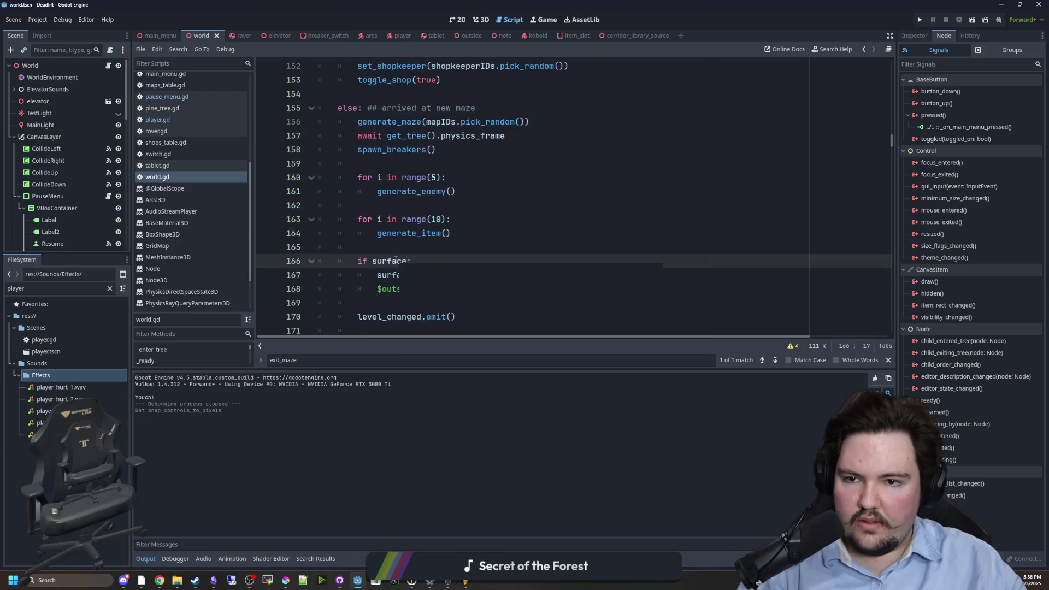
ctrl+click(403, 166)
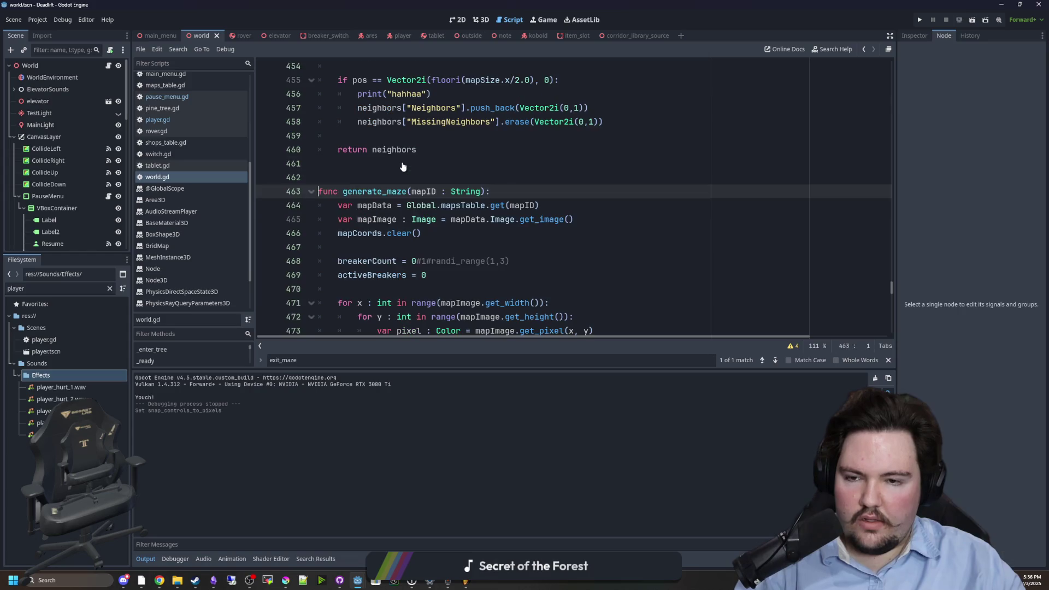
scroll(438, 220, down, 1)
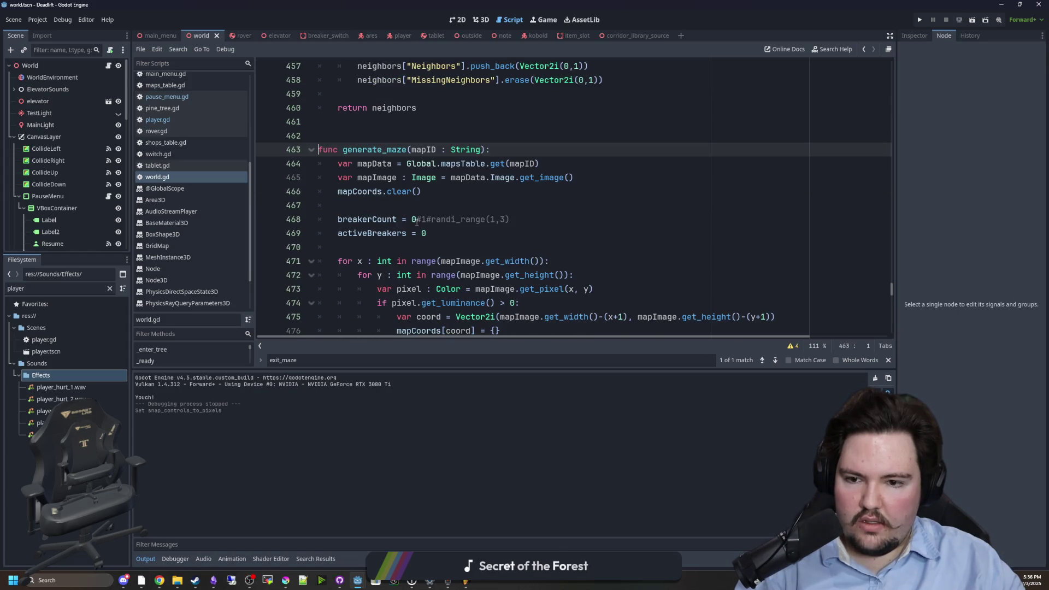
scroll(427, 220, down, 11)
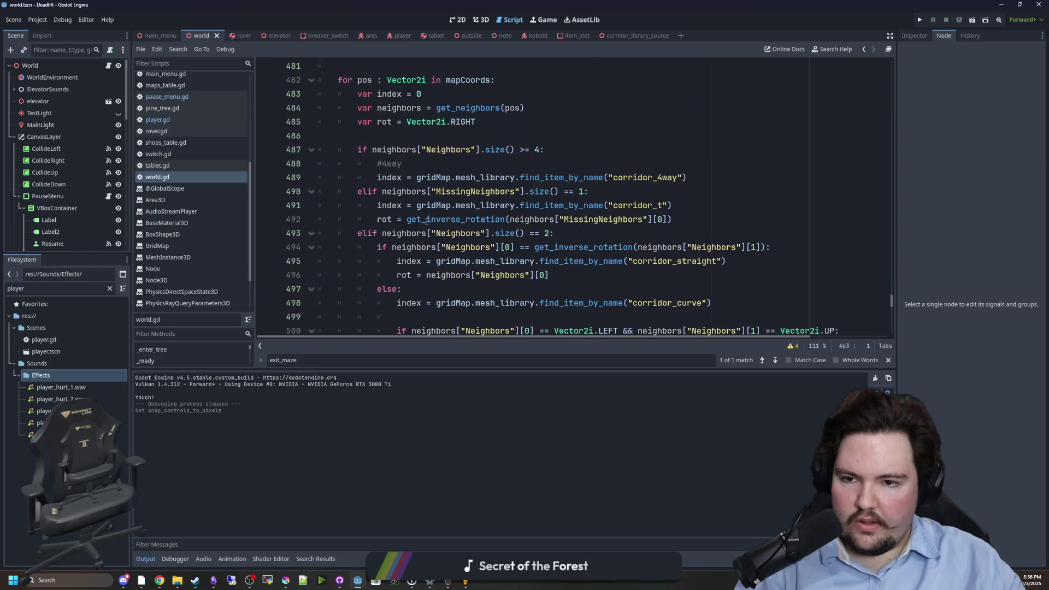
scroll(427, 221, down, 5)
key(alt+Left)
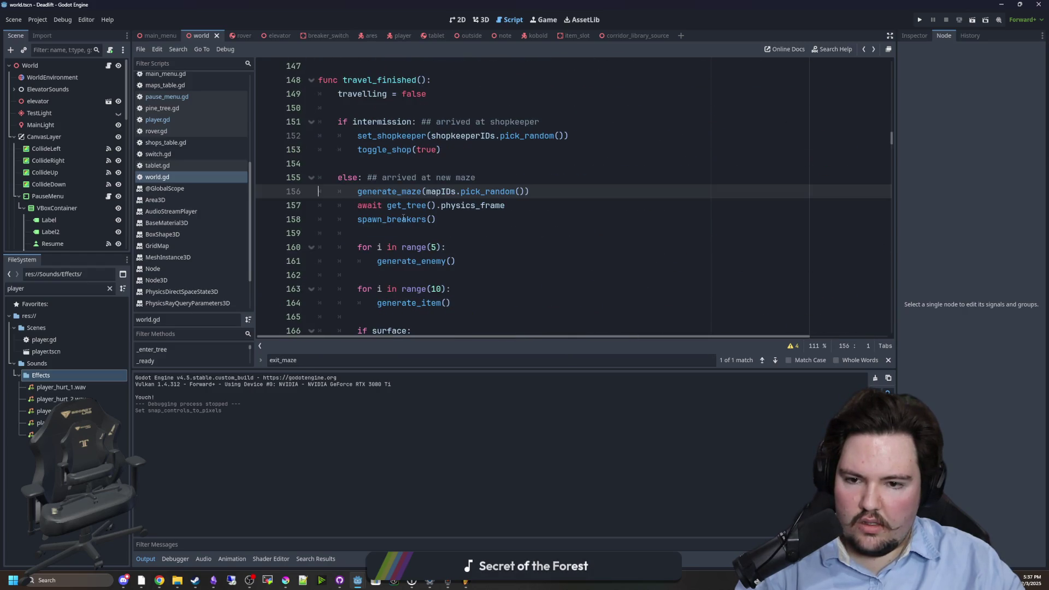
scroll(471, 224, down, 2)
scroll(473, 225, up, 6)
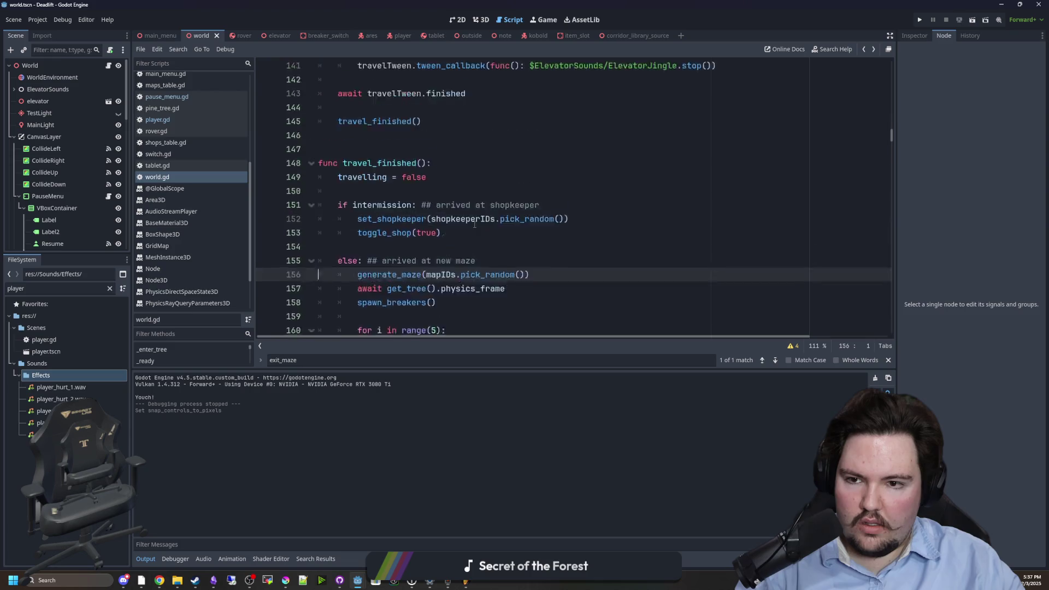
scroll(475, 224, up, 8)
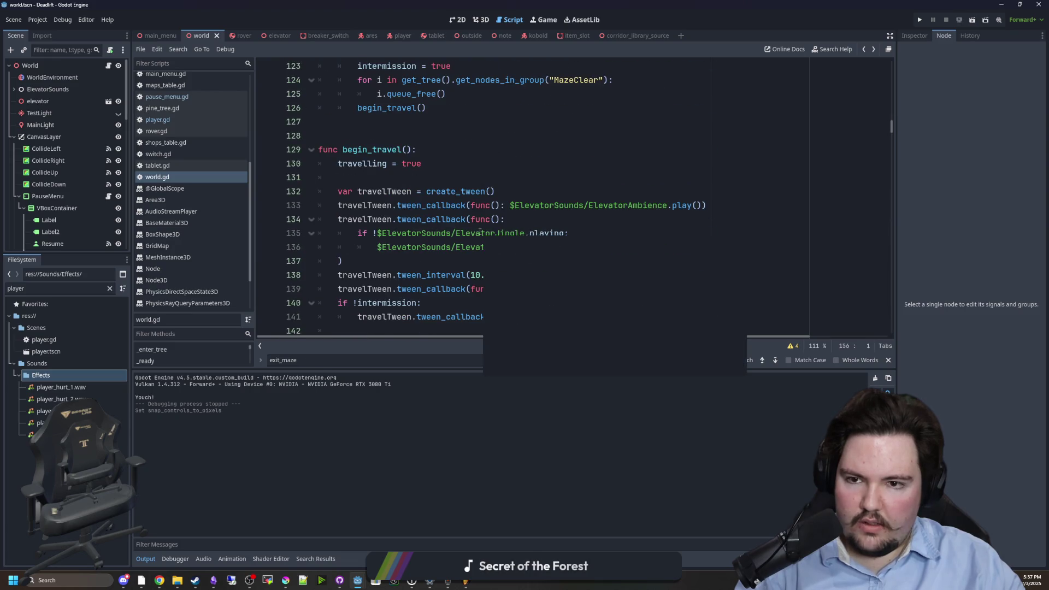
mouse_move(503, 248)
mouse_down()
mouse_move(544, 249)
mouse_move(355, 206)
mouse_up()
click(491, 247)
click(456, 278)
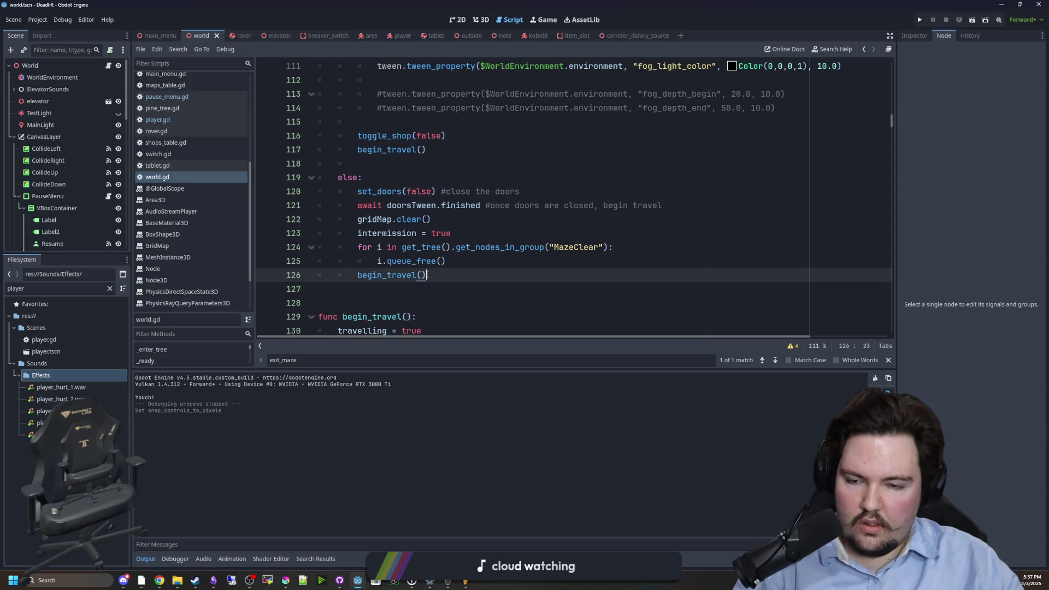
click(466, 261)
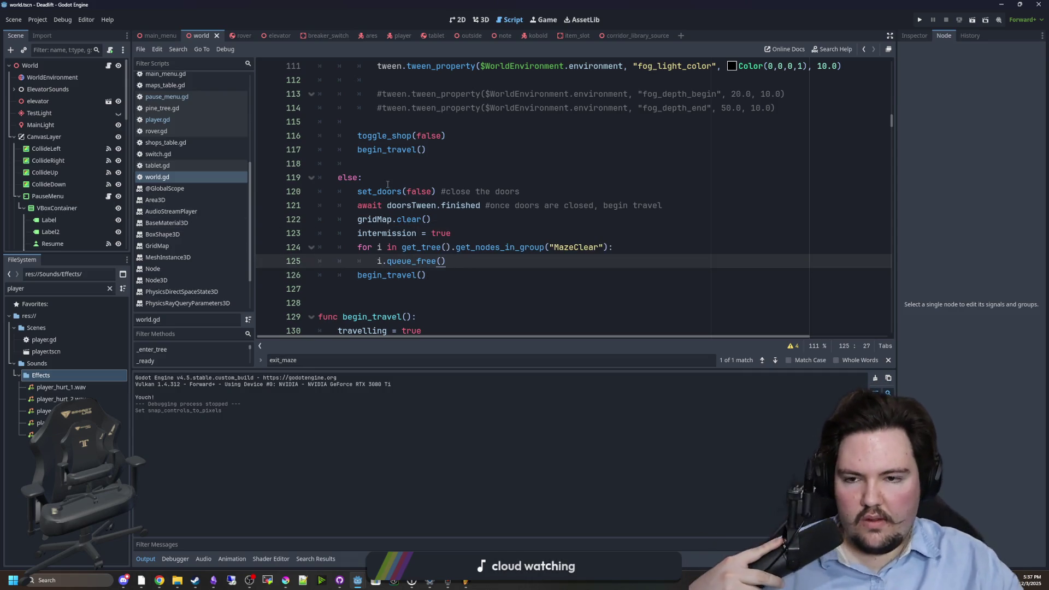
click(510, 233)
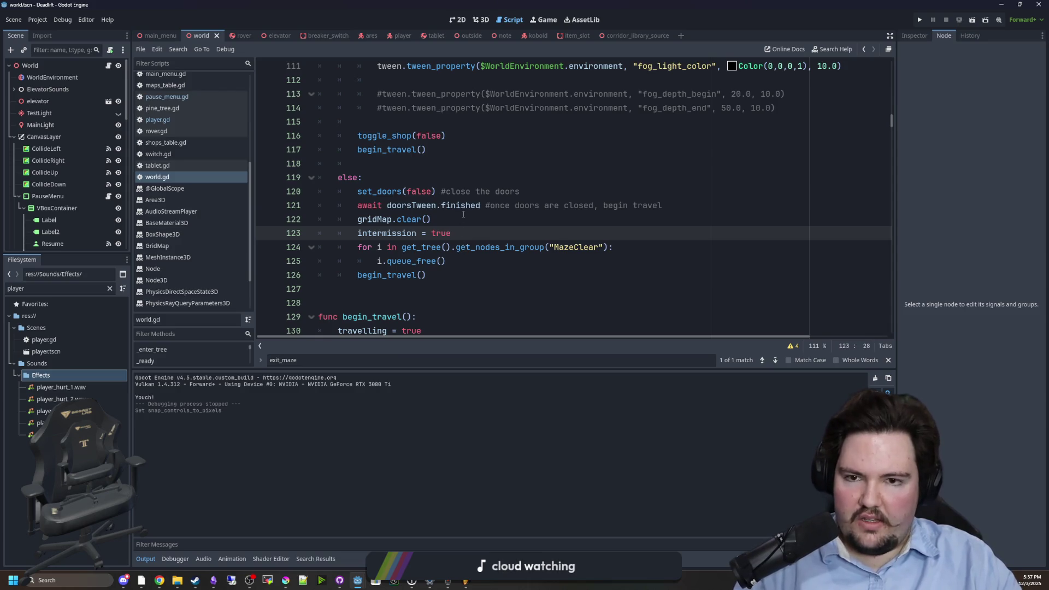
scroll(463, 215, down, 4)
scroll(463, 214, up, 2)
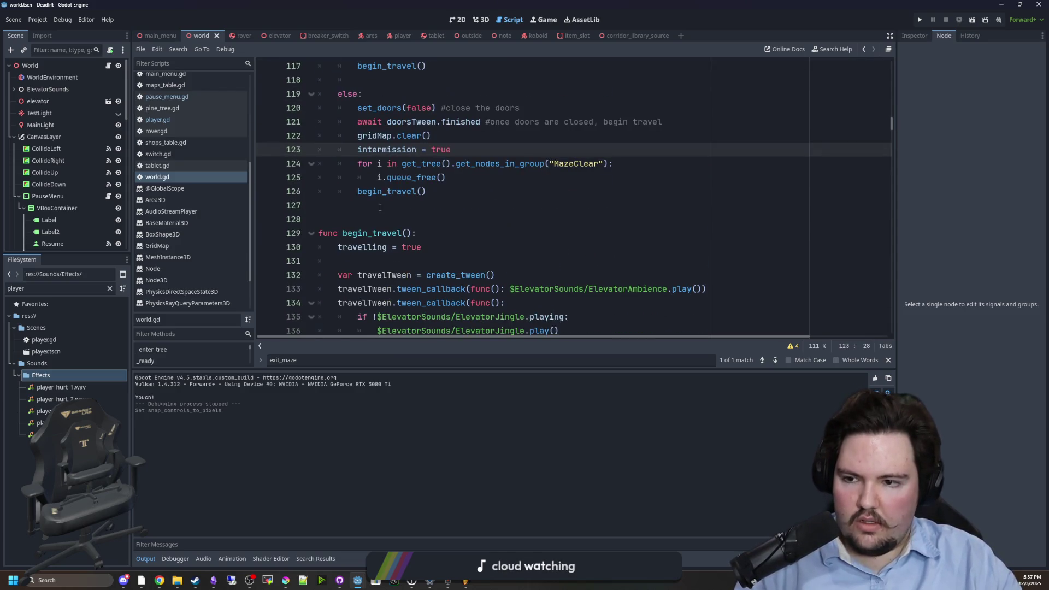
click(407, 233)
click(409, 219)
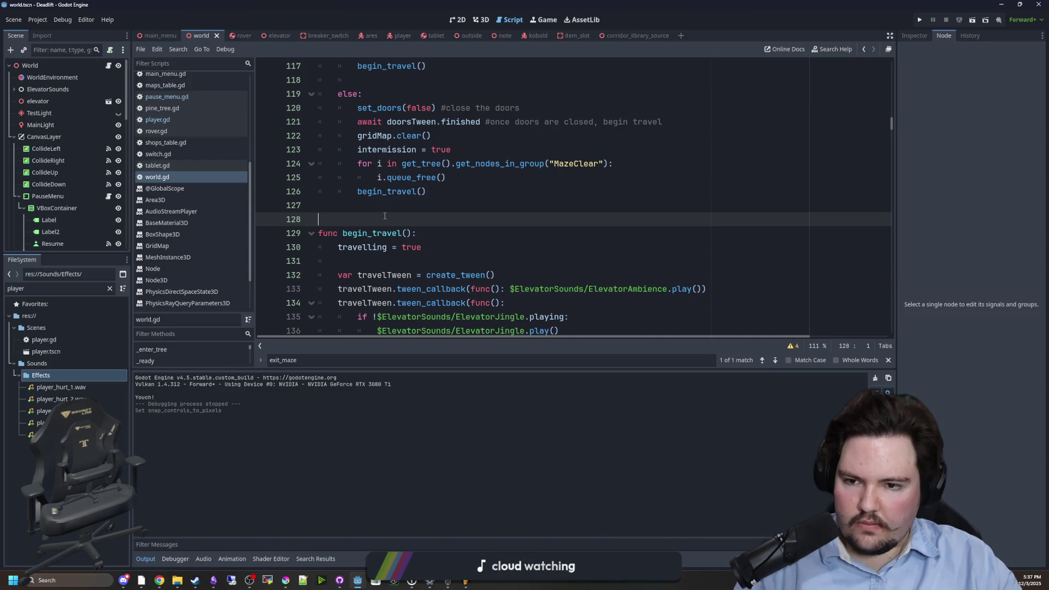
scroll(404, 239, down, 9)
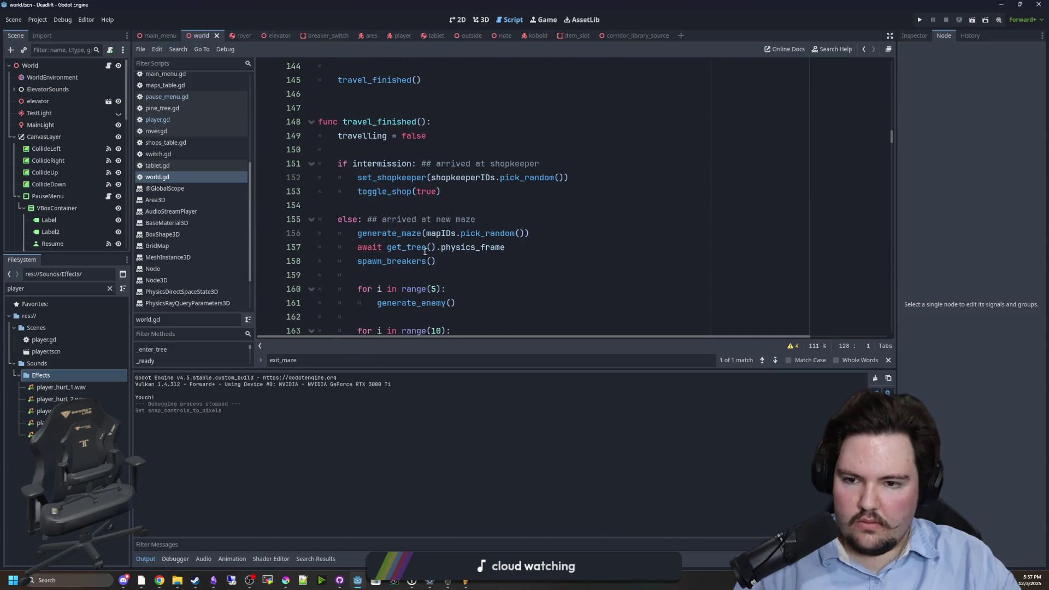
scroll(468, 236, down, 5)
scroll(521, 227, down, 4)
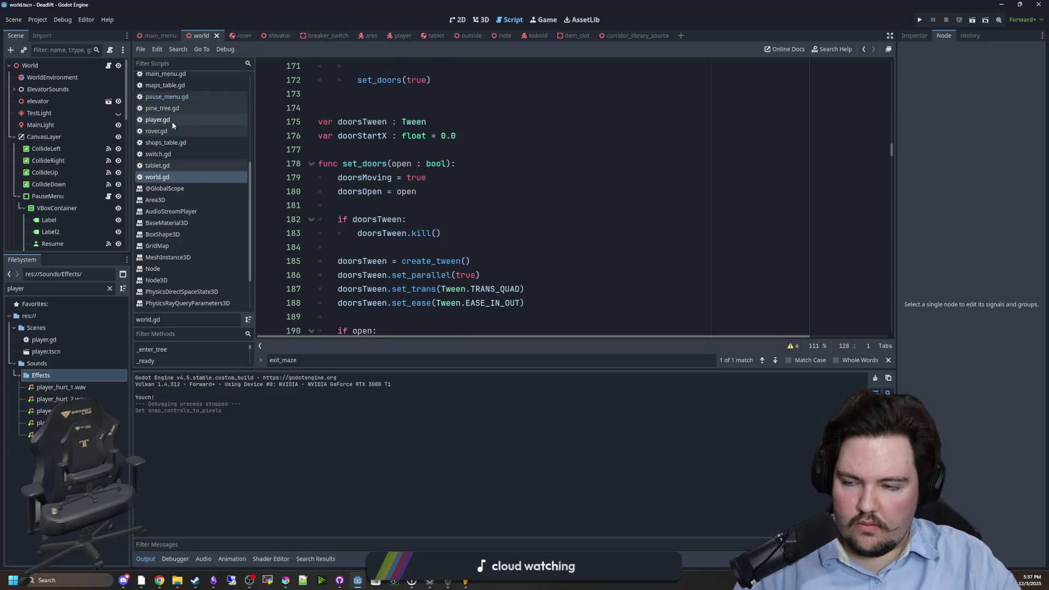
click(578, 206)
key(ctrl+f)
- Filter the script list for 'awoke' and open player.gd
text(awak)
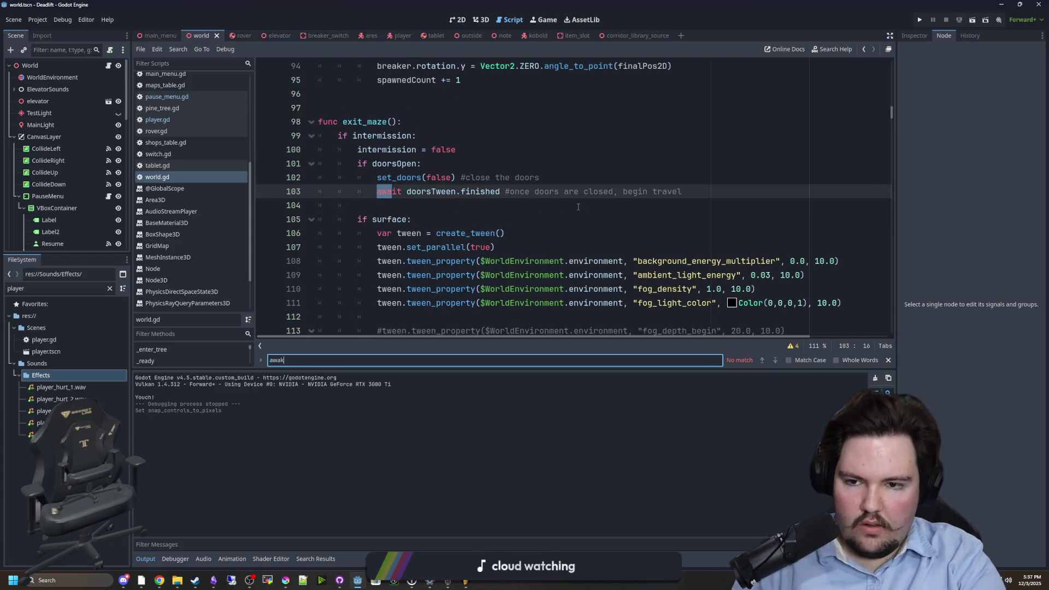
key(BackSpace)
key(BackSpace)
key(BackSpace)
text(wa)
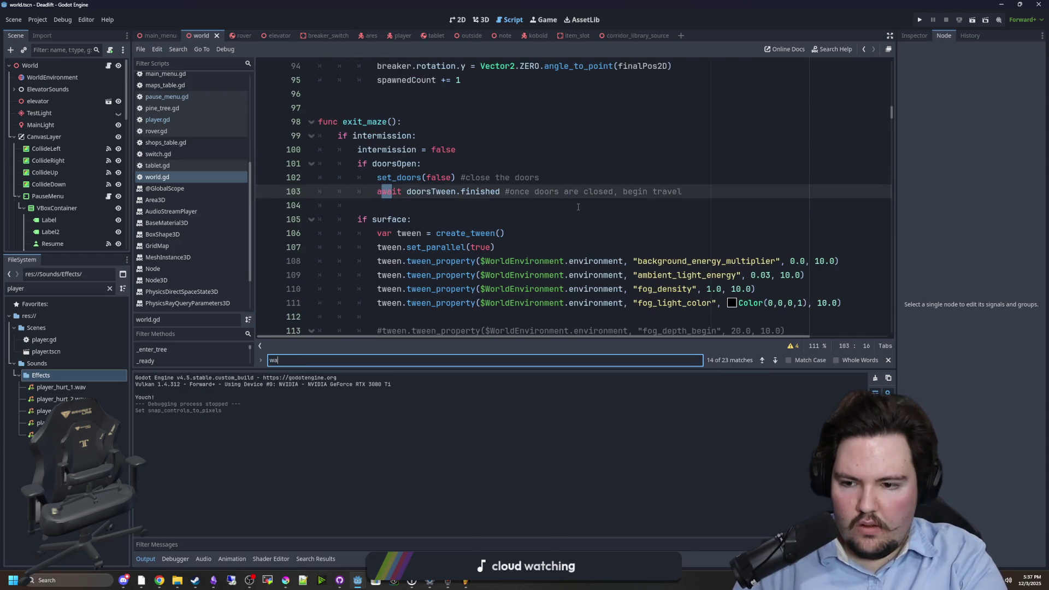
key(BackSpace)
key(BackSpace)
text(awoke)
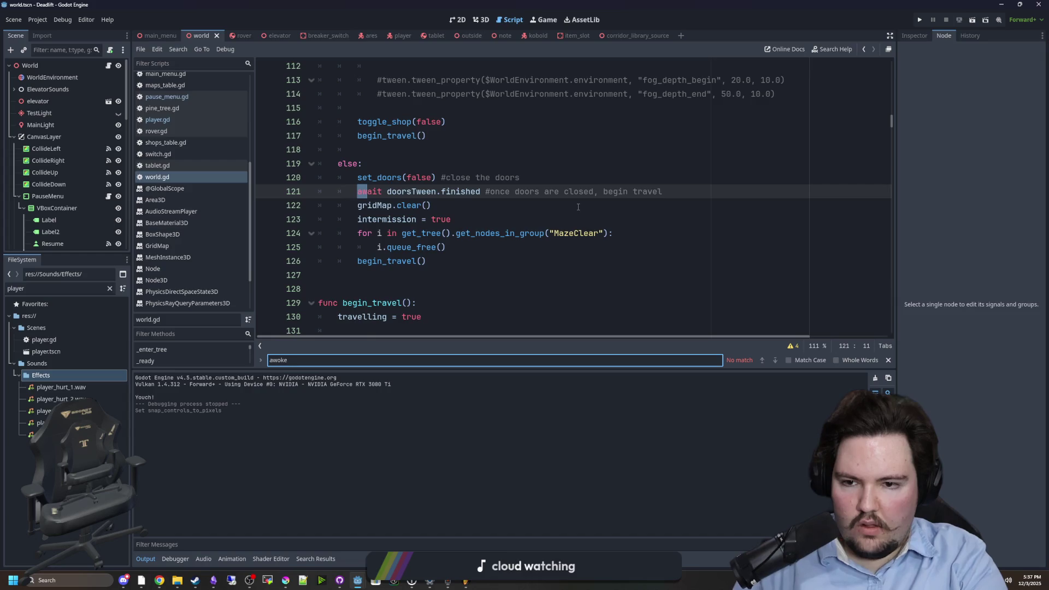
click(200, 120)
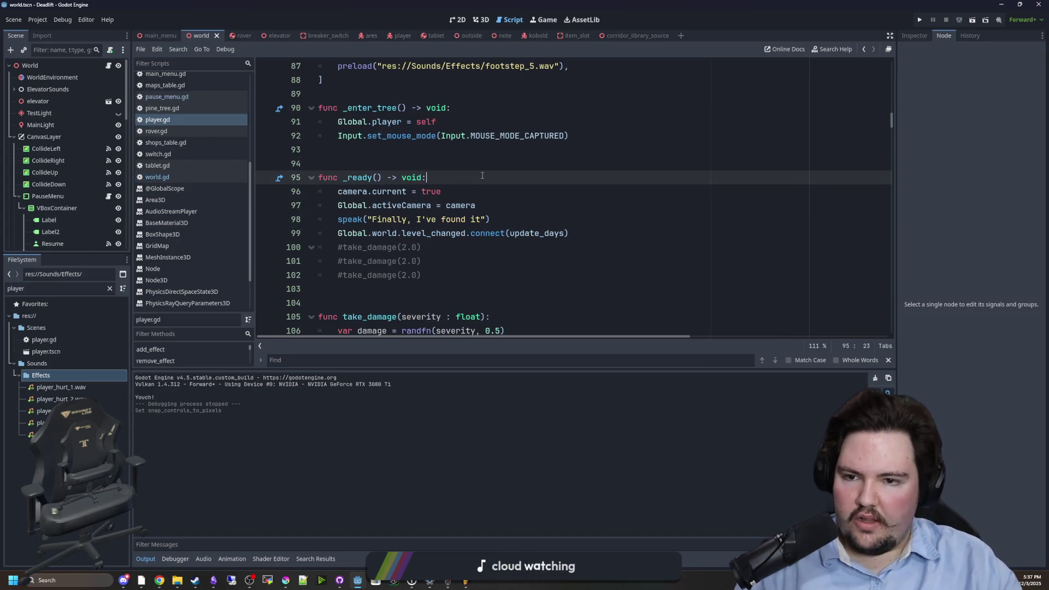
- Search player.gd and then the whole project for 'awoken', opening chair.gd's line 35 match
key(ctrl+f)
text(awoken)
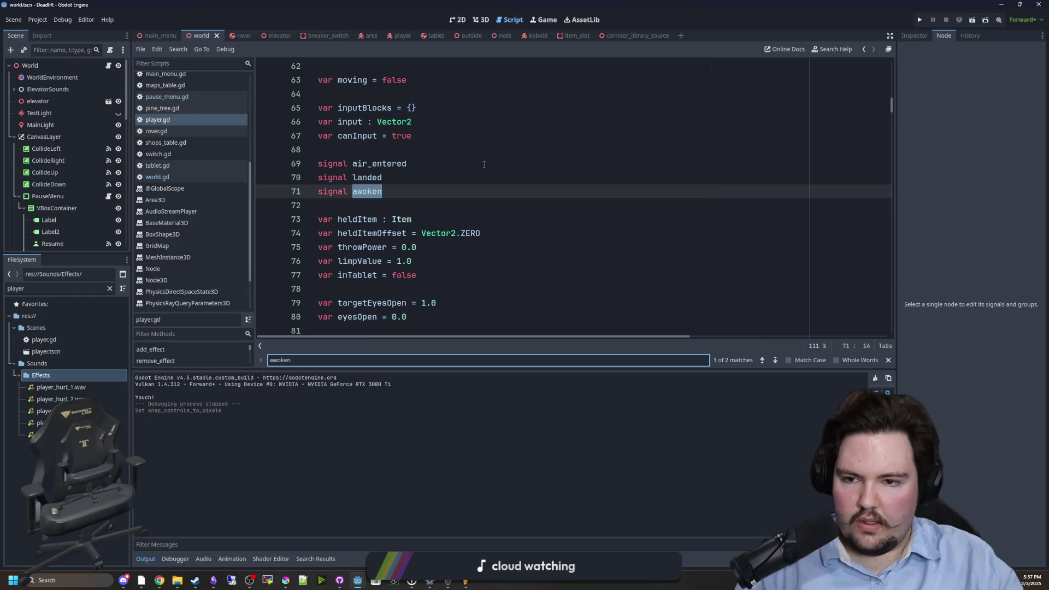
key(Return)
click(522, 183)
key(ctrl+shift+f)
key(Return)
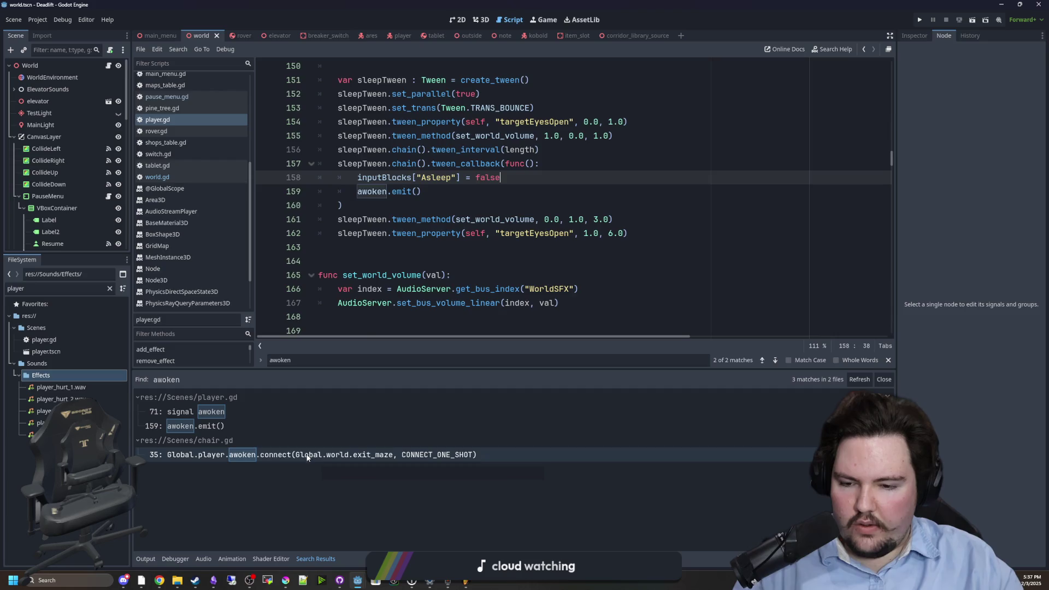
click(310, 457)
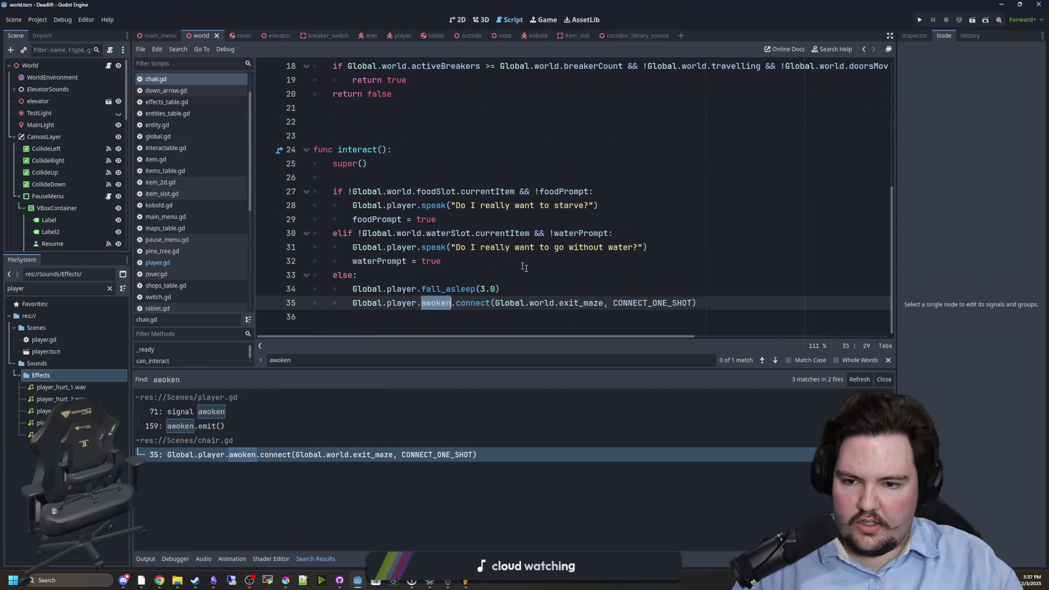
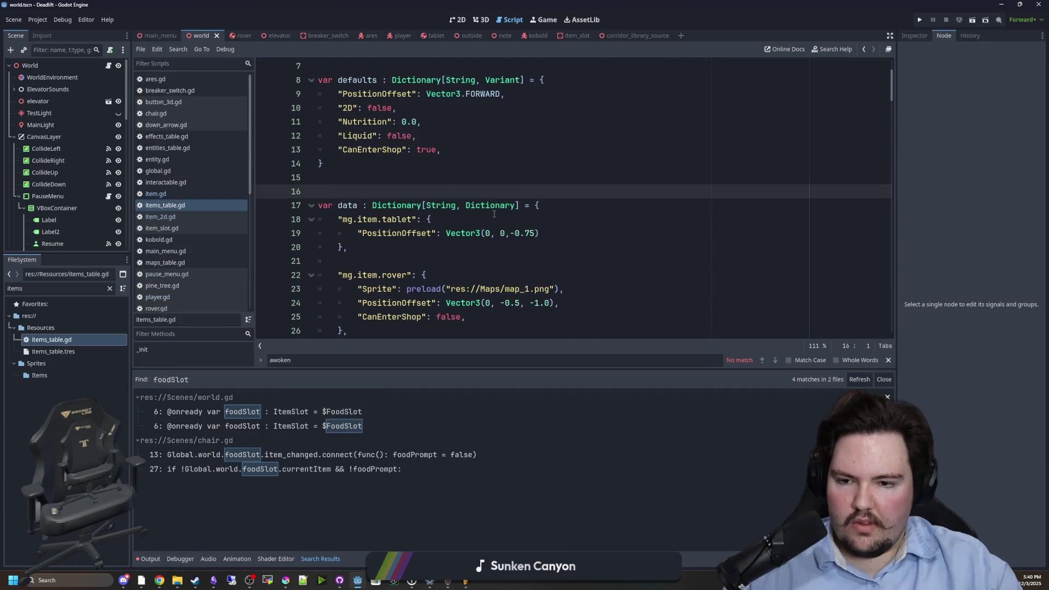
- Find how the meaty_caeser entry writes "Liquid": true in items_table.gd, then return to world.gd
scroll(420, 176, down, 5)
scroll(419, 177, down, 10)
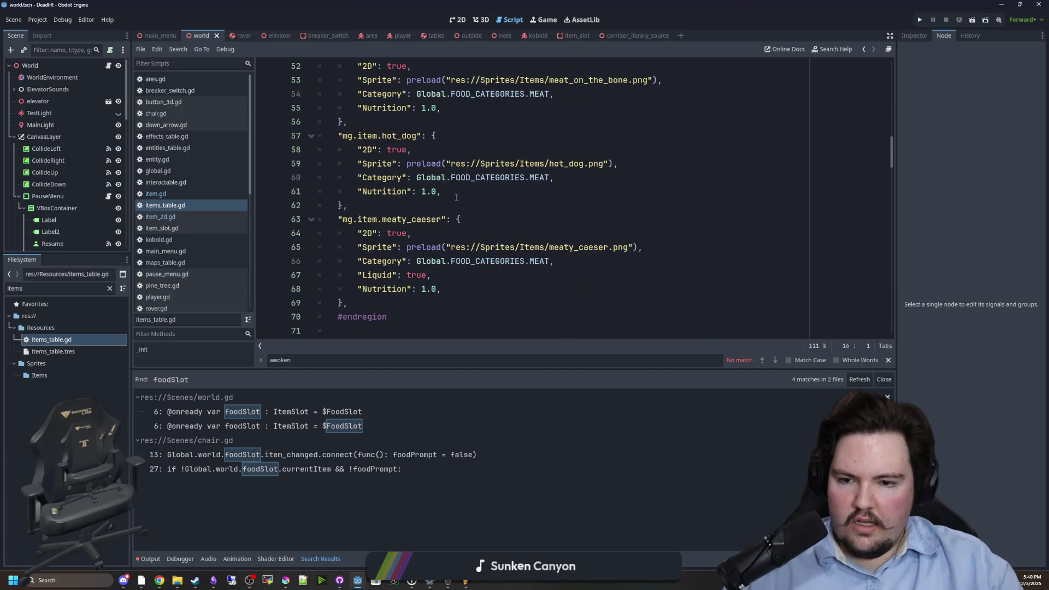
scroll(453, 142, down, 3)
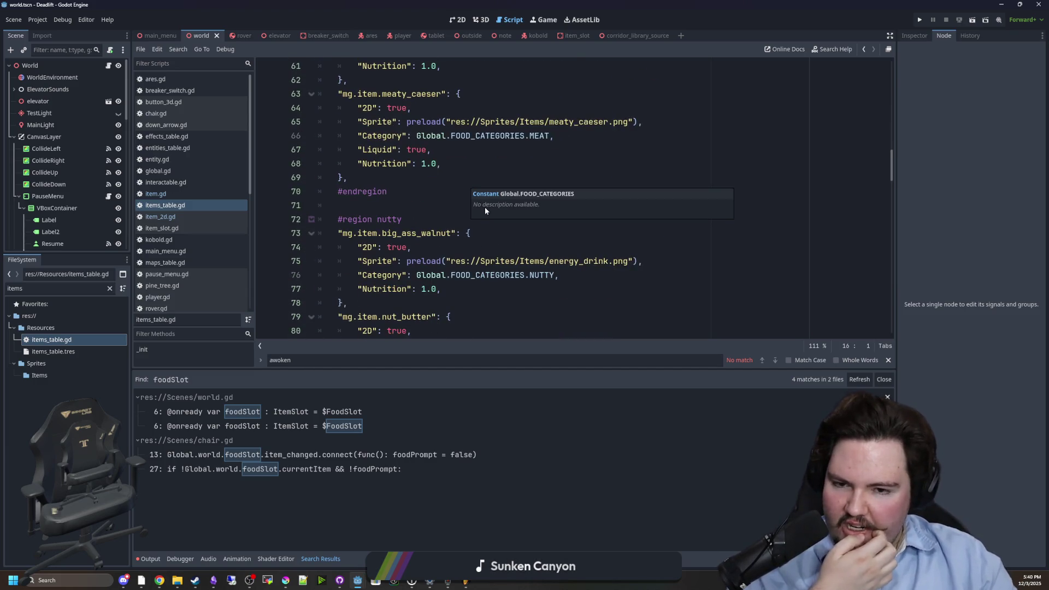
mouse_move(432, 149)
mouse_down()
mouse_move(453, 149)
mouse_move(362, 149)
mouse_move(432, 163)
mouse_move(358, 150)
mouse_up()
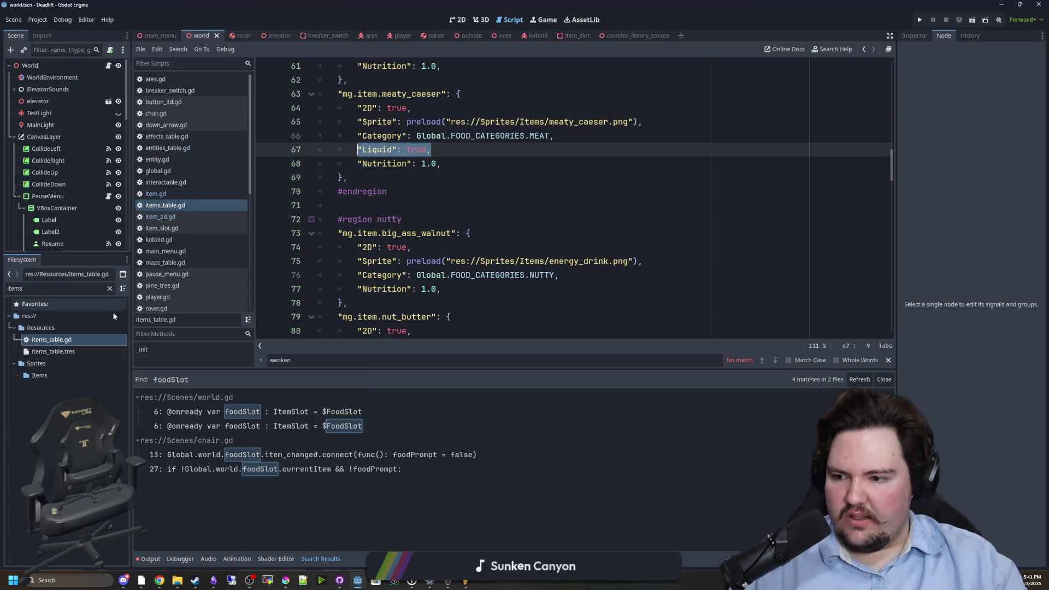
click(109, 65)
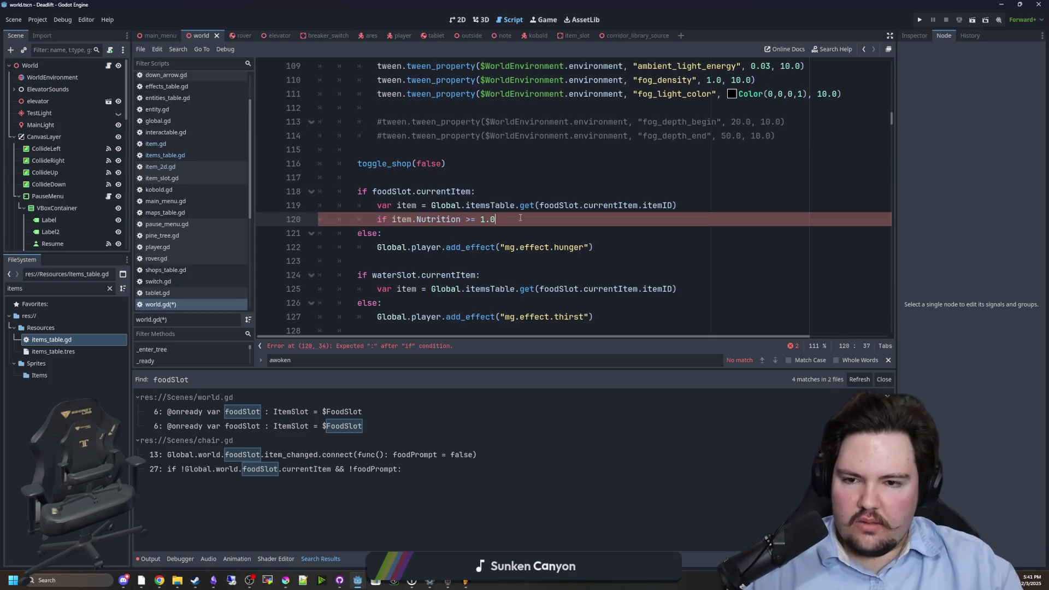
- In the food slot block, add an item.Liquid condition with the Nutrition >= 1.0 check and pass nested under it
scroll(525, 213, down, 1)
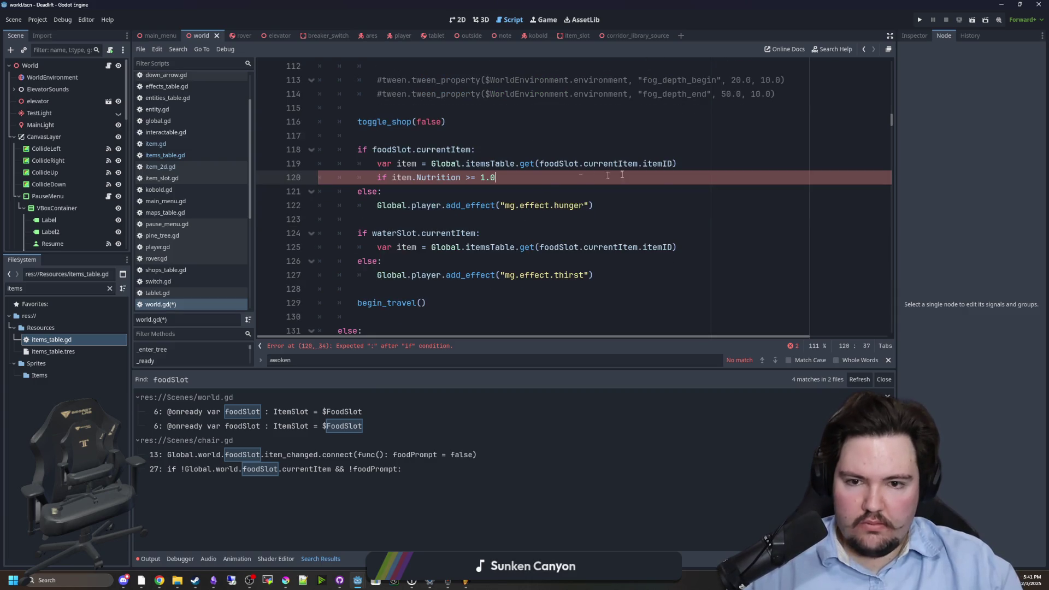
click(698, 164)
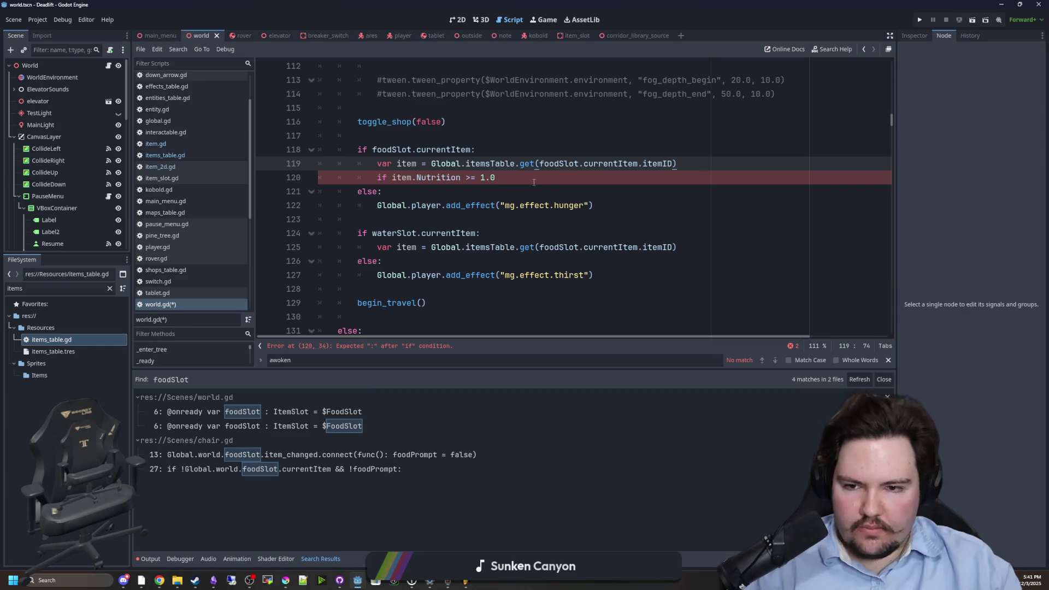
key(Return)
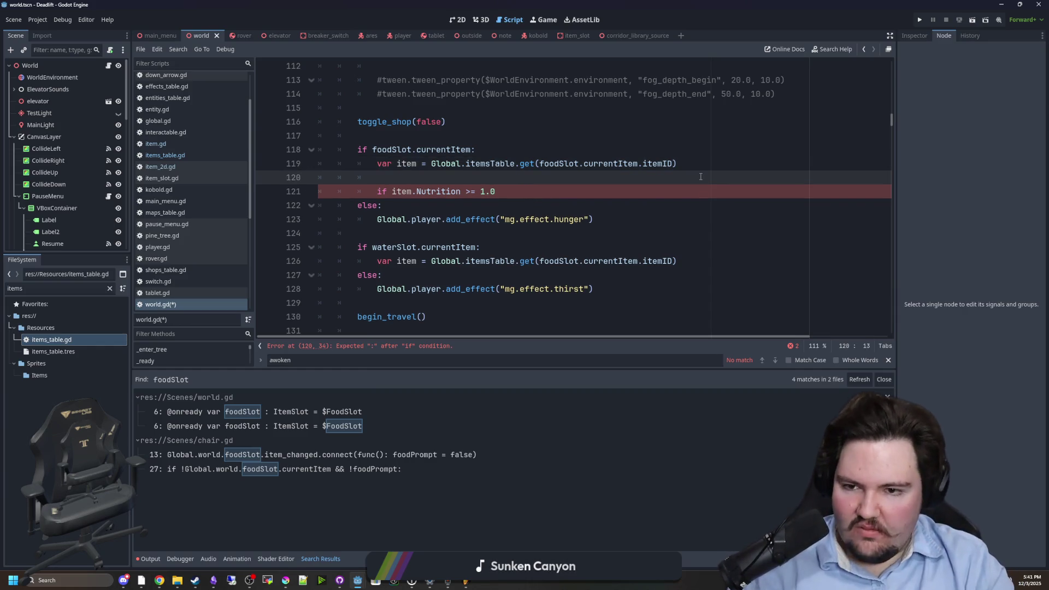
text(if "Liquid": true,)
drag(436, 176, 393, 177)
text(item.)
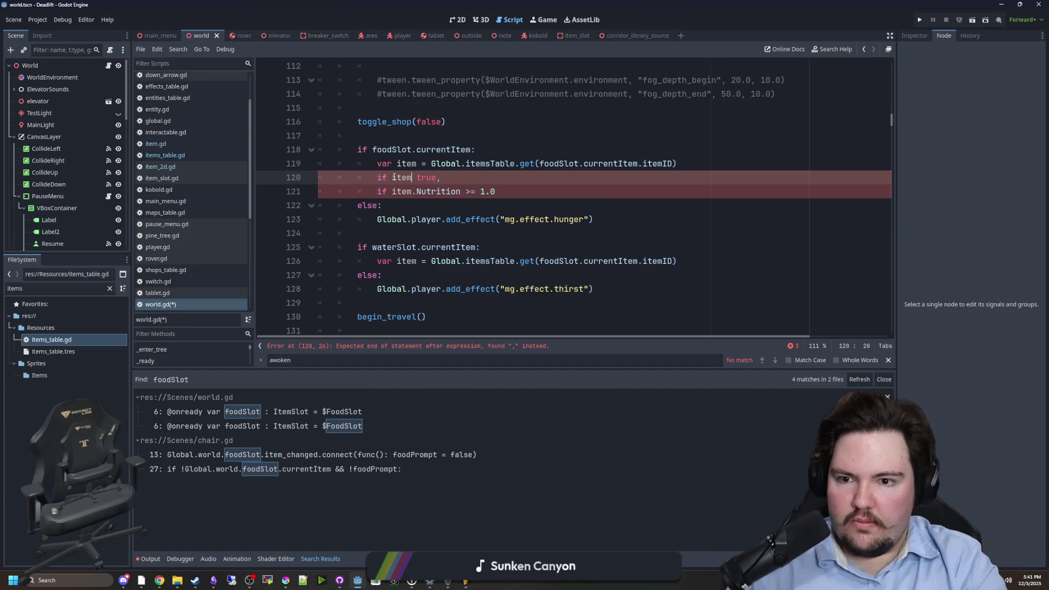
text(Liquid)
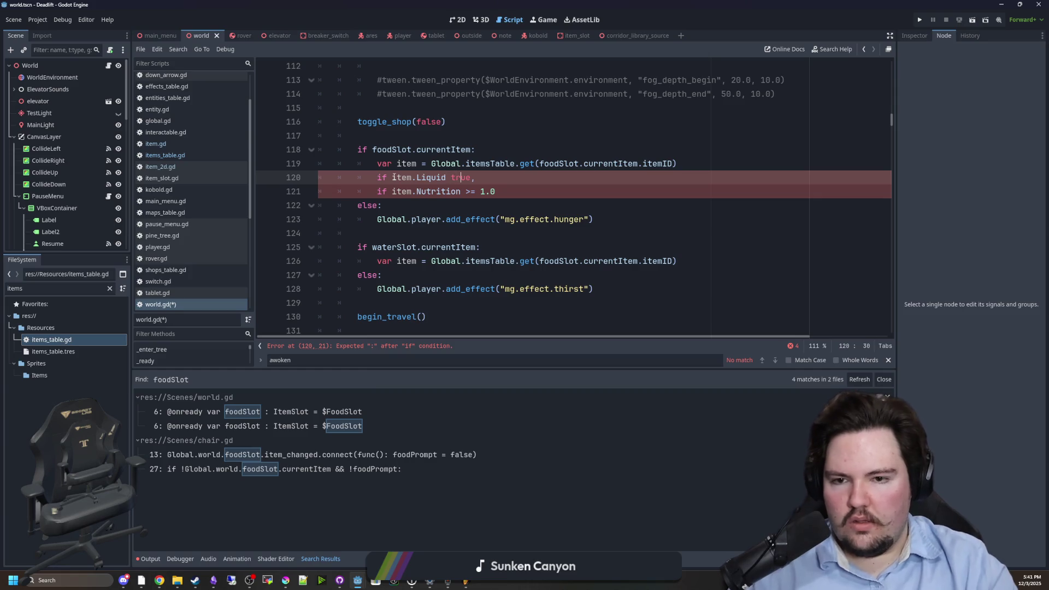
key(Delete)
key(Delete)
key(Delete)
key(BackSpace)
key(BackSpace)
text(:)
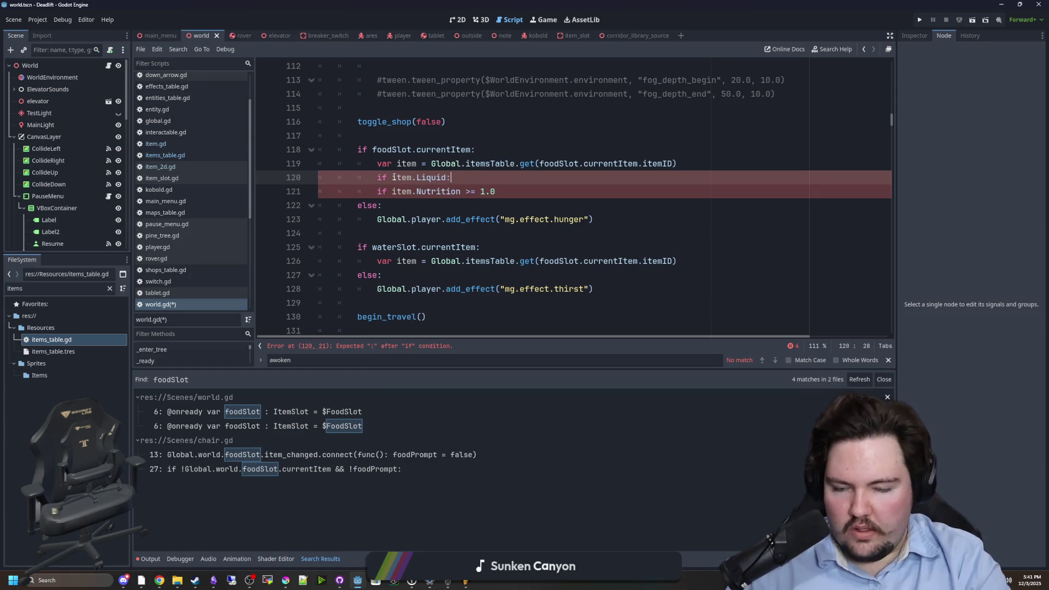
click(361, 191)
key(Tab)
click(432, 219)
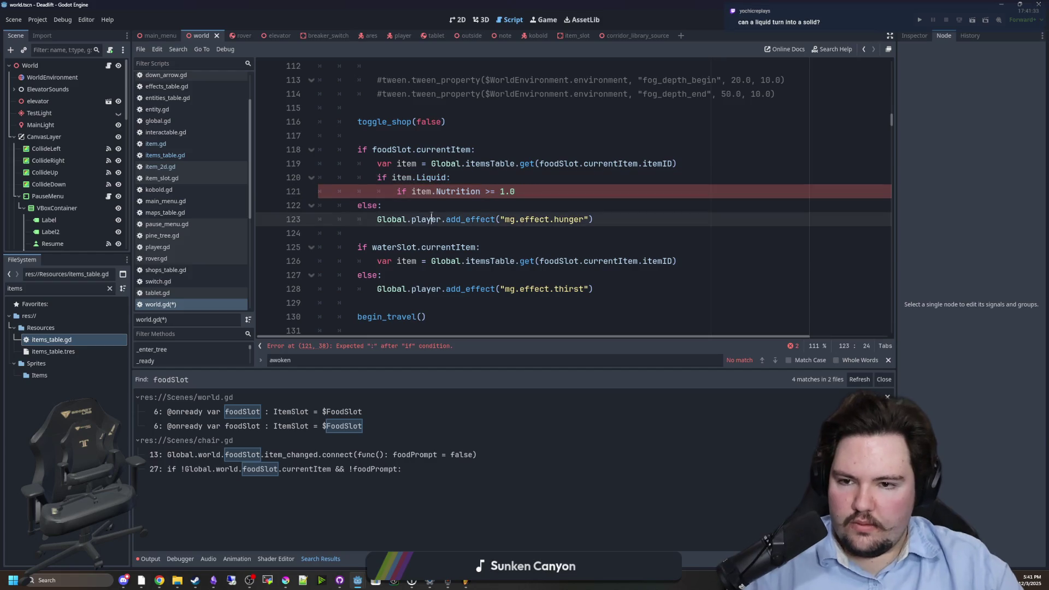
click(448, 211)
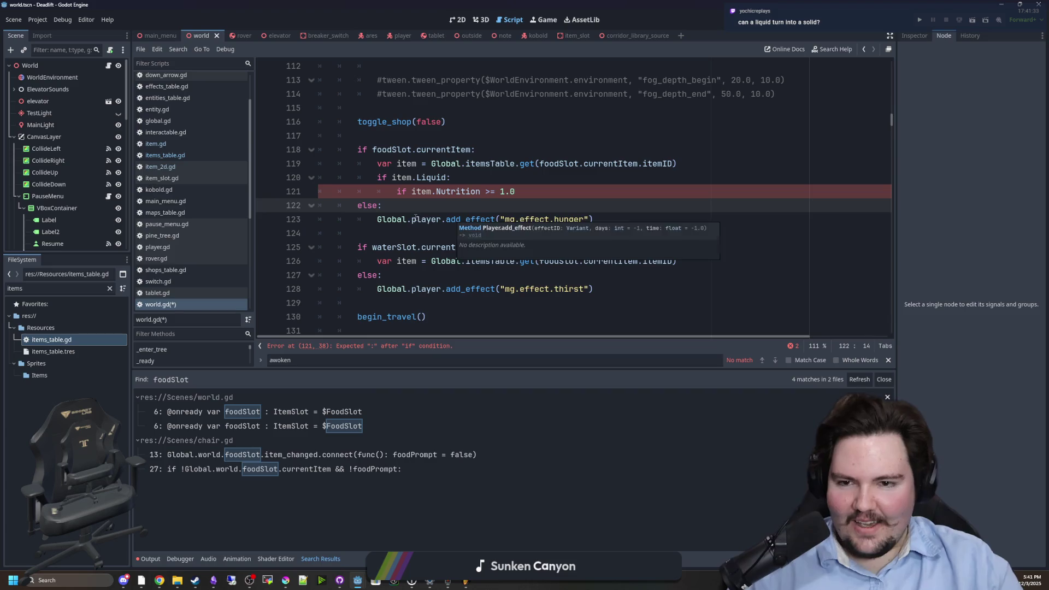
scroll(491, 227, up, 1)
click(548, 235)
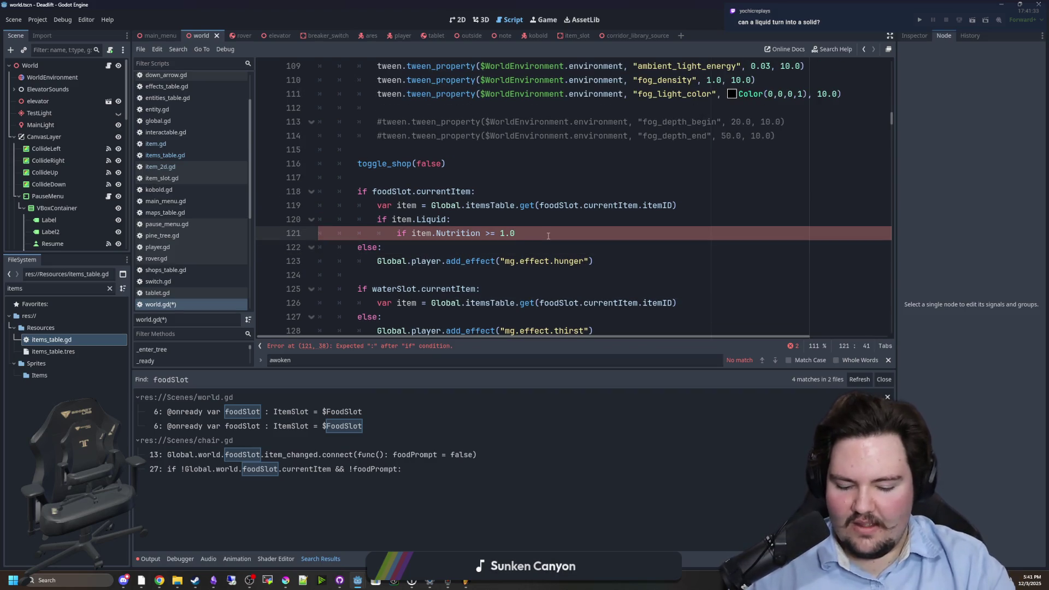
key(Return)
text(pass)
click(548, 236)
text(:)
- Negate the condition to 'if !item.Liquid:' and copy it into the water slot block
scroll(577, 205, down, 2)
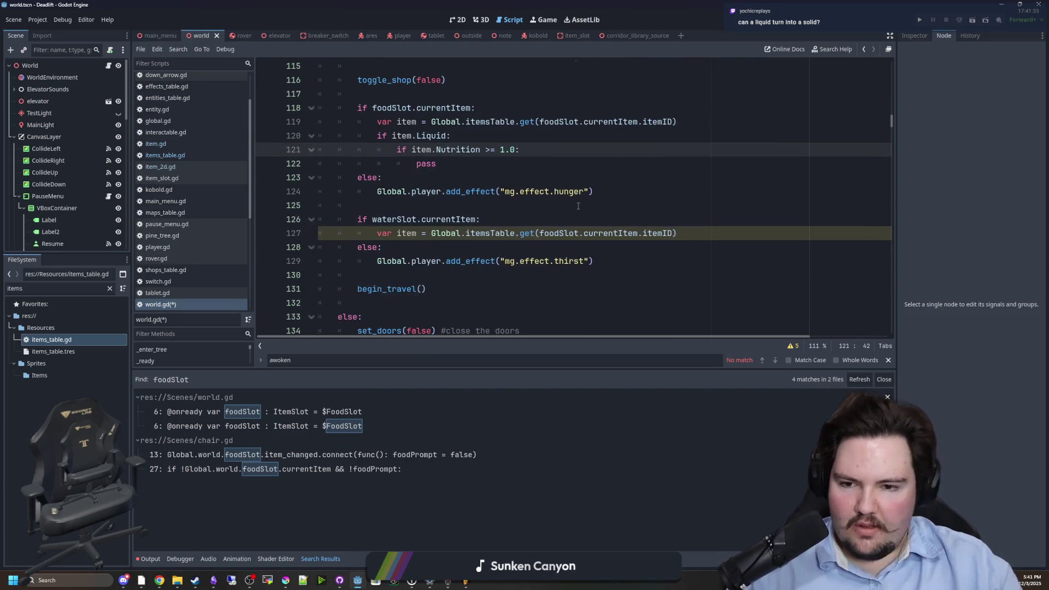
click(481, 247)
scroll(481, 182, up, 1)
drag(480, 181, 379, 184)
click(391, 181)
text(!)
drag(455, 181, 378, 181)
key(ctrl+c)
click(712, 274)
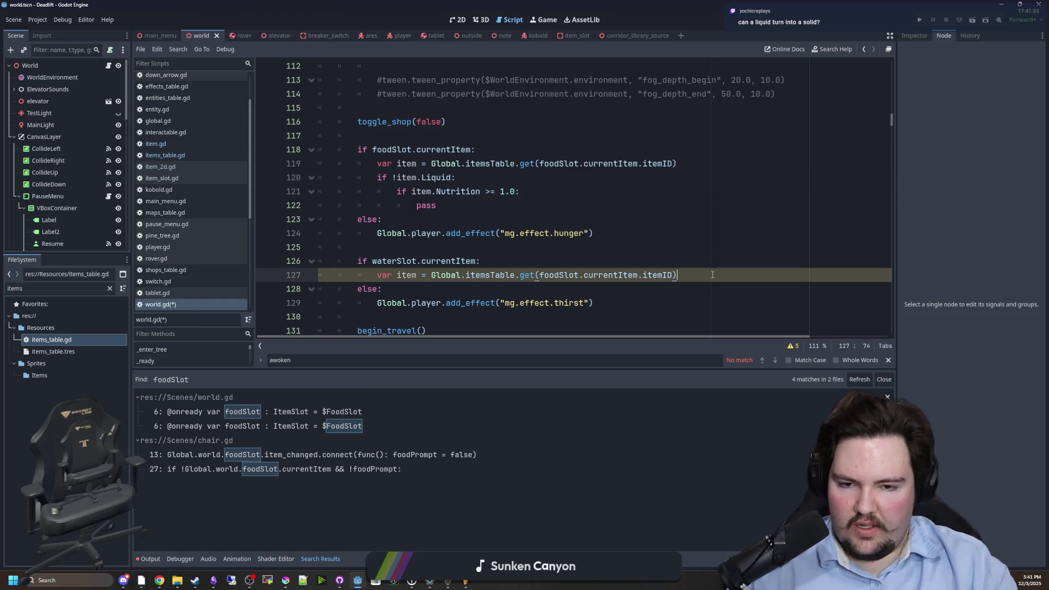
key(Return)
key(ctrl+v)
- Nest a copy of the 'if item.Nutrition >= 1.0:' check with pass under the water block's Liquid condition
scroll(514, 225, down, 2)
drag(519, 108, 396, 108)
key(ctrl+c)
click(464, 204)
key(Return)
key(ctrl+v)
scroll(511, 267, up, 1)
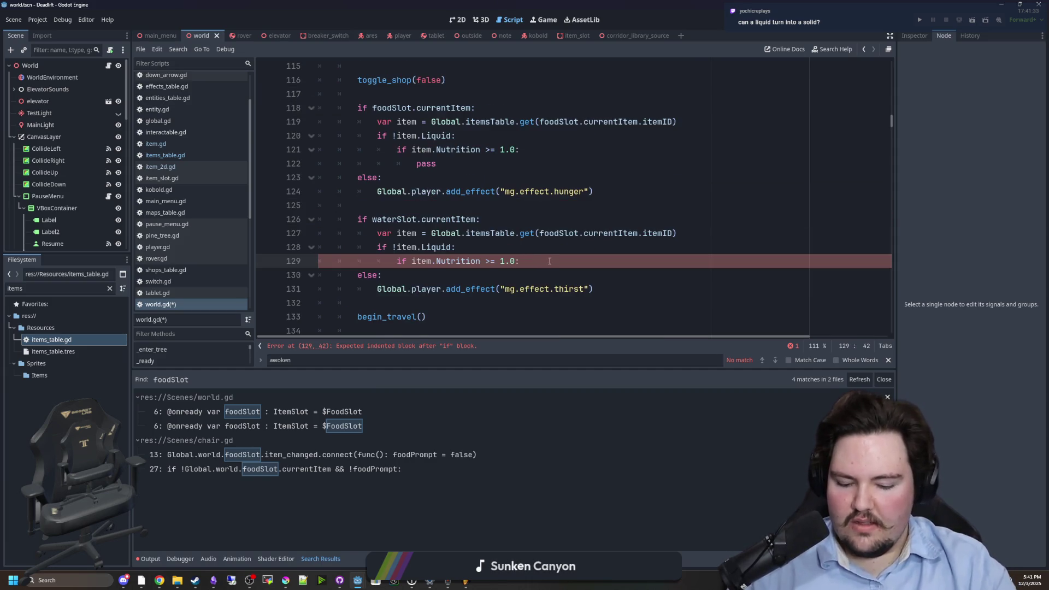
key(Return)
text(pass)
click(516, 247)
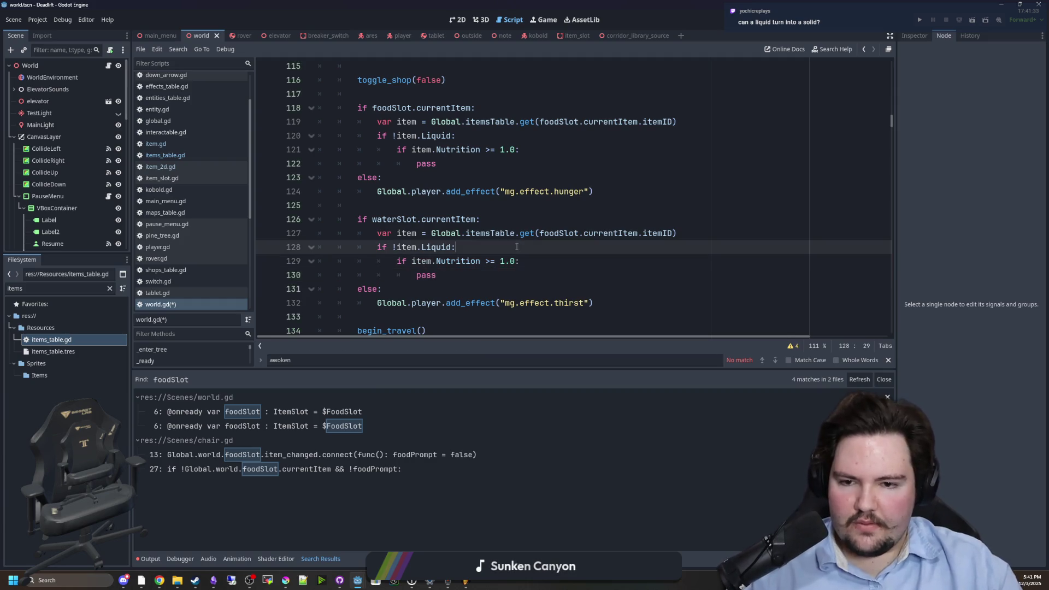
click(544, 274)
- Save world.gd and review the lines between the food and water slot checks
scroll(491, 265, up, 1)
click(435, 257)
scroll(435, 255, down, 1)
click(456, 274)
key(ctrl+s)
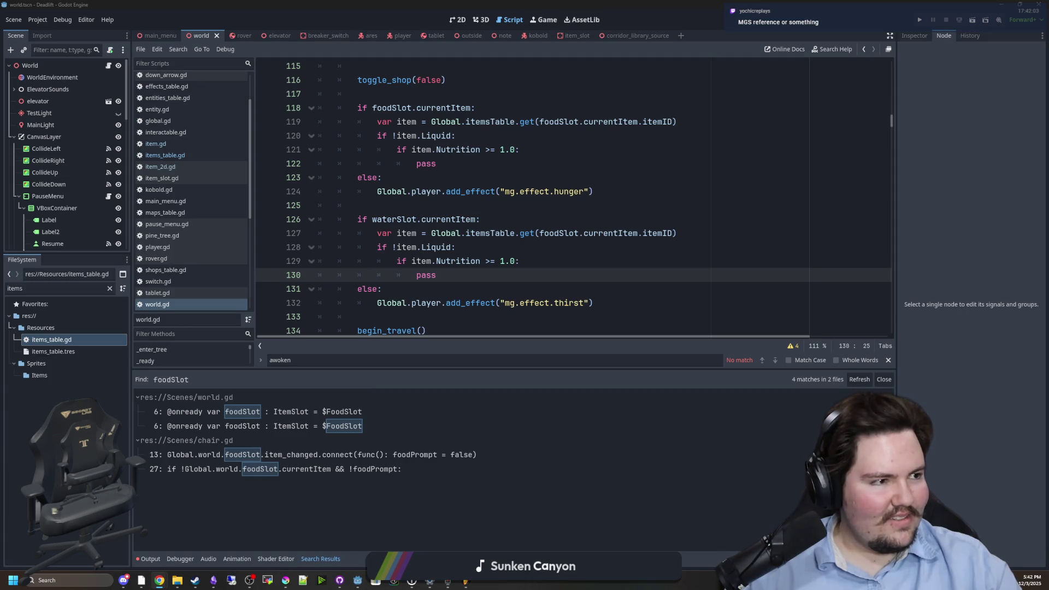
click(467, 275)
click(413, 214)
click(428, 207)
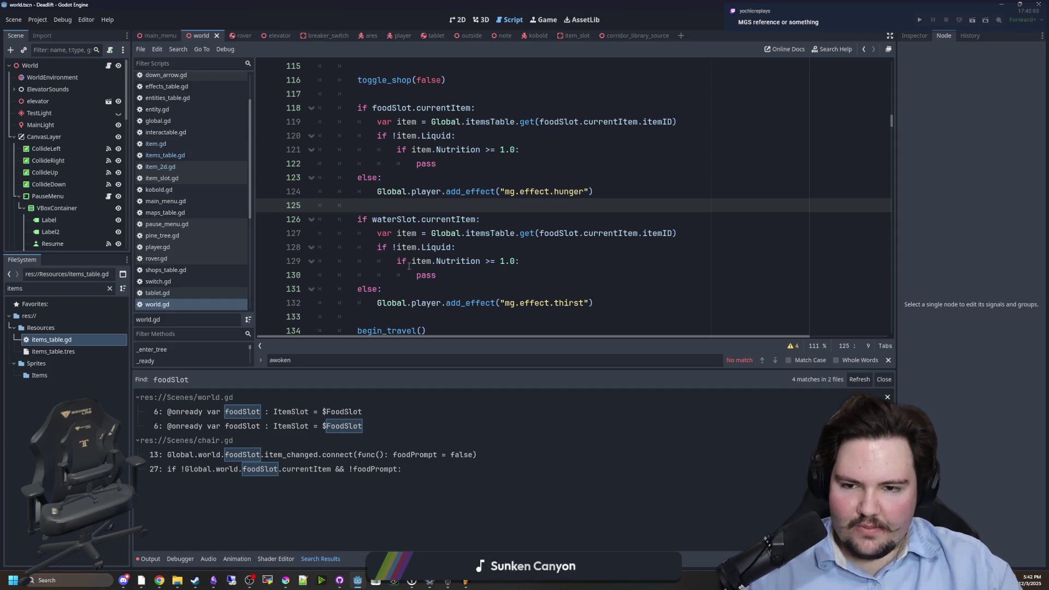
scroll(470, 288, down, 6)
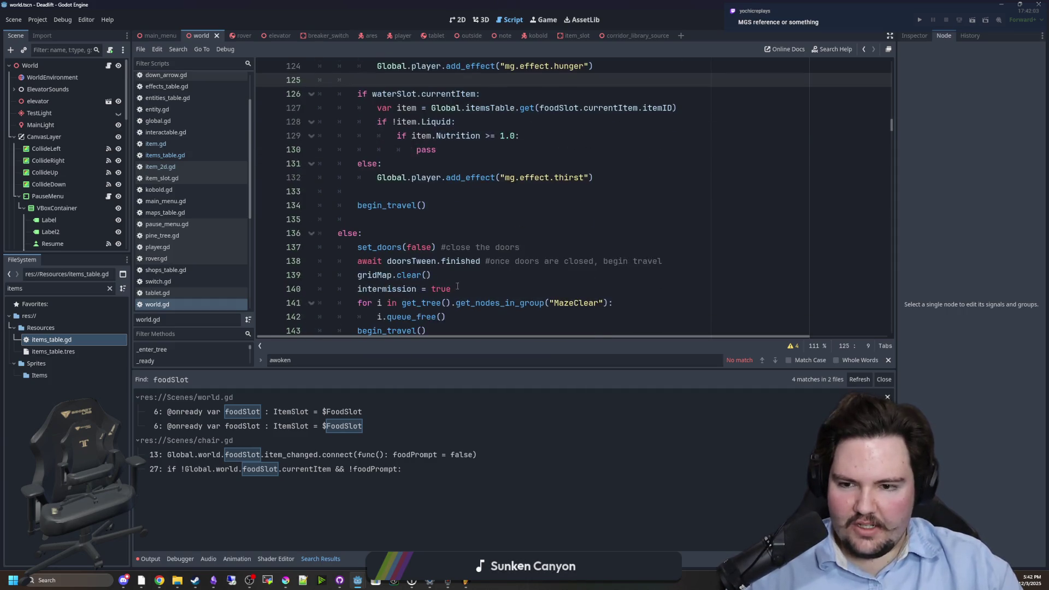
scroll(452, 287, down, 3)
scroll(451, 286, up, 3)
click(438, 250)
key(Return)
key(Return)
key(Return)
key(Up)
key(Up)
text(func check_c)
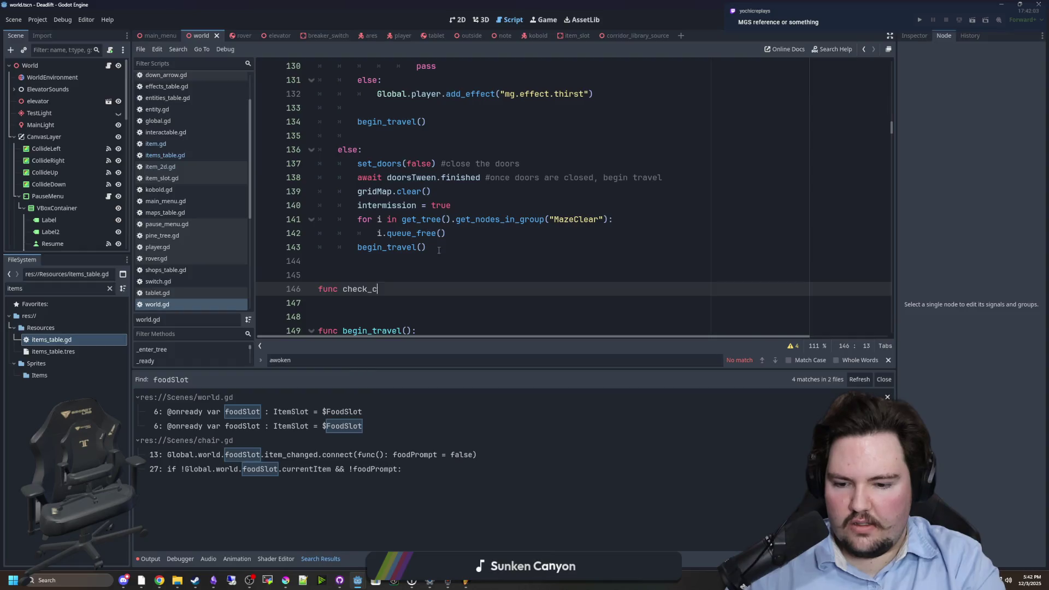
text(onsumption():)
key(Return)
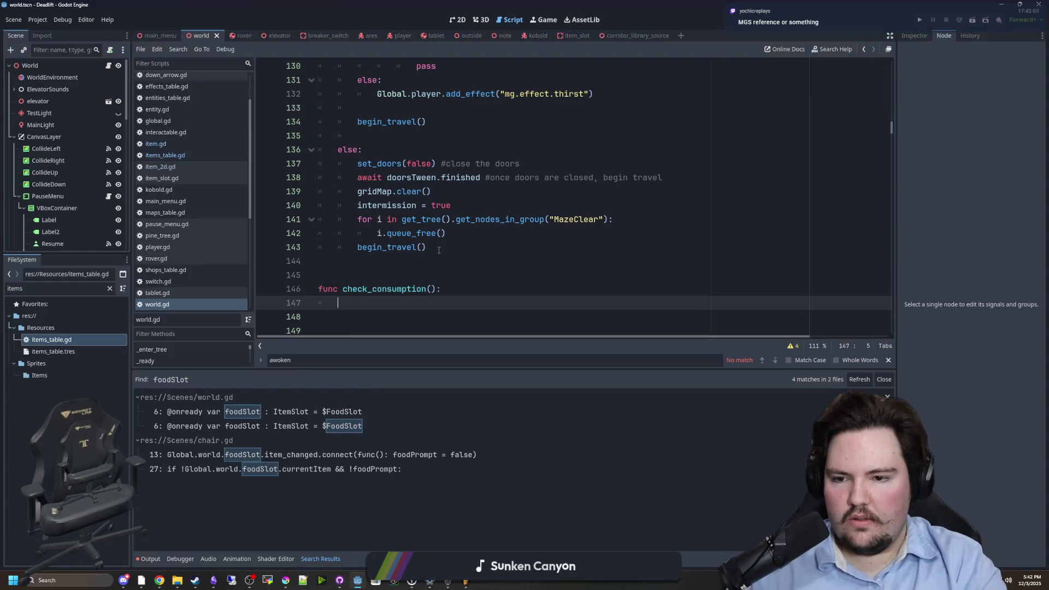
click(433, 289)
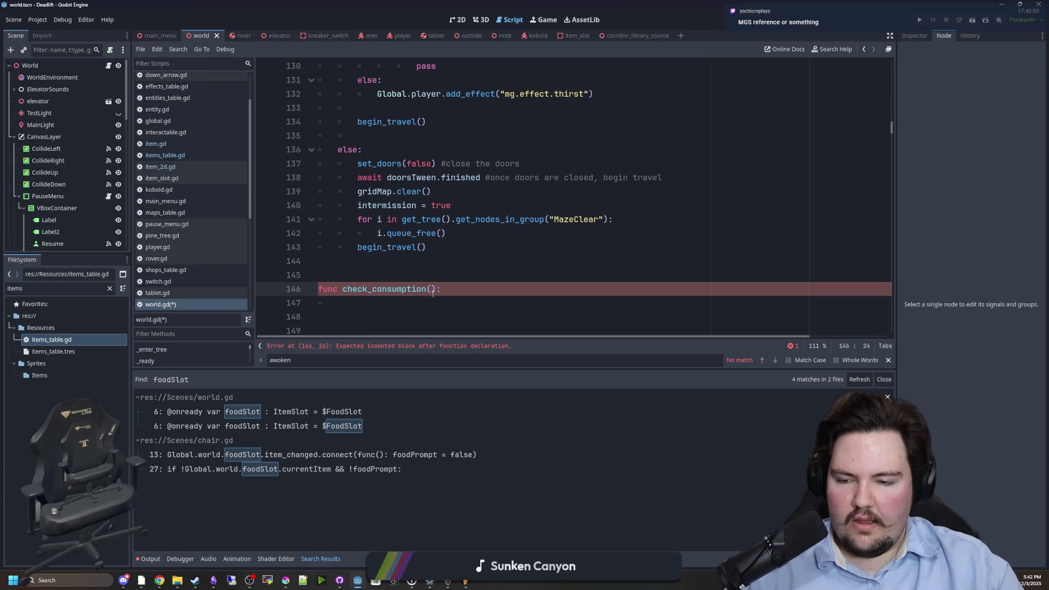
scroll(431, 285, down, 1)
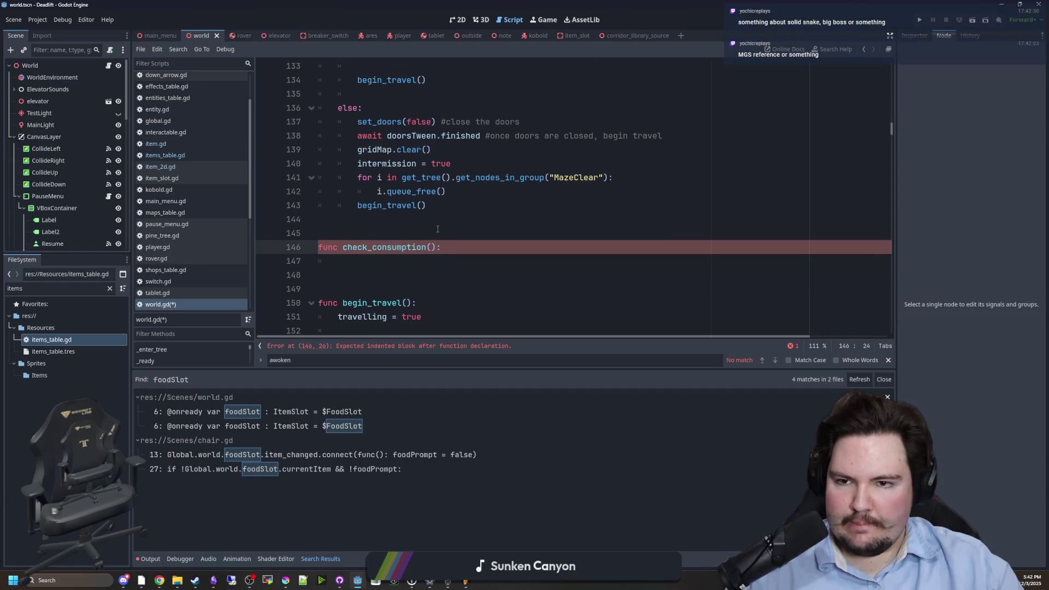
scroll(458, 254, up, 3)
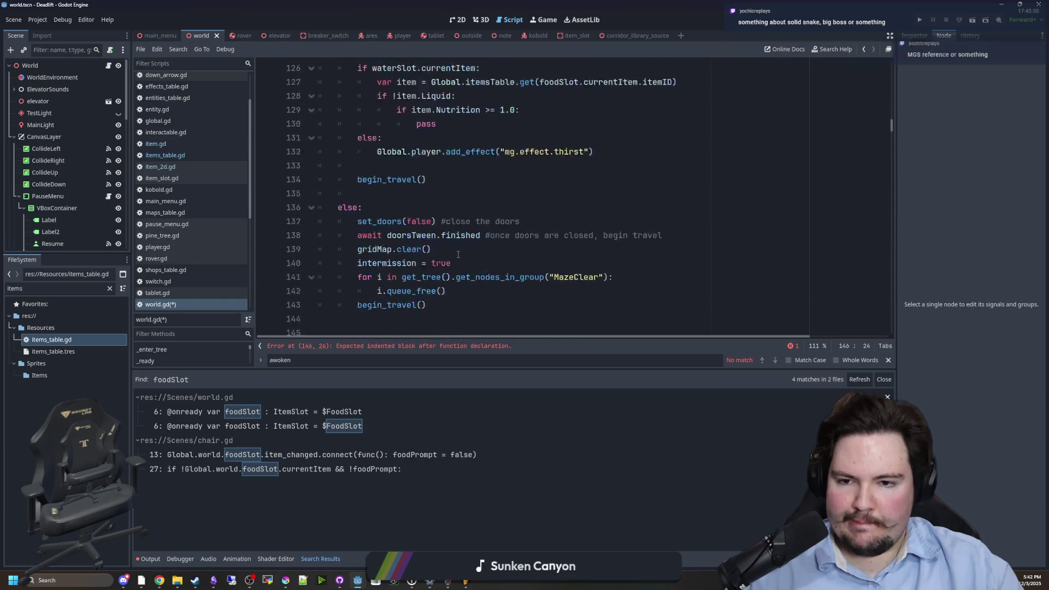
scroll(442, 219, down, 4)
click(438, 206)
text(->)
key(BackSpace)
key(BackSpace)
key(BackSpace)
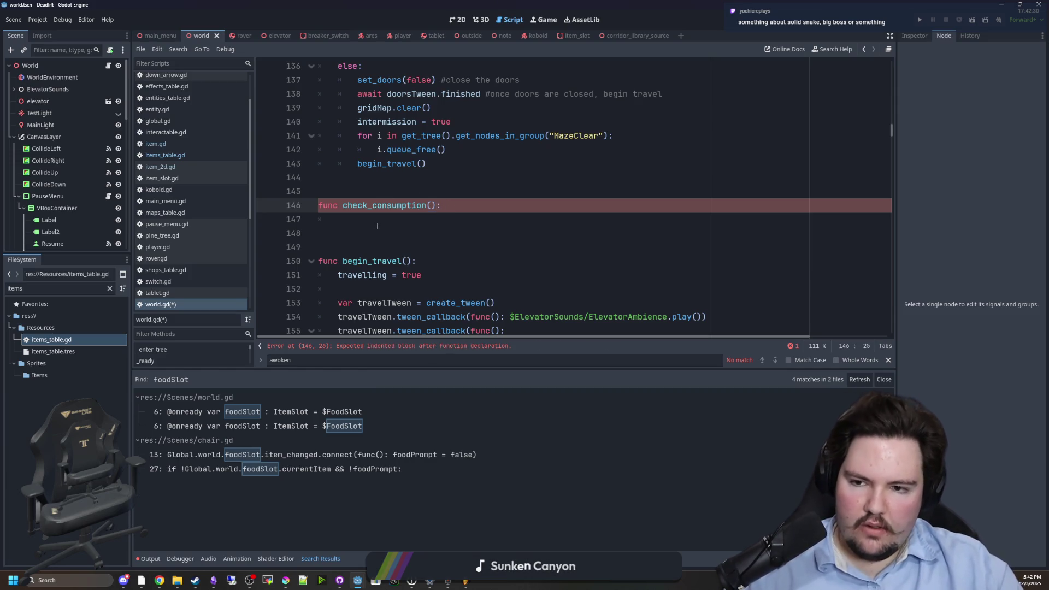
drag(377, 226, 428, 164)
key(BackSpace)
scroll(424, 206, up, 5)
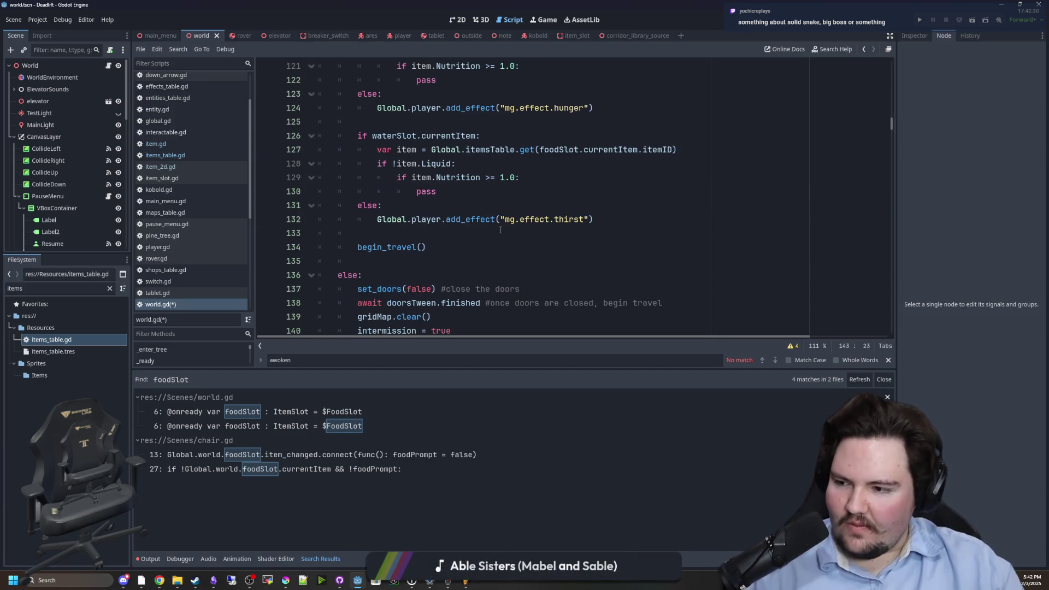
- Remove the food slot's else branch and unindent the hunger add_effect call
scroll(437, 243, up, 3)
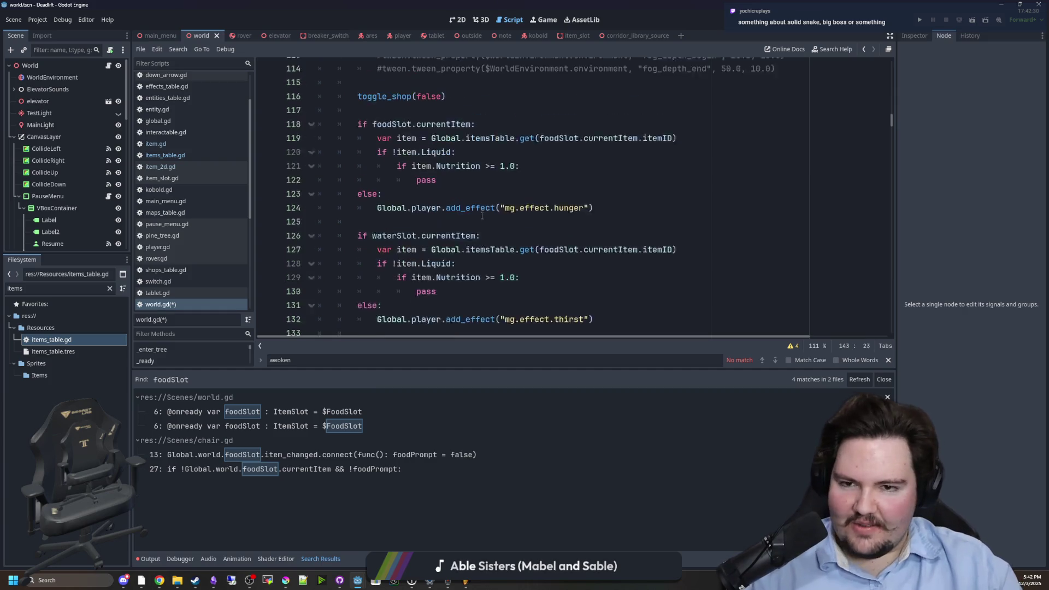
click(400, 244)
scroll(401, 245, down, 1)
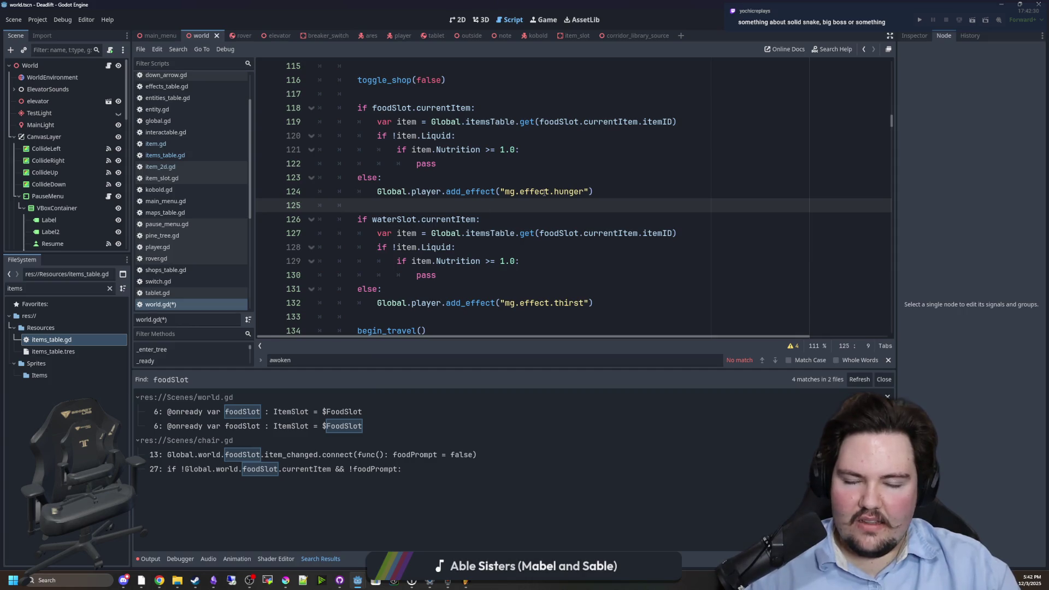
scroll(544, 191, up, 1)
click(378, 233)
key(shift+Tab)
key(Up)
key(End)
key(BackSpace)
key(BackSpace)
key(BackSpace)
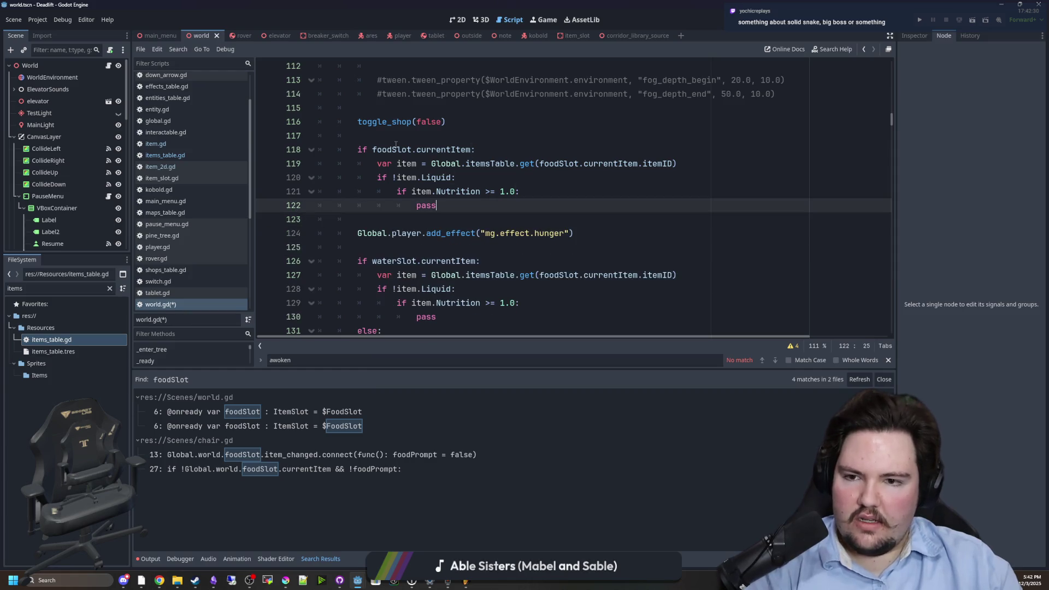
- Declare 'var foodGood = false' and 'var waterGood = false' above the food slot check
click(395, 149)
key(Up)
key(Return)
key(Return)
key(Up)
text(va)
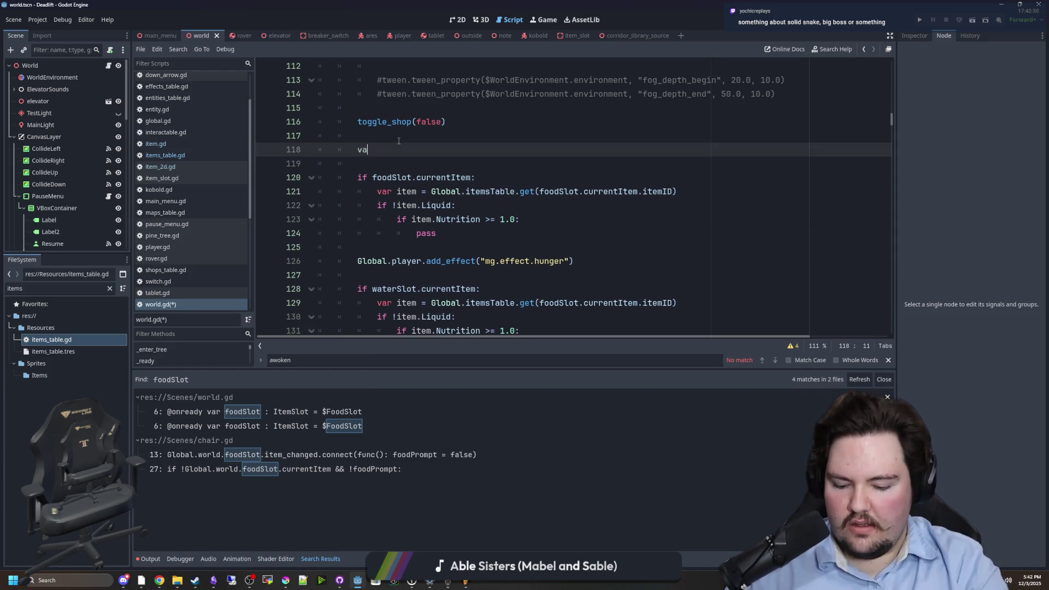
text(r foodGood)
key(Return)
text(var fo)
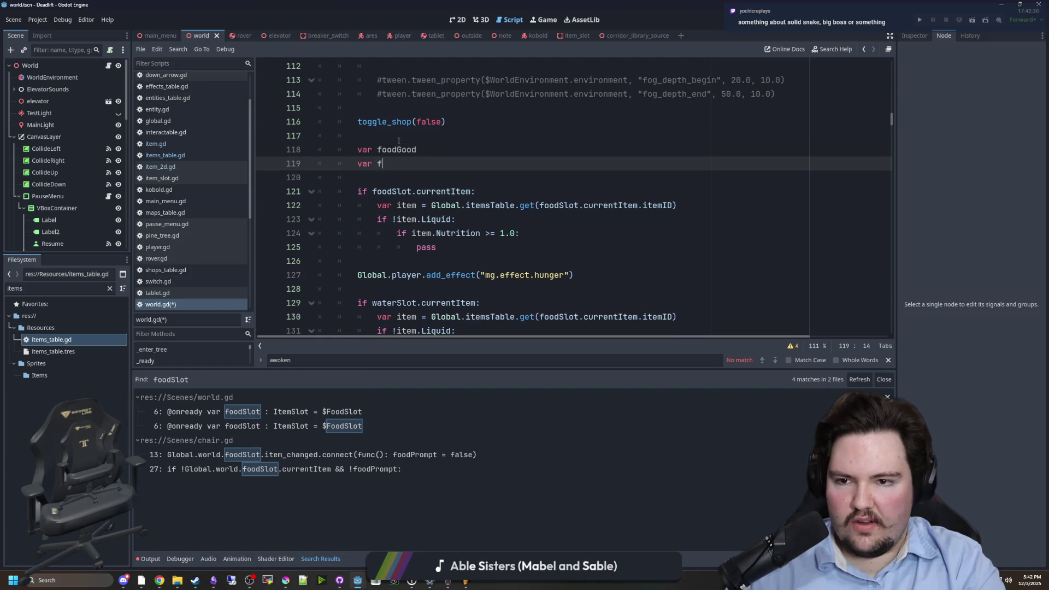
key(BackSpace)
key(BackSpace)
text(waterGood = false)
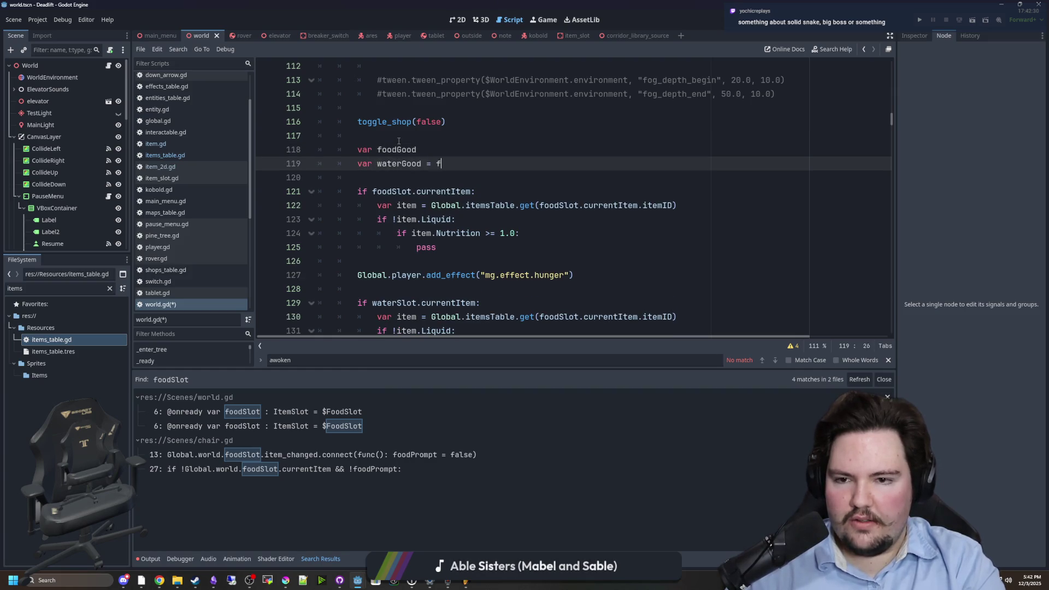
key(Up)
text(= false)
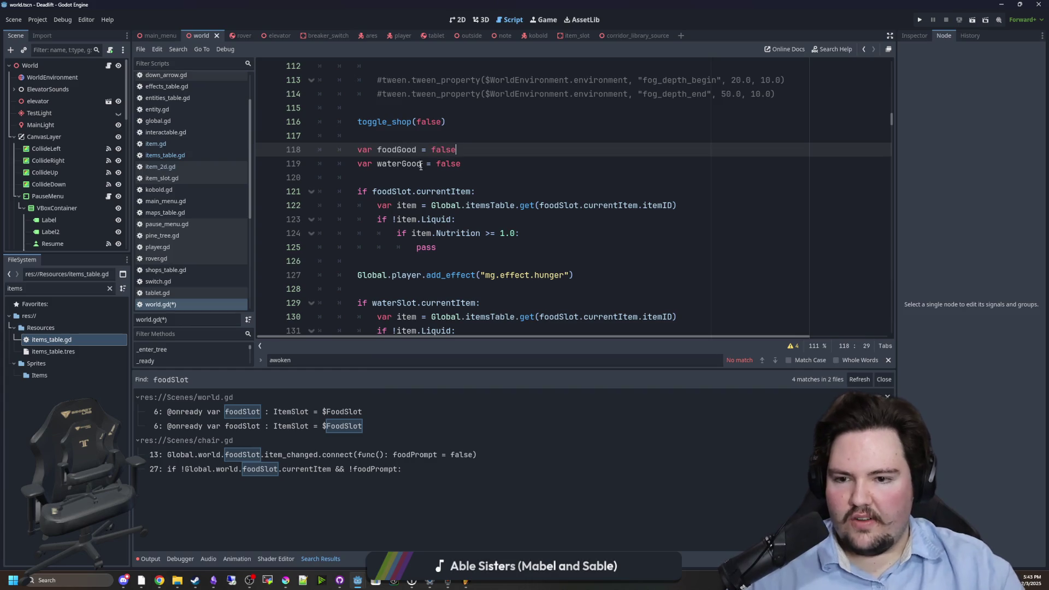
- Wrap the hunger effect call in 'if !foodGood:' and pull the thirst call out of the water else branch
click(384, 264)
key(Return)
text(if !foodGood:)
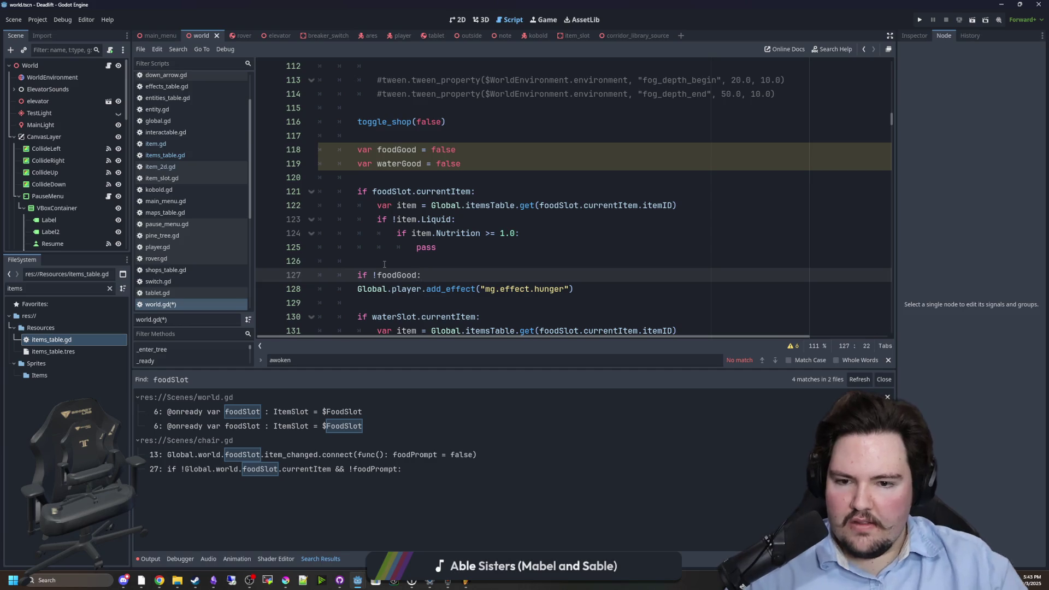
click(357, 295)
key(Tab)
drag(422, 275, 357, 275)
scroll(453, 247, down, 3)
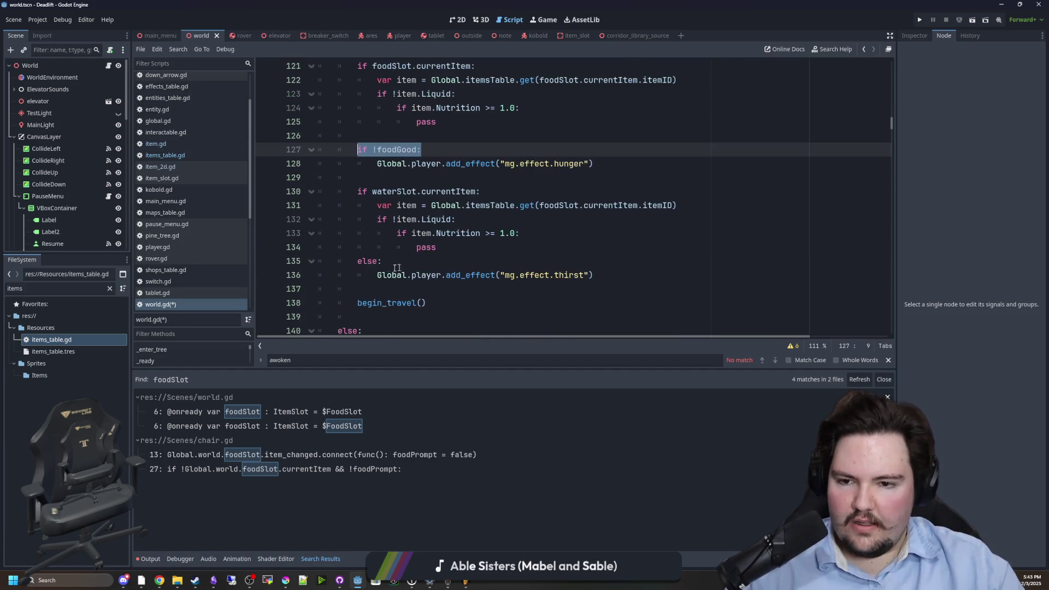
drag(593, 275, 377, 275)
key(ctrl+c)
key(BackSpace)
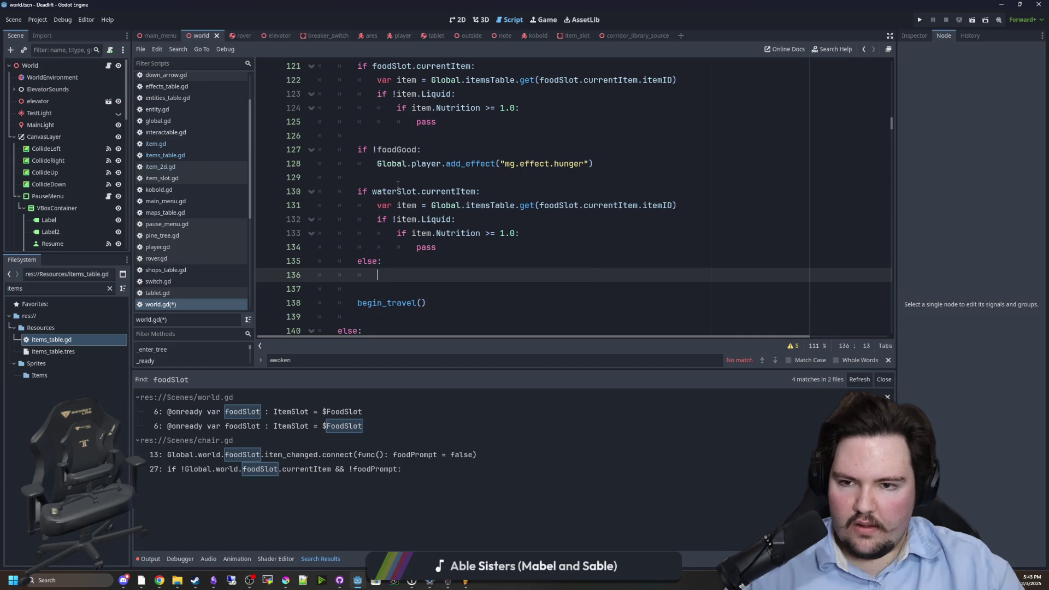
click(397, 176)
key(ctrl+v)
key(ctrl+v)
key(ctrl+z)
key(Home)
- Prefix the thirst effect call with 'if !waterGood:'
scroll(456, 86, up, 2)
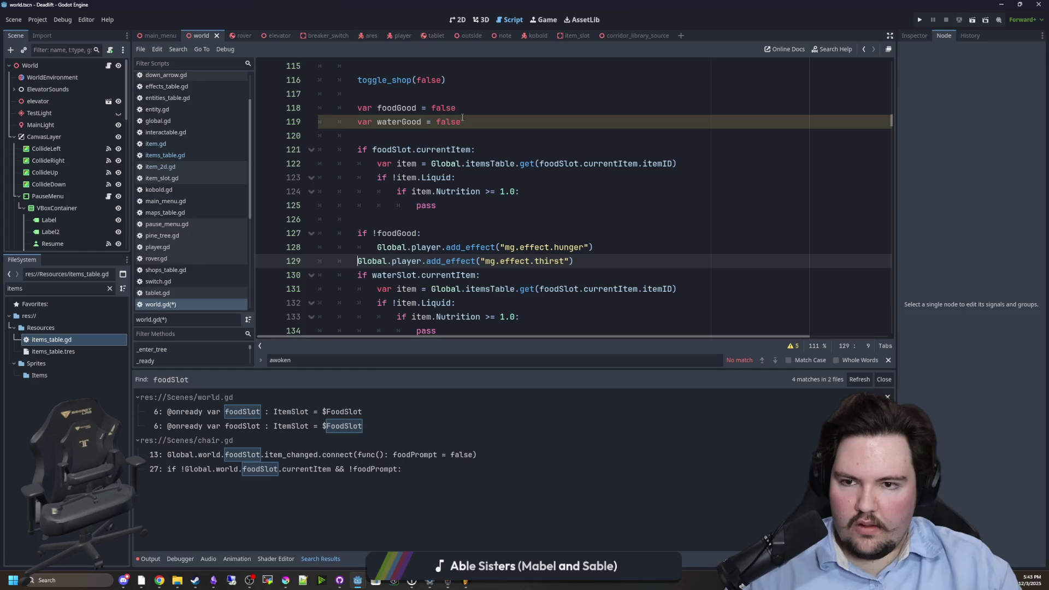
double_click(404, 121)
click(404, 122)
double_click(404, 122)
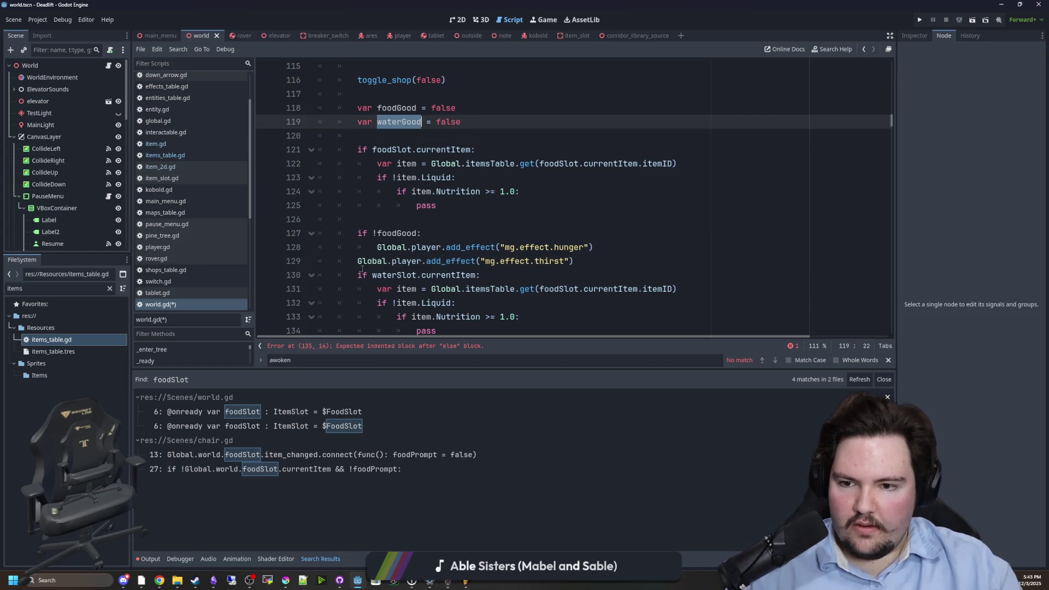
click(357, 261)
text(if !waterGood:)
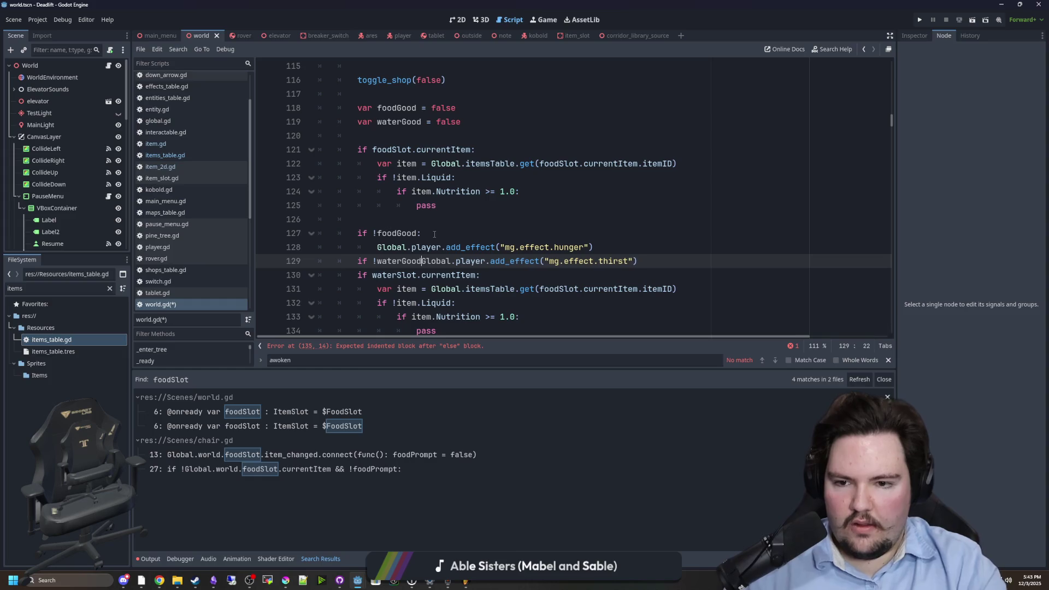
- Move the one-line foodGood and waterGood effect checks below the water check, deleting the empty else
drag(377, 247, 420, 234)
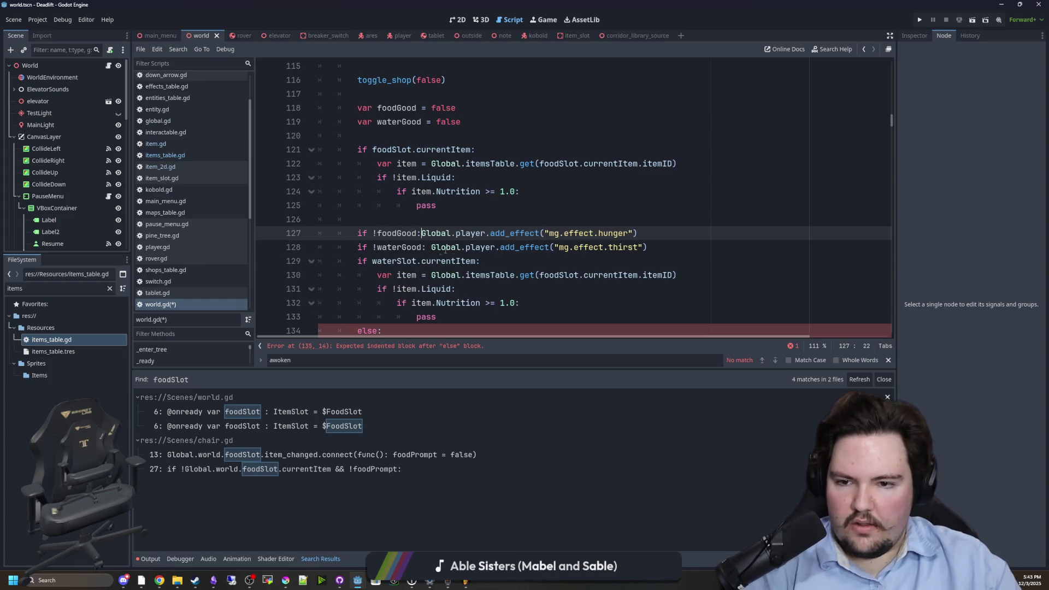
drag(647, 247, 516, 247)
key(ctrl+x)
click(382, 261)
key(Return)
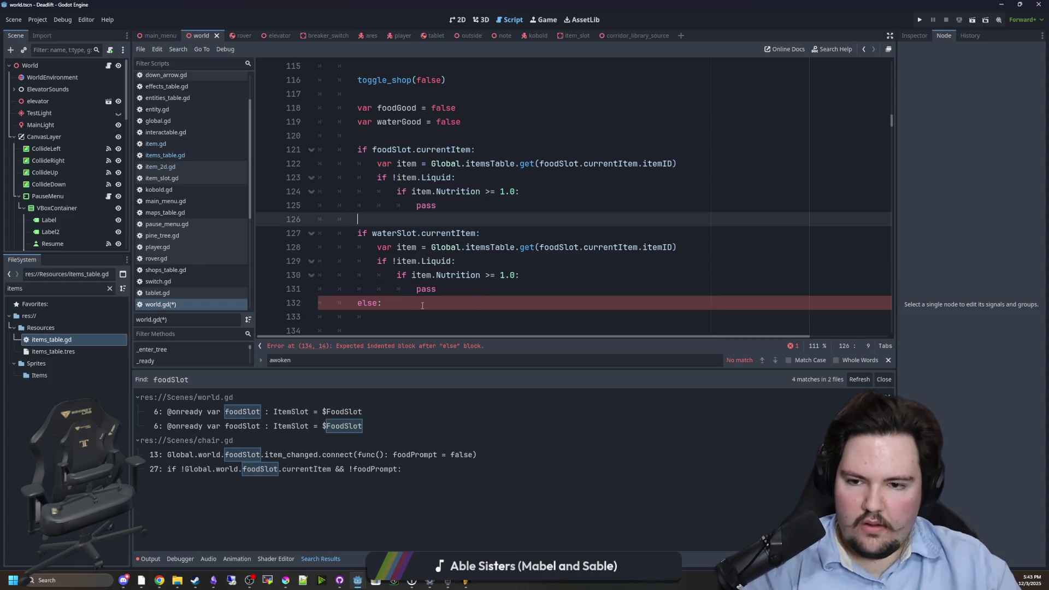
scroll(437, 218, down, 1)
drag(377, 274, 299, 265)
key(BackSpace)
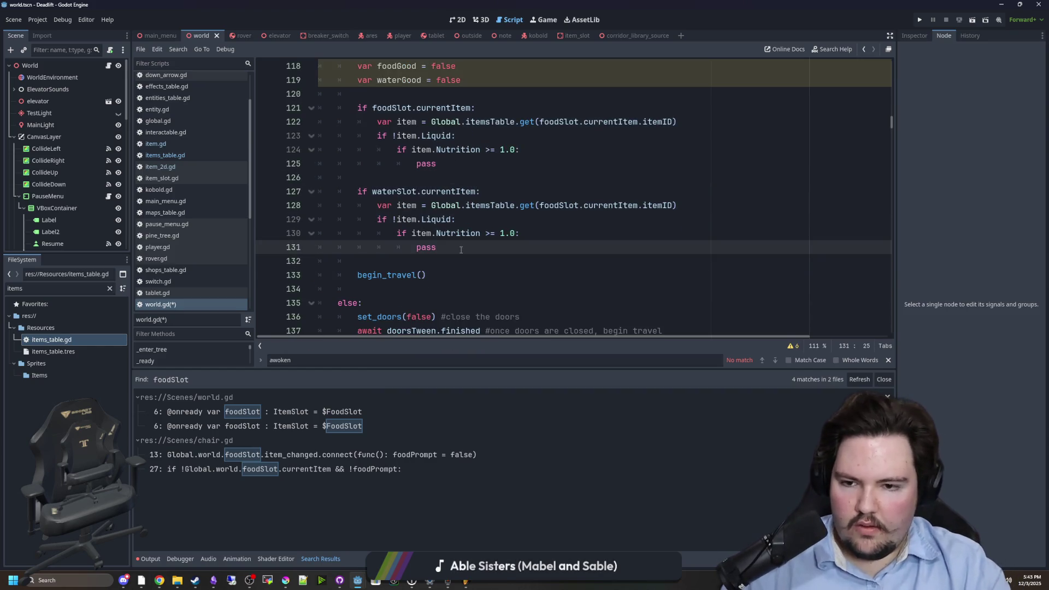
key(ctrl+v)
click(399, 275)
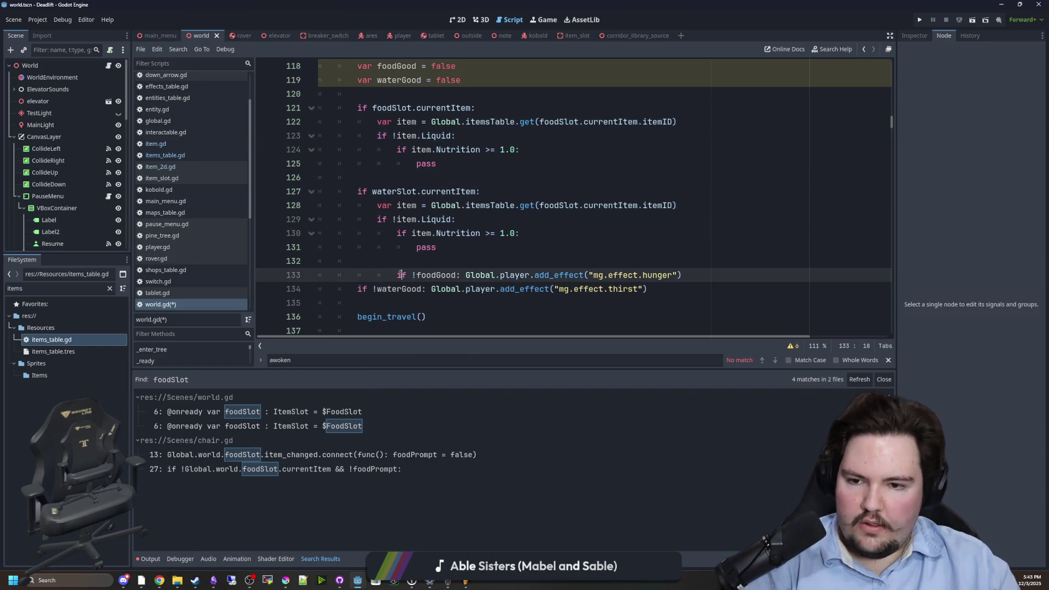
key(BackSpace)
key(BackSpace)
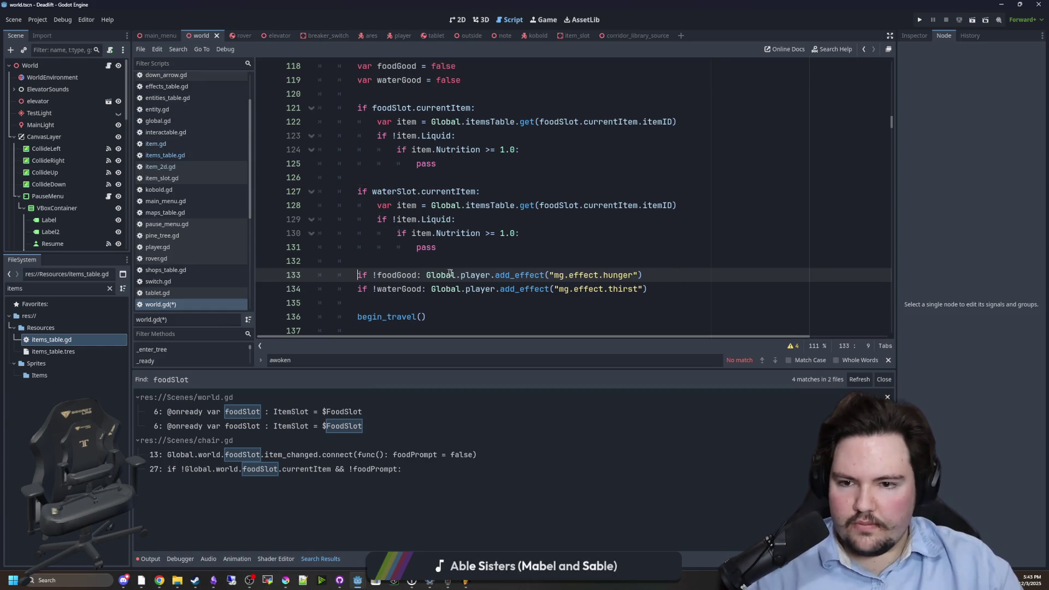
- Add 'if !surface:' before the flag declarations and indent the flags and effect code under it
scroll(443, 263, up, 1)
scroll(443, 261, up, 1)
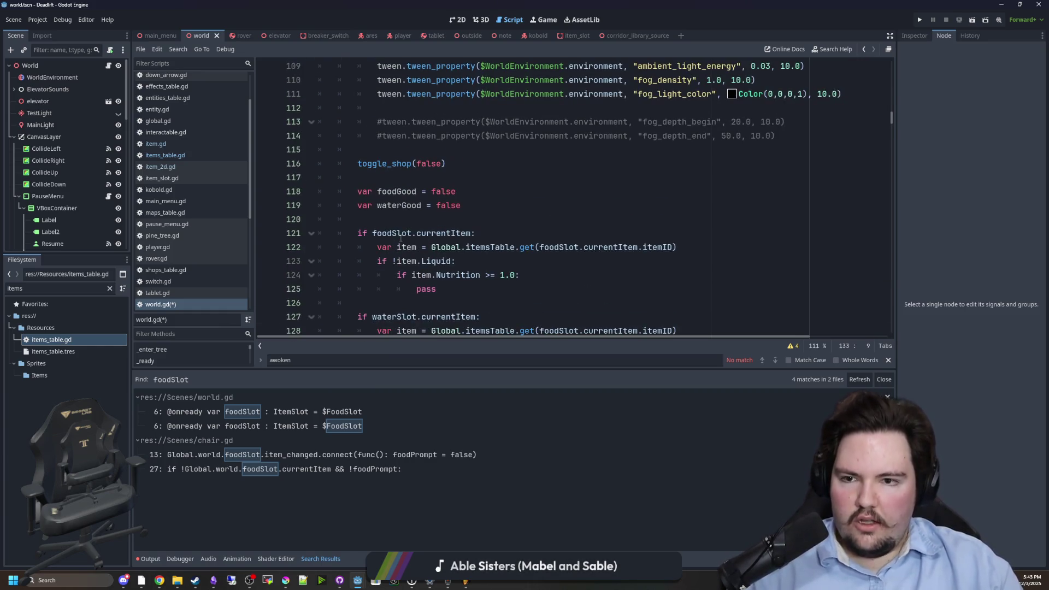
scroll(370, 202, down, 3)
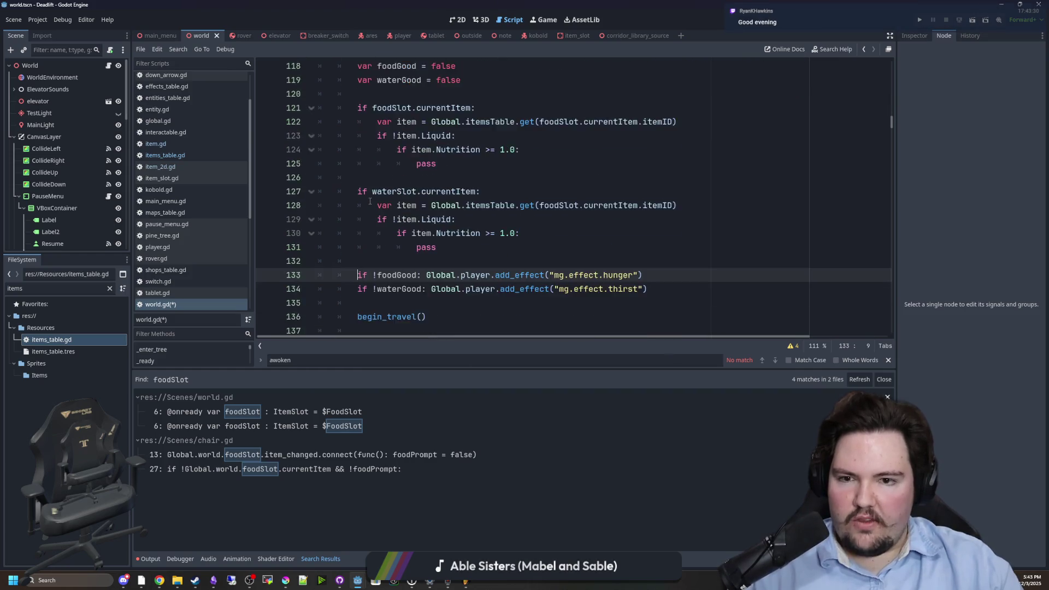
scroll(399, 205, up, 3)
click(370, 134)
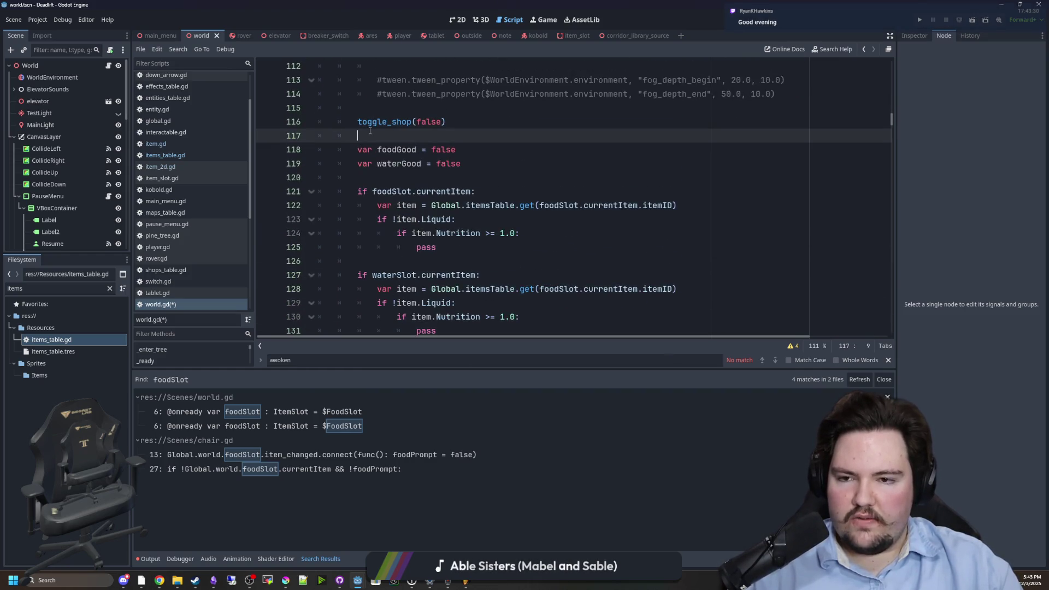
scroll(507, 189, up, 1)
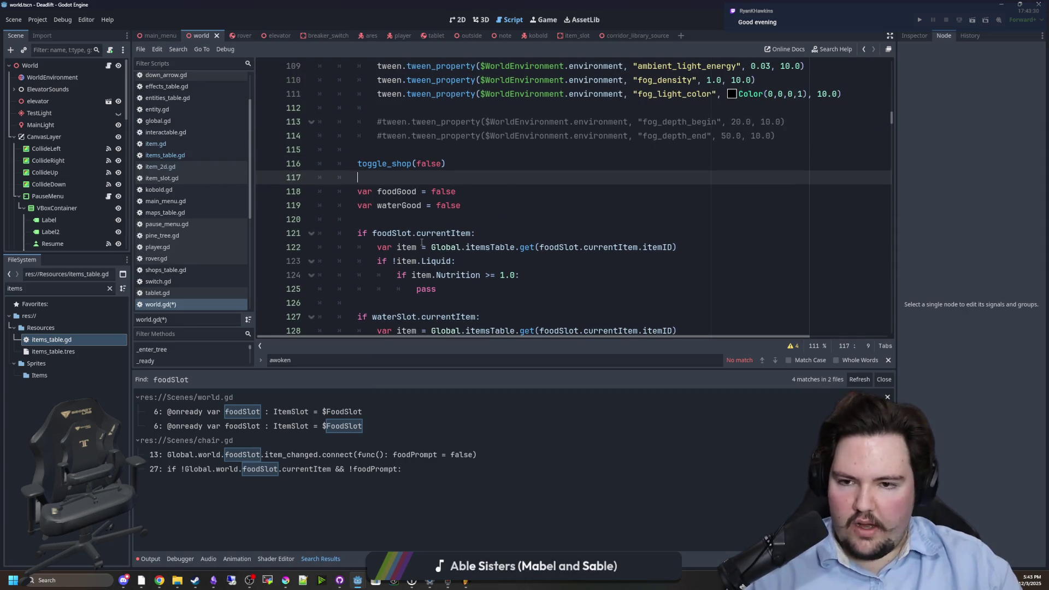
scroll(421, 242, down, 1)
key(Return)
text(if !surface:)
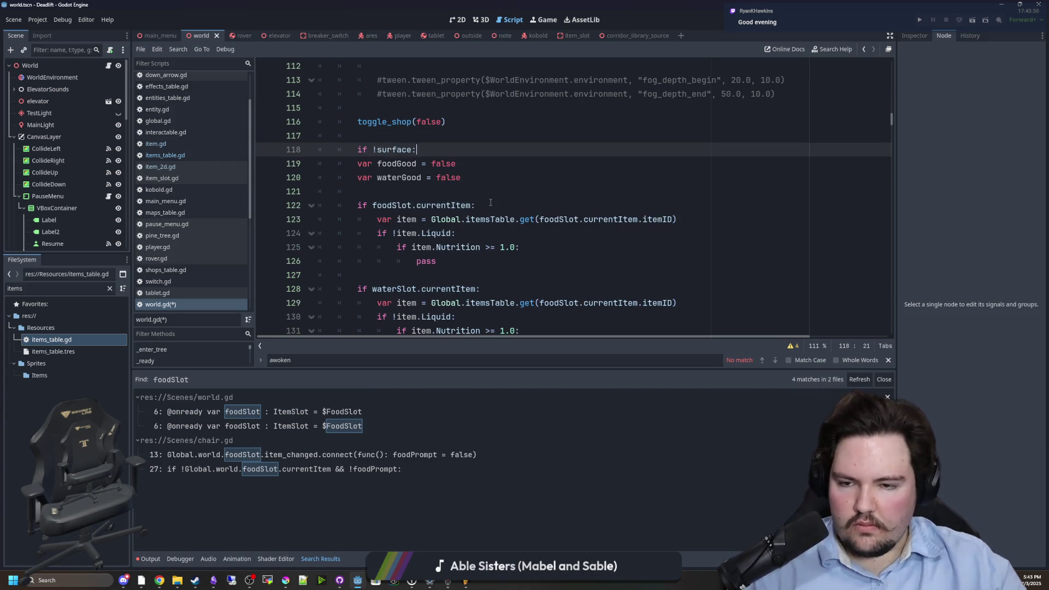
scroll(491, 203, down, 4)
scroll(490, 203, up, 1)
mouse_move(442, 306)
mouse_down()
mouse_move(345, 153)
mouse_move(327, 163)
mouse_up()
key(Tab)
click(433, 135)
- Review the food block's Liquid check, Nutrition condition and placeholder pass
scroll(433, 133, down, 2)
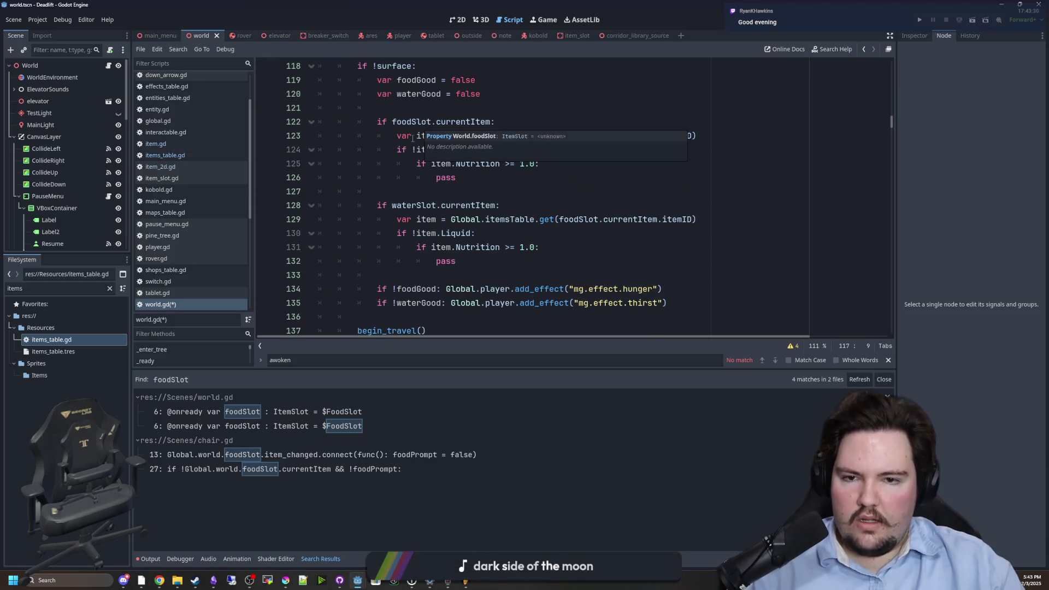
click(390, 149)
drag(402, 150, 484, 149)
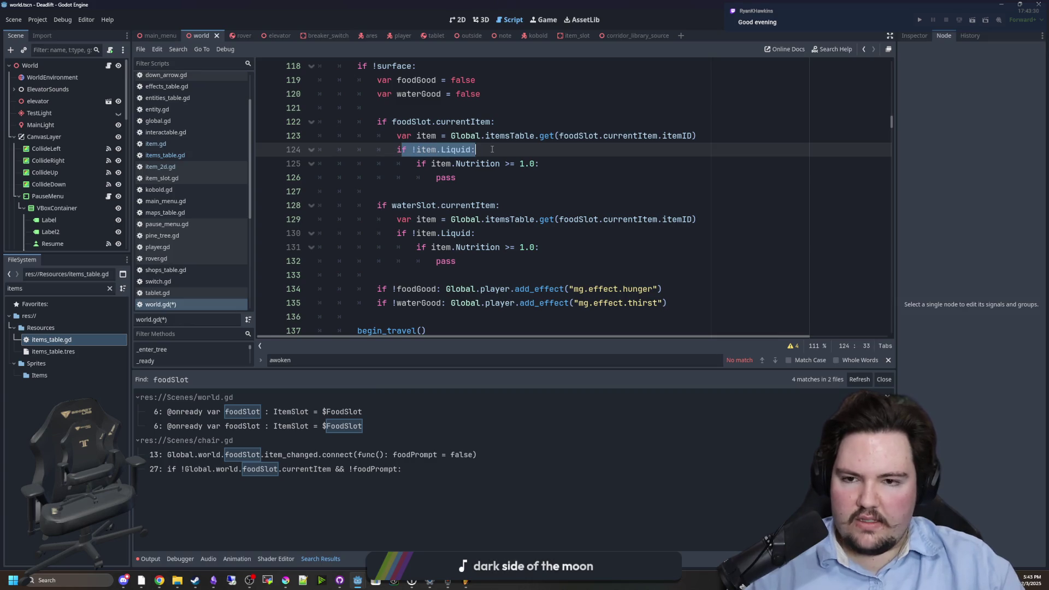
click(492, 149)
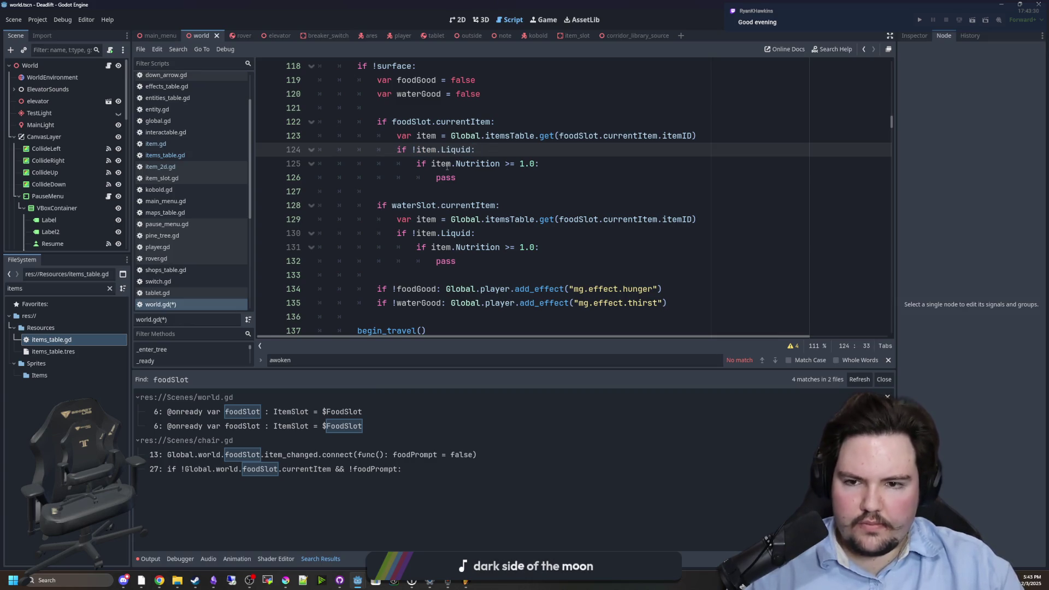
drag(421, 164, 539, 164)
click(495, 164)
drag(458, 178, 435, 182)
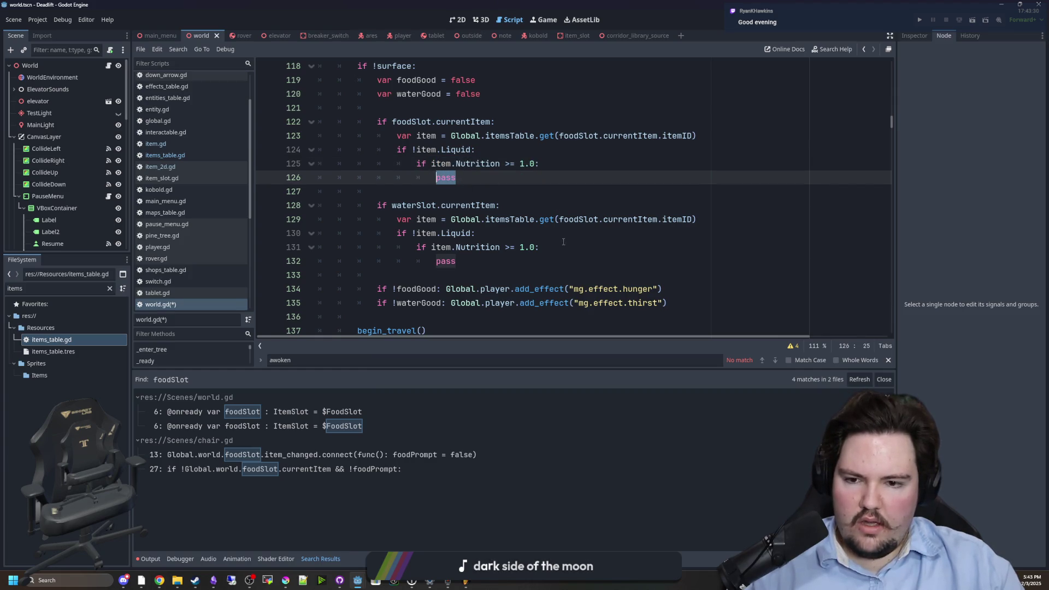
- Add a Global.player.remove_effect(mg.effect.hunger) call under the food nutrition check
text(Global.player.)
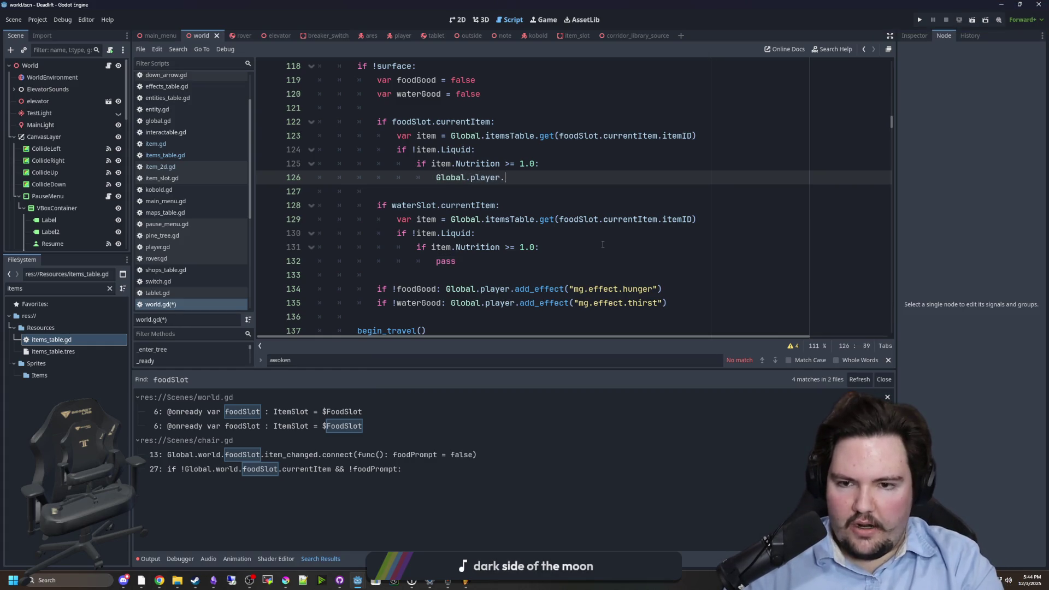
text(remove)
key(Return)
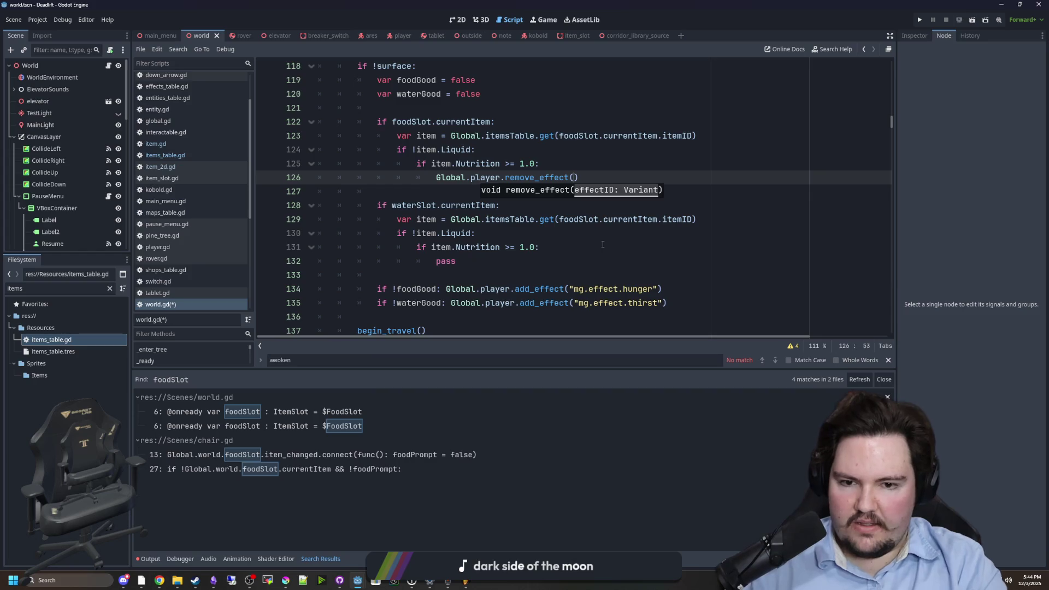
drag(657, 289, 568, 289)
key(ctrl+c)
click(575, 178)
key(ctrl+v)
click(576, 164)
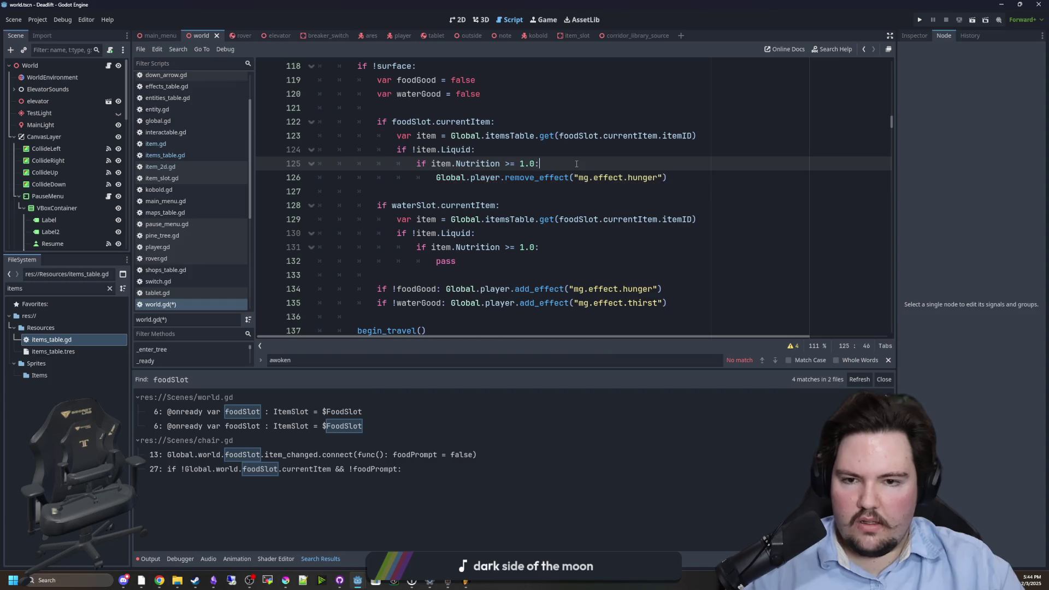
drag(685, 177, 436, 177)
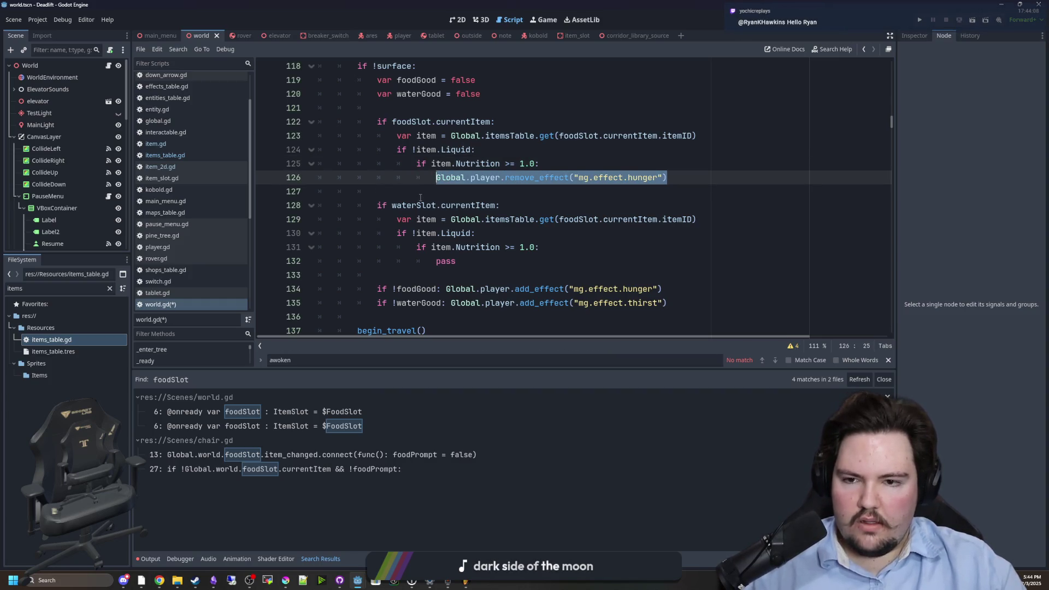
- Remove the negation so the water check requires a liquid item
click(421, 196)
scroll(421, 194, down, 1)
click(412, 191)
key(BackSpace)
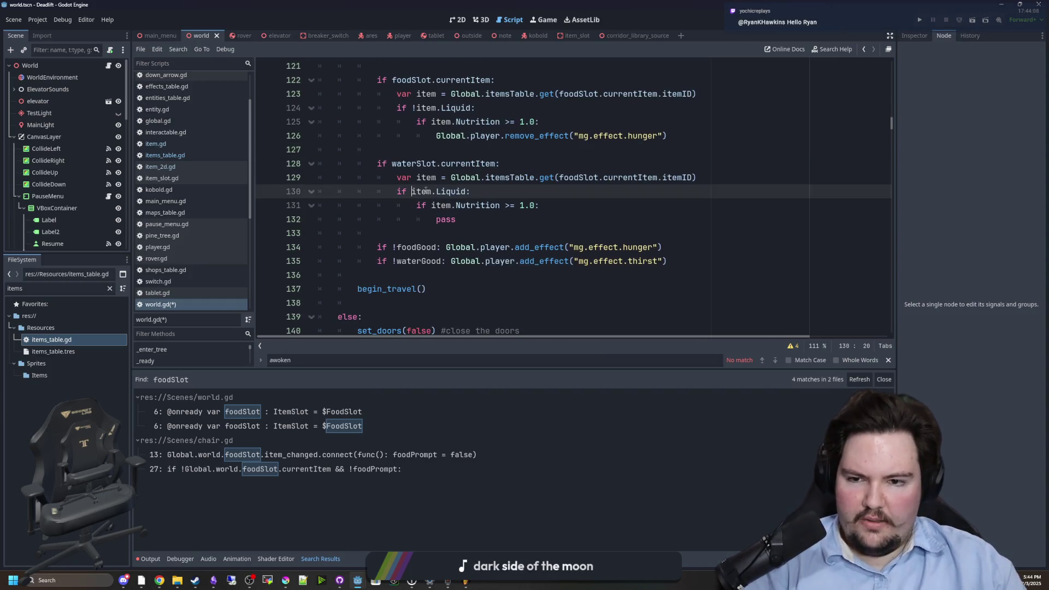
drag(411, 191, 539, 205)
click(539, 205)
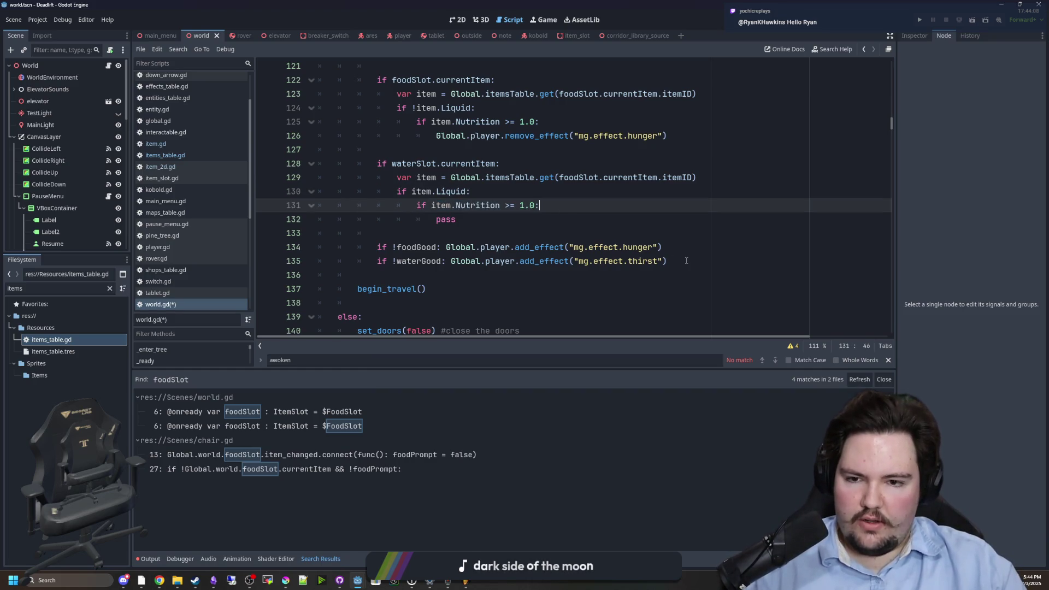
- Replace the pass under the water check with a remove_effect call for thirst
drag(686, 261, 515, 261)
click(662, 247)
drag(668, 135, 435, 136)
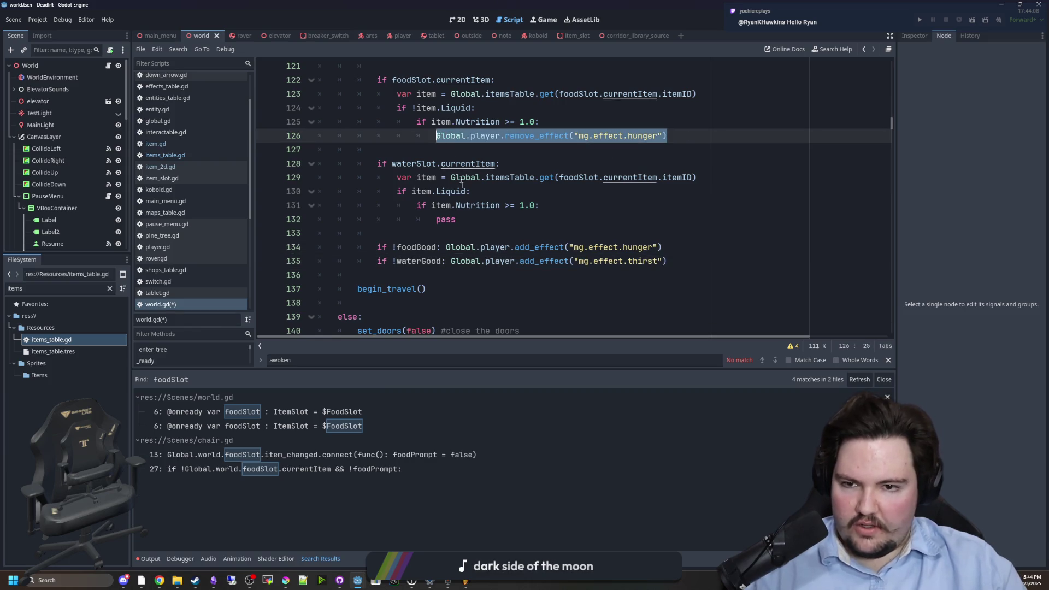
key(ctrl+c)
double_click(445, 219)
key(ctrl+v)
double_click(642, 219)
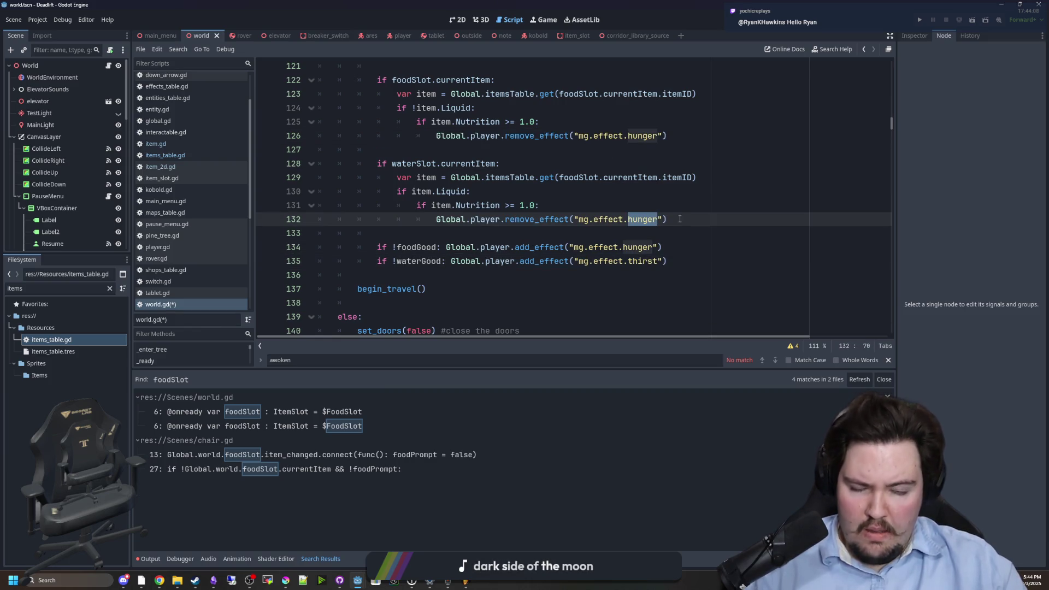
text(thirst)
- Add 'waterGood = true' on a new line after the thirst removal
click(470, 191)
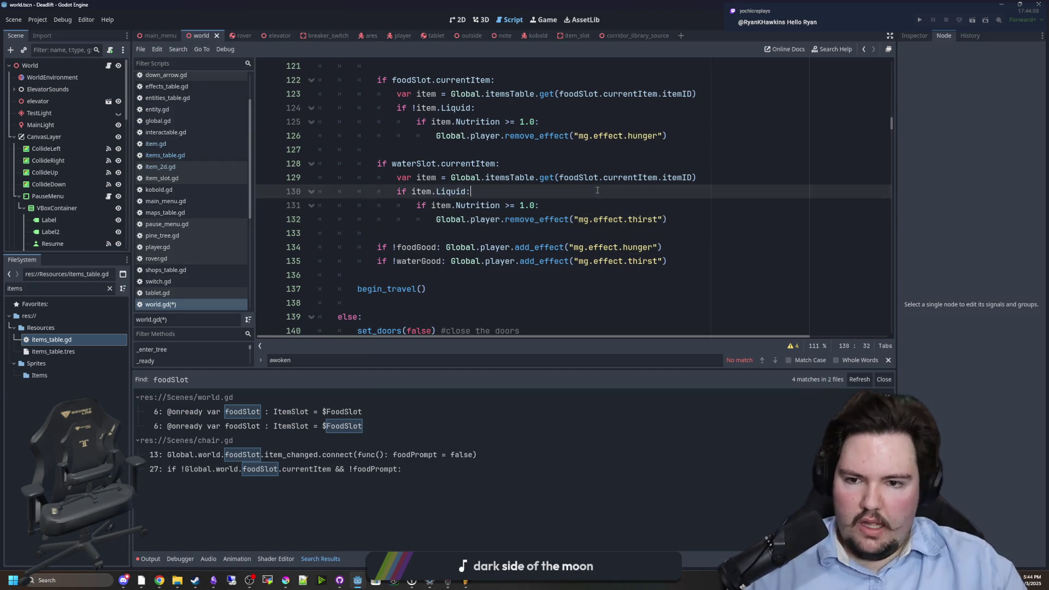
scroll(424, 136, up, 1)
double_click(415, 93)
key(ctrl+c)
click(686, 256)
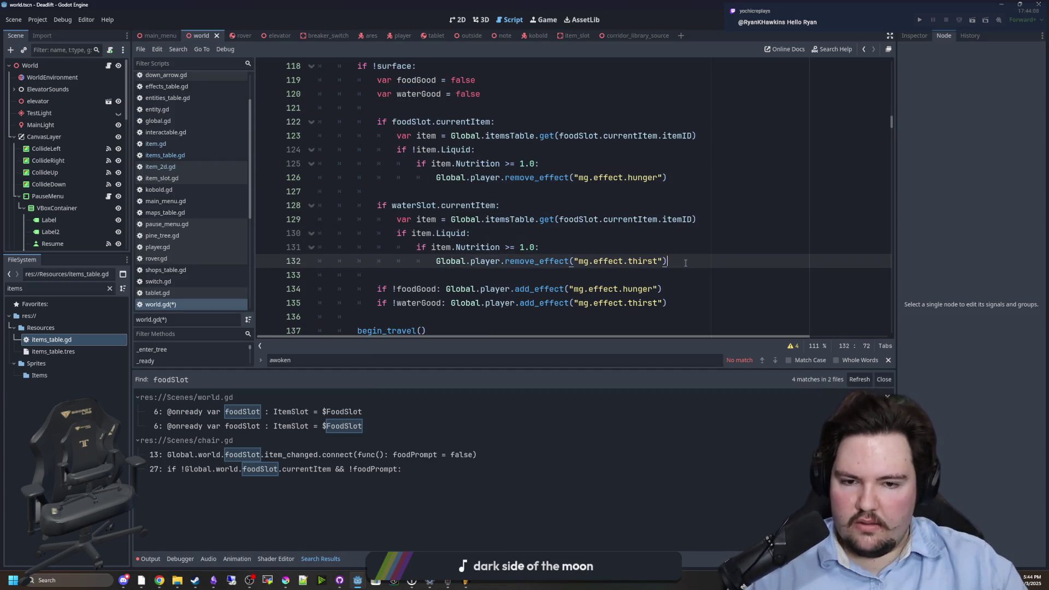
key(Return)
key(ctrl+v)
text(true)
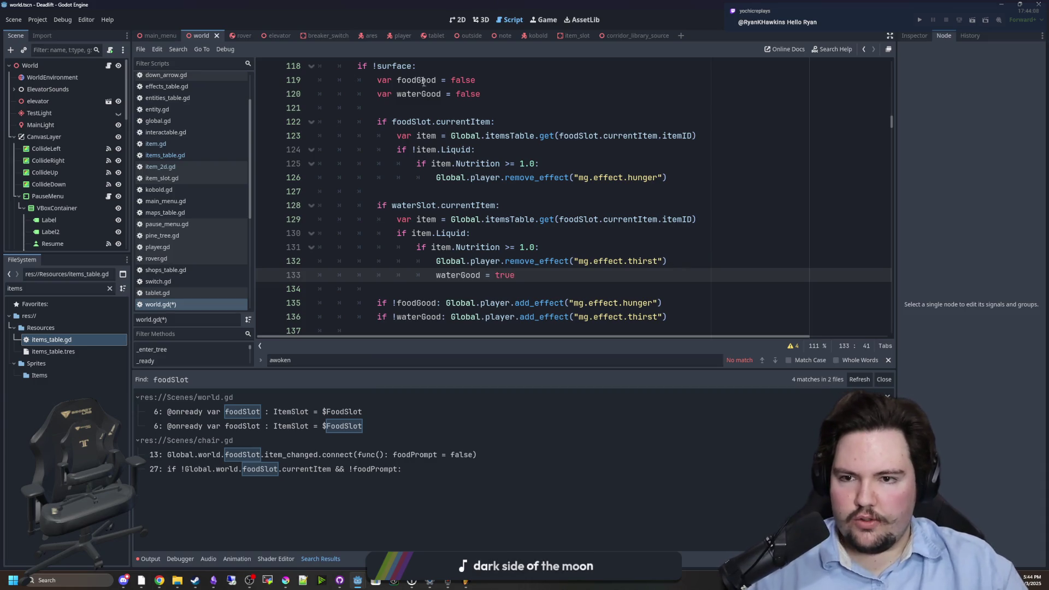
- Add 'foodGood = true' on a new line after the hunger removal
double_click(416, 80)
key(ctrl+c)
click(686, 178)
key(Return)
key(ctrl+v)
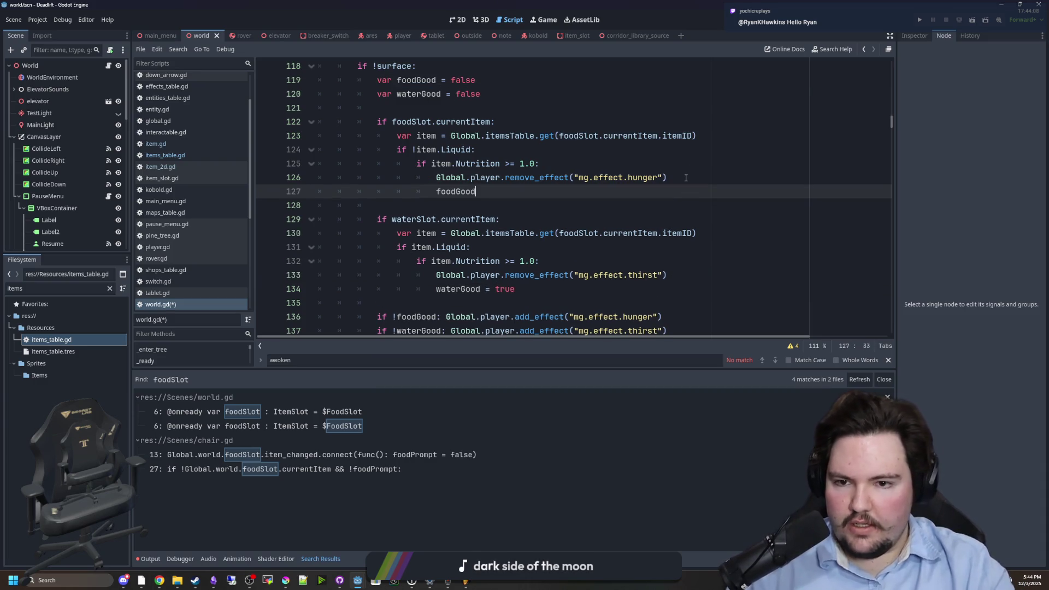
text(true)
key(Down)
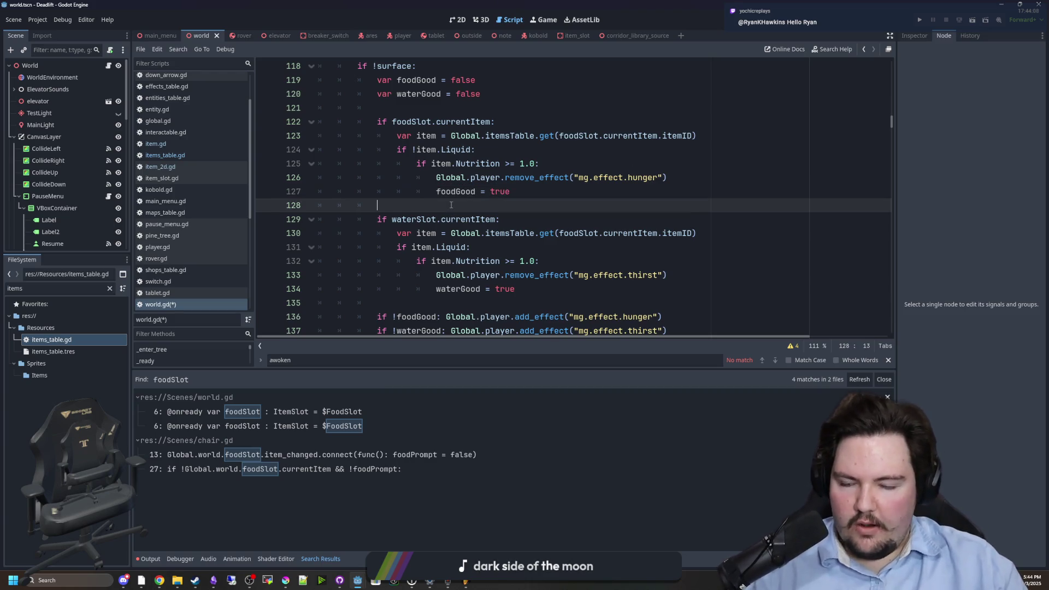
- Save world.gd with the new foodGood and waterGood assignments
scroll(462, 218, down, 1)
click(397, 247)
click(479, 260)
key(ctrl+s)
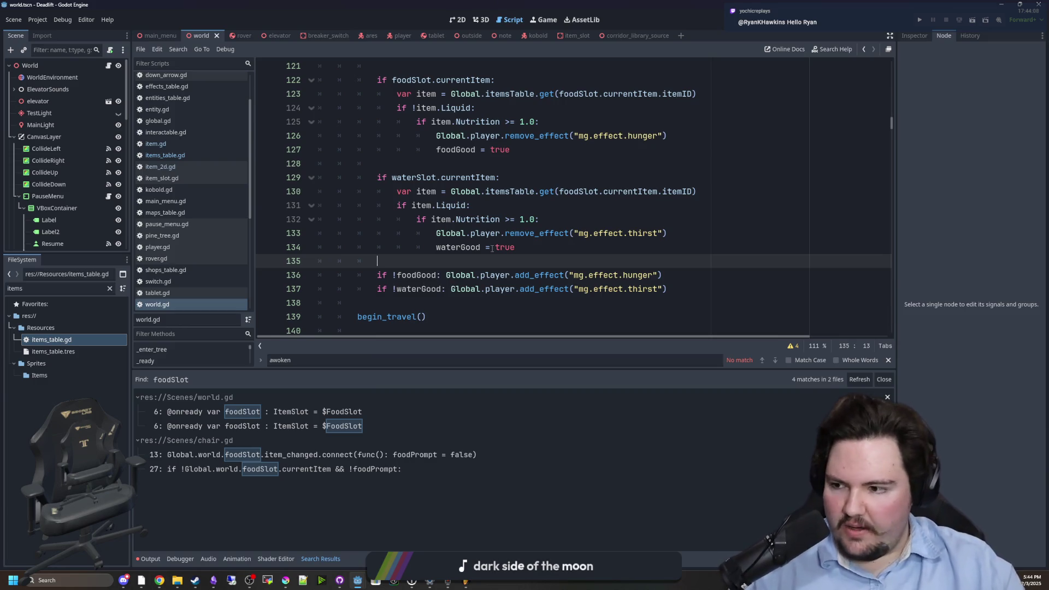
scroll(404, 262, down, 1)
click(395, 262)
scroll(573, 262, up, 2)
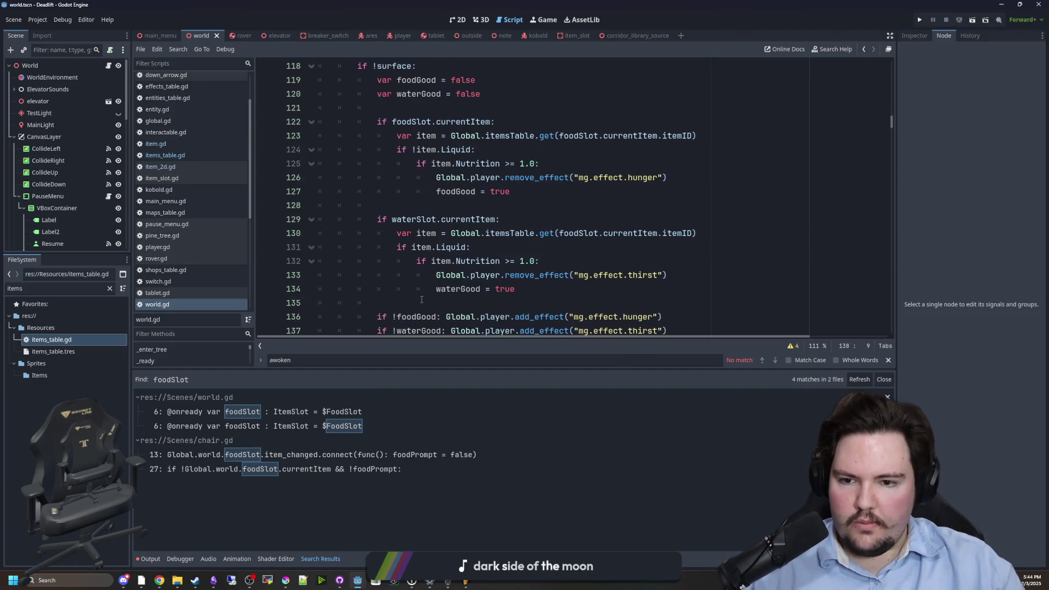
click(600, 303)
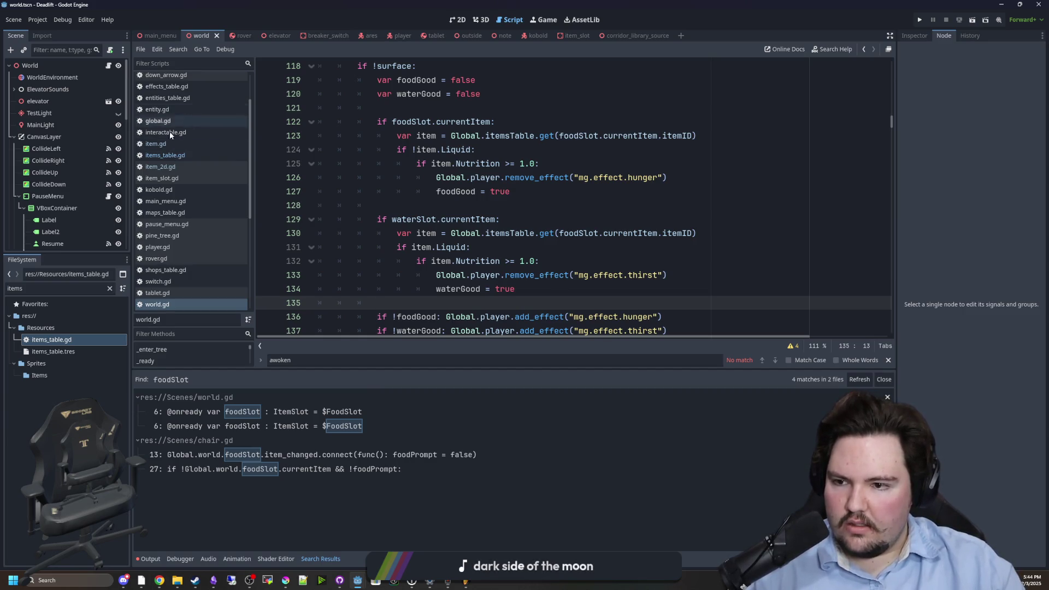
scroll(183, 275, up, 2)
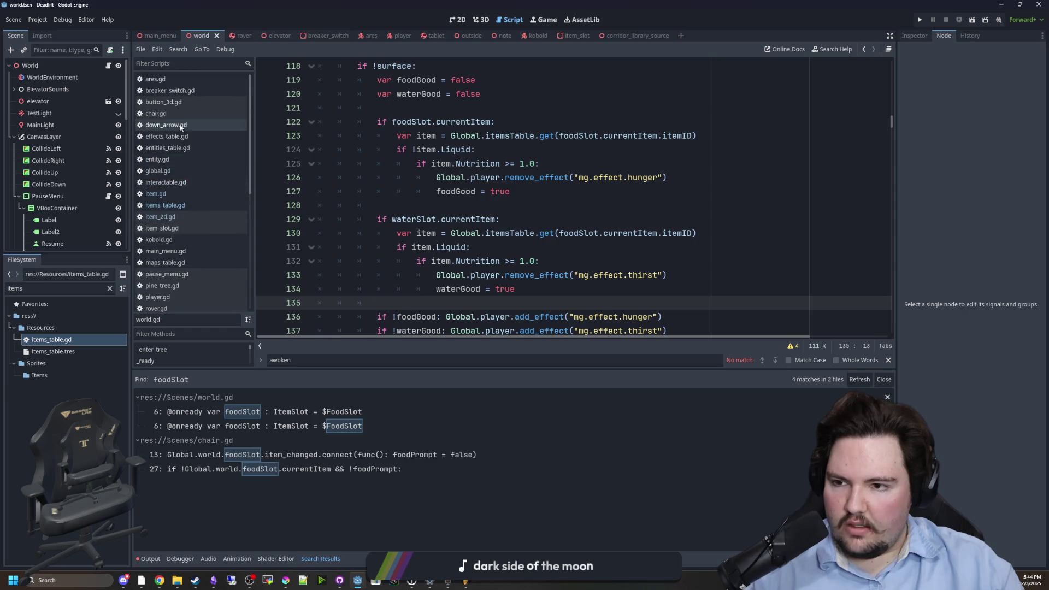
click(171, 63)
- Open effects_table.gd via the 'effec' filter and search it for 'hunger'
text(effec)
click(174, 80)
click(510, 202)
key(ctrl+f)
text(hunger)
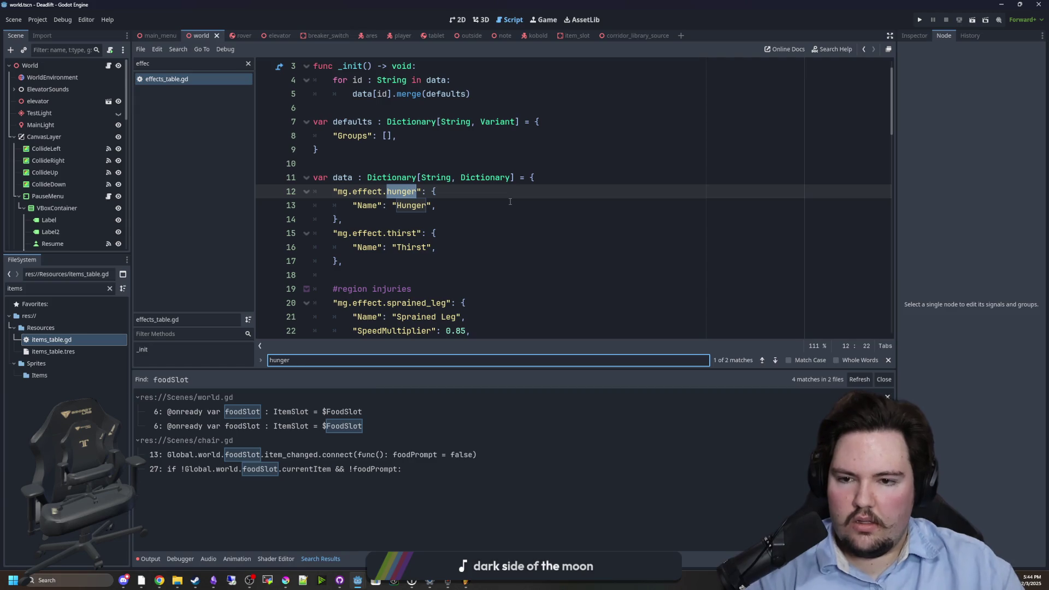
key(Return)
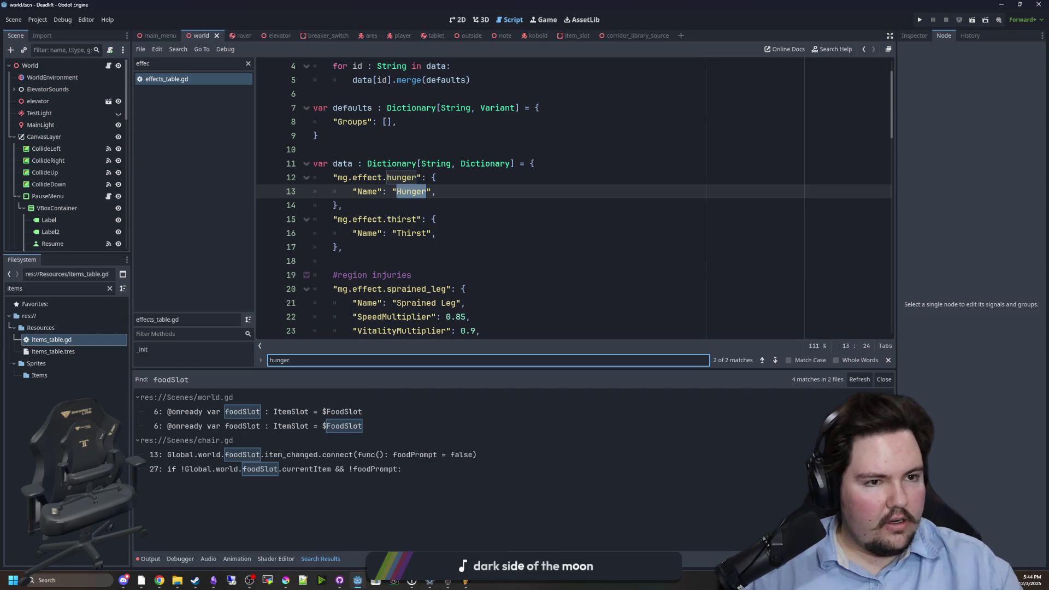
- Consult the web browser, then place the caret after the Hunger name entry
key(alt+Tab)
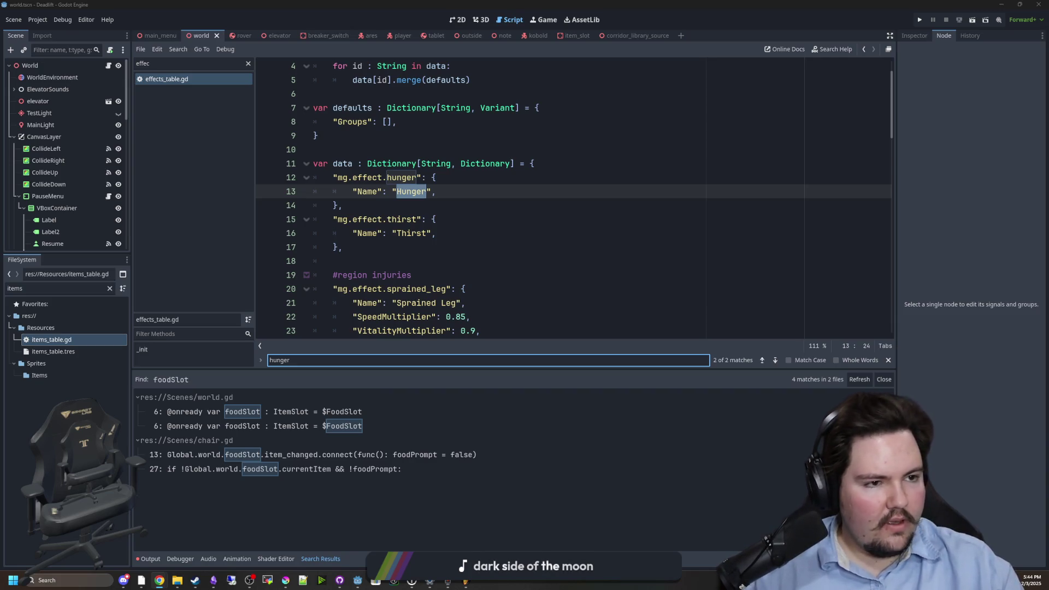
click(370, 199)
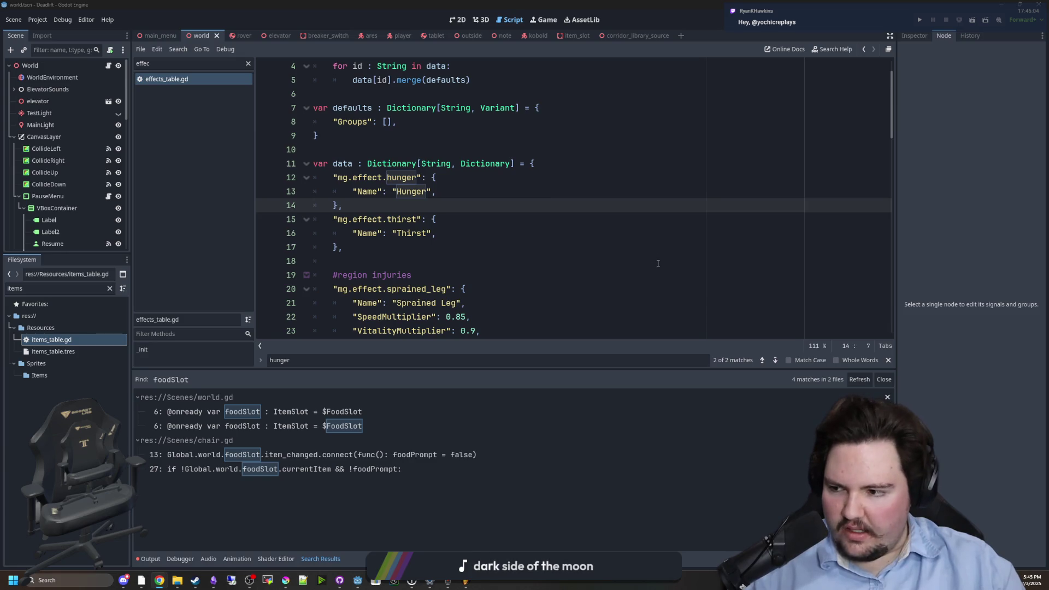
click(459, 190)
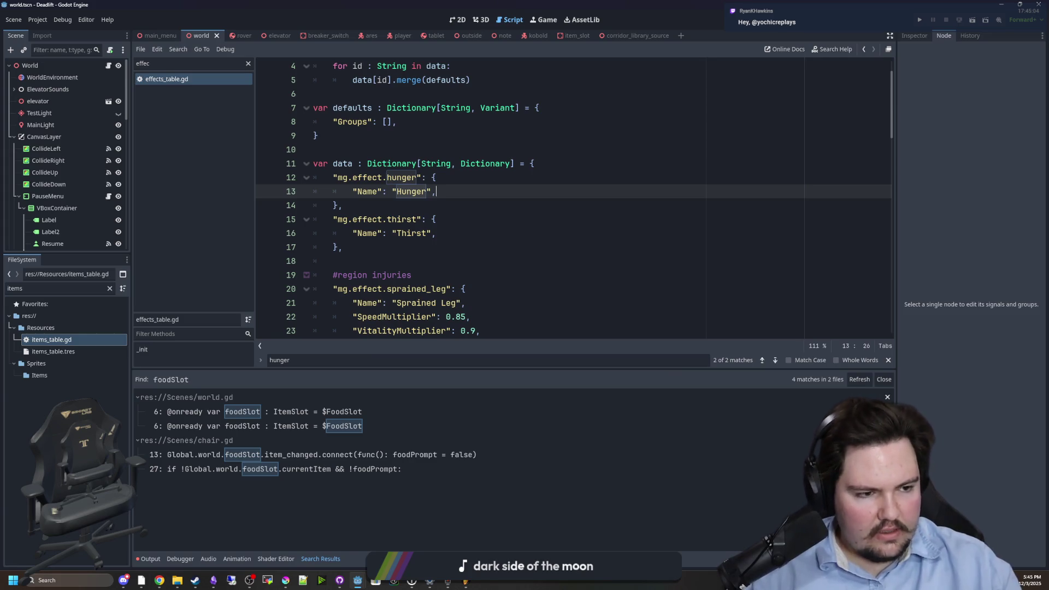
key(alt+Tab)
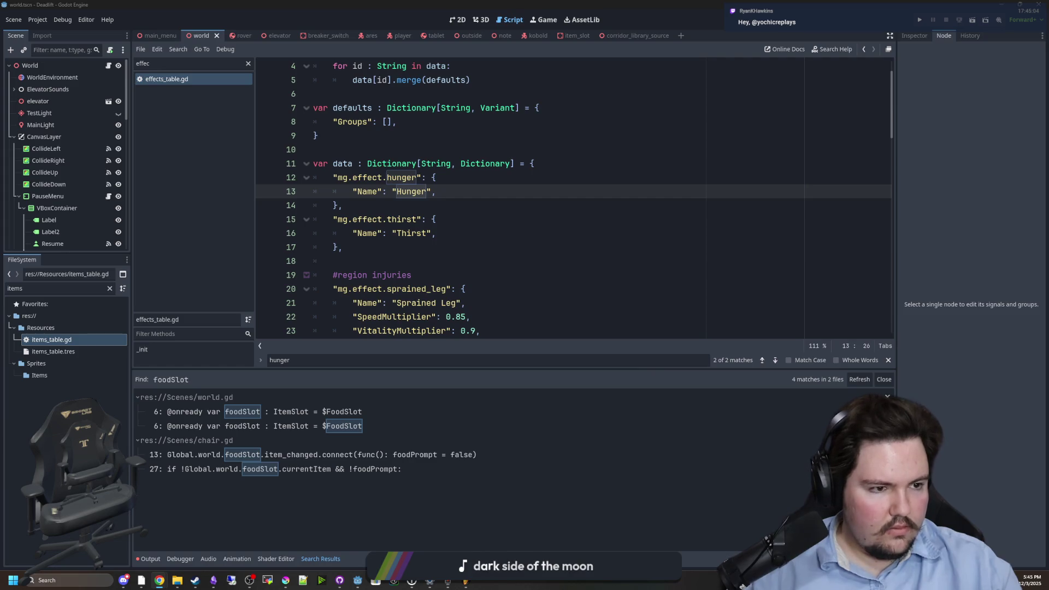
click(460, 233)
click(459, 189)
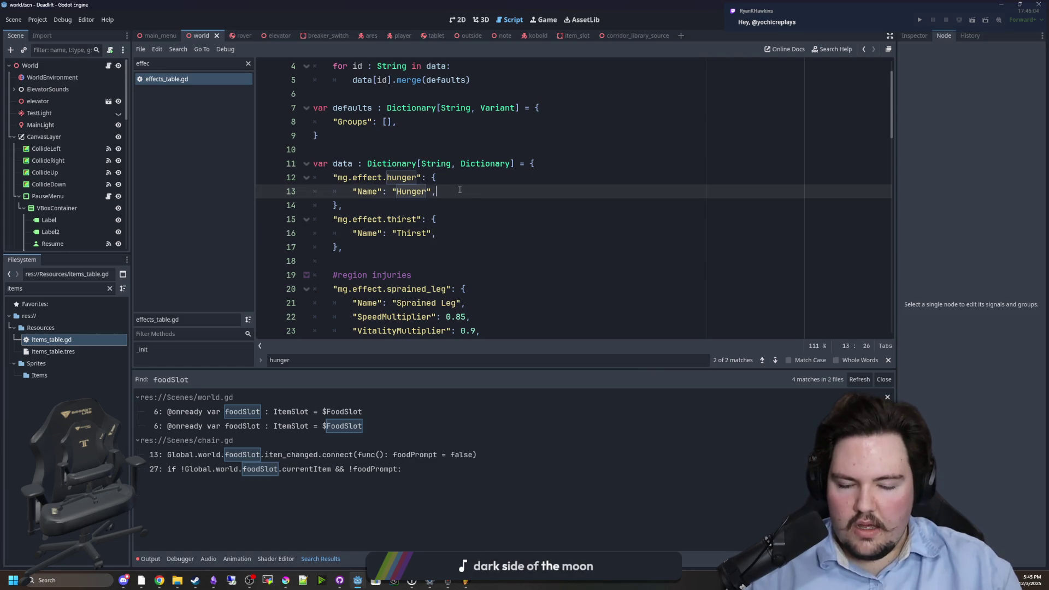
- Start a new key in the Hunger entry, abandon it, and save effects_table.gd
key(Return)
text(")
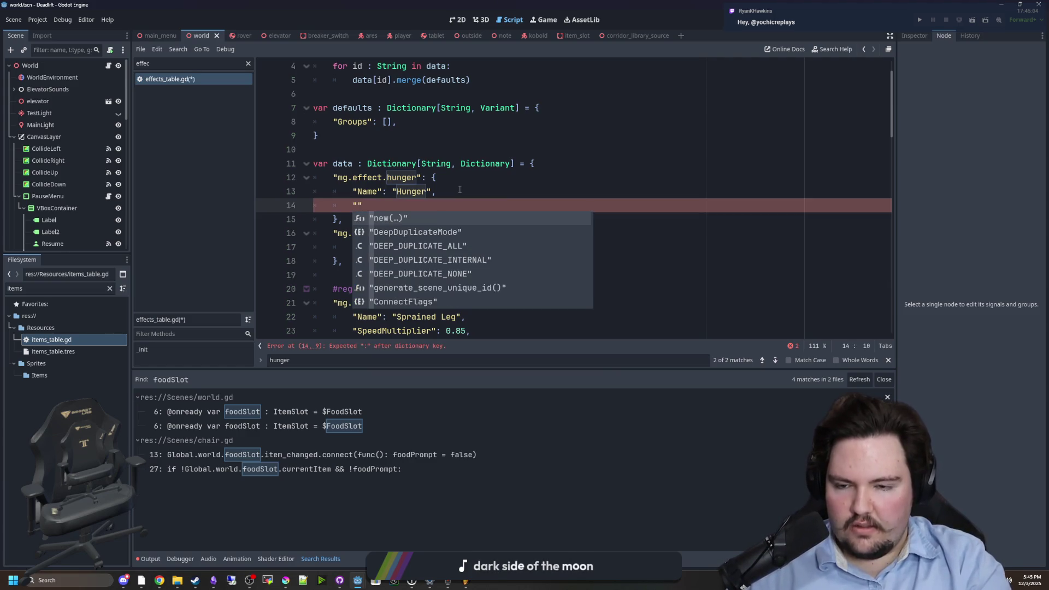
text(D)
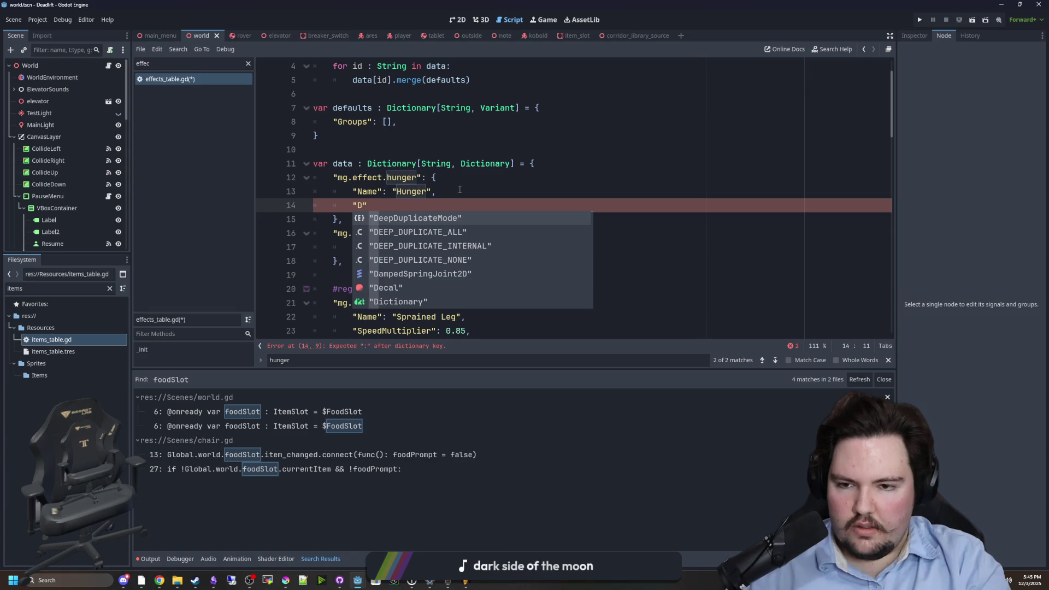
key(BackSpace)
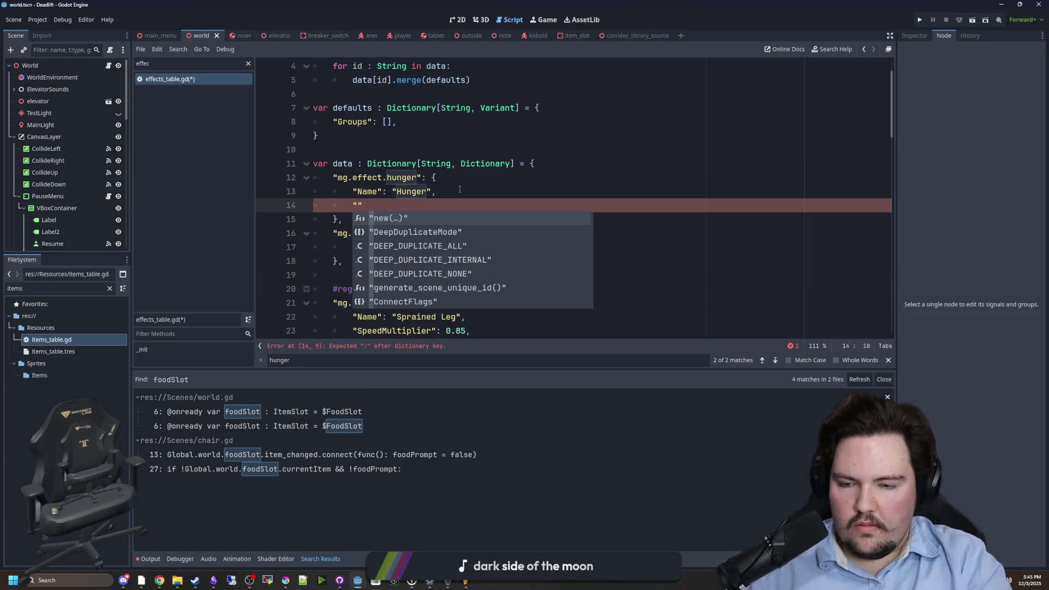
key(BackSpace)
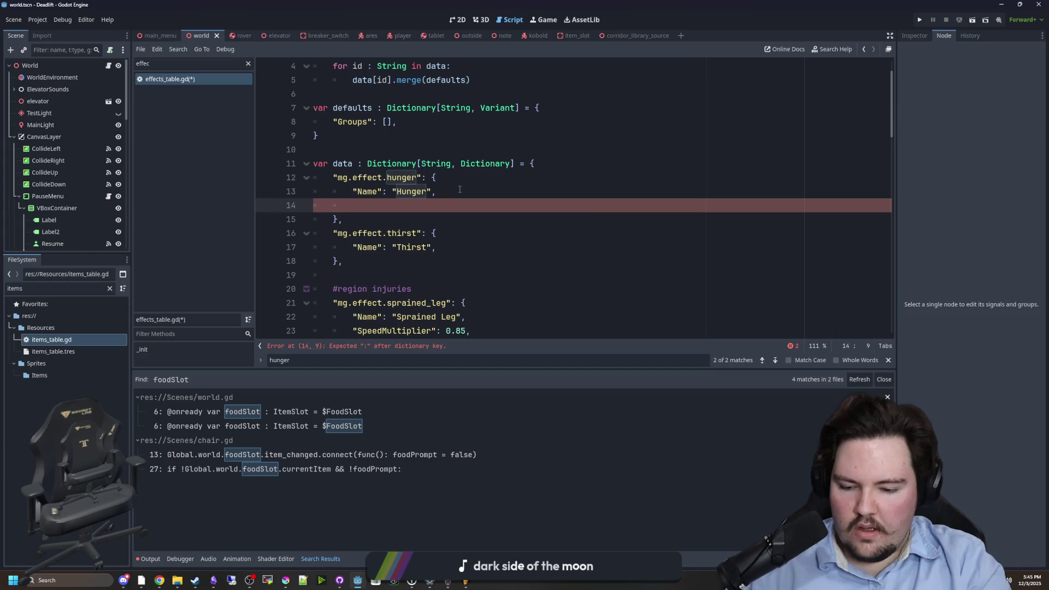
click(460, 189)
key(ctrl+s)
- Look through items_table.gd, then return to effects_table.gd's sprained leg entry
click(249, 65)
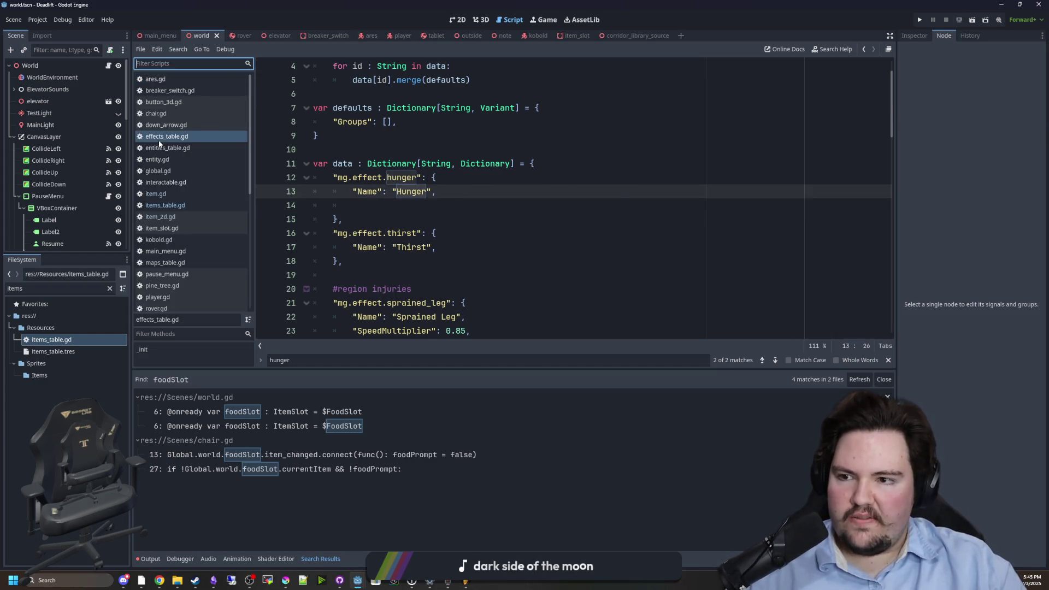
click(176, 205)
scroll(465, 186, down, 7)
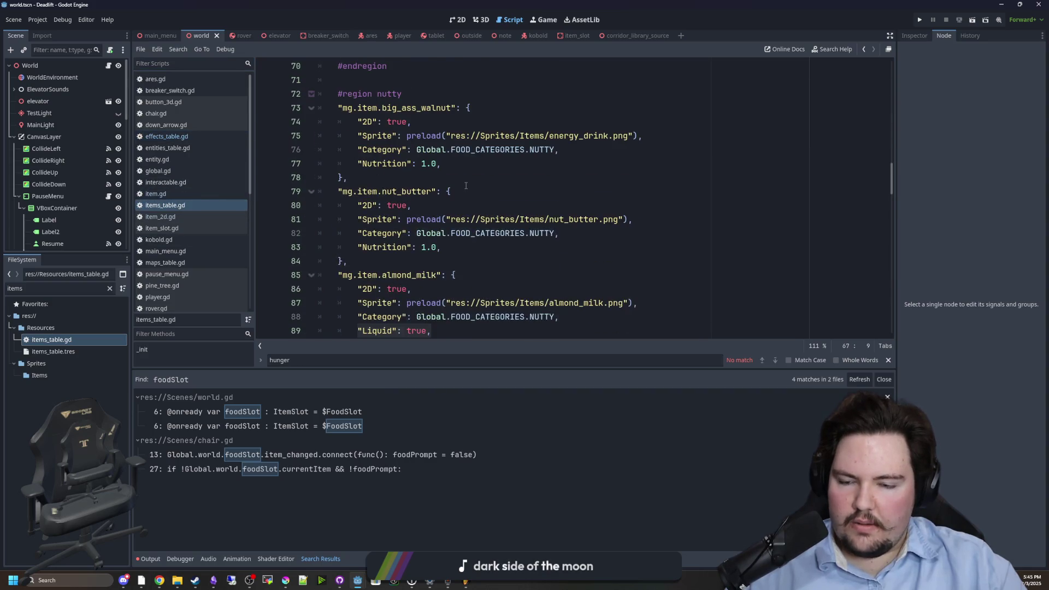
click(512, 193)
click(166, 136)
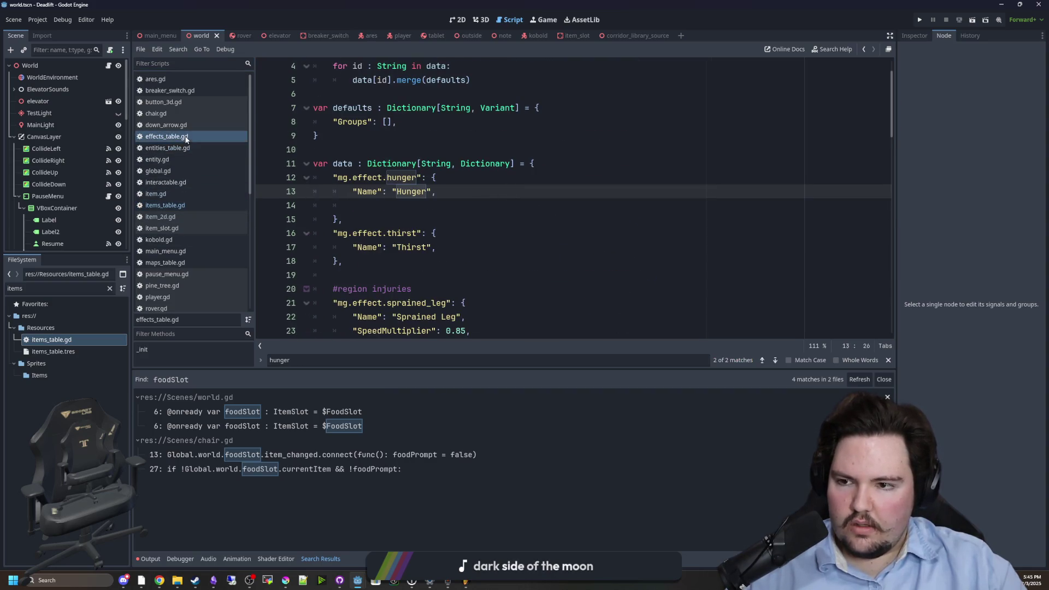
scroll(445, 239, down, 1)
scroll(444, 239, down, 3)
click(382, 200)
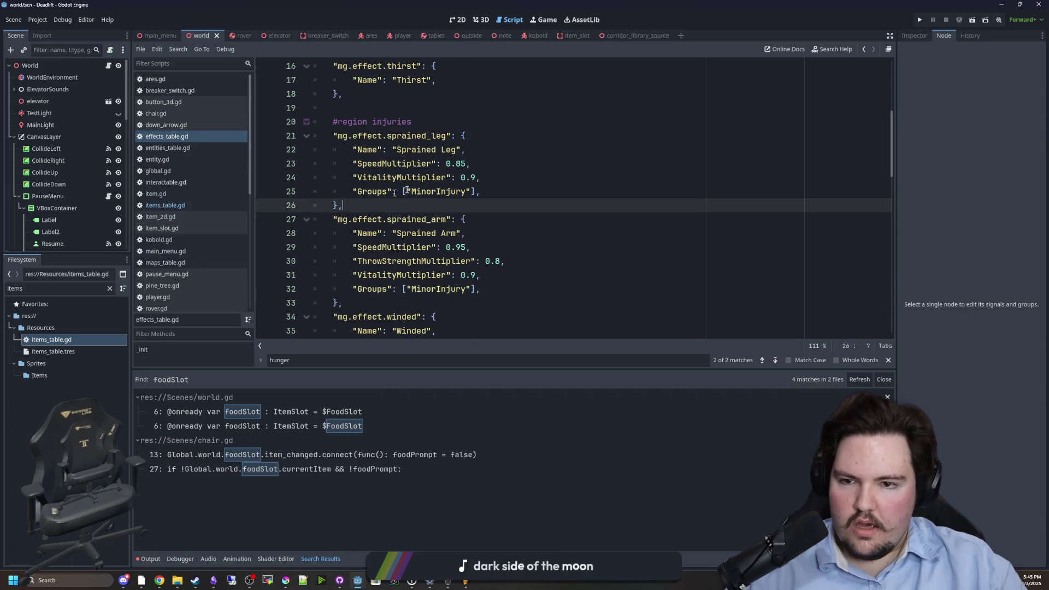
- Copy the VitalityMultiplier line under Thirst and rename its key to UniversalMultiplier (0.9)
drag(496, 181, 352, 177)
scroll(458, 167, up, 2)
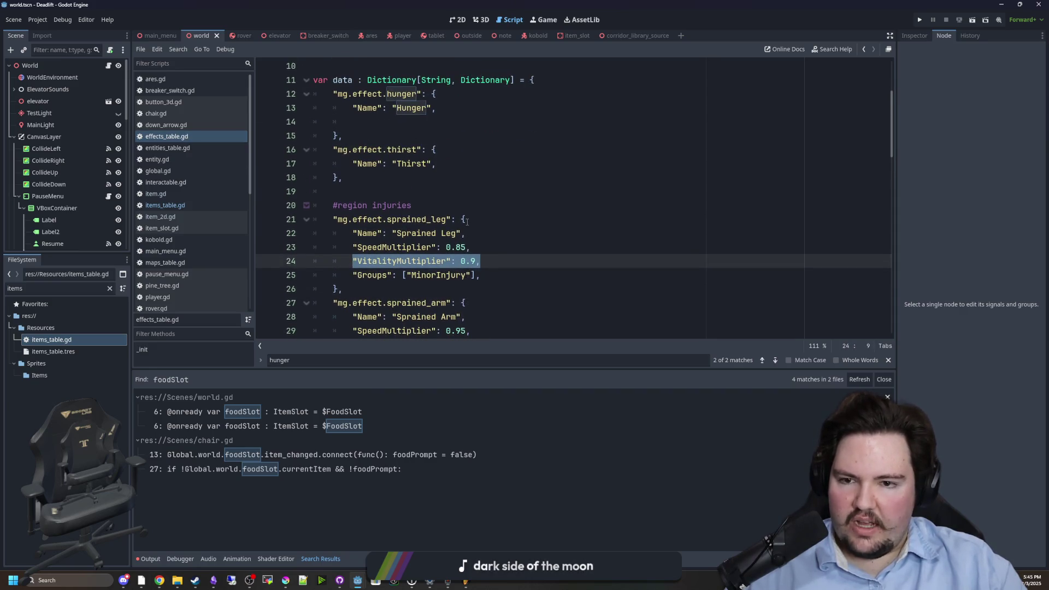
key(ctrl+c)
click(461, 165)
key(Return)
key(ctrl+v)
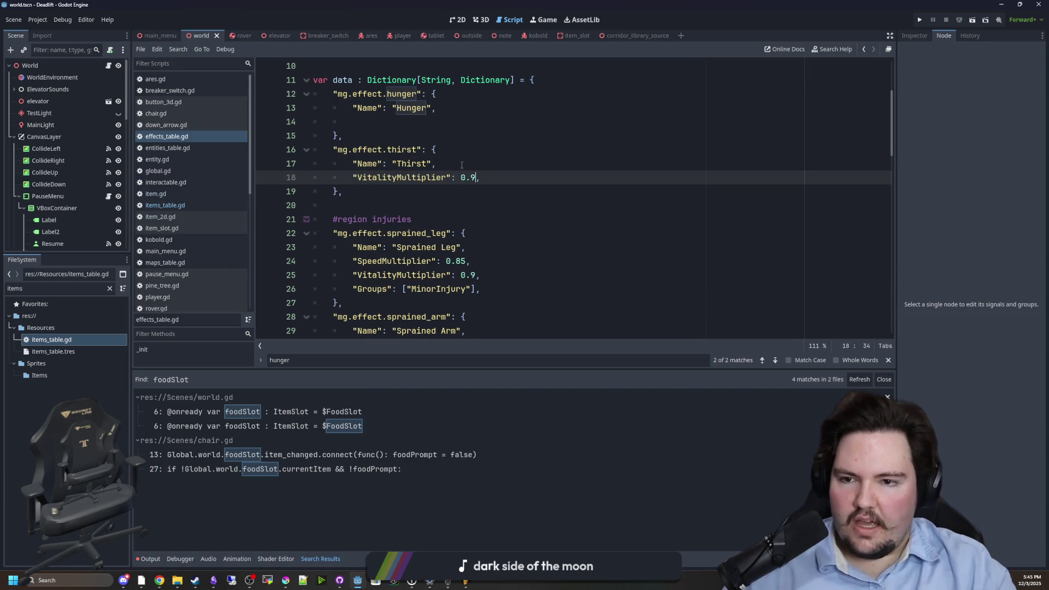
key(Left)
key(Left)
key(BackSpace)
key(BackSpace)
key(BackSpace)
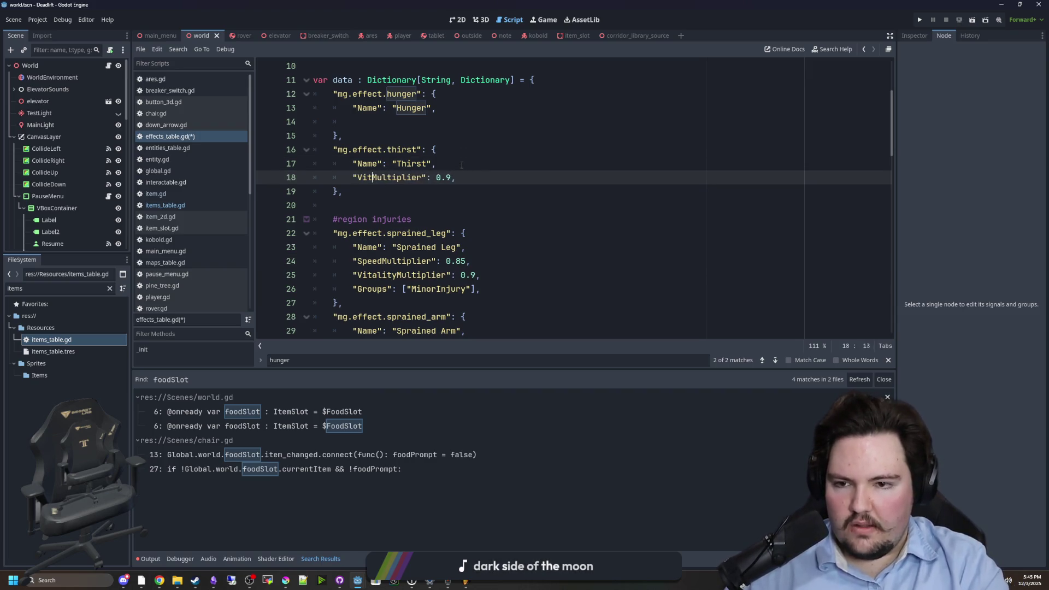
text(uNI)
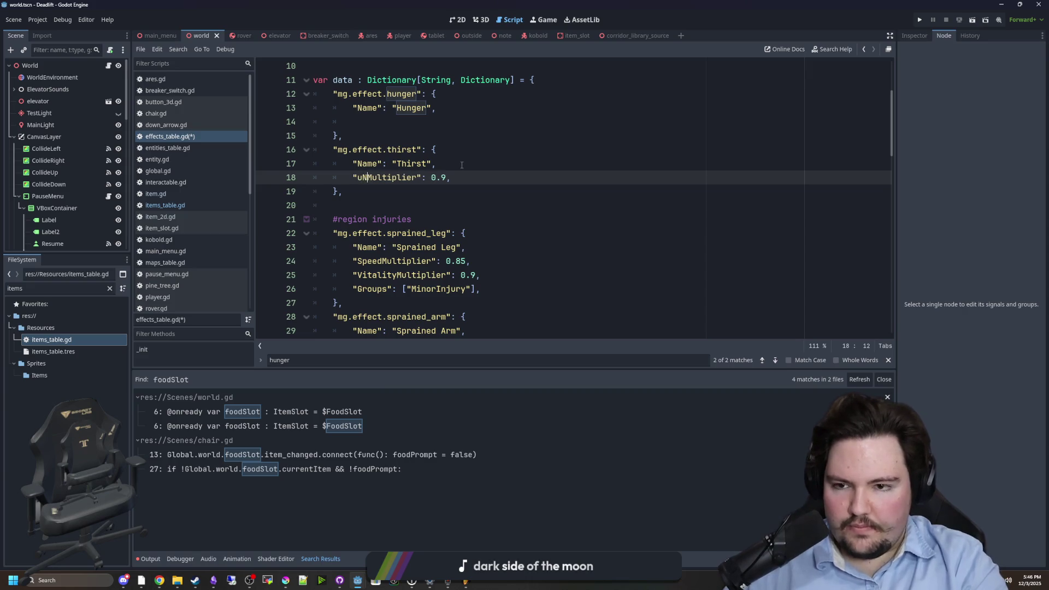
key(BackSpace)
key(BackSpace)
key(BackSpace)
text(Universal)
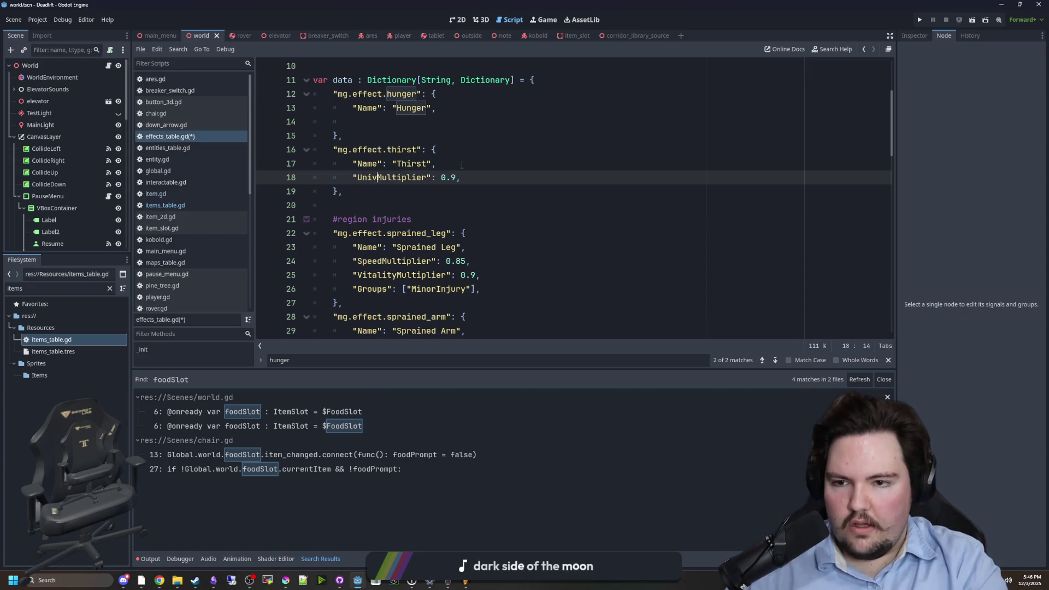
- Paste the UniversalMultiplier 0.9 line into the Hunger entry
double_click(415, 177)
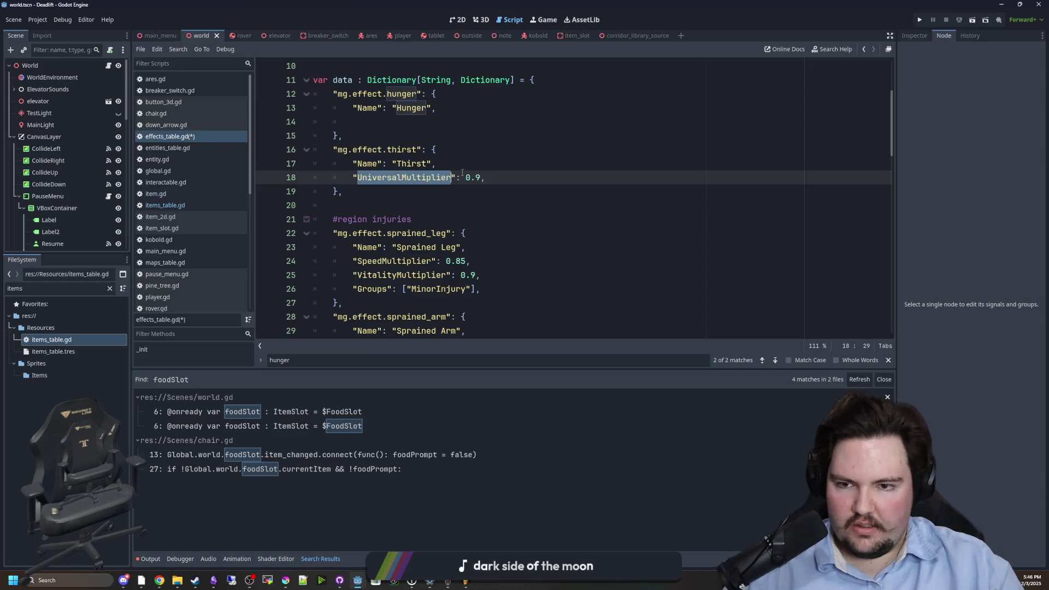
drag(485, 177, 354, 177)
key(ctrl+c)
click(383, 121)
key(ctrl+v)
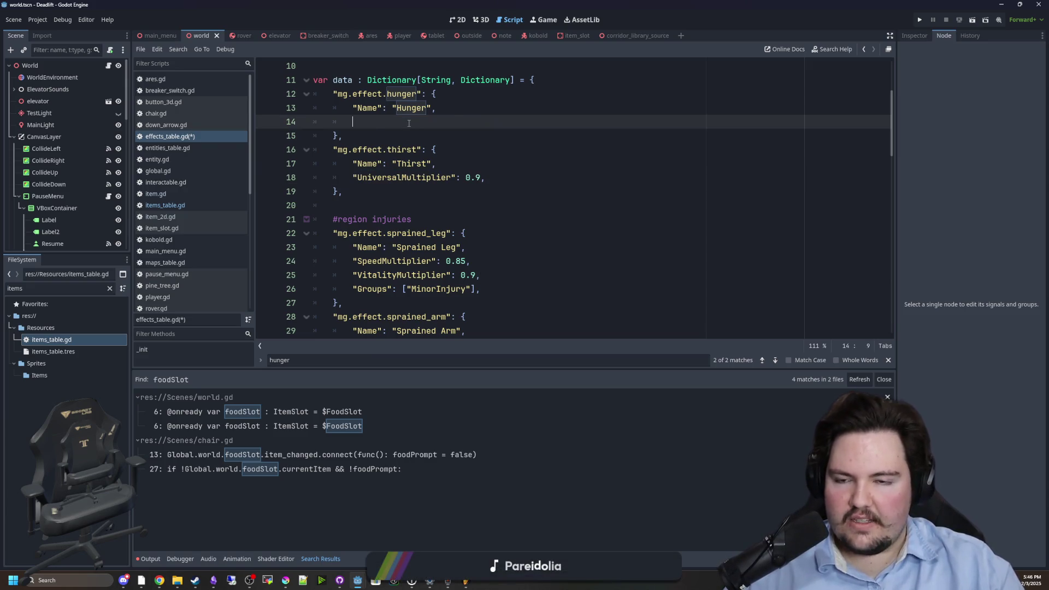
click(385, 135)
scroll(395, 107, up, 1)
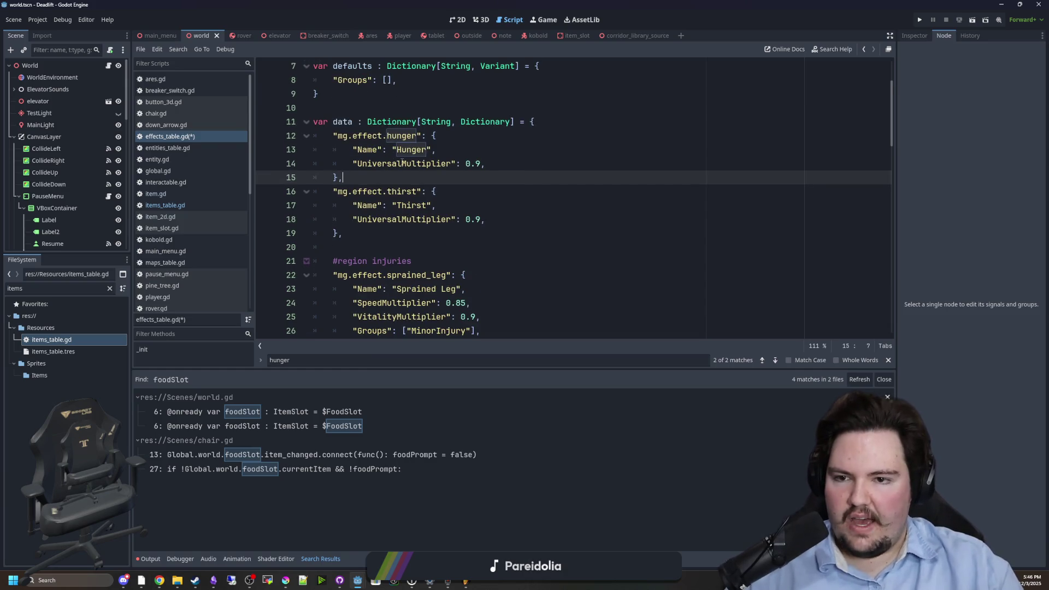
- Check the Hunger entry's UniversalMultiplier key and save effects_table.gd
click(419, 151)
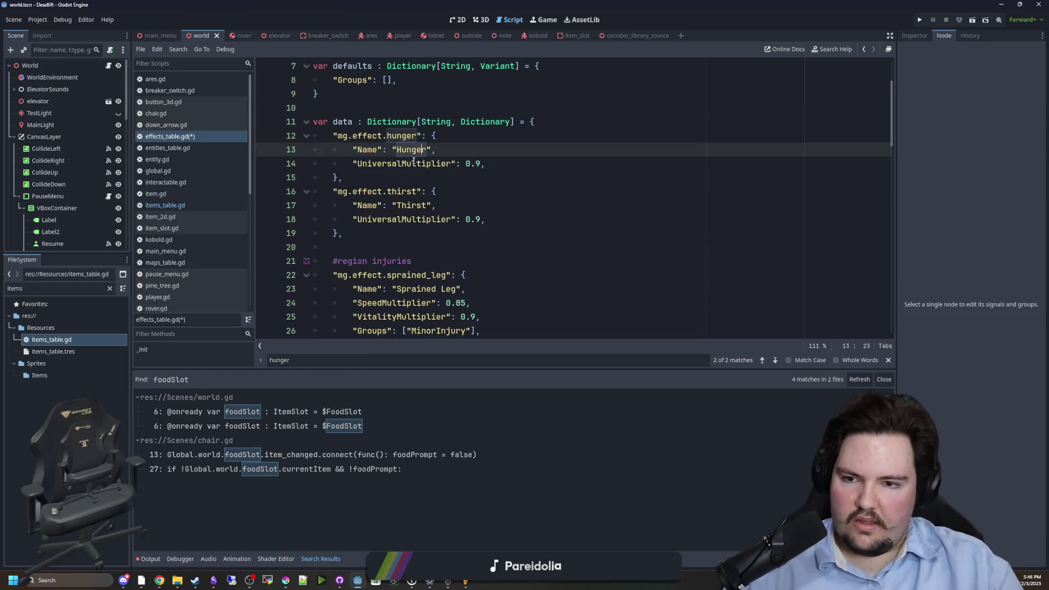
double_click(411, 163)
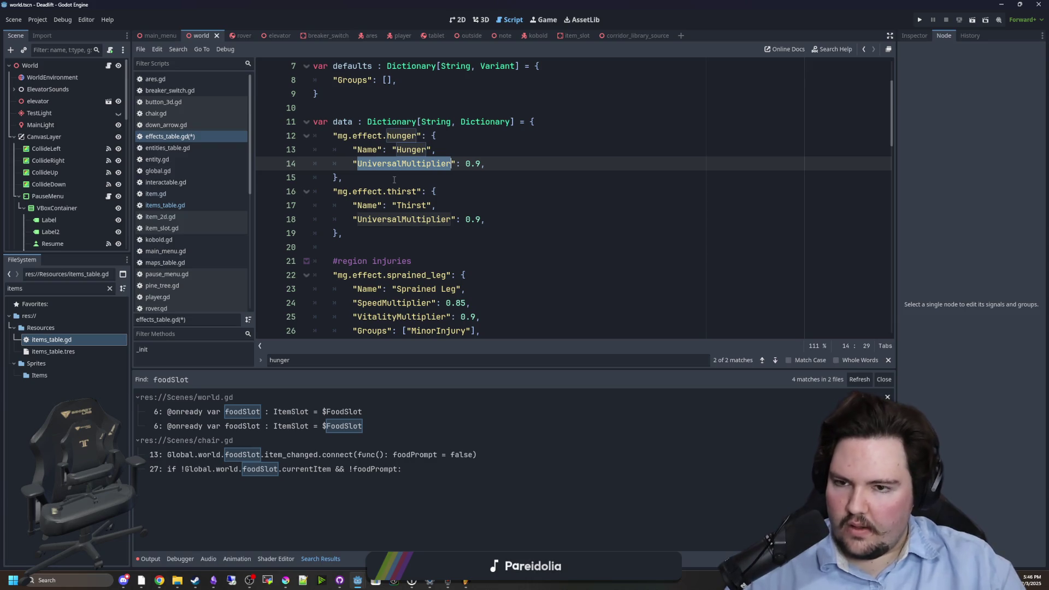
click(394, 180)
key(ctrl+s)
double_click(436, 164)
click(405, 176)
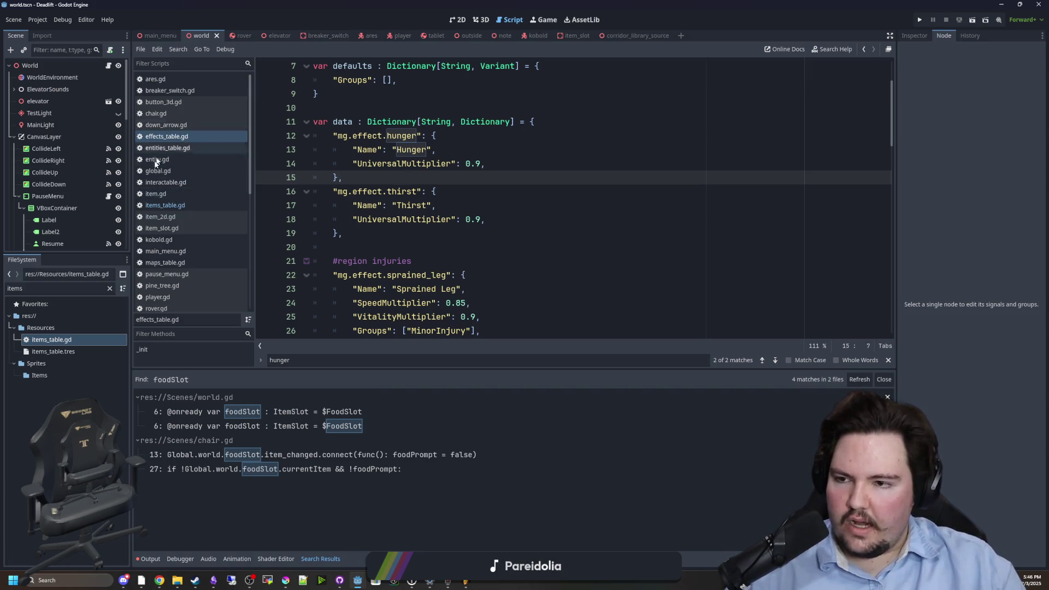
click(109, 66)
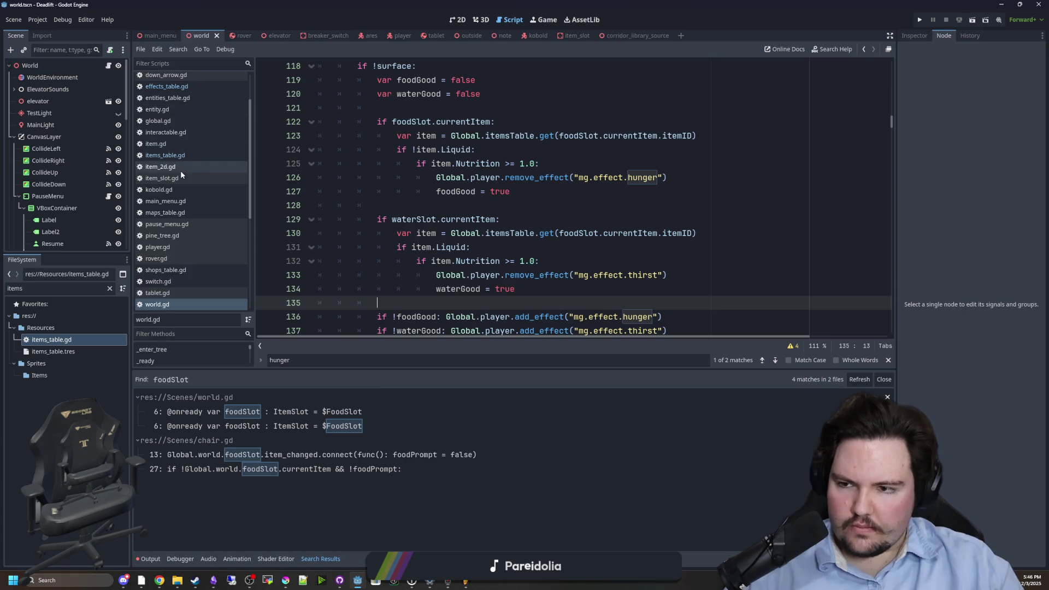
- In player.gd's _process, add 'universalMultiplier = 1.0' after the vitality reset
scroll(172, 200, down, 3)
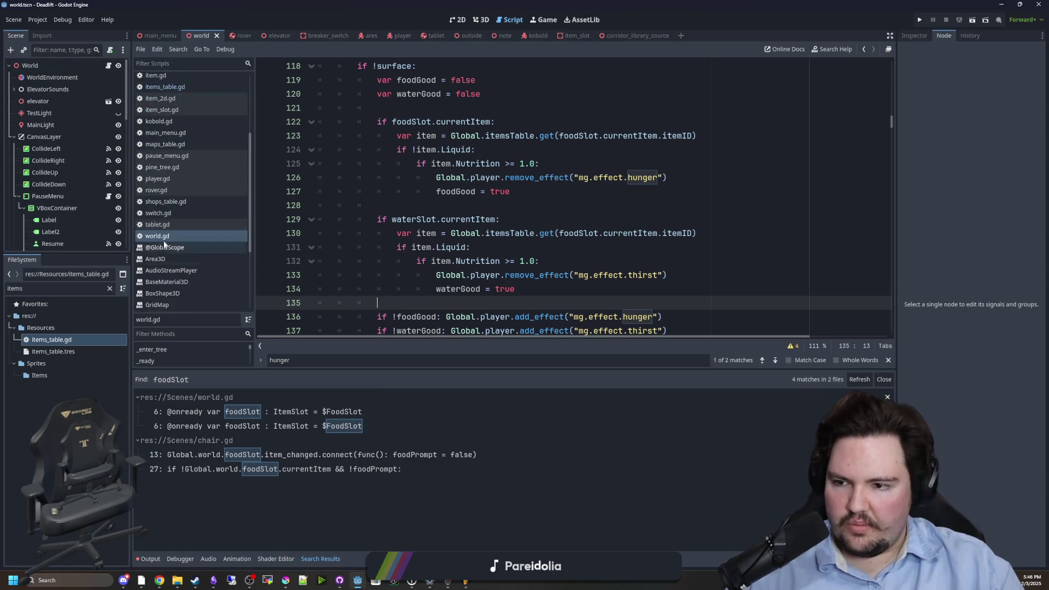
click(158, 179)
scroll(529, 190, down, 4)
click(530, 191)
key(ctrl+f)
text(_process)
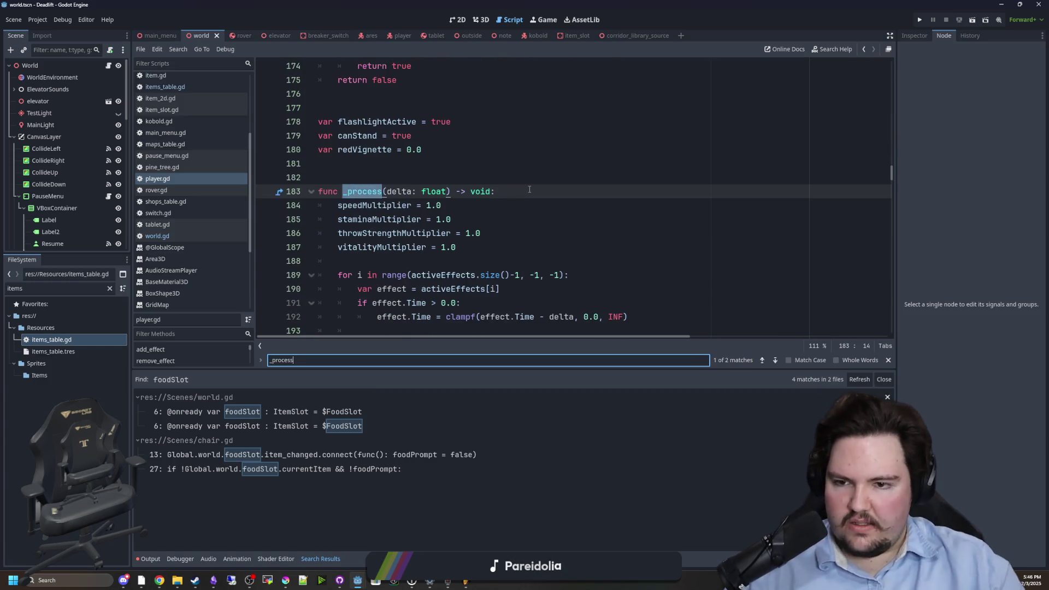
click(472, 119)
key(Return)
text(uni)
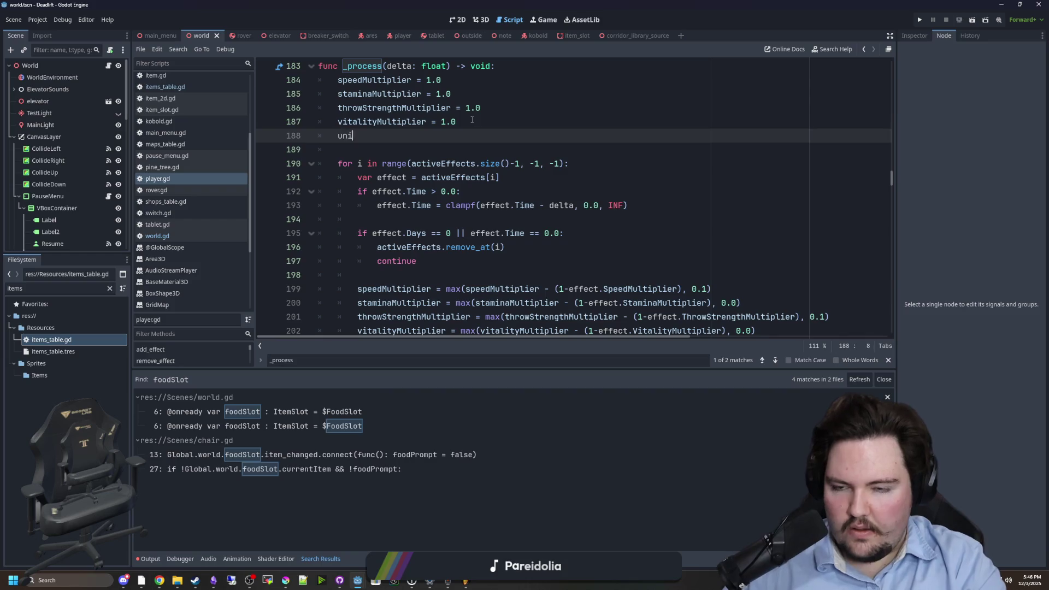
text(versalMultiplier = 1.0)
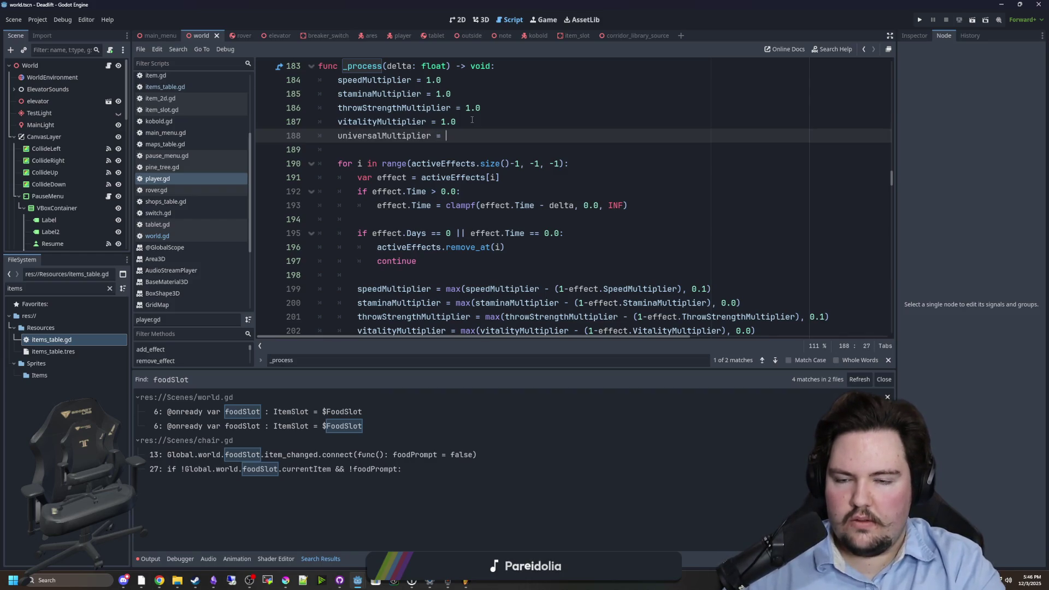
- Search player.gd for 'multiplier' to reach the multiplier declarations at the top
scroll(408, 141, down, 2)
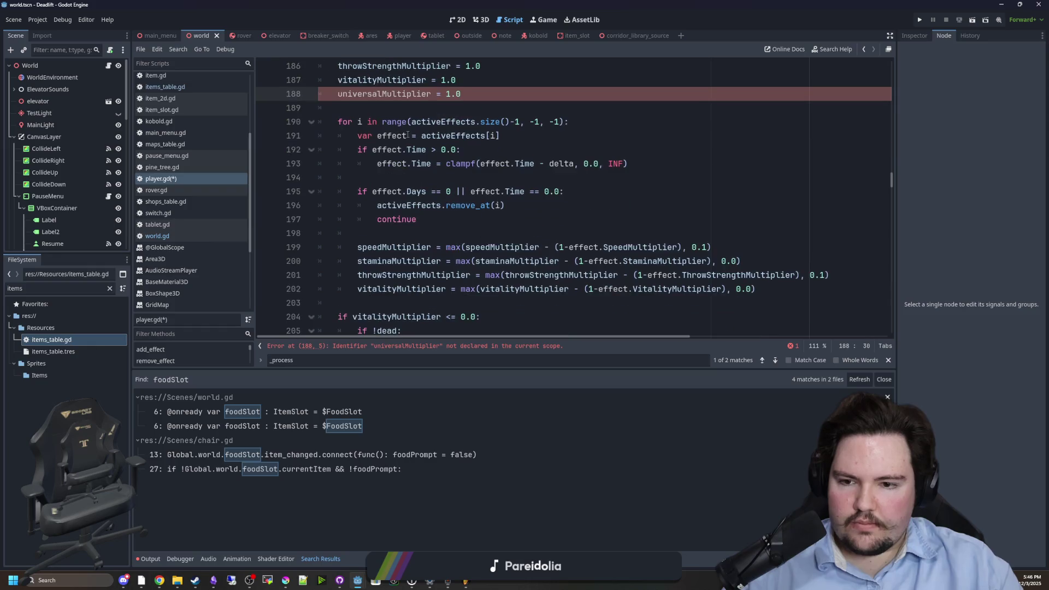
scroll(407, 141, up, 3)
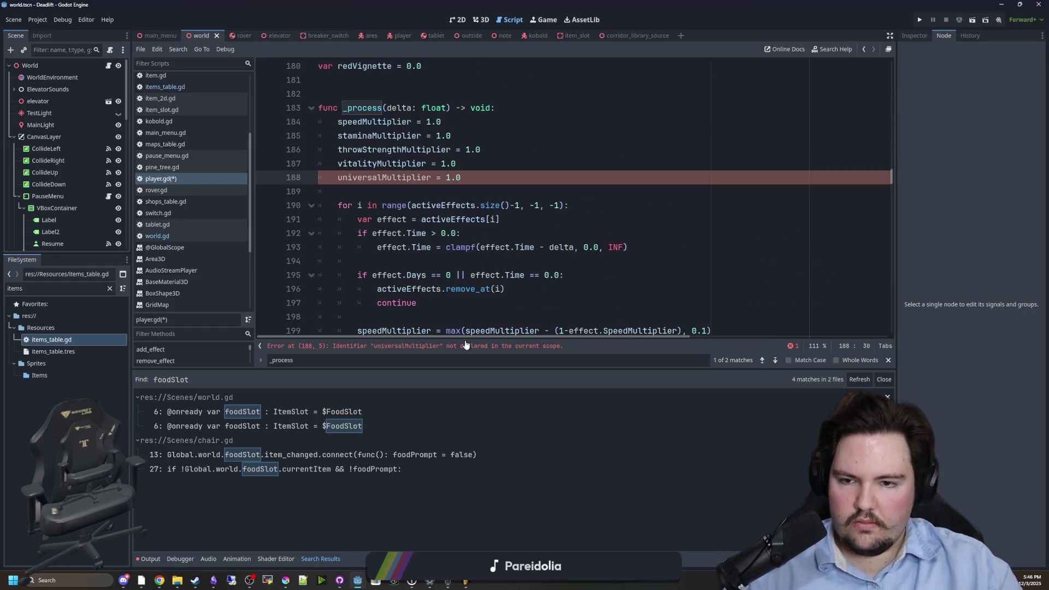
scroll(443, 239, up, 20)
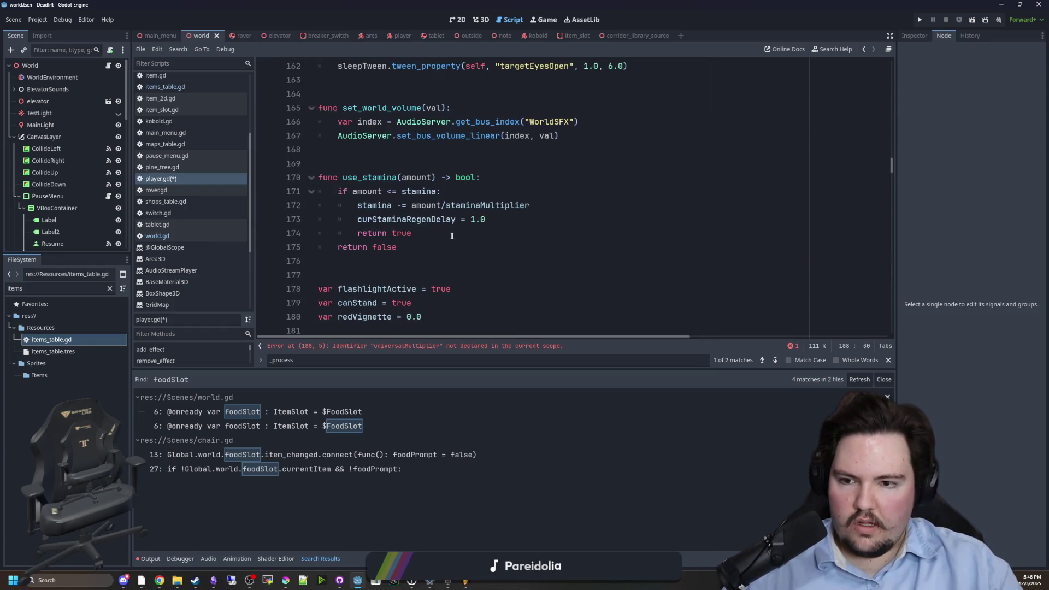
scroll(443, 238, up, 20)
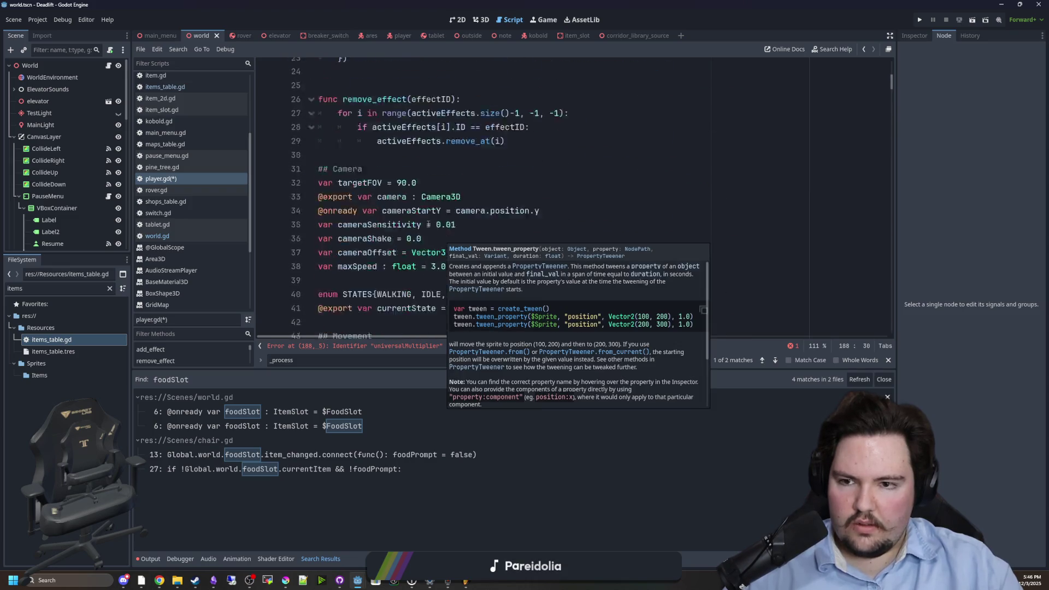
click(515, 232)
key(ctrl+f)
text(multiplier)
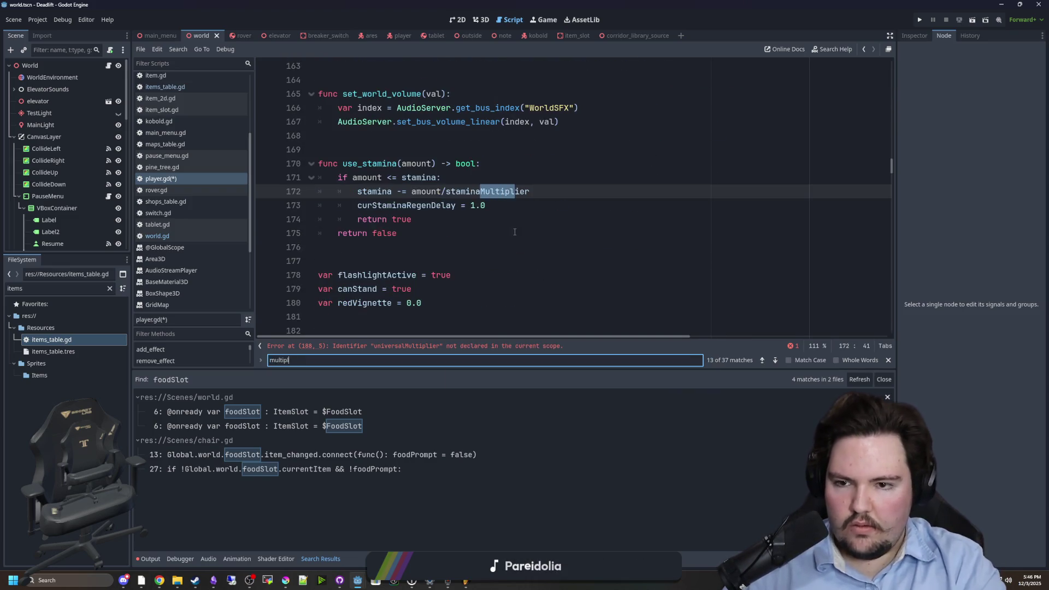
key(Return)
key(Return)
key(Return)
key(Return)
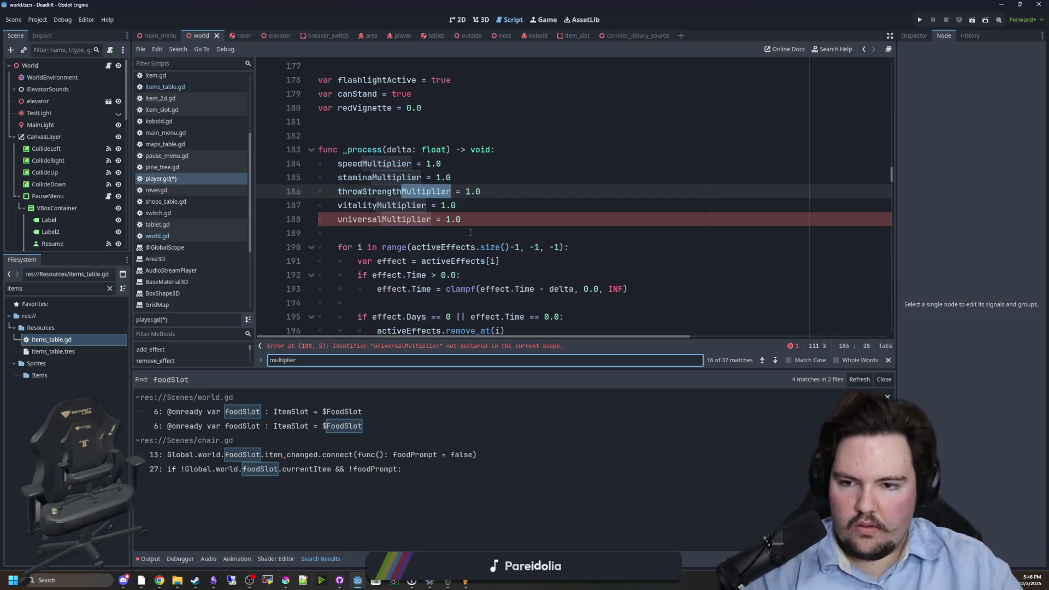
key(Return)
key(Return)
key(Return)
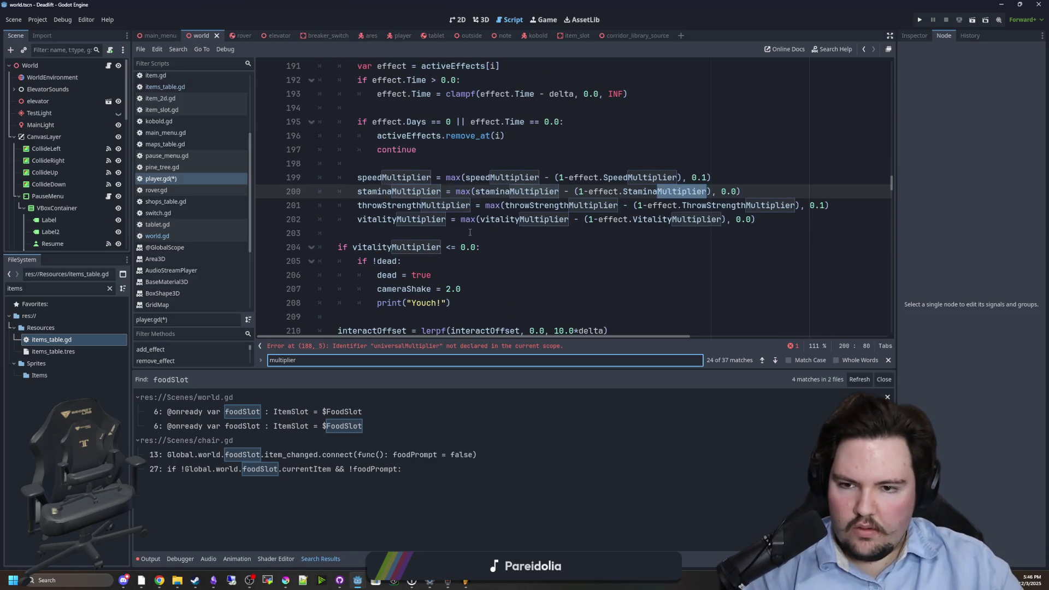
click(762, 361)
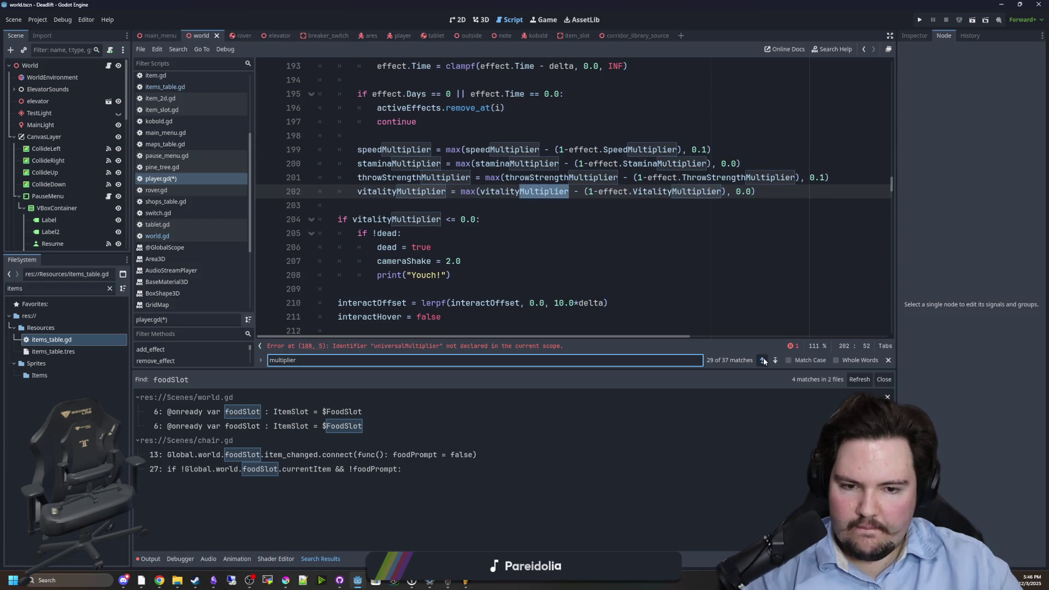
click(763, 361)
click(762, 360)
click(763, 361)
click(763, 361)
click(762, 361)
click(763, 361)
click(763, 360)
click(763, 361)
click(763, 360)
click(763, 360)
click(763, 361)
click(763, 361)
click(763, 361)
click(763, 360)
click(763, 361)
click(763, 361)
click(763, 360)
click(763, 360)
click(763, 360)
click(763, 361)
click(763, 360)
click(763, 361)
click(548, 205)
- Duplicate the vitalityMultiplier declaration and rename the copy universalMultiplier
drag(520, 173, 316, 181)
key(ctrl+c)
click(528, 182)
key(Return)
key(ctrl+v)
double_click(379, 190)
text(universalMultiplier)
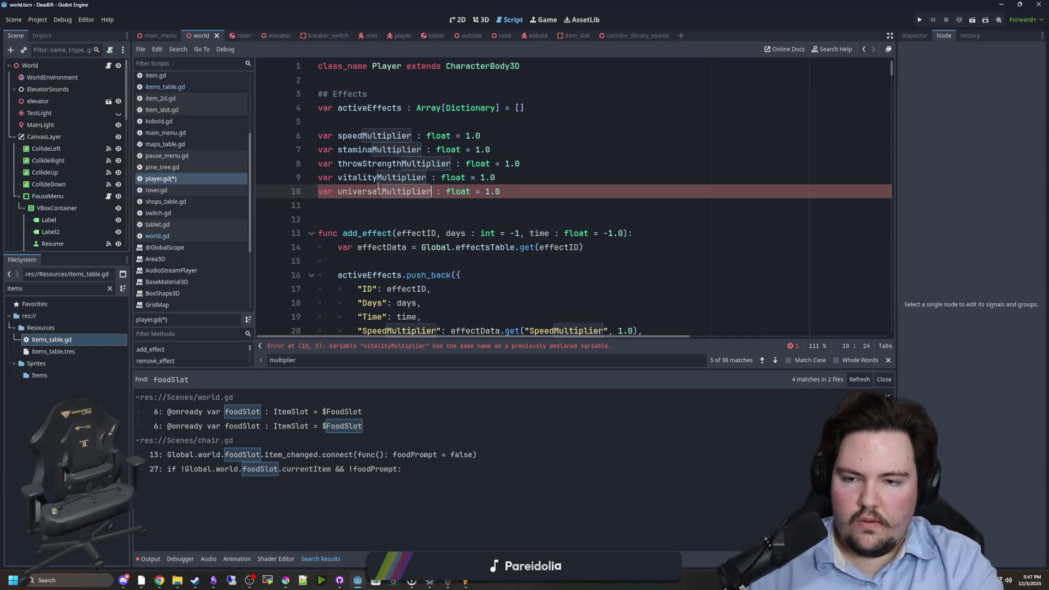
scroll(426, 218, down, 4)
key(ctrl+f)
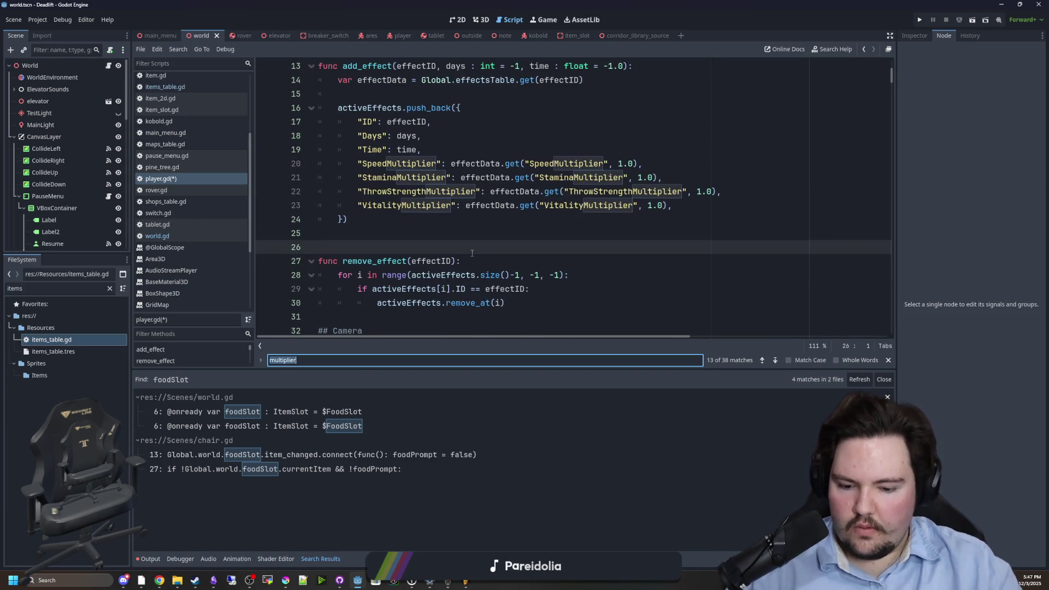
- Go to _process in player.gd and review the universalMultiplier reset and the effect multiplier updates
text(_process)
click(524, 178)
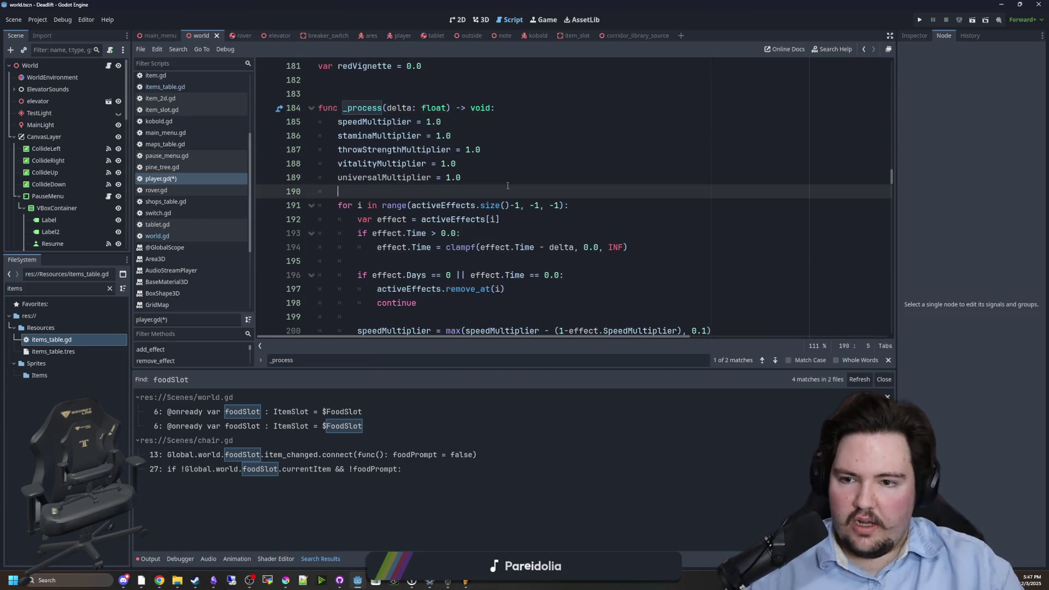
double_click(376, 176)
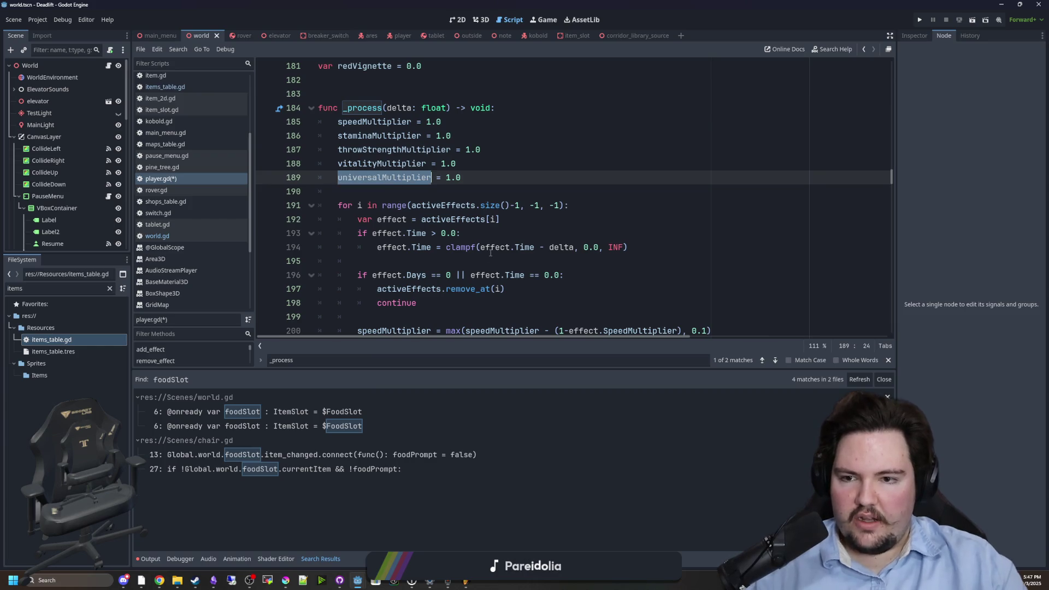
scroll(507, 185, down, 1)
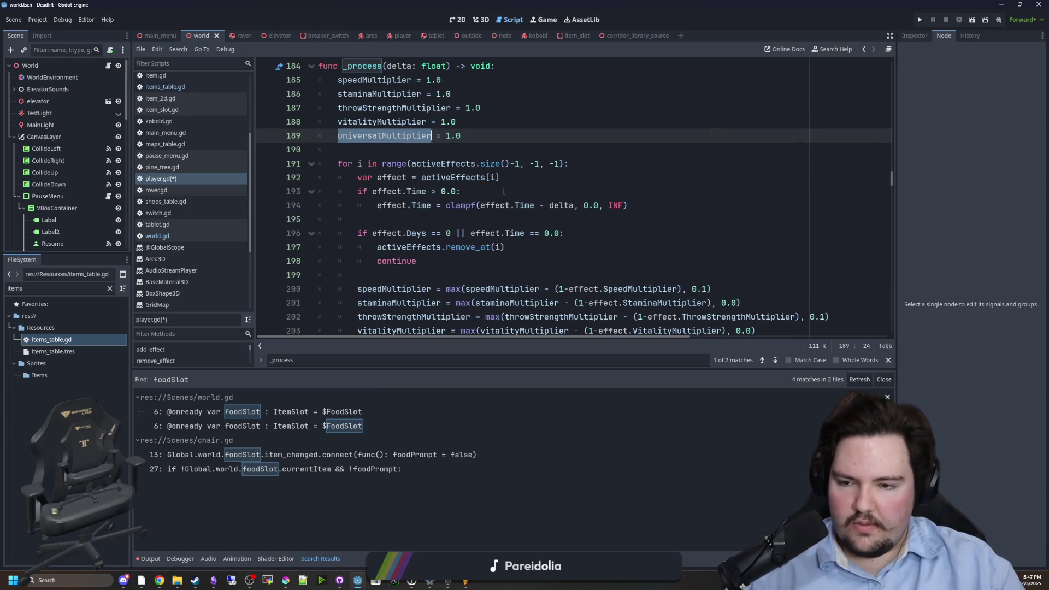
scroll(538, 218, down, 3)
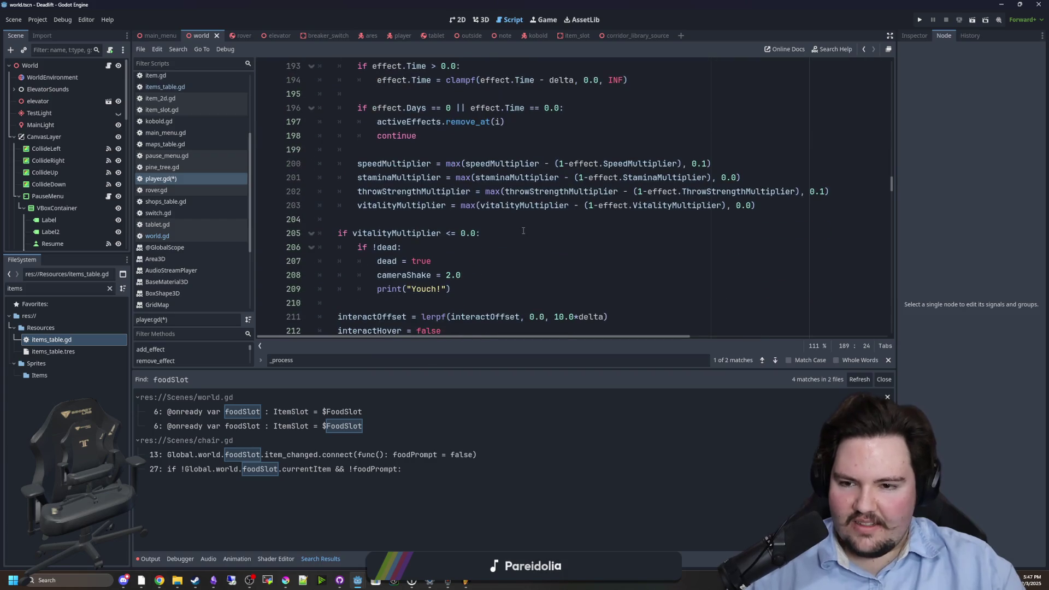
scroll(486, 235, up, 2)
scroll(487, 235, down, 1)
mouse_move(763, 250)
mouse_down()
mouse_move(492, 221)
mouse_move(525, 207)
mouse_up()
click(526, 217)
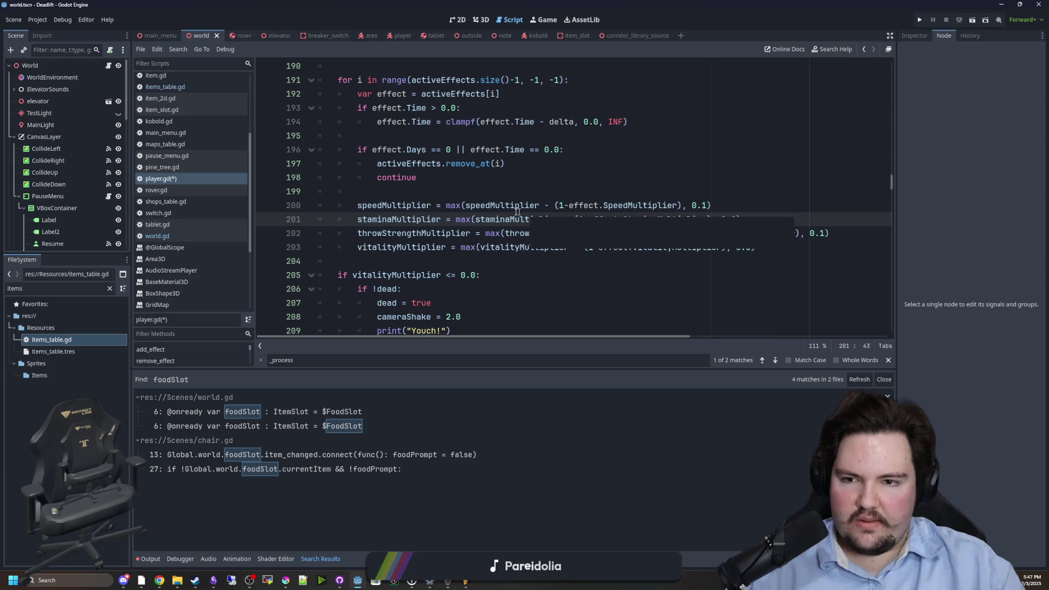
key(Up)
key(Up)
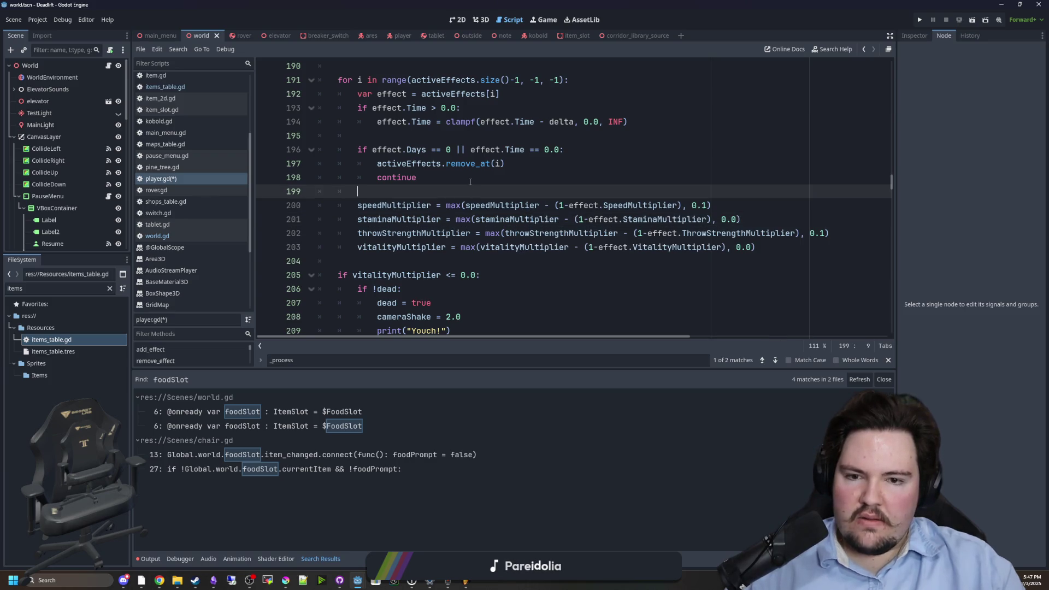
scroll(470, 182, up, 1)
scroll(471, 182, up, 3)
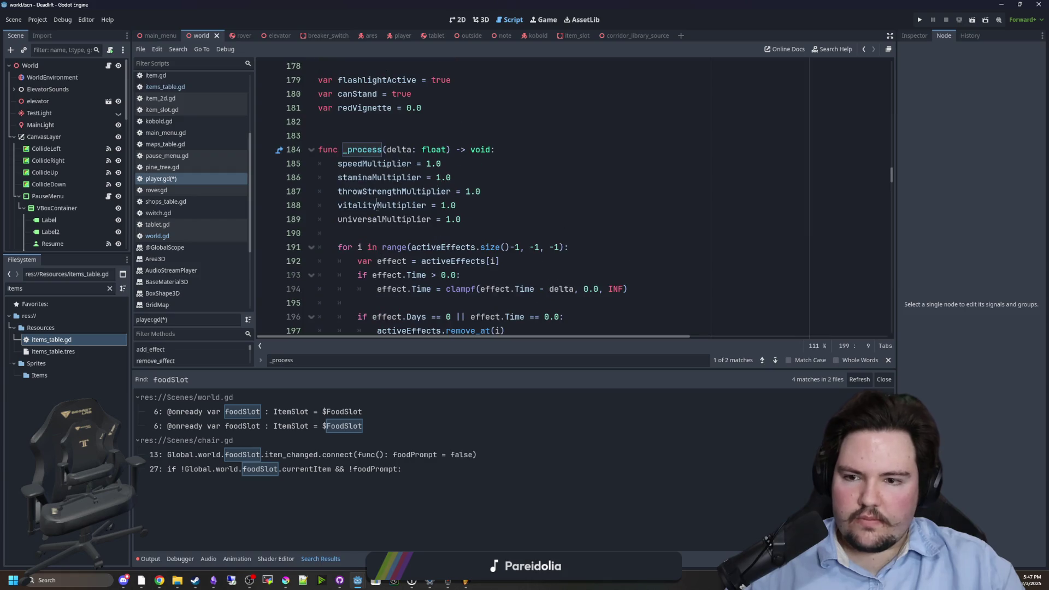
double_click(393, 221)
scroll(457, 220, down, 3)
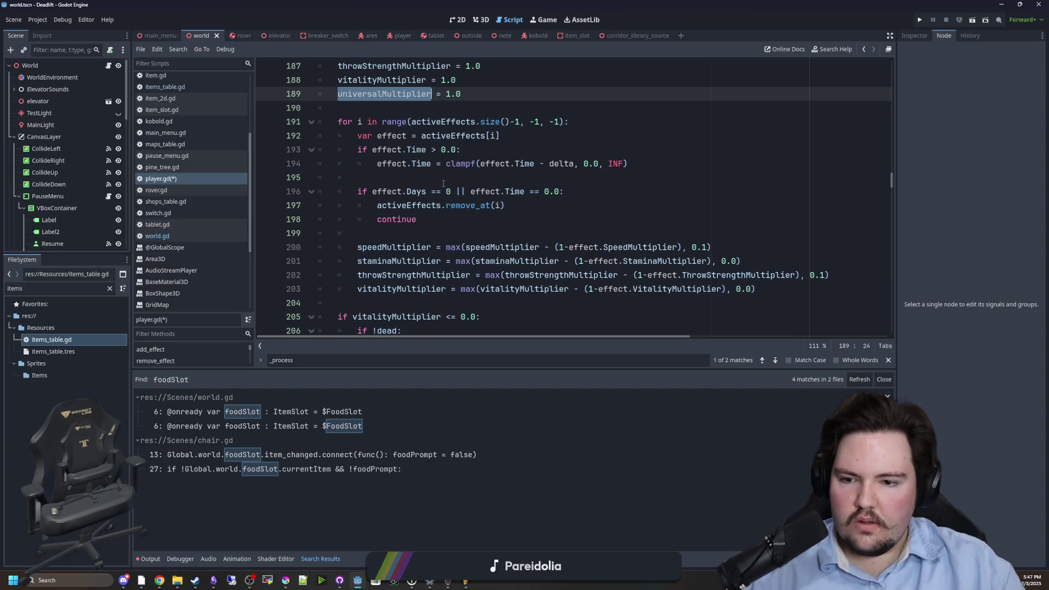
scroll(443, 184, down, 1)
scroll(443, 183, up, 1)
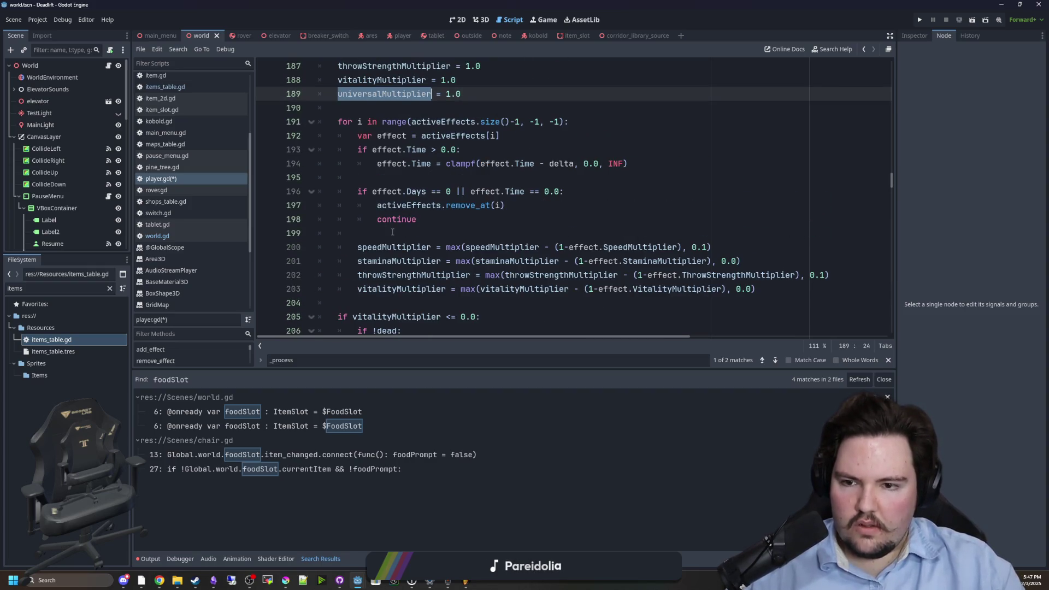
click(476, 237)
- Duplicate the speedMultiplier update line as a universalMultiplier update using effect.UniversalMultiplier
key(Return)
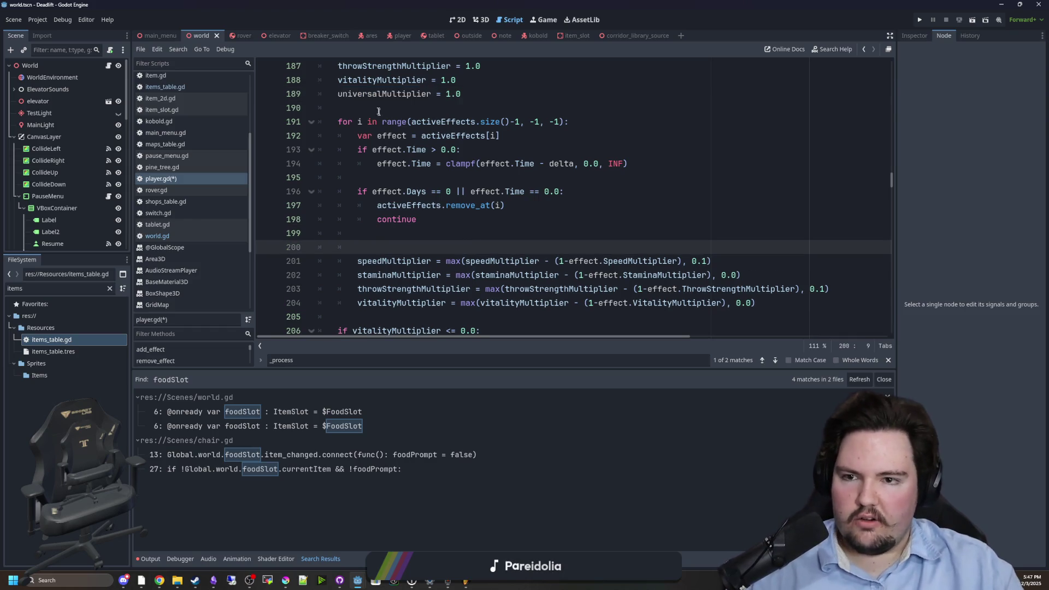
key(ctrl+z)
key(ctrl+shift+d)
double_click(382, 94)
key(ctrl+c)
double_click(402, 247)
key(ctrl+v)
double_click(498, 247)
key(ctrl+v)
double_click(664, 247)
key(ctrl+v)
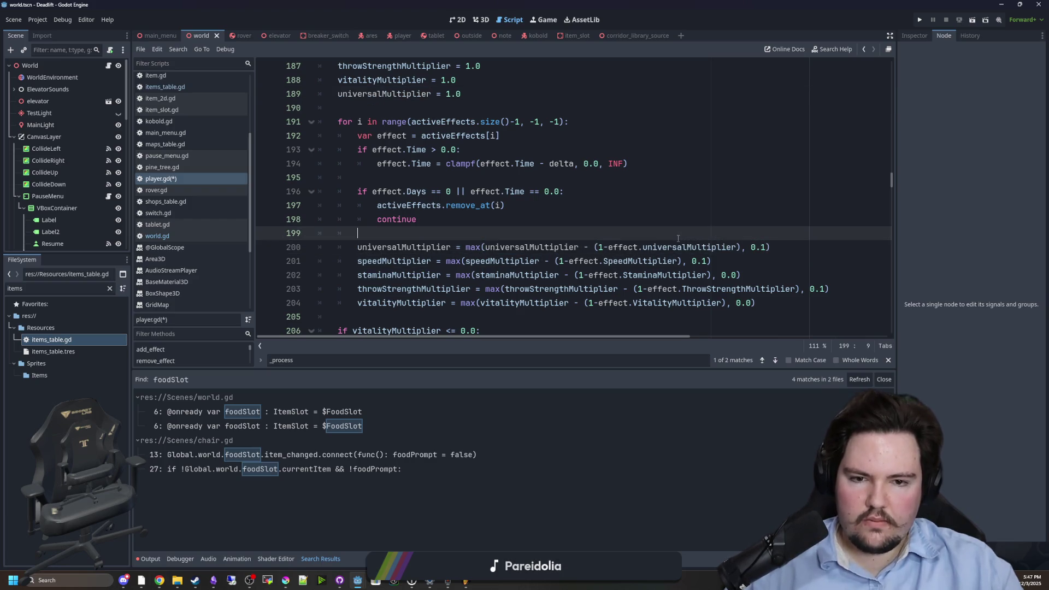
key(BackSpace)
text(U)
key(Escape)
key(Up)
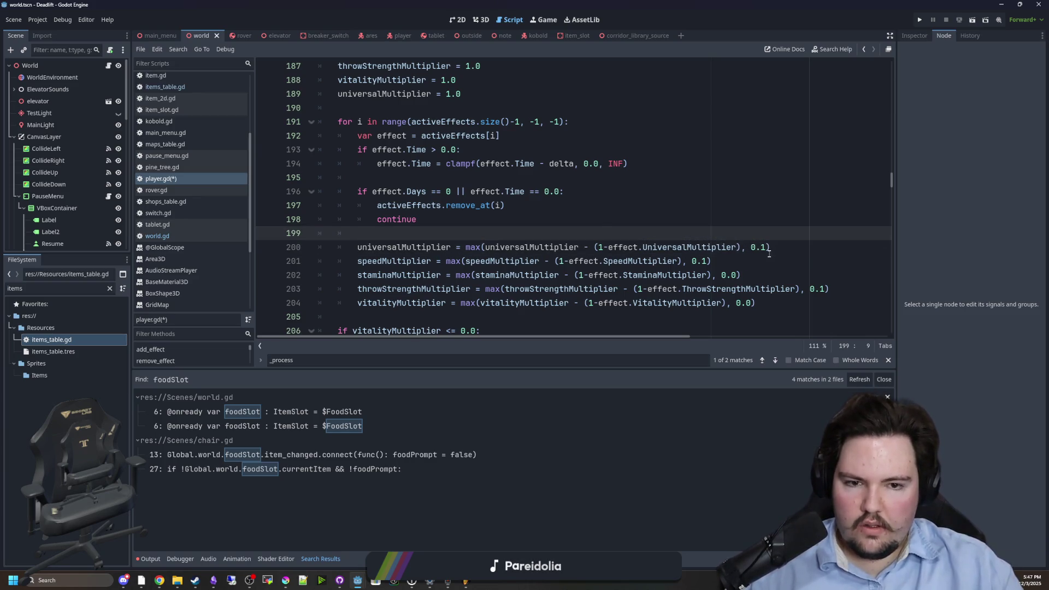
click(770, 254)
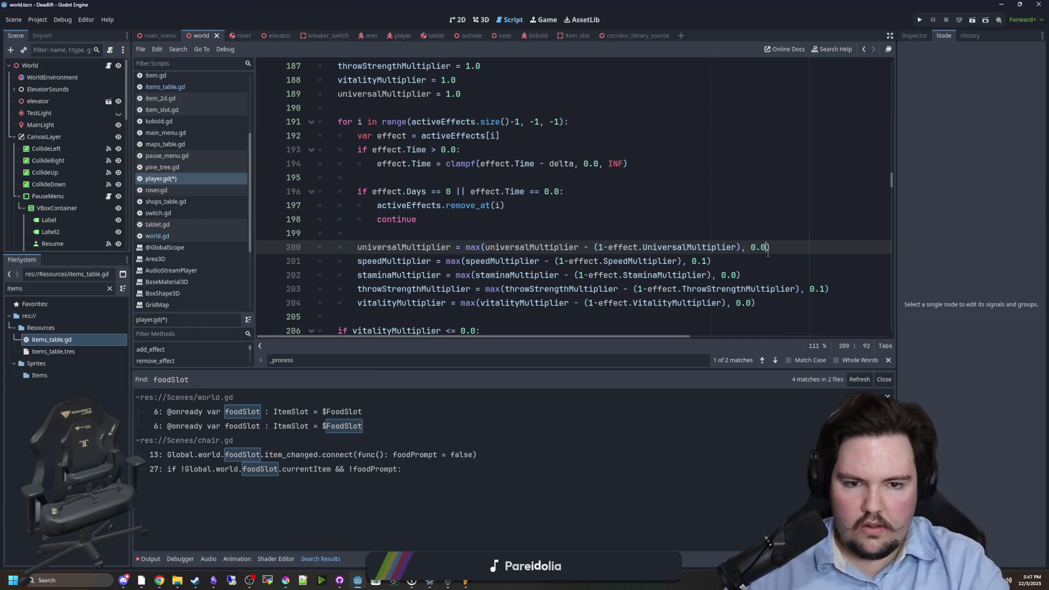
- Insert two blank lines after the multiplier updates, before the vitalityMultiplier check
click(568, 205)
click(565, 233)
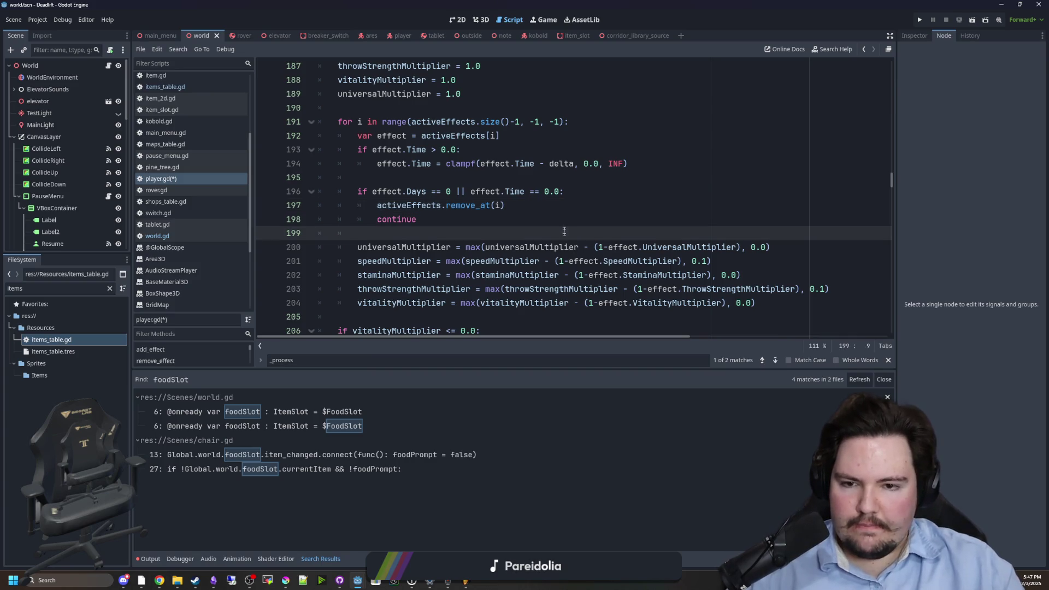
key(Down)
key(ctrl+shift+Right)
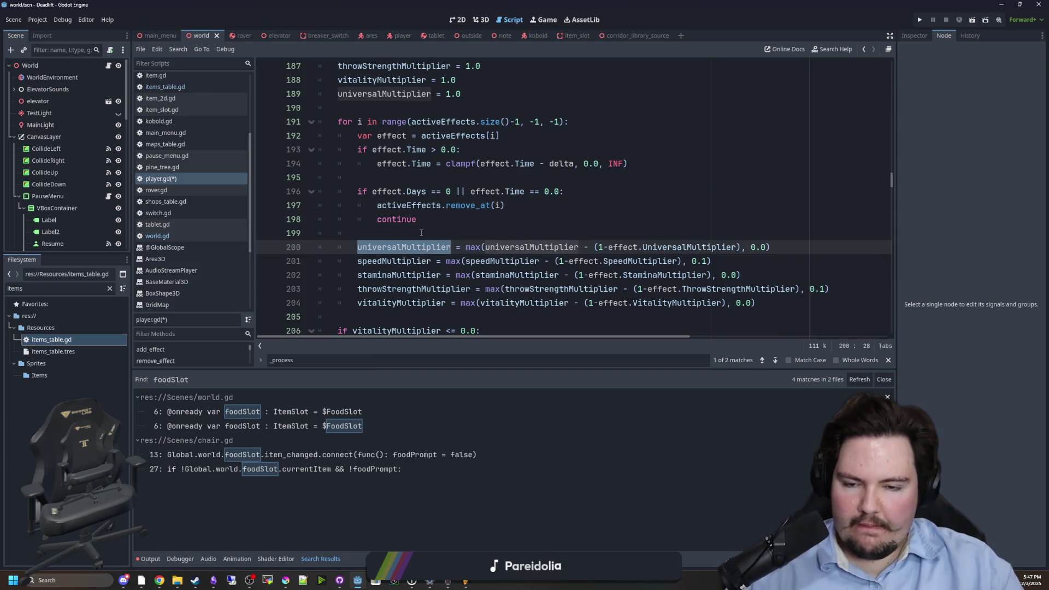
scroll(492, 186, down, 1)
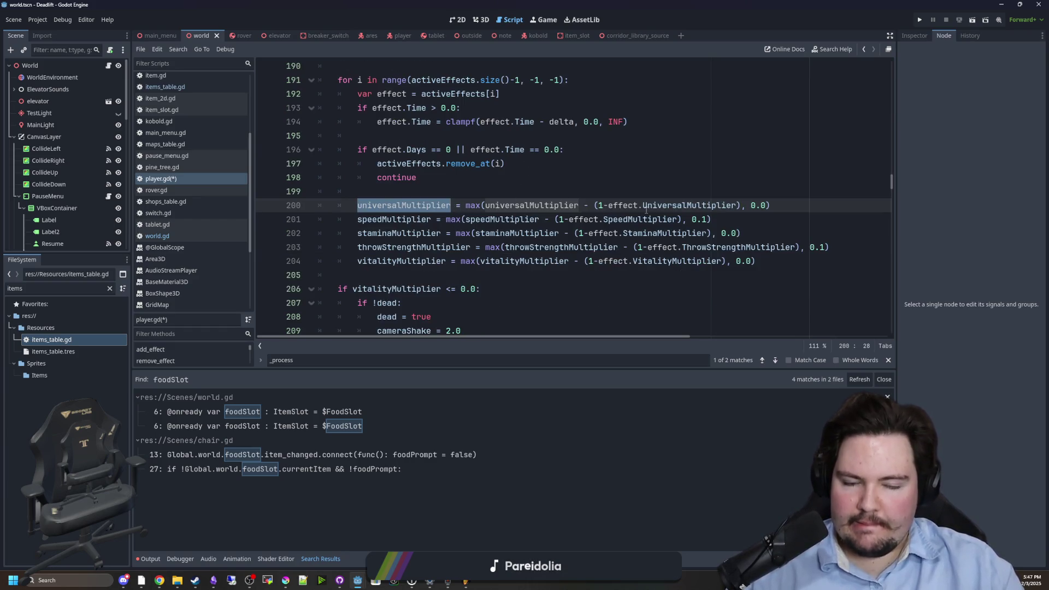
scroll(493, 235, up, 1)
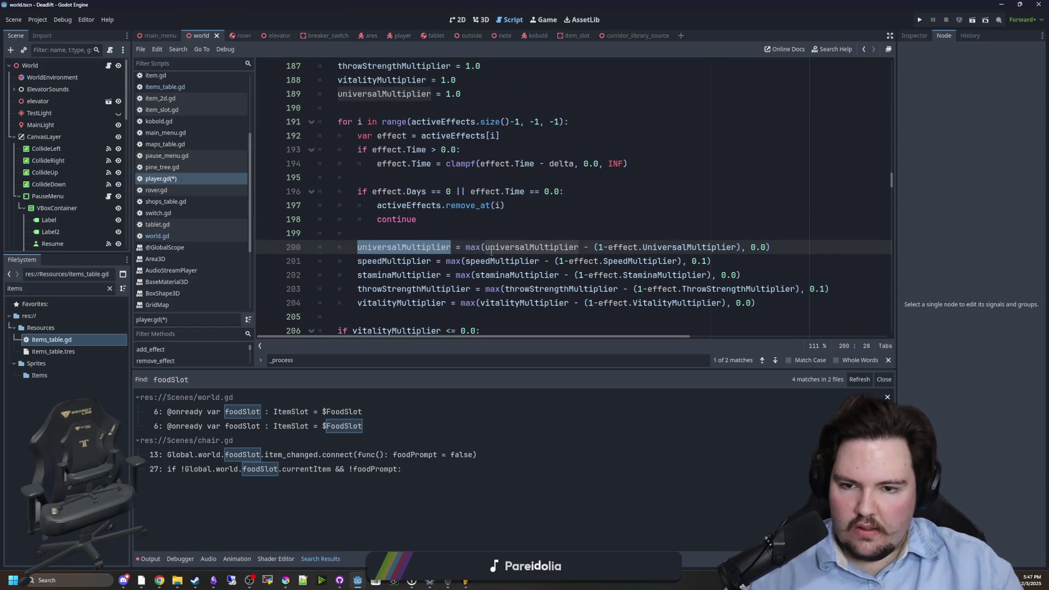
scroll(506, 248, down, 1)
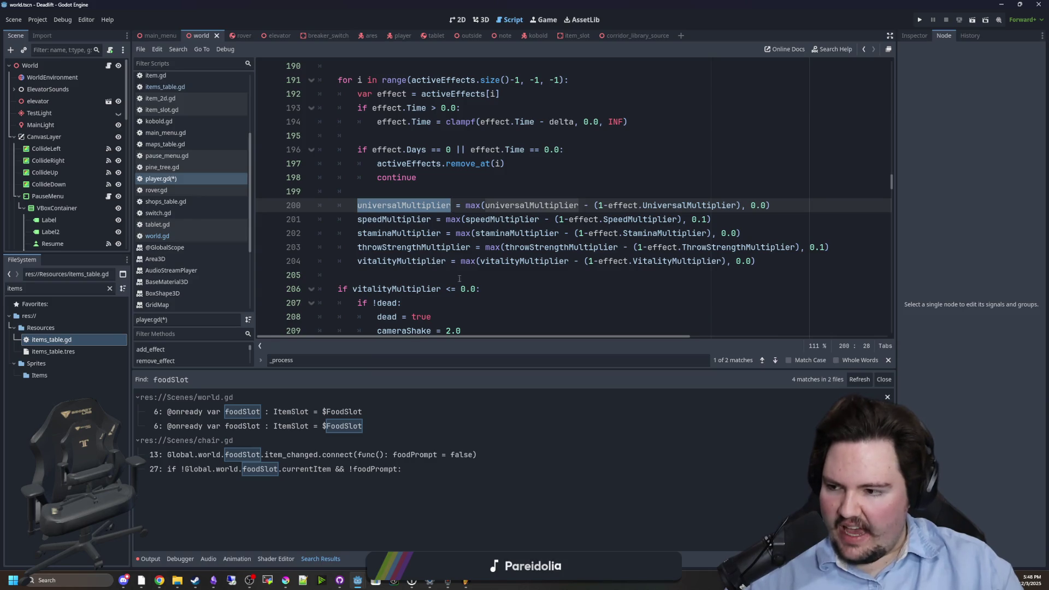
click(420, 276)
key(Return)
key(Return)
key(Up)
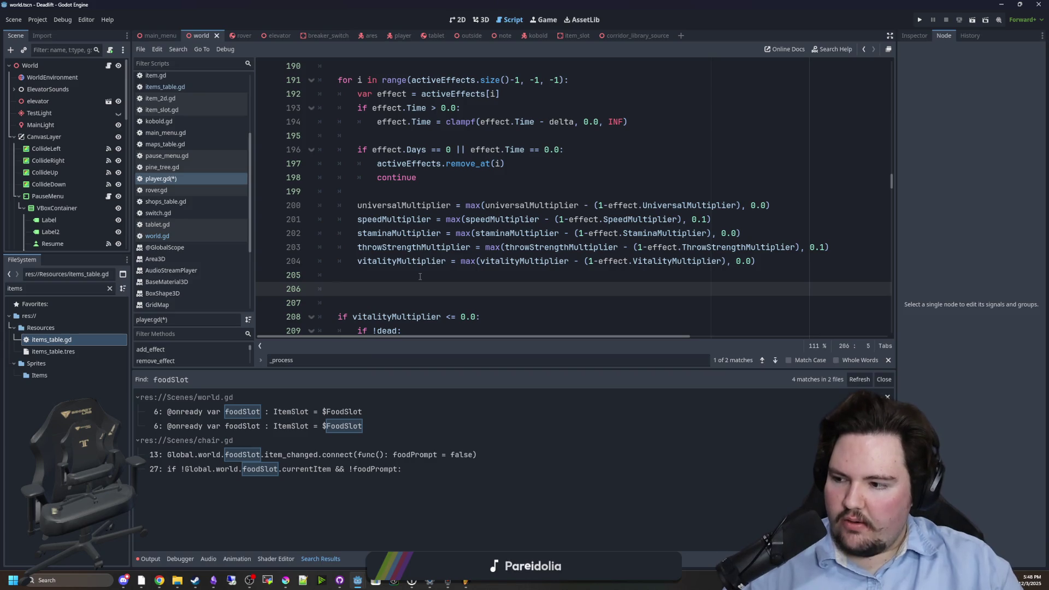
scroll(445, 284, up, 1)
scroll(495, 258, down, 1)
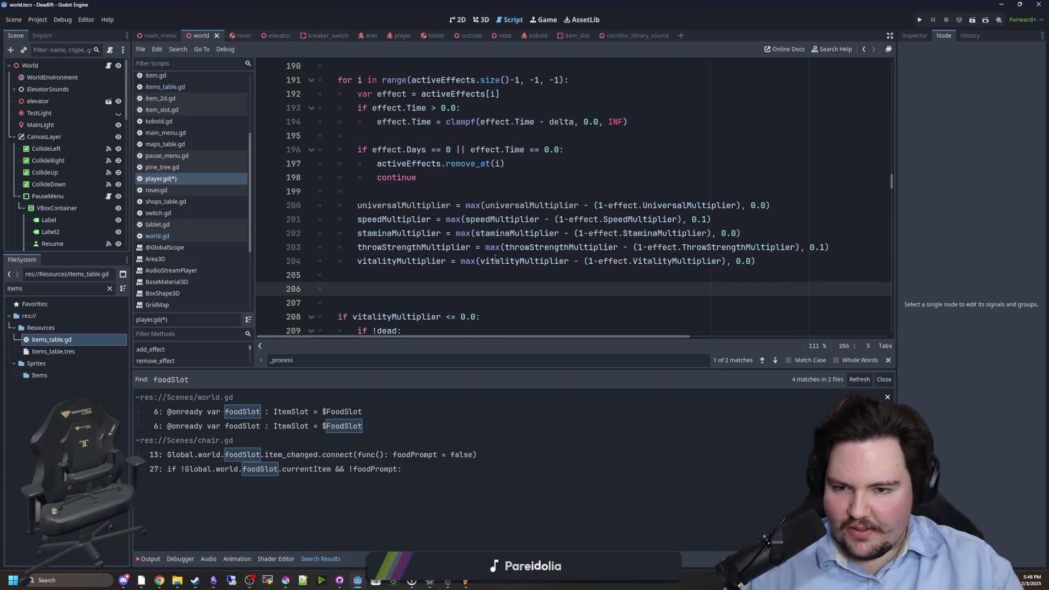
click(488, 190)
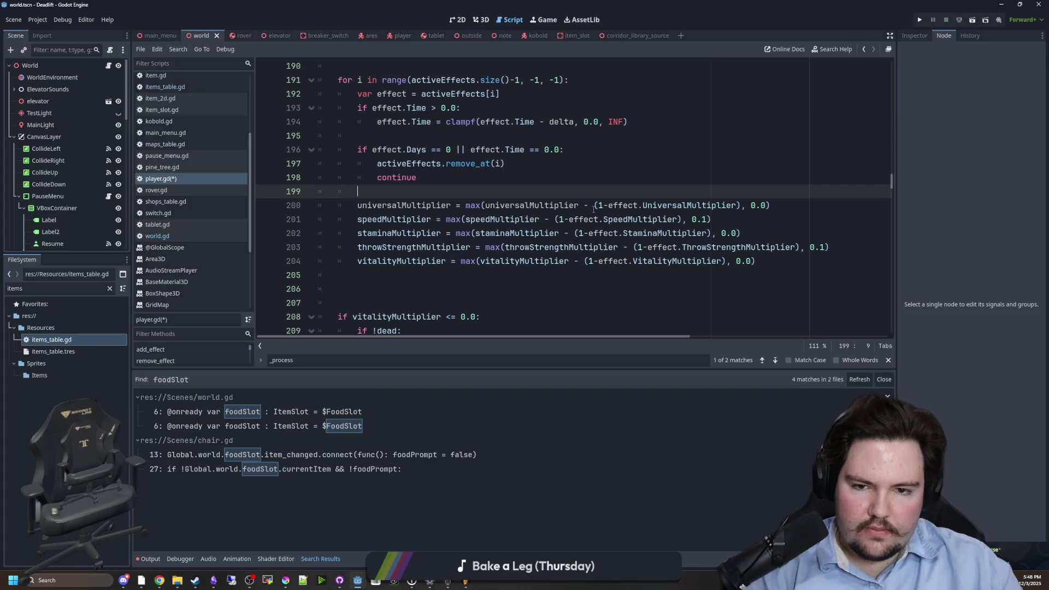
- Replace '= max(…Multiplier - ' with '-=' on the universalMultiplier and speedMultiplier lines
drag(594, 206, 457, 206)
key(BackSpace)
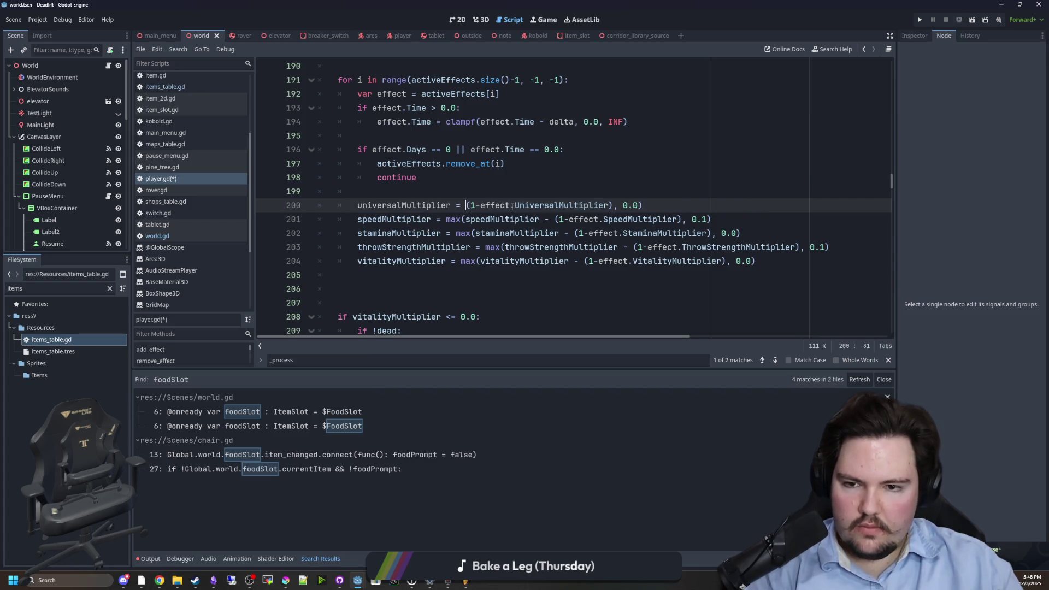
text(-=)
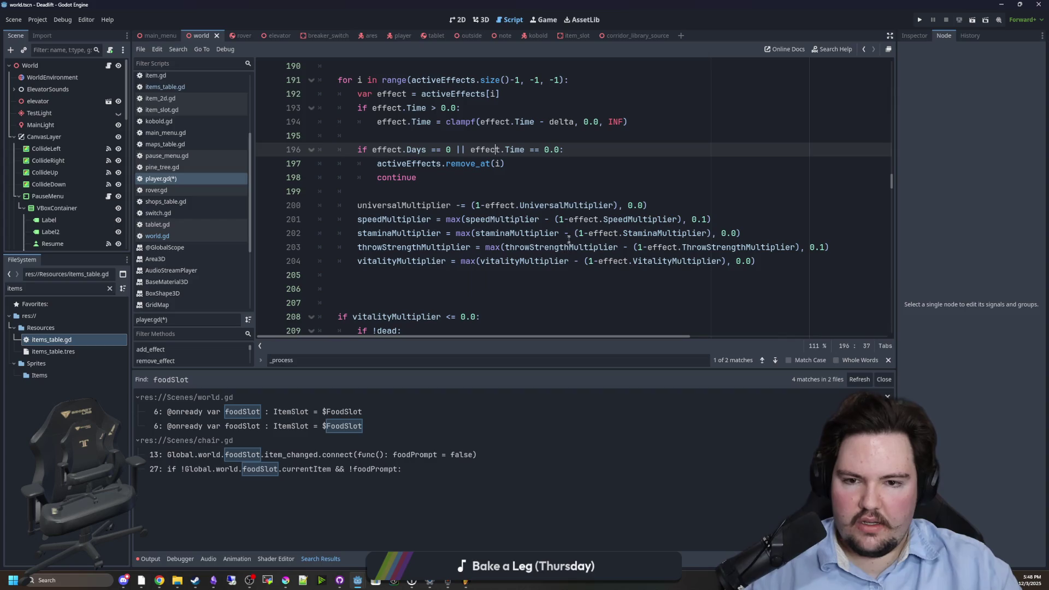
click(554, 219)
drag(554, 219, 437, 220)
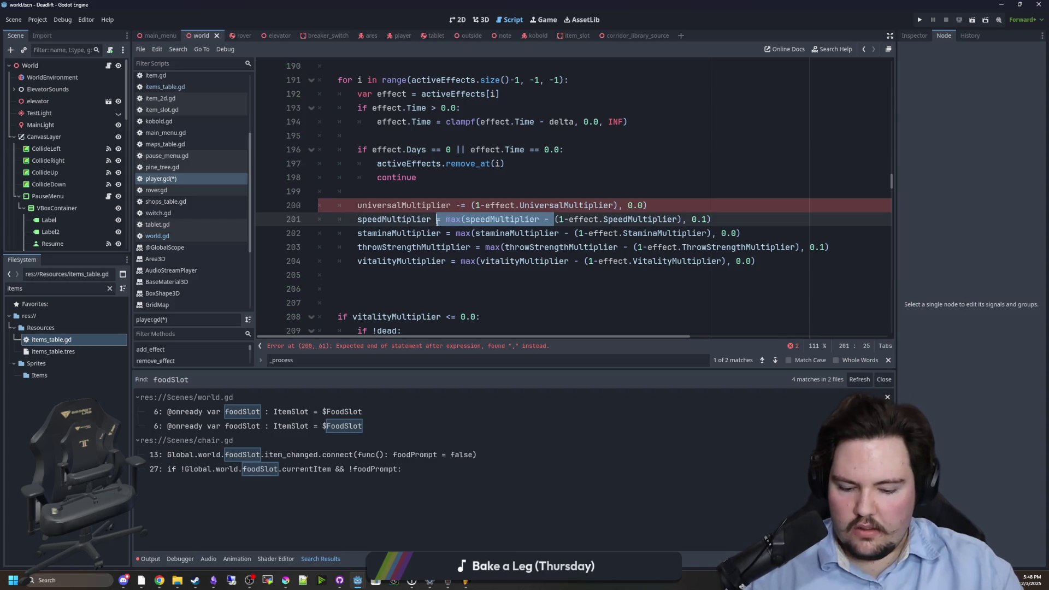
text(-=)
key(Escape)
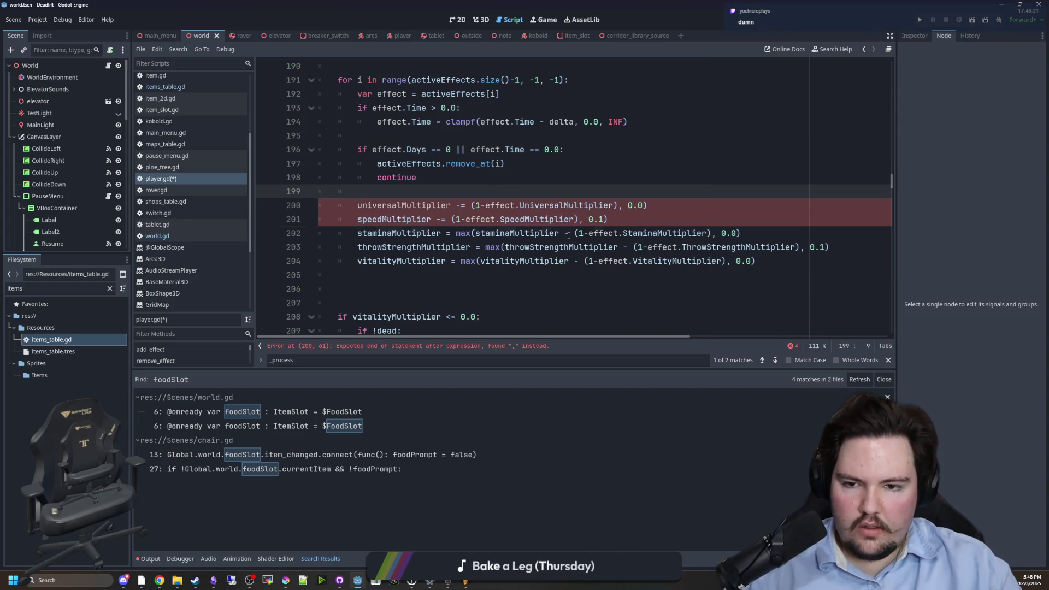
- Make the same '-=' replacement on the staminaMultiplier, throwStrengthMultiplier and vitalityMultiplier lines
drag(570, 234, 450, 233)
text(-=)
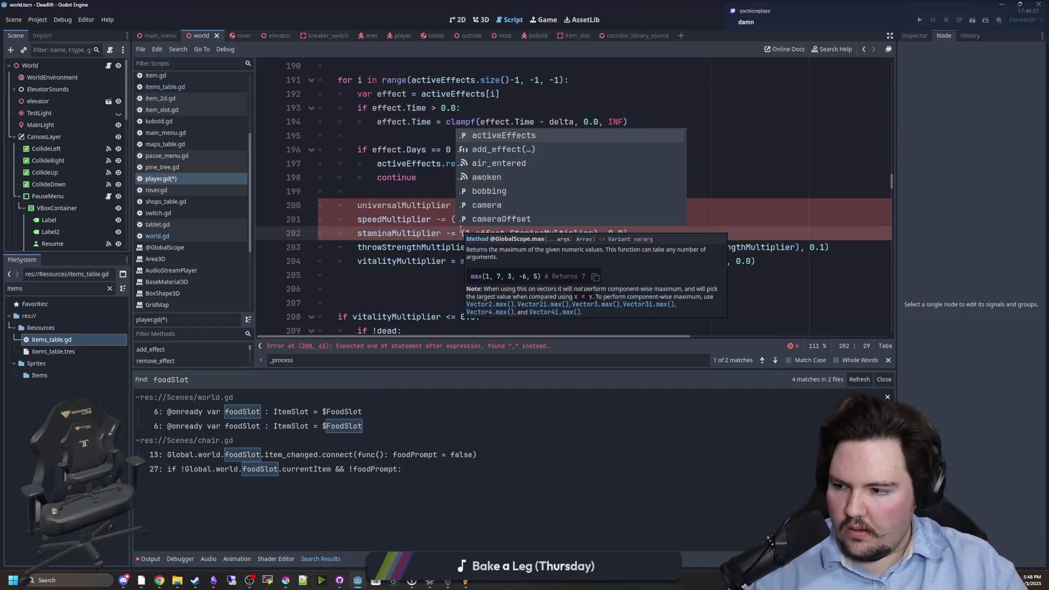
key(Up)
drag(633, 249, 477, 250)
text(-=)
click(673, 263)
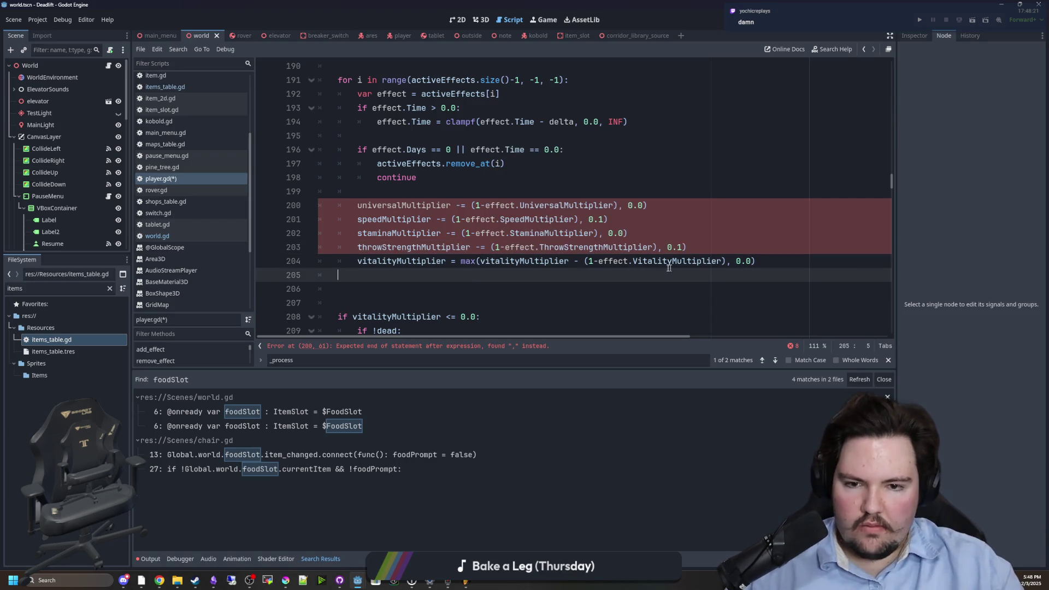
drag(582, 262, 459, 263)
text(-=)
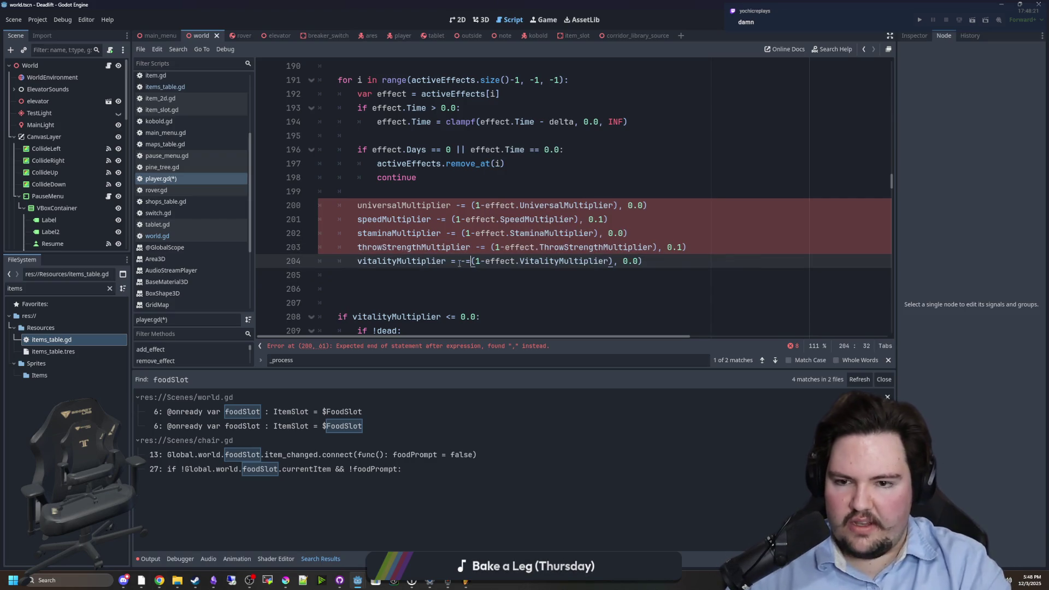
click(476, 284)
click(474, 261)
- Reset the blank lines below the multiplier updates for the new clamp code
key(Down)
key(Down)
key(BackSpace)
key(BackSpace)
key(BackSpace)
click(408, 272)
key(Return)
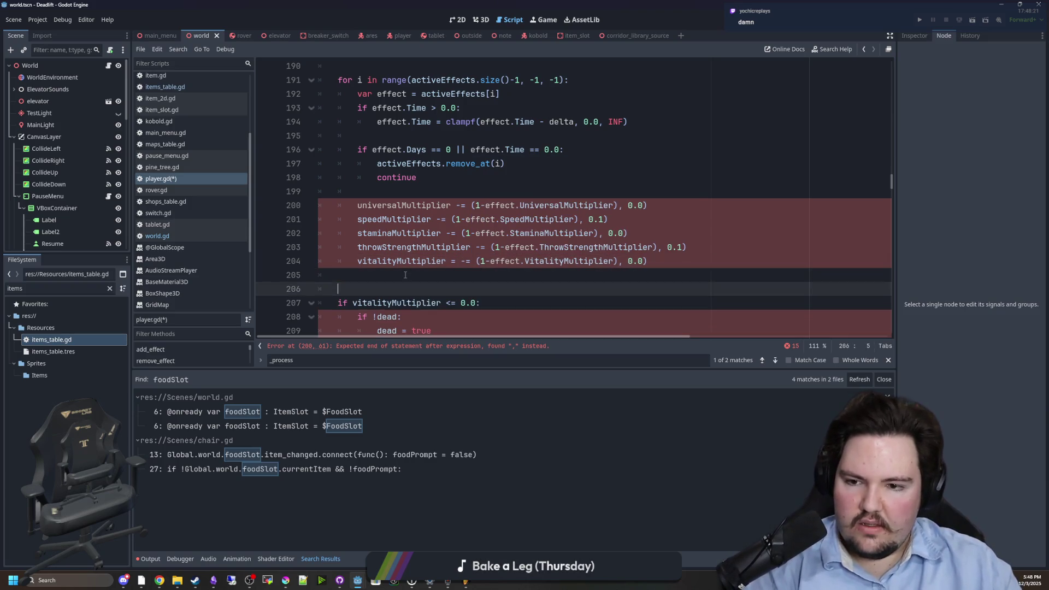
key(Return)
click(384, 288)
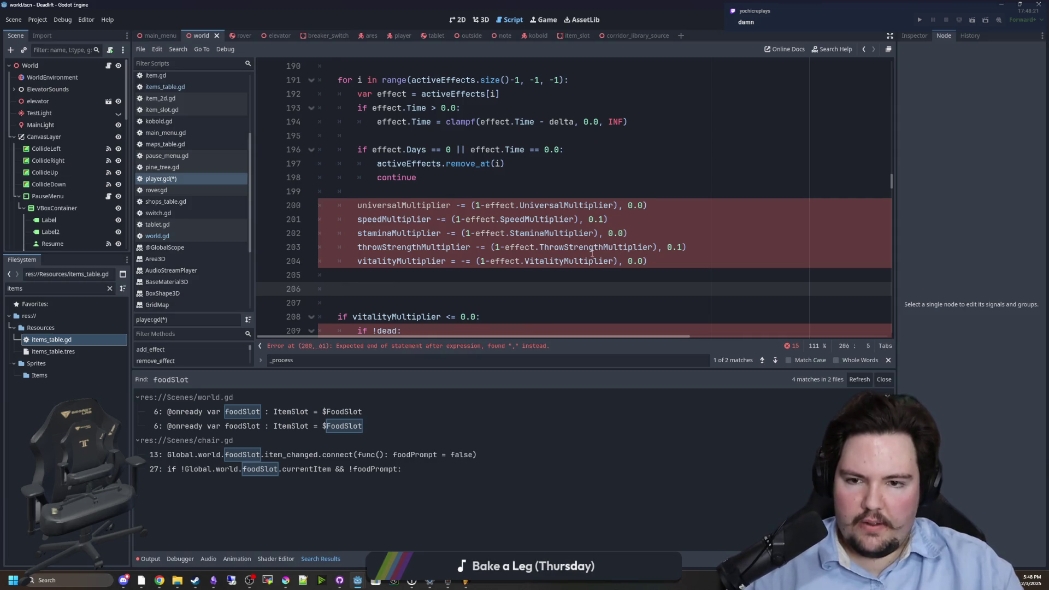
- Add universalMultiplier = max(0.0, universalMultiplier) and drop the leftover 0.0 argument from its update line
scroll(592, 253, down, 1)
click(403, 163)
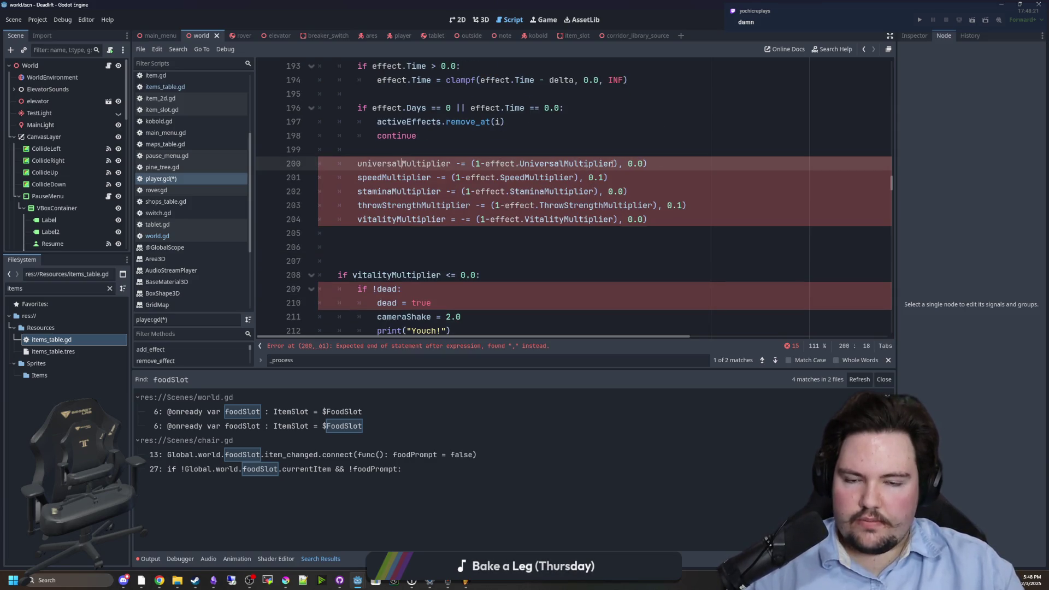
key(Down)
key(Down)
key(Down)
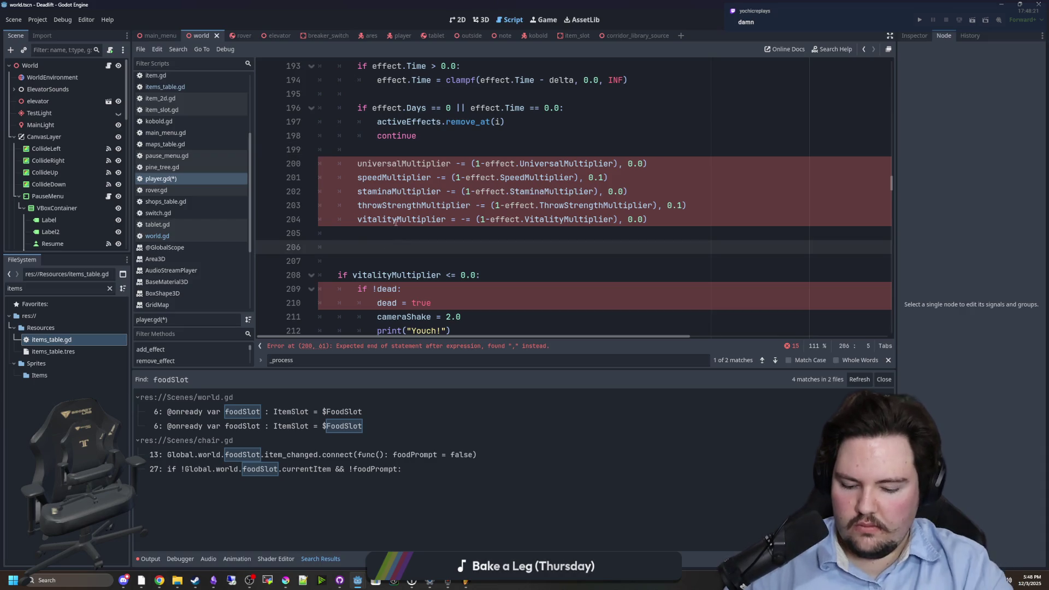
text(universalMultypl)
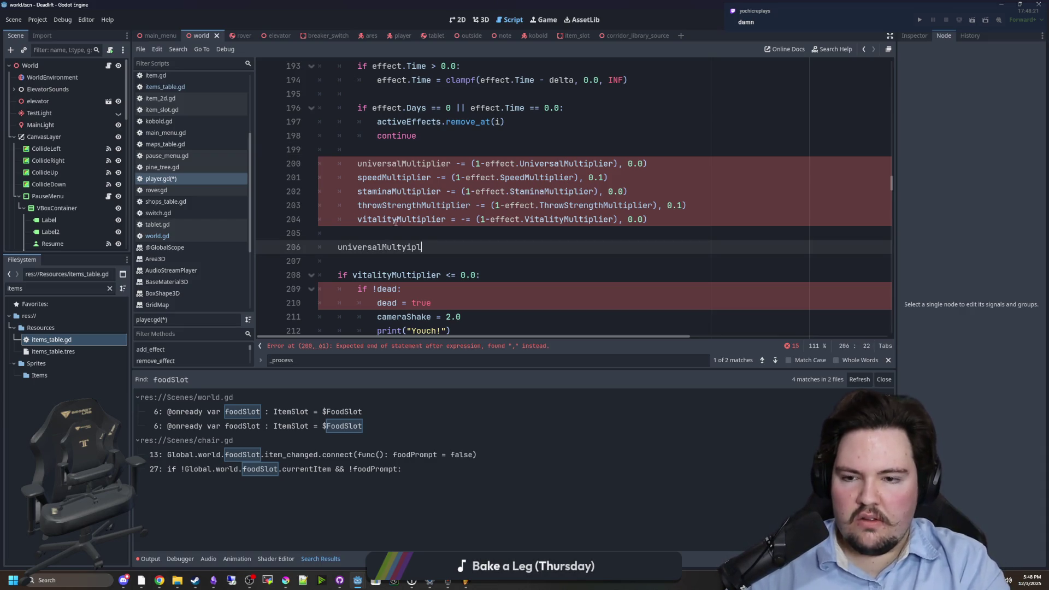
key(BackSpace)
key(BackSpace)
text(ipli)
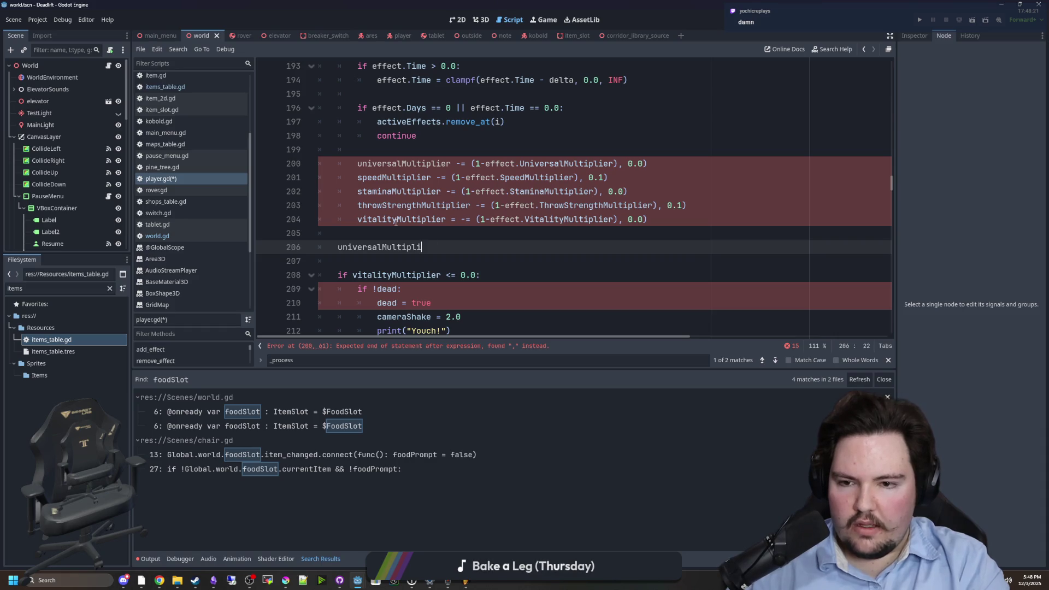
text(er = max)
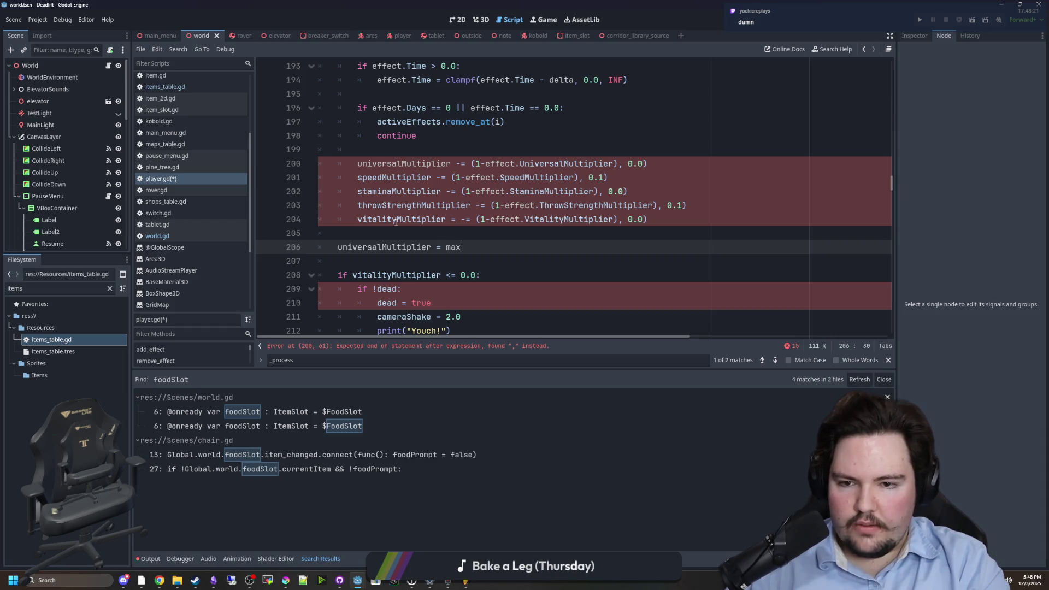
text((1.0,)
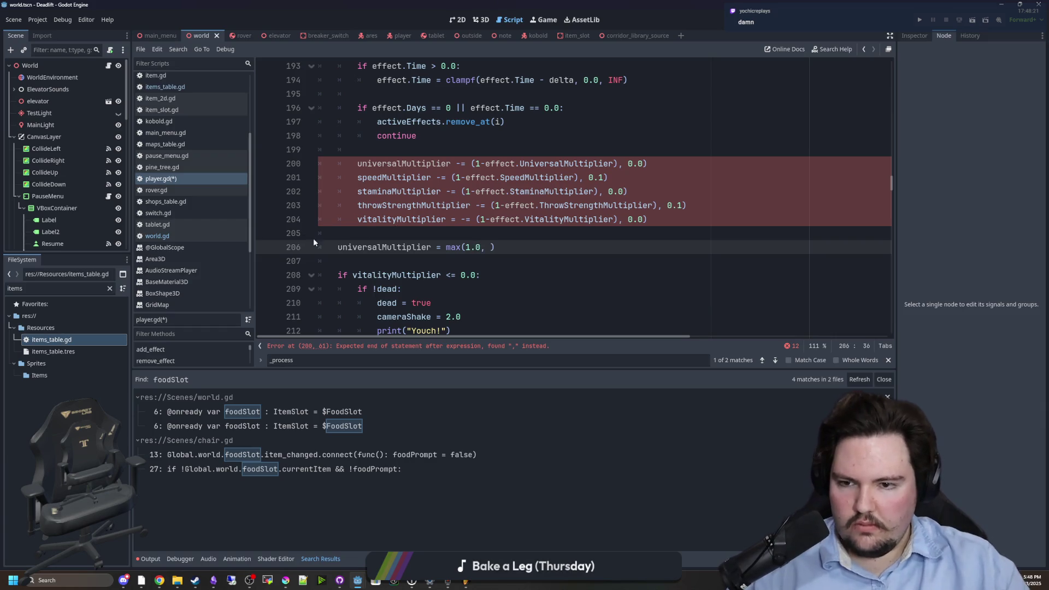
key(BackSpace)
key(BackSpace)
key(BackSpace)
text(.0)
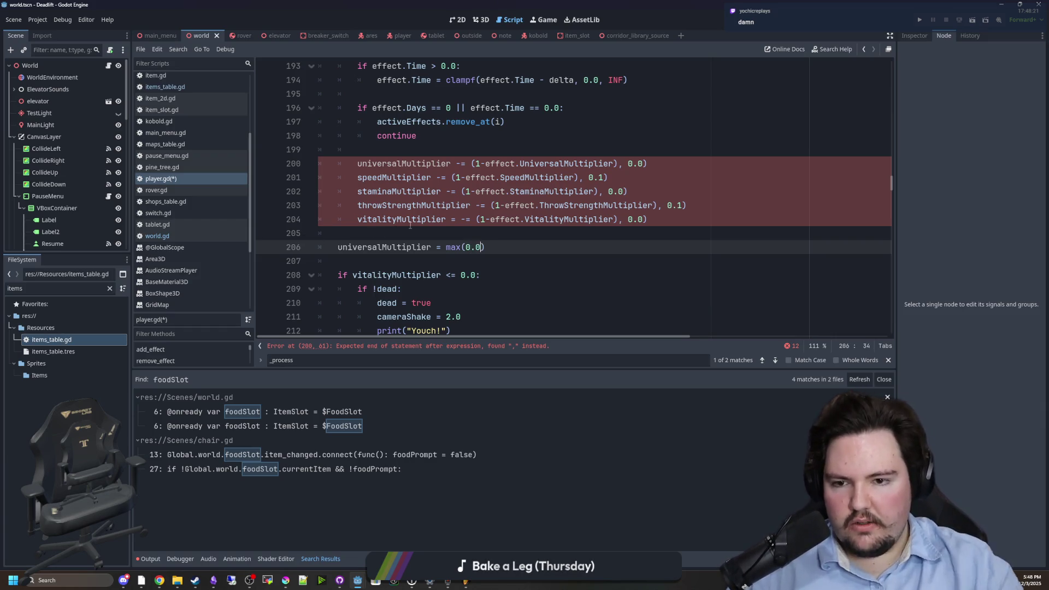
double_click(372, 245)
key(ctrl+c)
click(481, 246)
text(,)
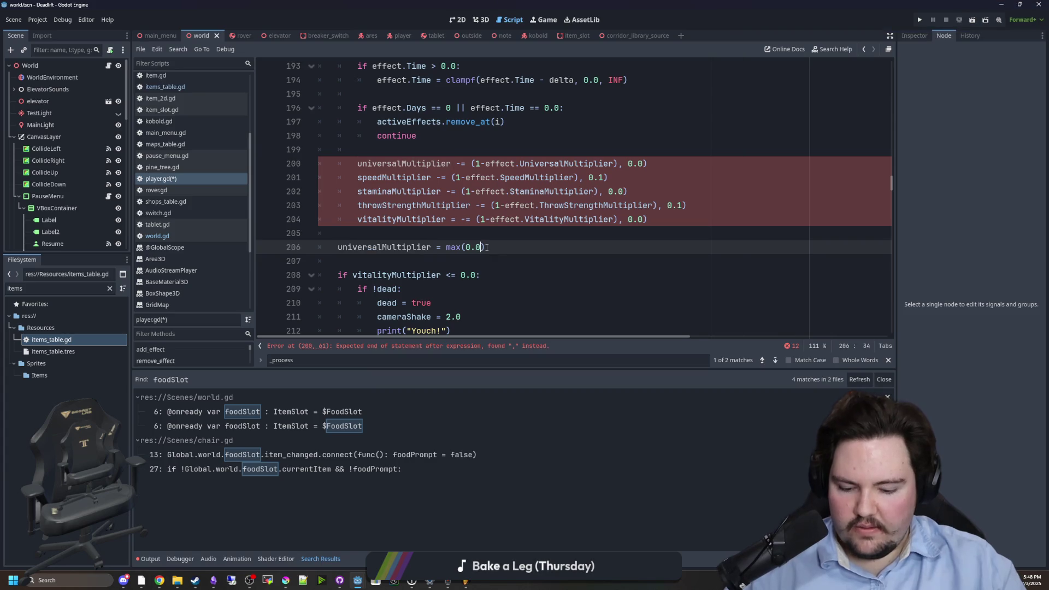
key(ctrl+v)
click(532, 237)
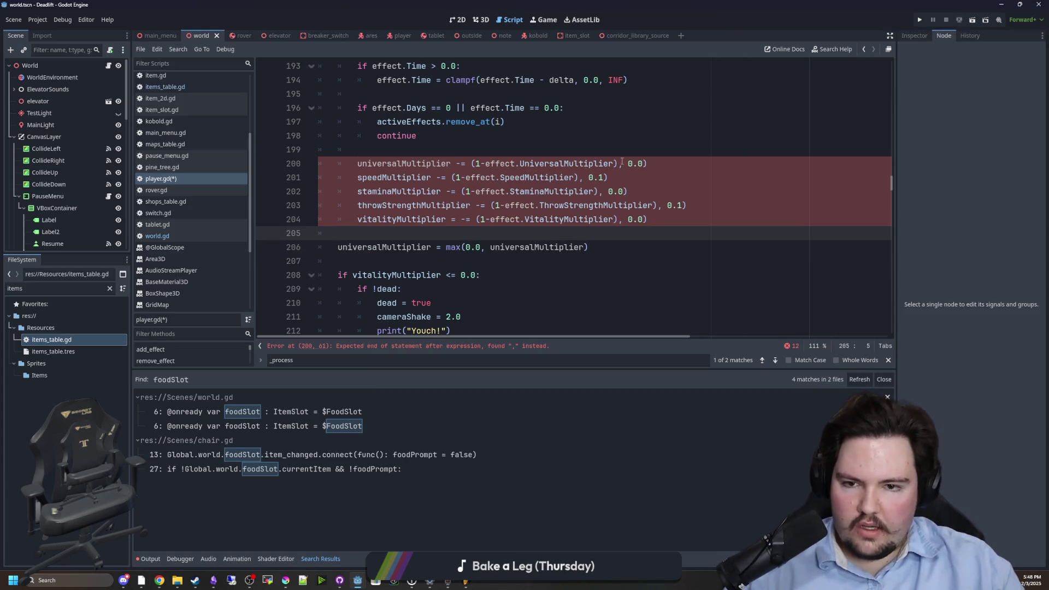
click(660, 164)
key(BackSpace)
key(BackSpace)
key(BackSpace)
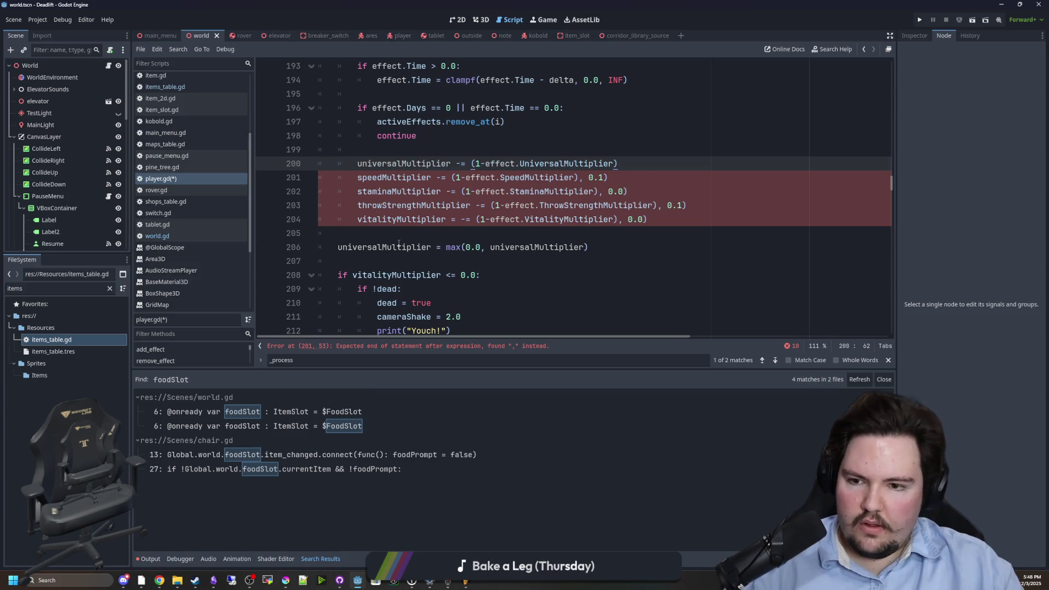
- Add a new line speedMultiplier = max(0.1, speedMultiplier) below the universalMultiplier clamp
click(402, 177)
double_click(402, 177)
key(ctrl+c)
click(597, 247)
key(Return)
key(ctrl+v)
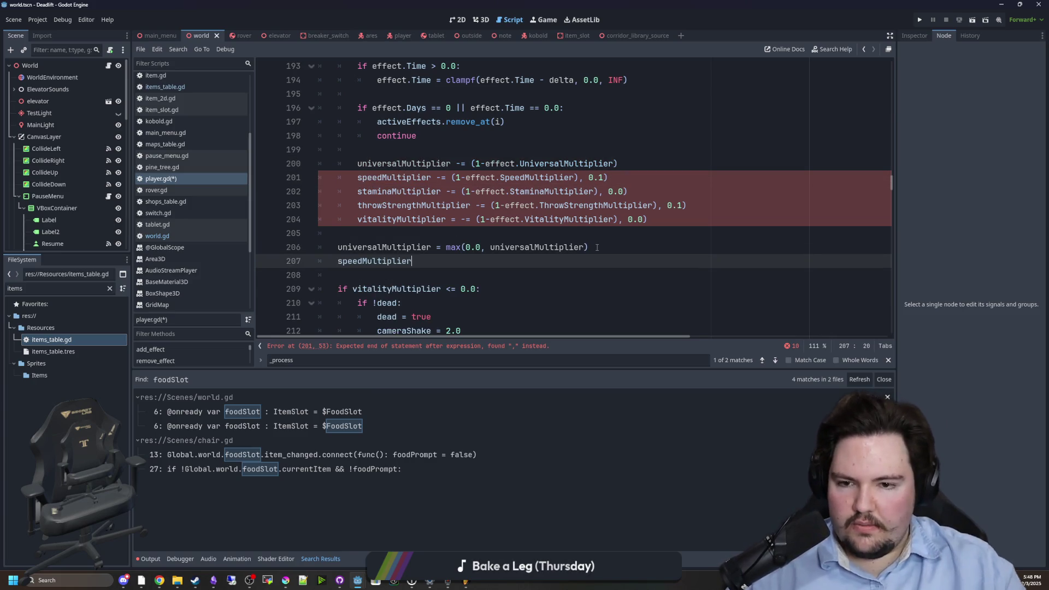
drag(484, 247, 446, 247)
key(ctrl+c)
click(430, 261)
text(=)
key(ctrl+v)
double_click(377, 261)
key(ctrl+c)
click(506, 262)
key(ctrl+v)
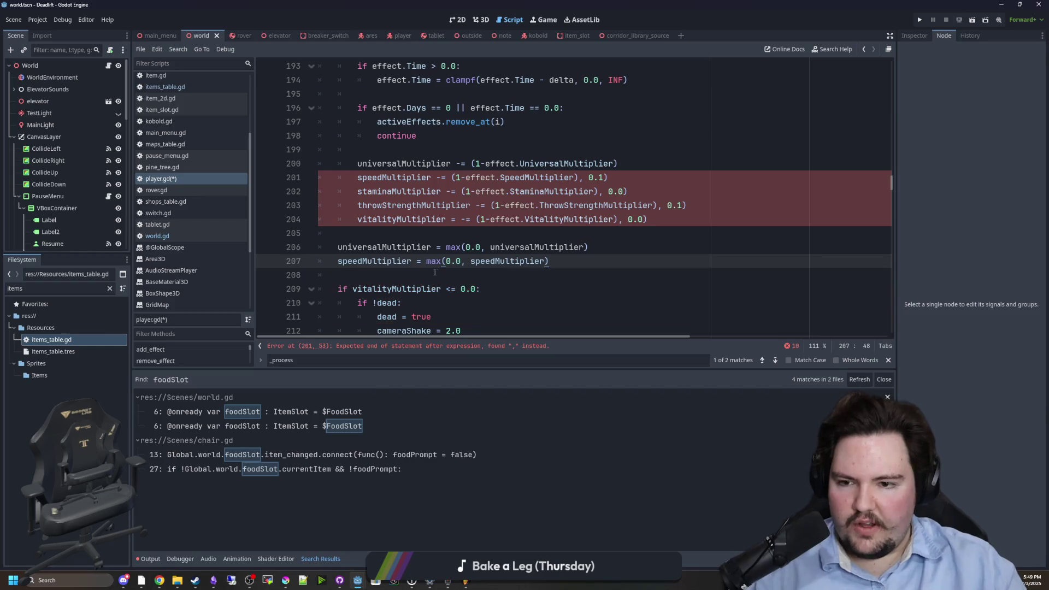
click(462, 261)
key(BackSpace)
text(1)
click(469, 233)
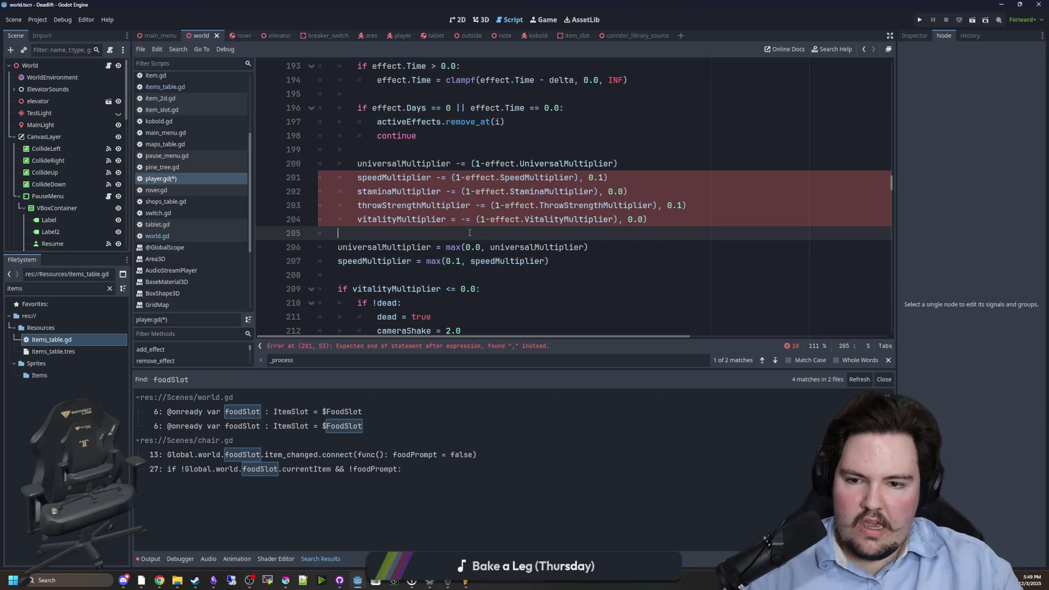
- Multiply speedMultiplier by universalMultiplier in that clamp and remove the leftover 0.1 argument from its update line
double_click(367, 247)
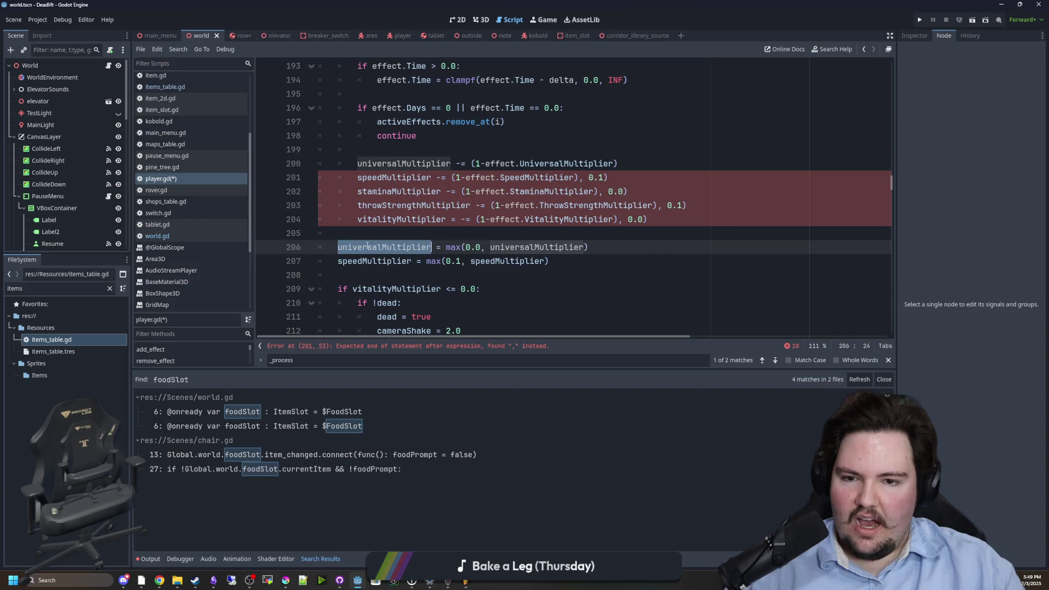
click(547, 261)
text(*universalMultiplier)
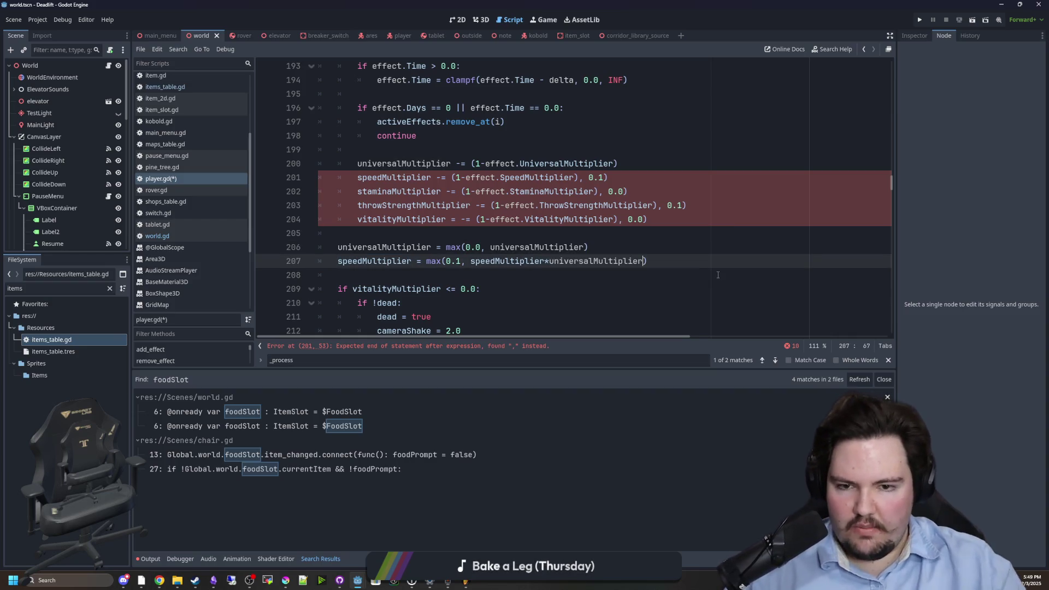
click(612, 247)
click(632, 175)
key(BackSpace)
key(BackSpace)
key(BackSpace)
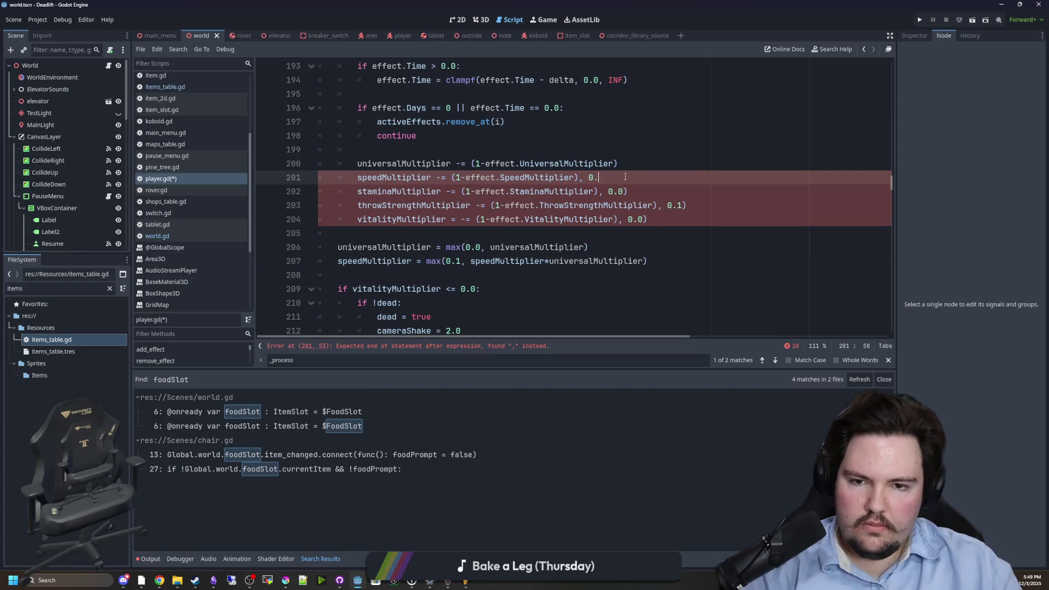
click(632, 190)
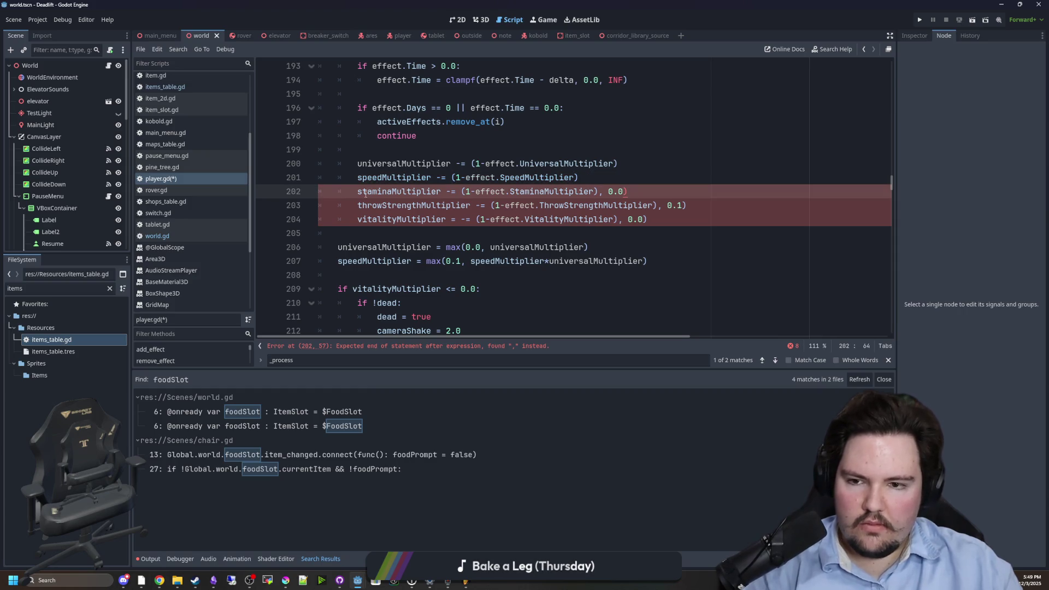
mouse_move(693, 261)
mouse_down()
mouse_move(579, 246)
mouse_move(328, 262)
mouse_up()
mouse_move(650, 261)
mouse_down()
mouse_move(492, 247)
mouse_move(328, 261)
mouse_move(470, 261)
mouse_move(340, 261)
mouse_up()
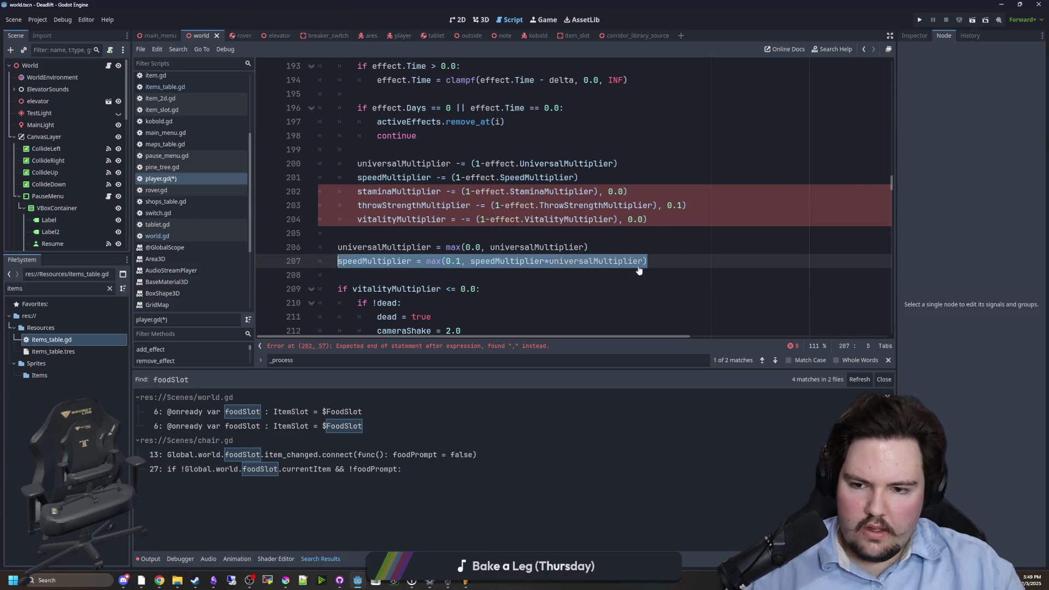
- Paste three copies of the speedMultiplier max() clamp line below the original
click(680, 260)
key(Return)
key(ctrl+v)
key(Return)
key(ctrl+v)
key(Return)
key(ctrl+v)
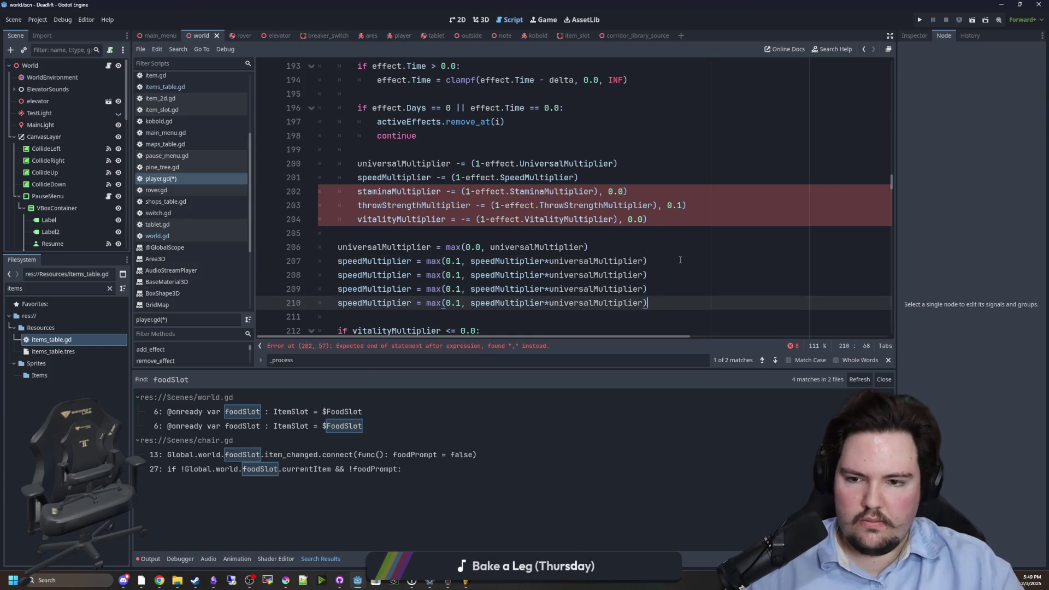
- Rename the first copy's multiplier to staminaMultiplier
click(412, 177)
double_click(399, 191)
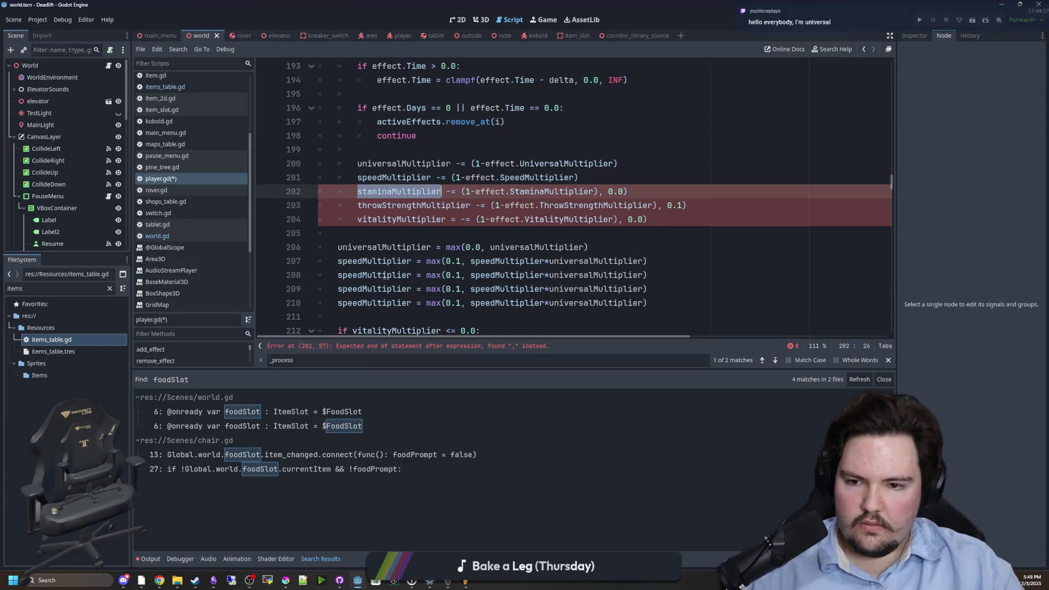
double_click(374, 275)
key(ctrl+v)
double_click(507, 275)
key(ctrl+v)
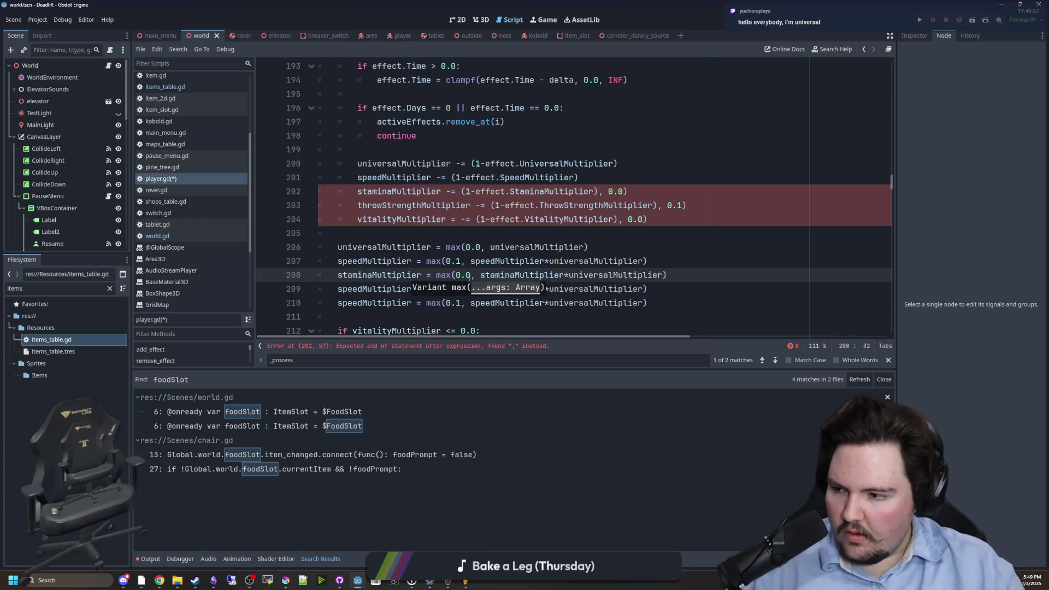
click(656, 236)
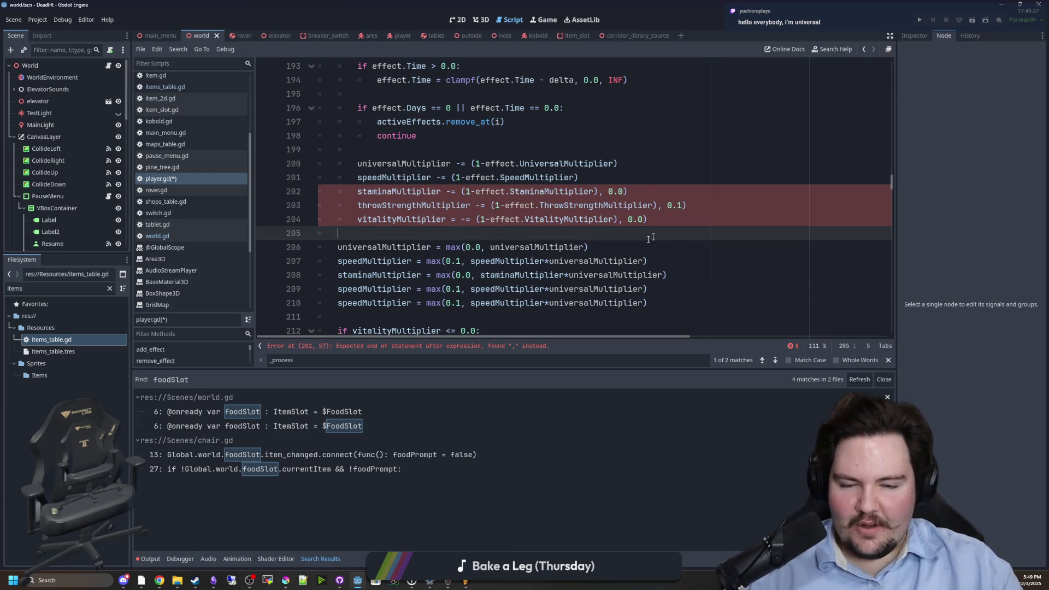
click(630, 249)
click(558, 236)
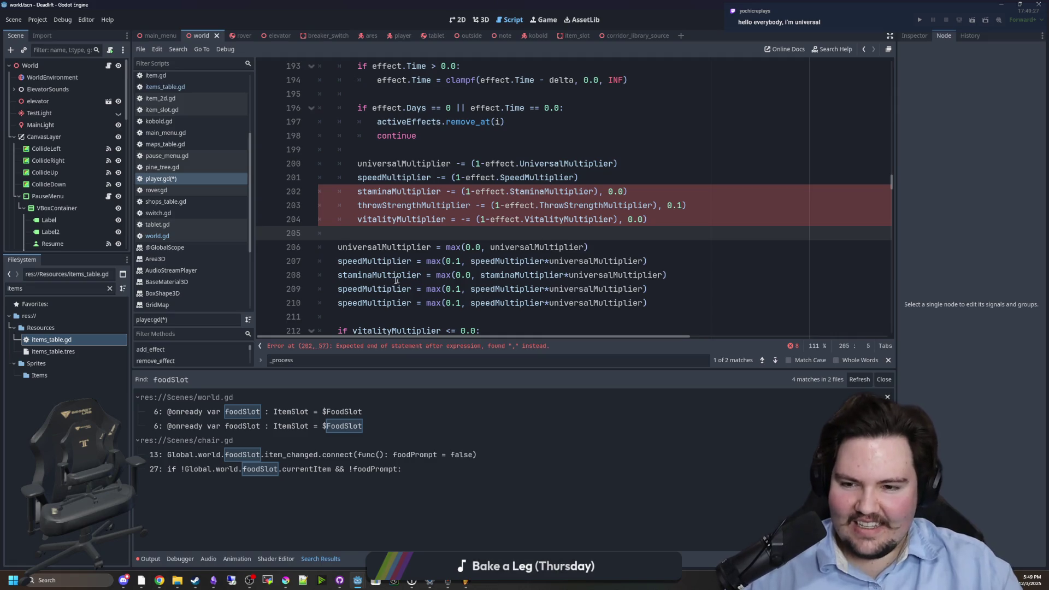
- Rename both speedMultiplier names on the second copy to throwStrengthMultiplier
double_click(390, 206)
key(ctrl+c)
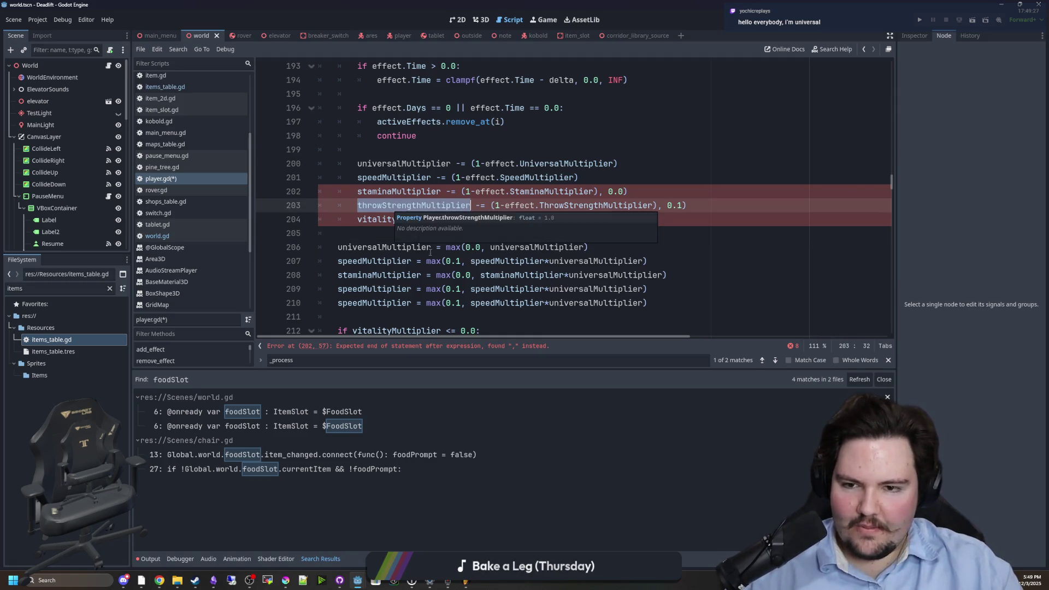
double_click(374, 289)
key(ctrl+v)
double_click(548, 289)
key(ctrl+v)
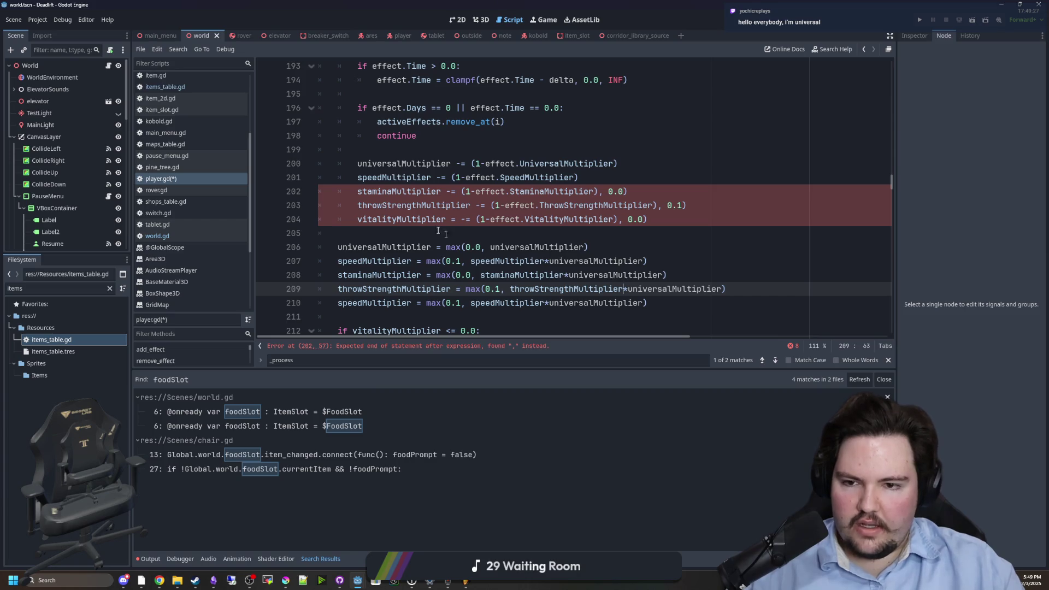
- Turn the third copy into vitalityMultiplier with a 0.0 minimum
double_click(401, 219)
key(ctrl+c)
double_click(374, 302)
key(ctrl+v)
double_click(548, 303)
key(ctrl+v)
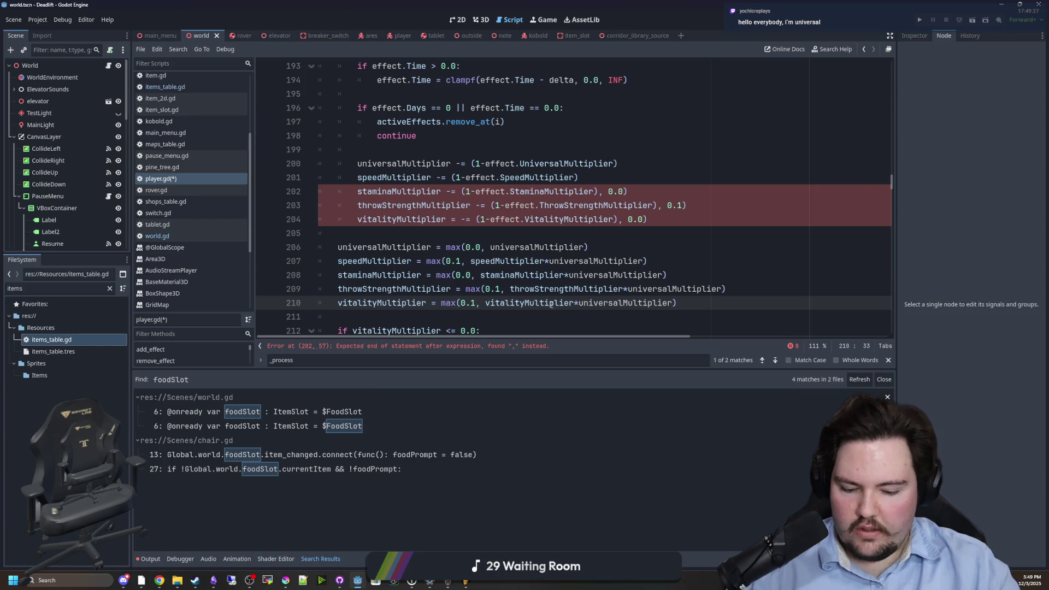
key(BackSpace)
text(0)
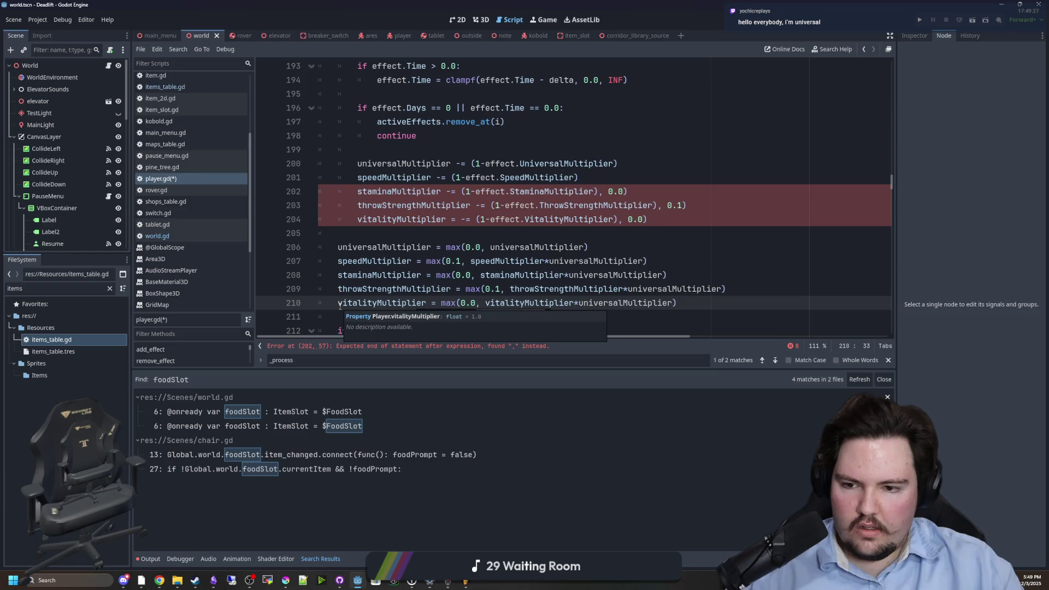
- Inspect the still-erroring effects loop and go to the end of line 204
click(516, 295)
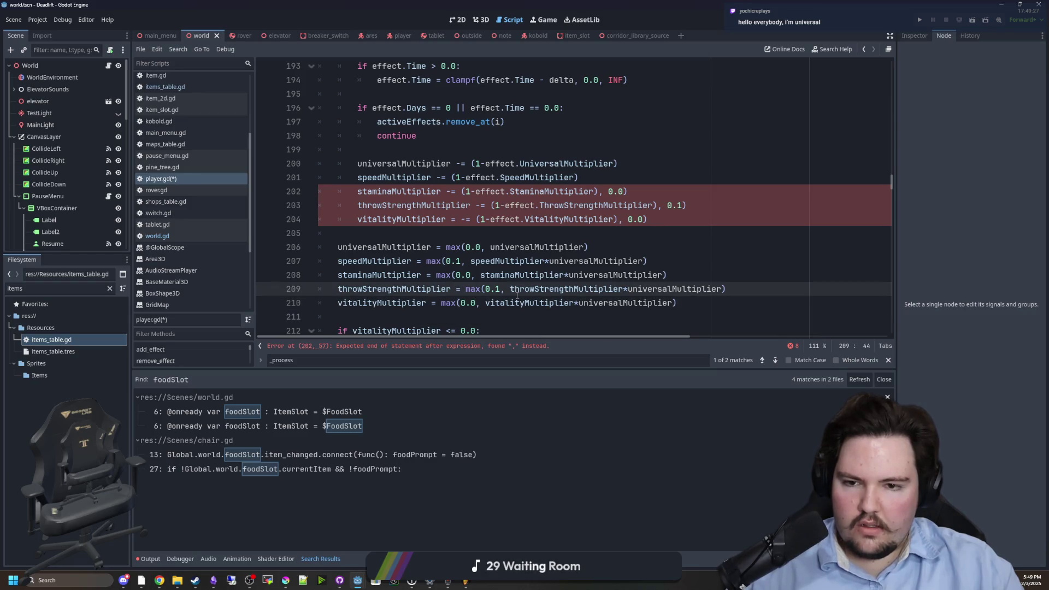
click(566, 246)
scroll(523, 264, down, 1)
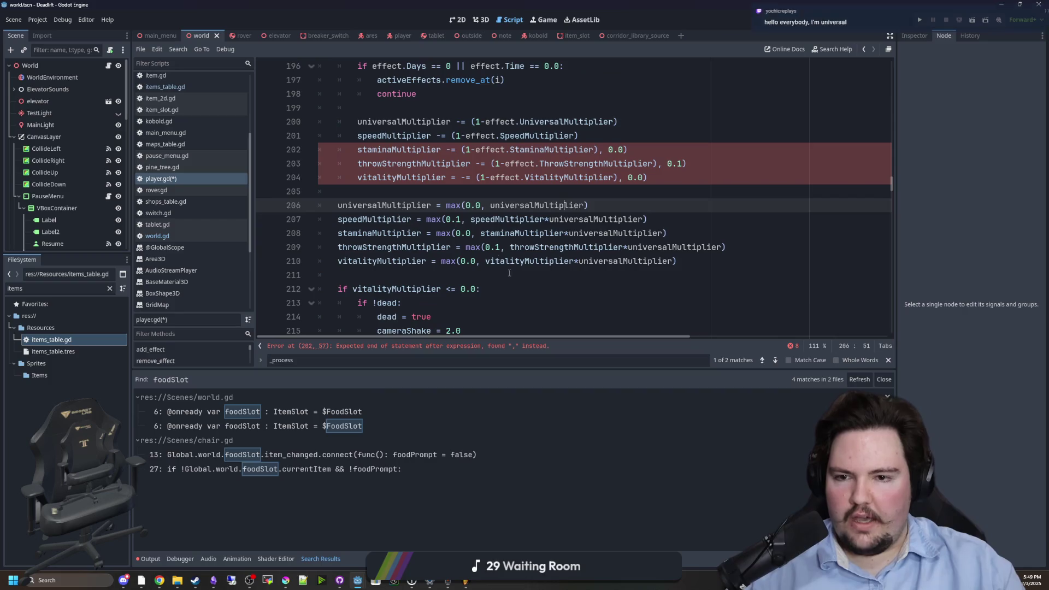
drag(349, 219, 624, 219)
click(625, 219)
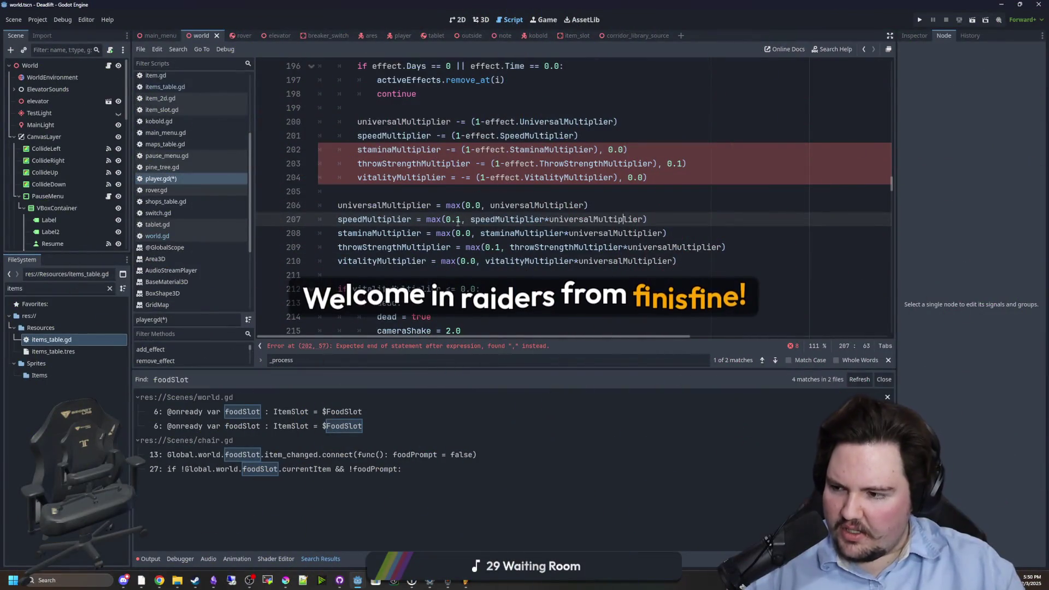
scroll(546, 219, up, 1)
click(640, 216)
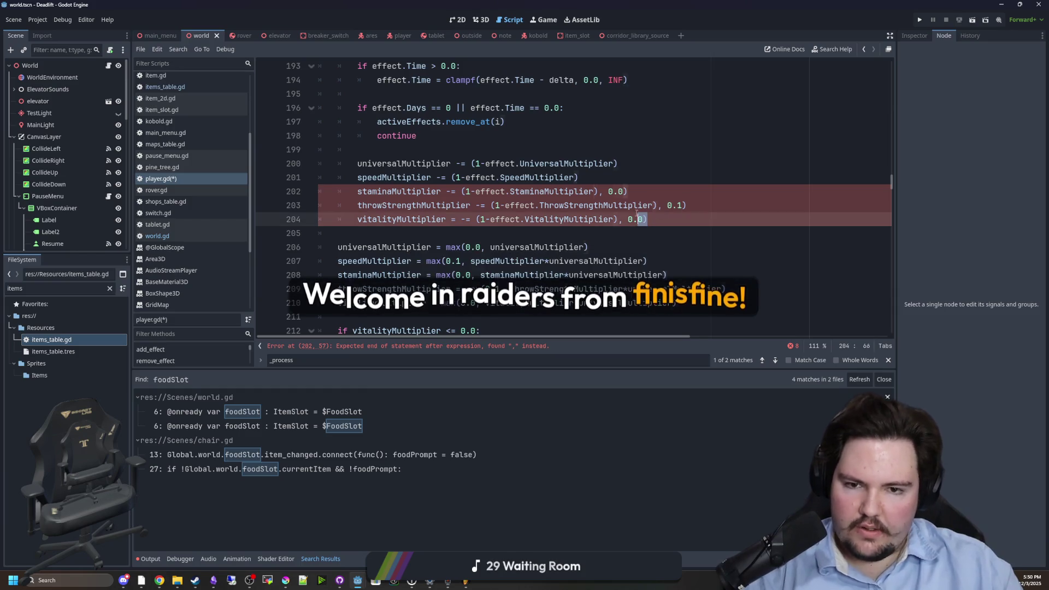
- Delete the leftover clamp arguments on lines 202–204 and the stray = before -= on line 204
key(BackSpace)
key(BackSpace)
key(BackSpace)
click(692, 203)
drag(693, 202, 599, 191)
key(BackSpace)
key(BackSpace)
key(Up)
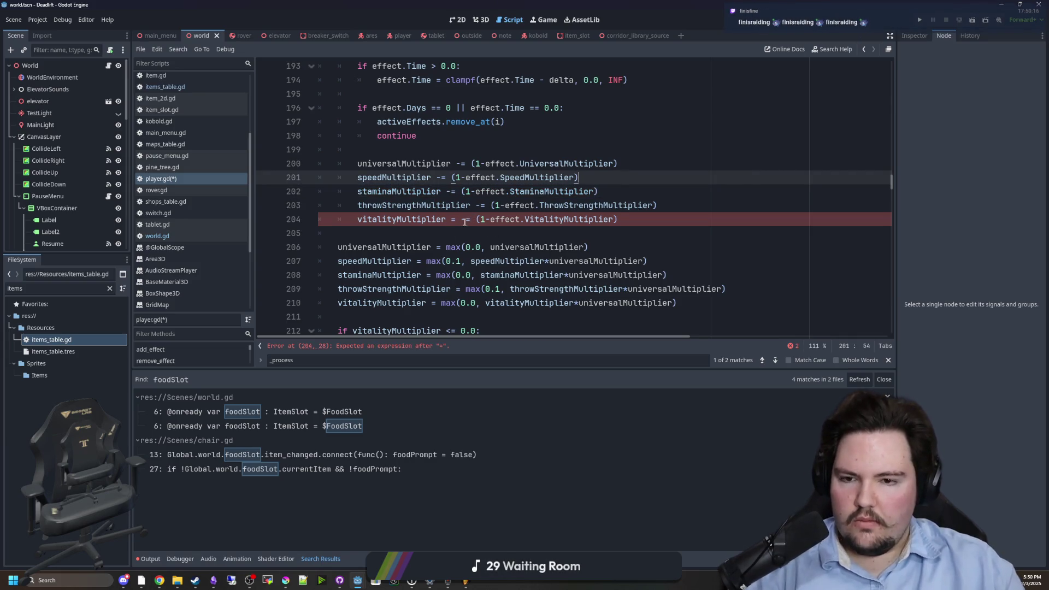
click(458, 219)
key(BackSpace)
key(BackSpace)
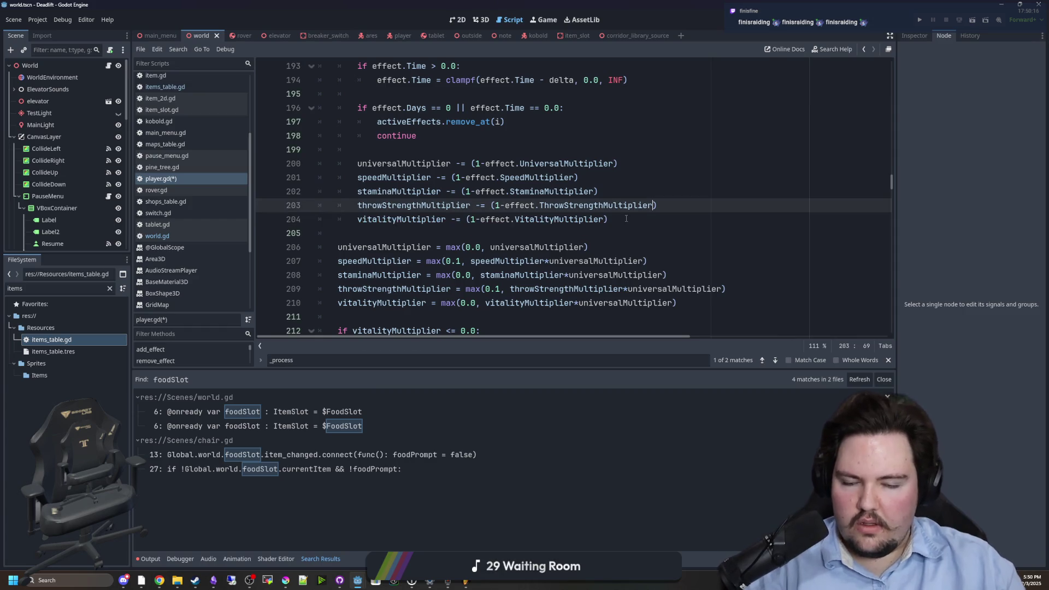
- Save the corrected player.gd
scroll(651, 201, down, 1)
key(Down)
scroll(469, 226, down, 1)
scroll(470, 226, up, 1)
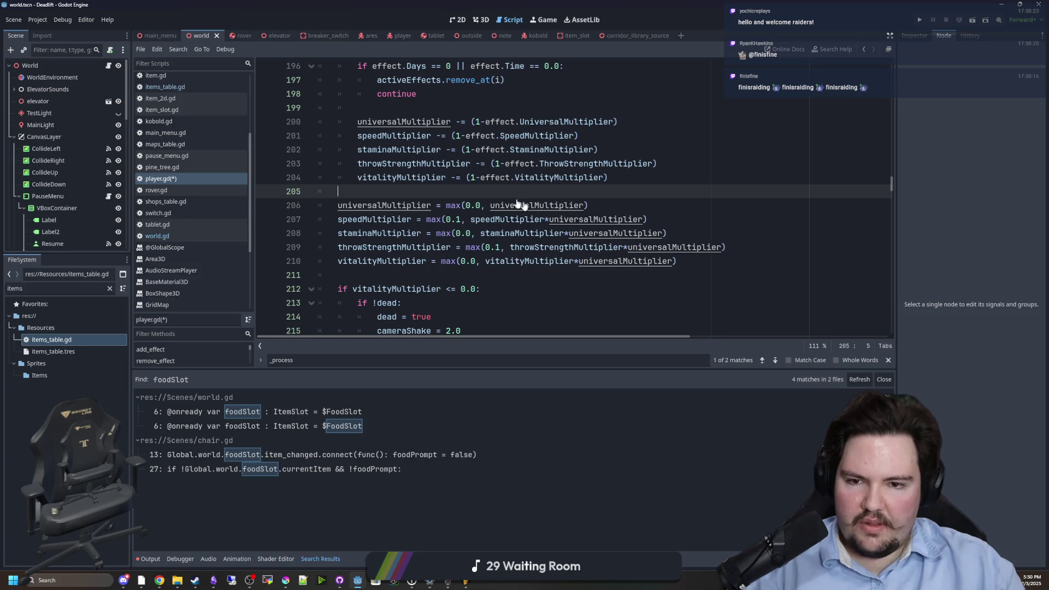
key(ctrl+s)
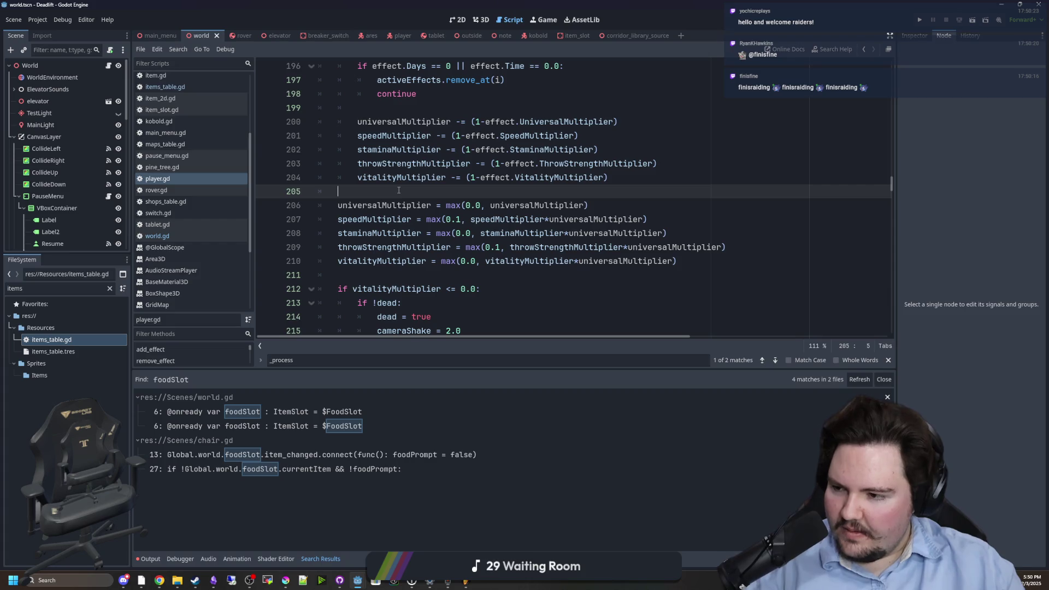
- Review the vitality clamp line, then switch to items_table.gd
scroll(399, 190, down, 3)
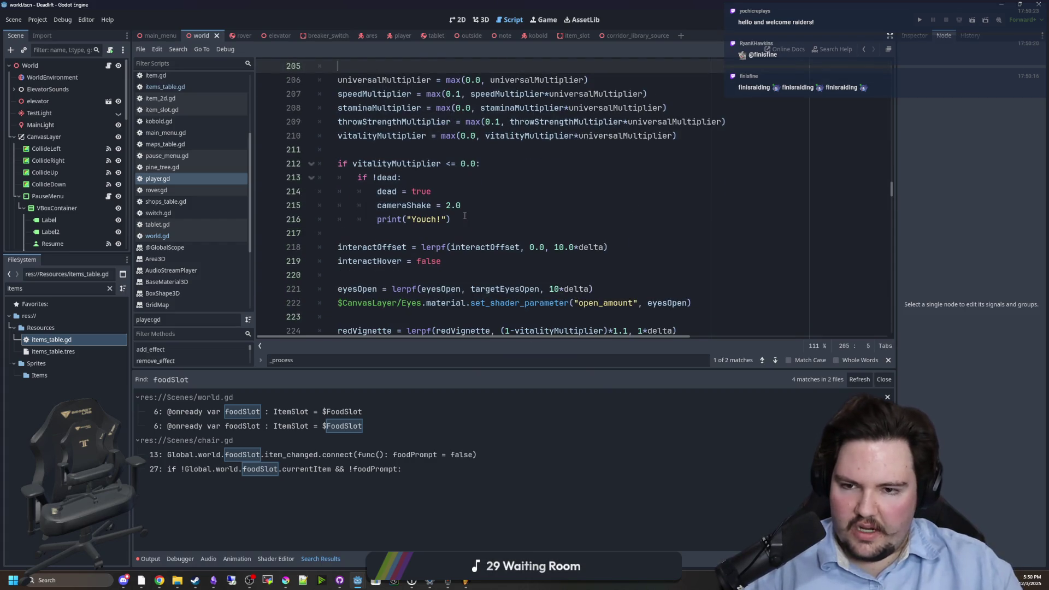
scroll(464, 216, up, 3)
key(Down)
key(Down)
key(Down)
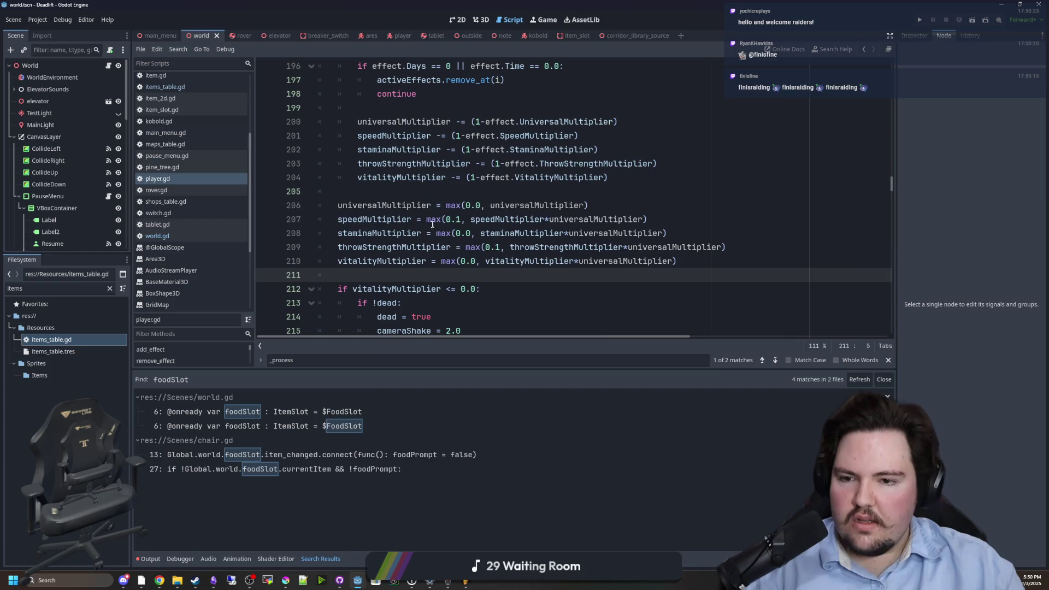
click(376, 197)
drag(366, 279, 369, 261)
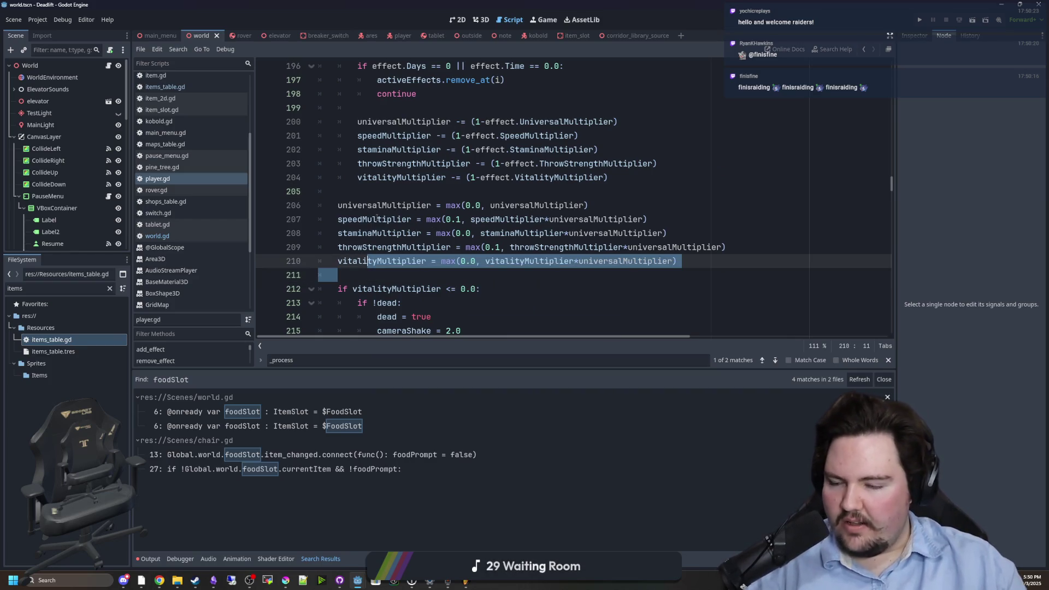
click(453, 194)
scroll(453, 198, up, 3)
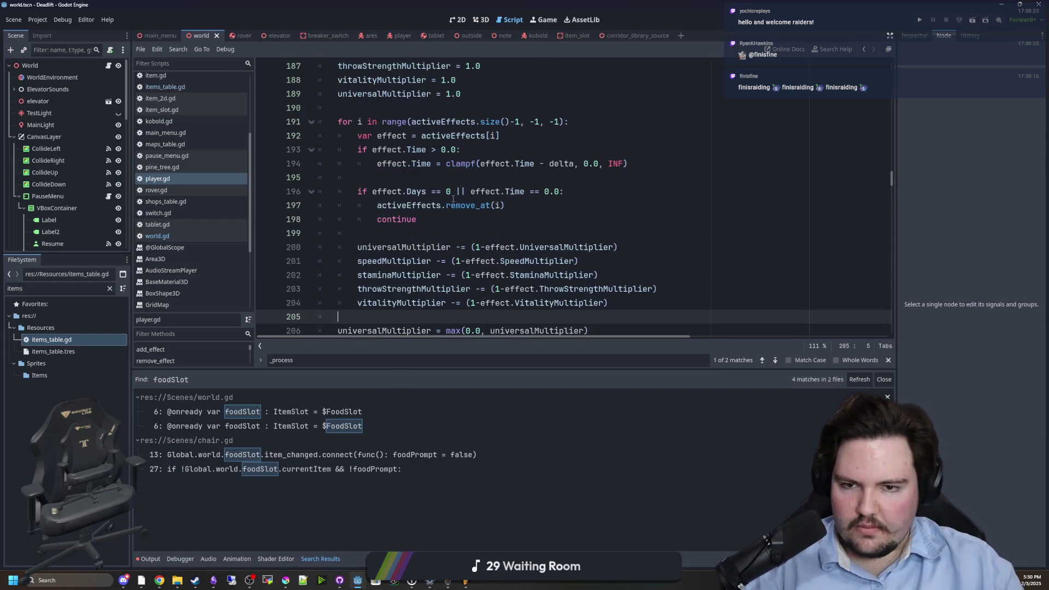
scroll(419, 232, down, 3)
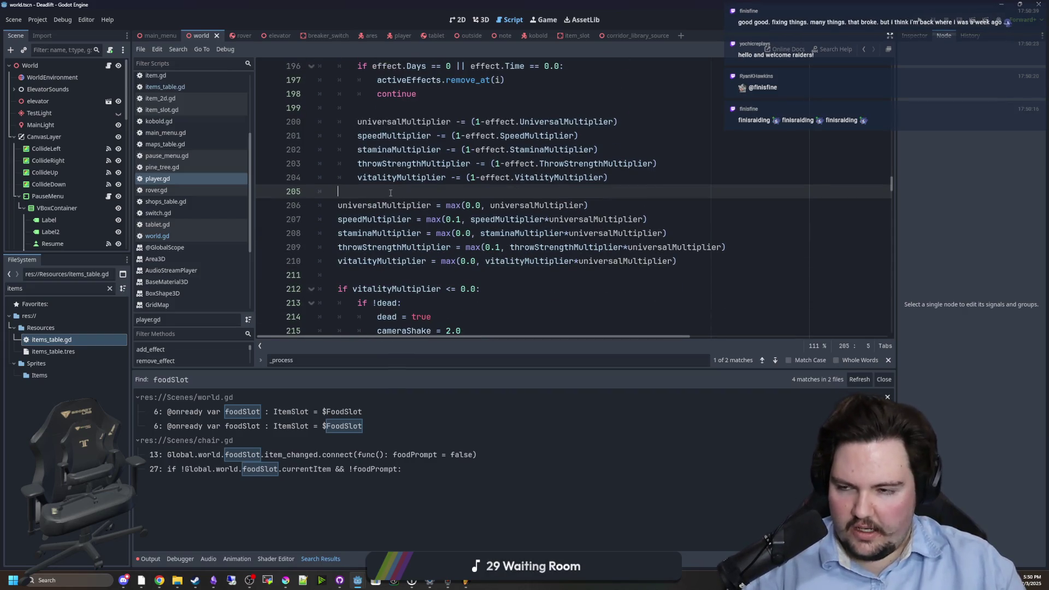
click(174, 87)
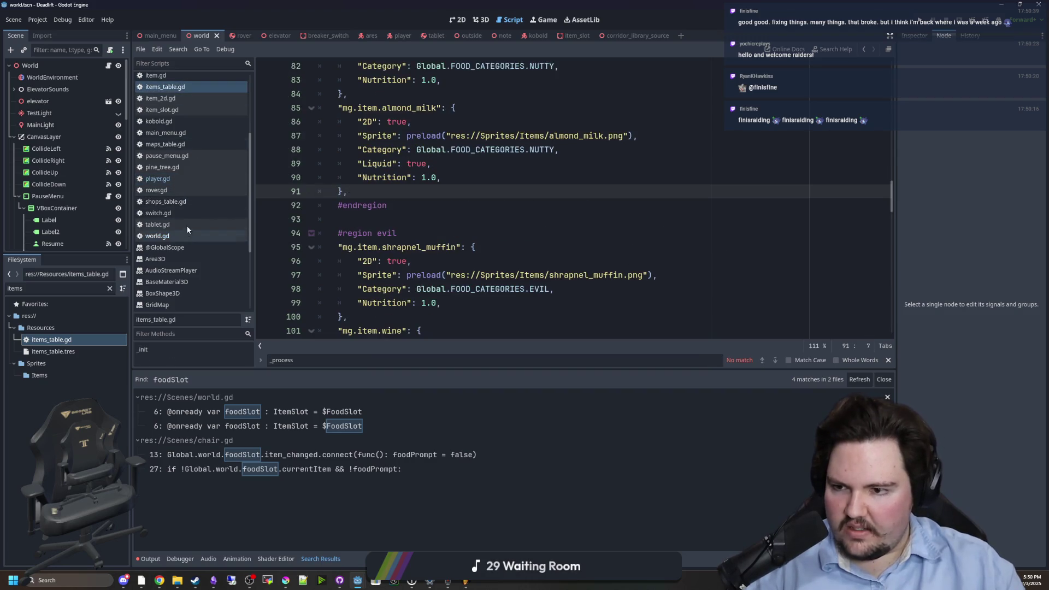
scroll(186, 232, up, 4)
click(188, 136)
scroll(507, 198, up, 1)
mouse_move(485, 205)
mouse_down()
mouse_move(396, 191)
mouse_move(352, 205)
mouse_up()
click(383, 218)
double_click(404, 206)
click(394, 215)
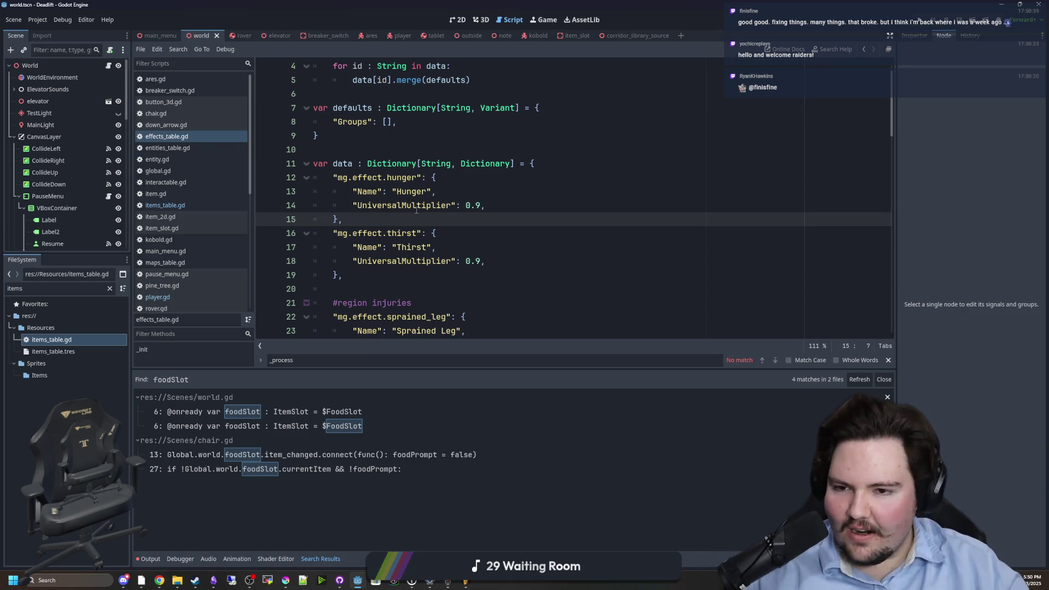
click(388, 141)
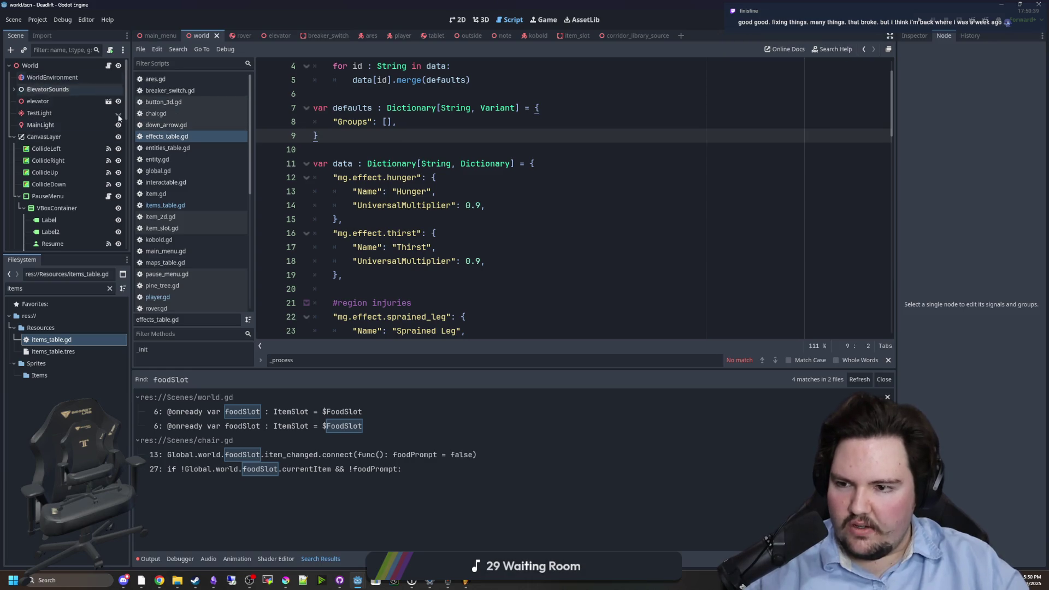
click(164, 296)
scroll(465, 198, down, 1)
scroll(465, 198, down, 3)
scroll(467, 192, up, 10)
scroll(468, 189, down, 3)
click(378, 148)
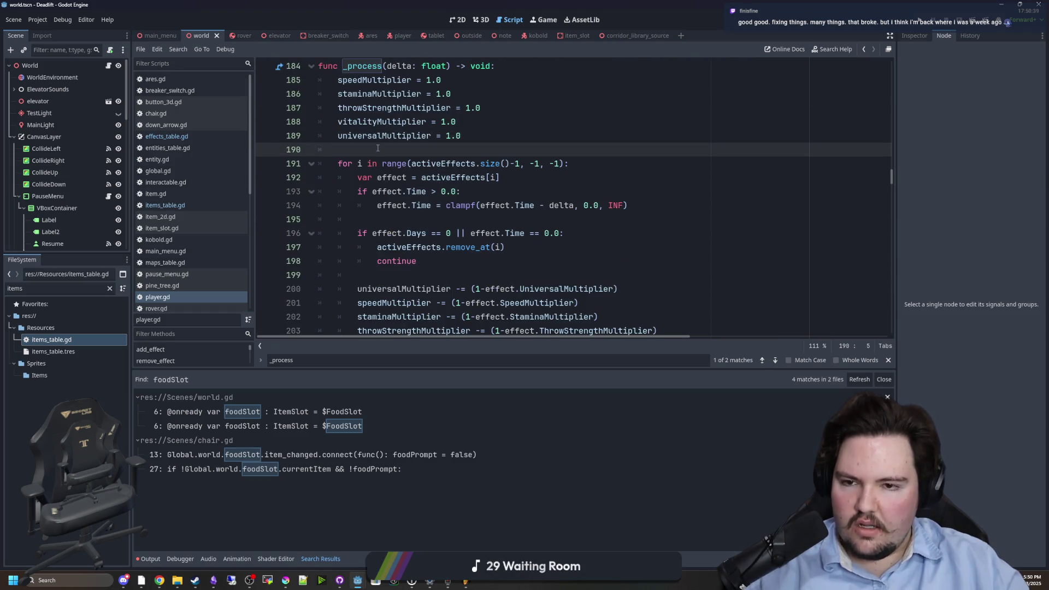
scroll(378, 148, down, 20)
scroll(437, 166, down, 19)
scroll(455, 194, down, 13)
scroll(420, 199, up, 20)
scroll(344, 229, up, 5)
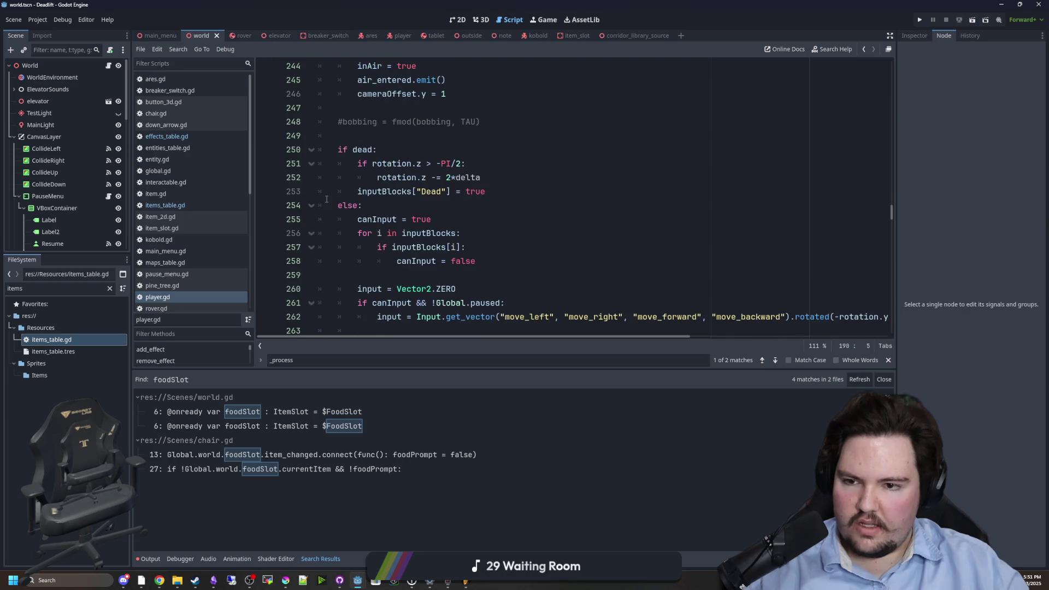
click(400, 203)
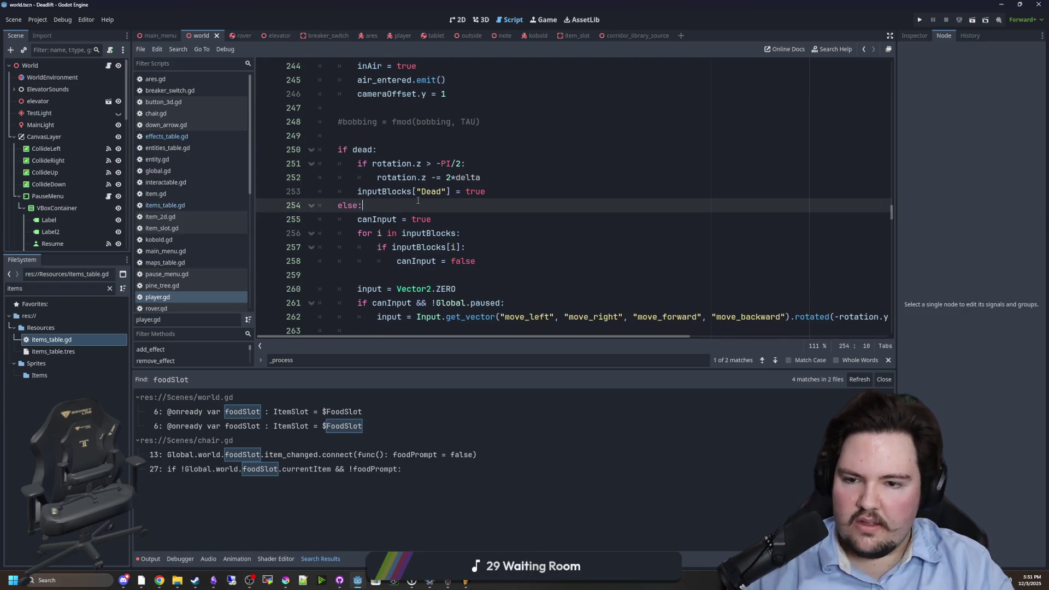
- Add a 'for i in activeEffects' loop inside the else branch
key(Return)
key(Return)
key(Up)
text(if act)
key(Return)
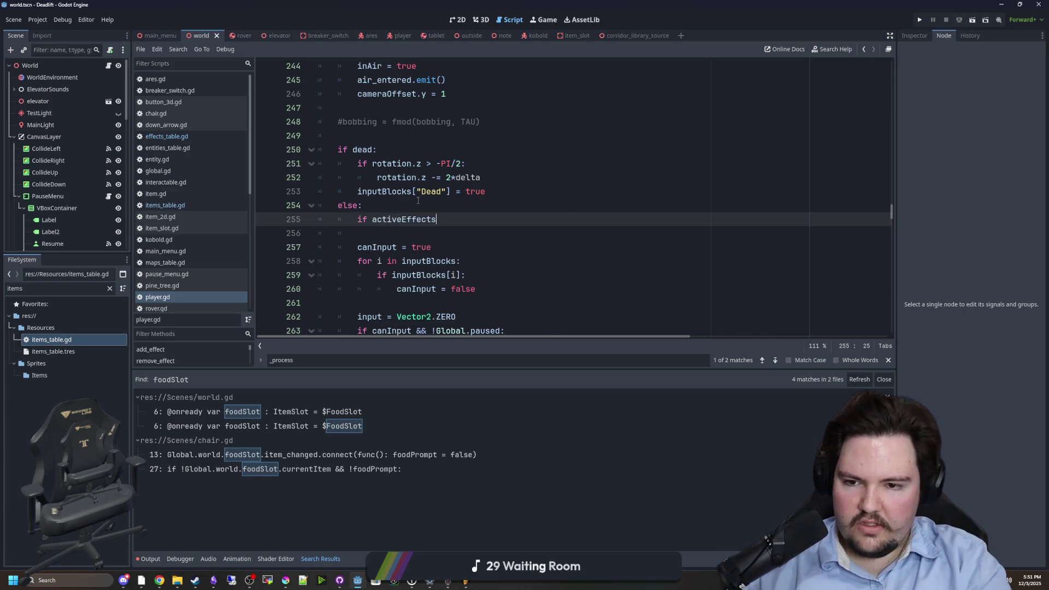
text(.)
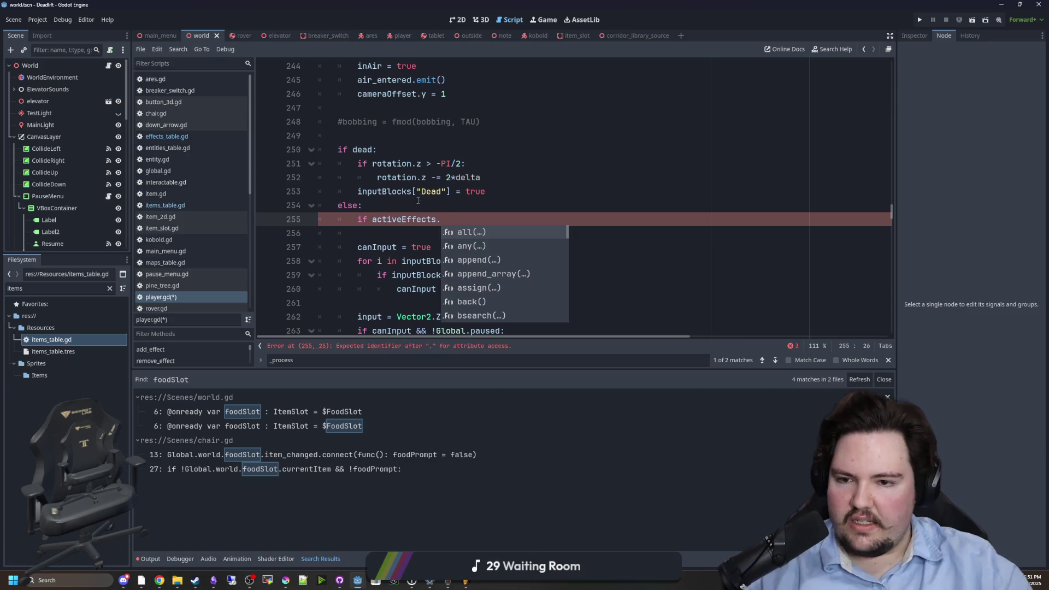
drag(451, 217, 355, 222)
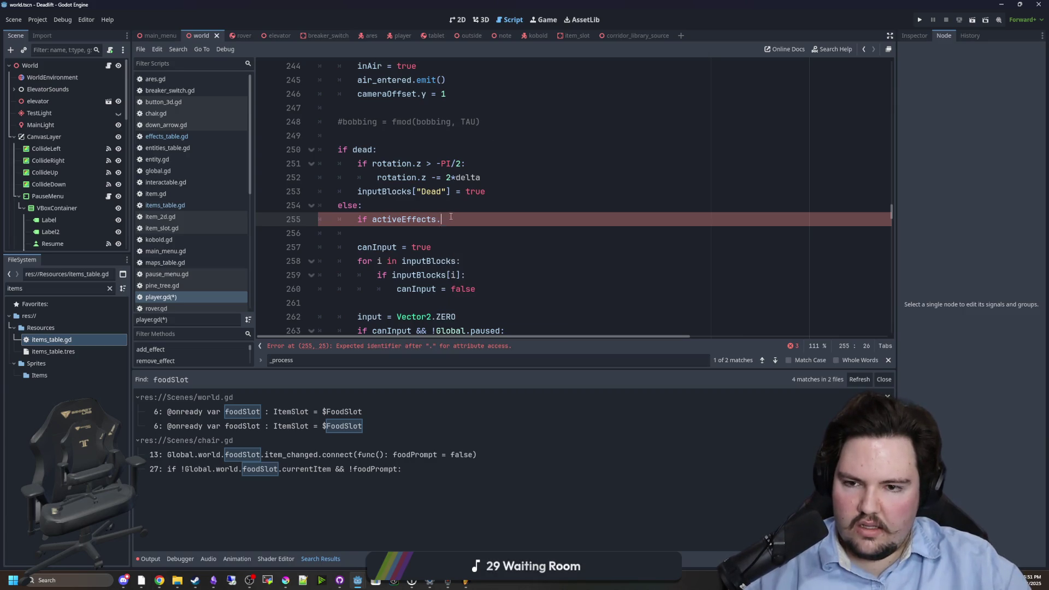
text(for i in activeEffects)
- Declare hungerCount and thirstCount counters at 0 above the loop
key(Up)
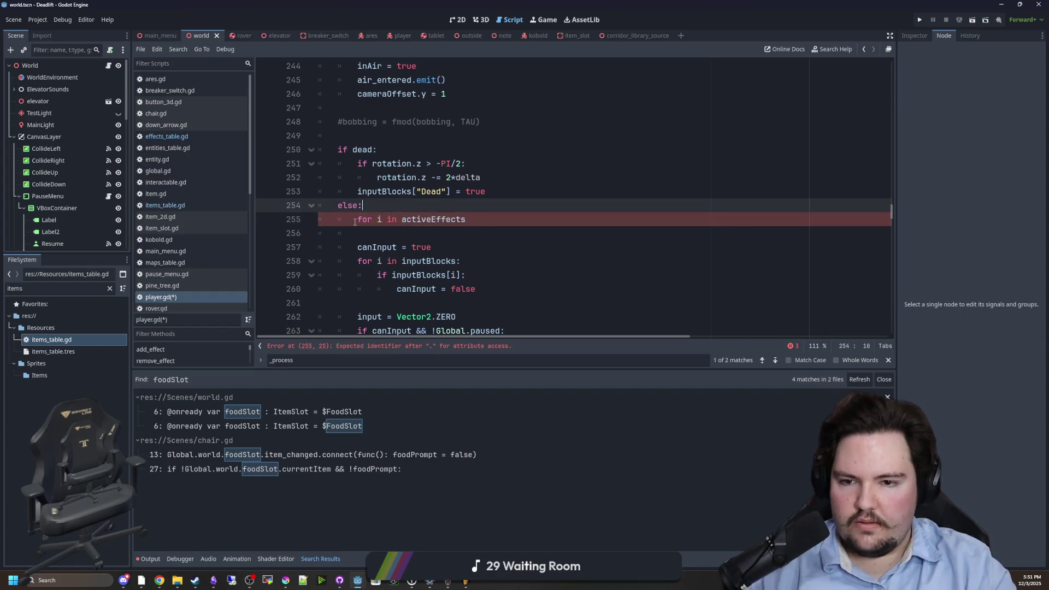
key(Return)
text(var w)
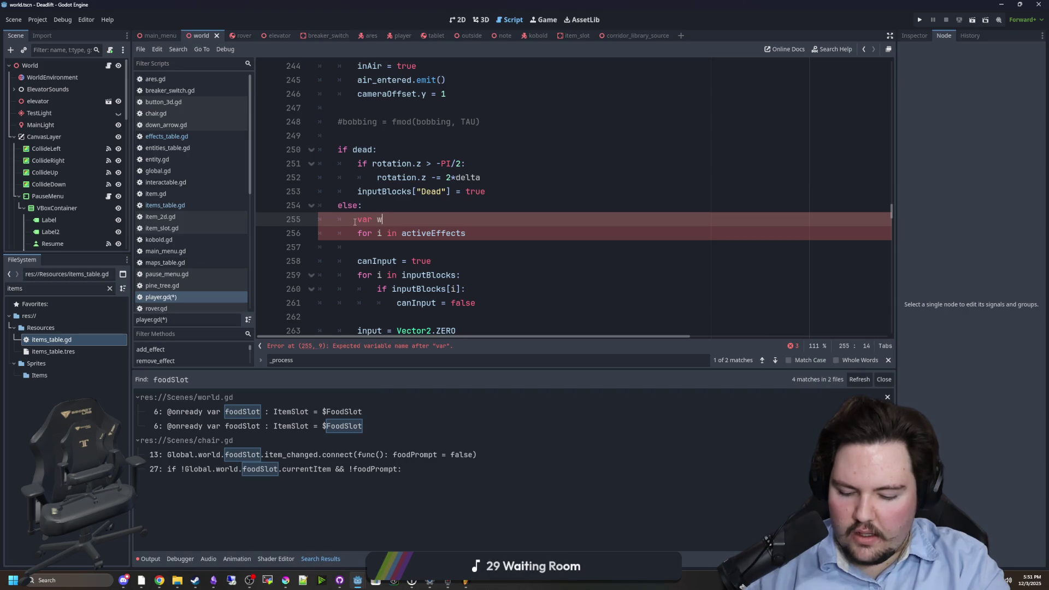
key(BackSpace)
text(hungerCount)
key(Return)
text(var th)
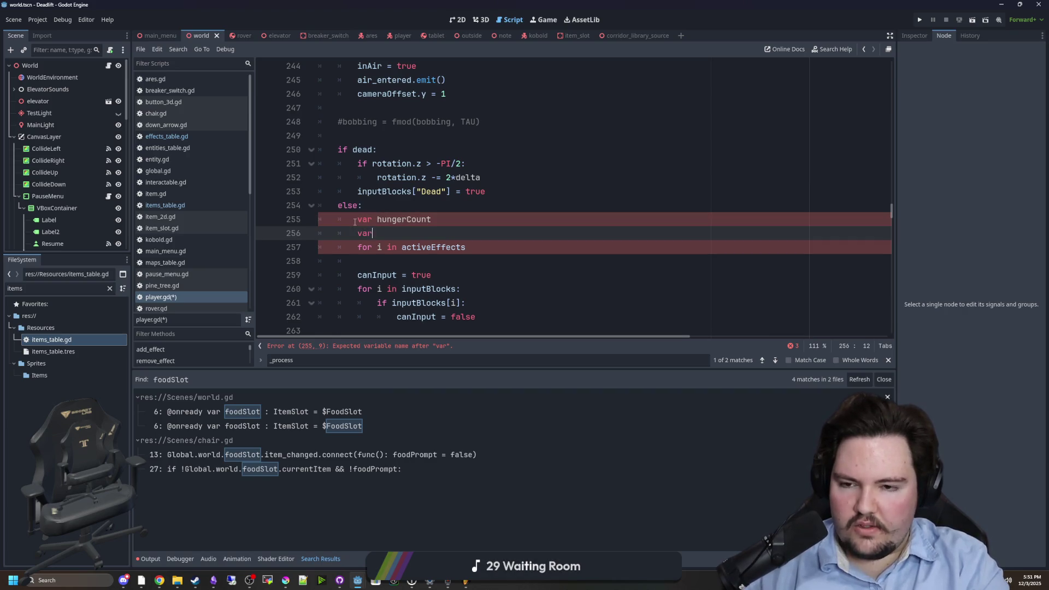
text(irstCount = 0)
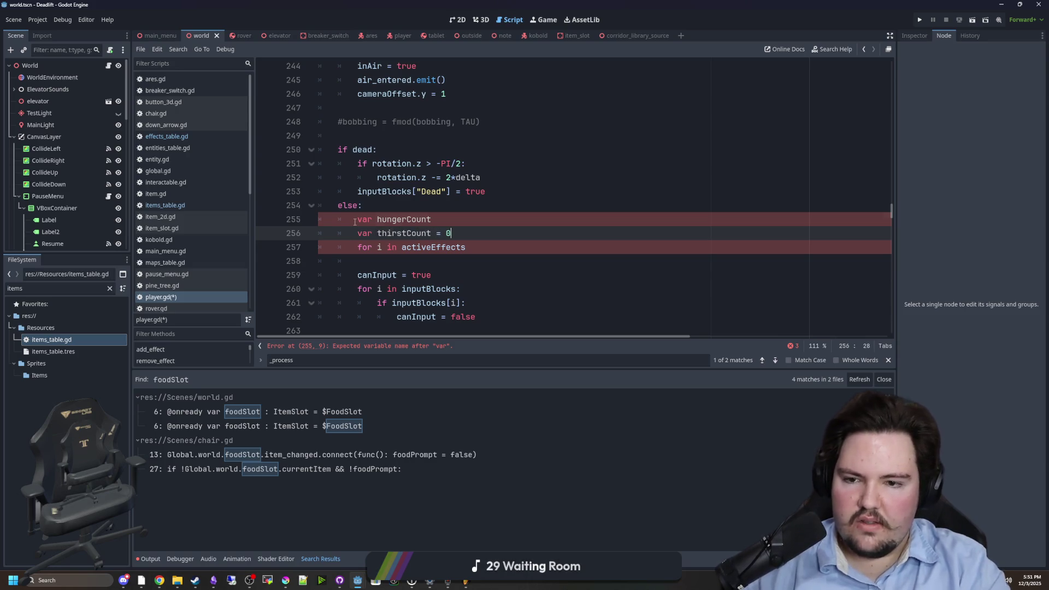
key(Up)
- Inside the loop, increment hungerCount when the effect ID is mg.effect.hunger
click(487, 249)
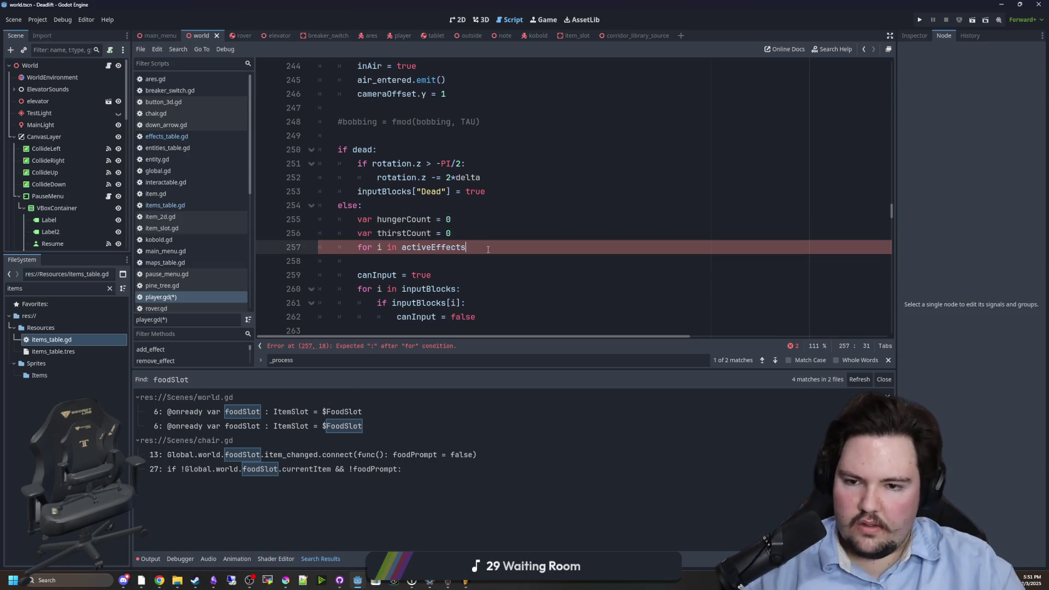
text(:)
key(Return)
text(if )
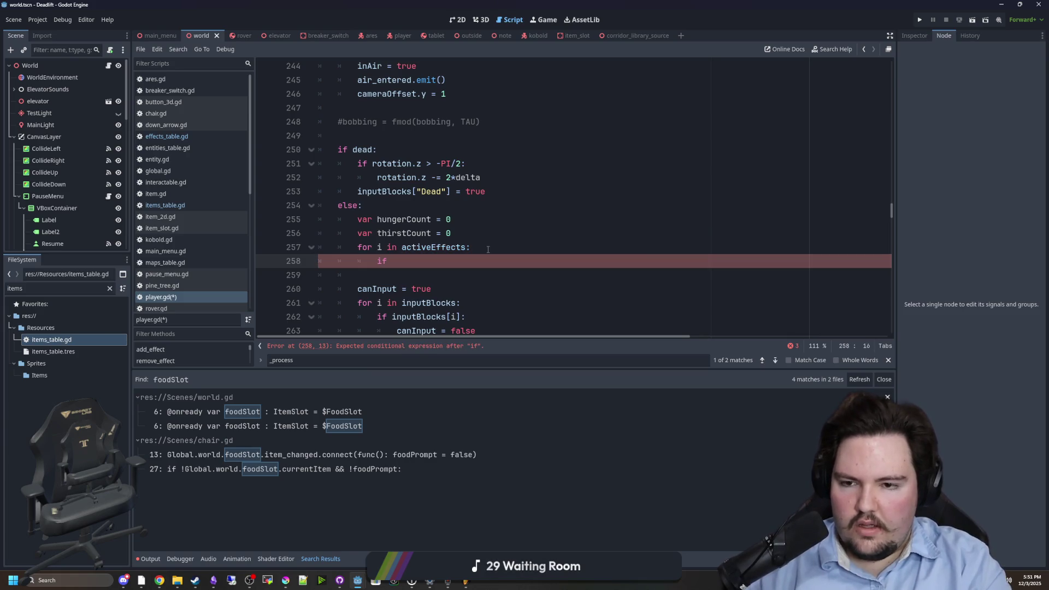
text(f i .)
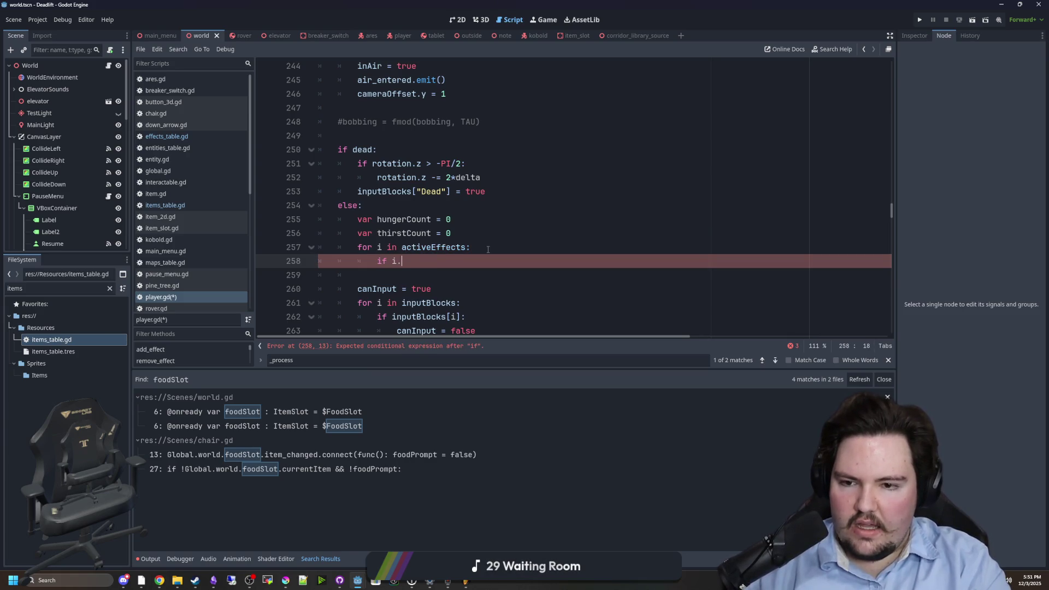
text(ID == "mg.effect.hun)
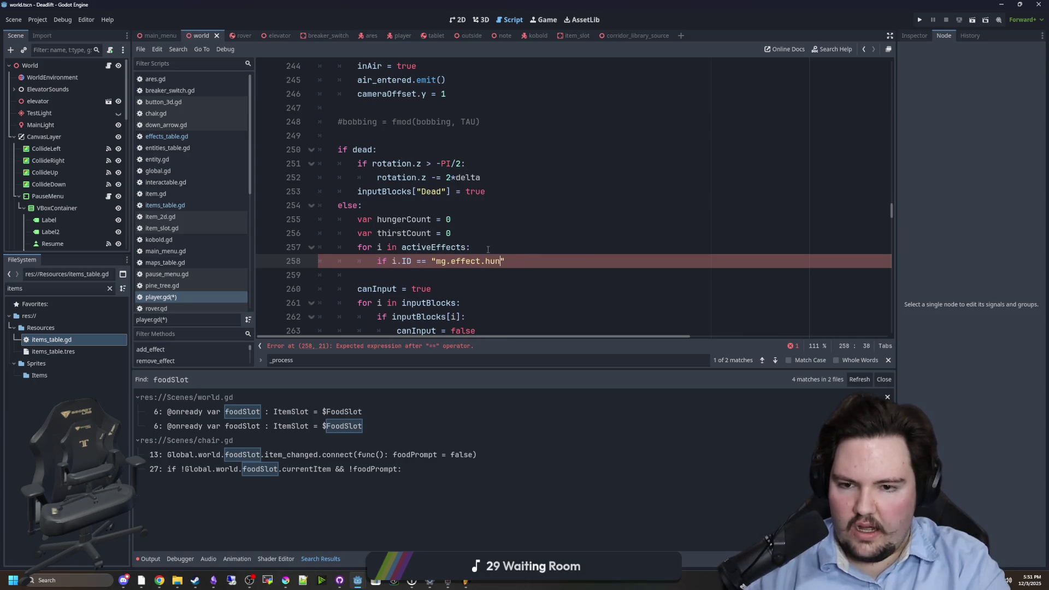
text(:)
key(Return)
text(hungerCount += 1)
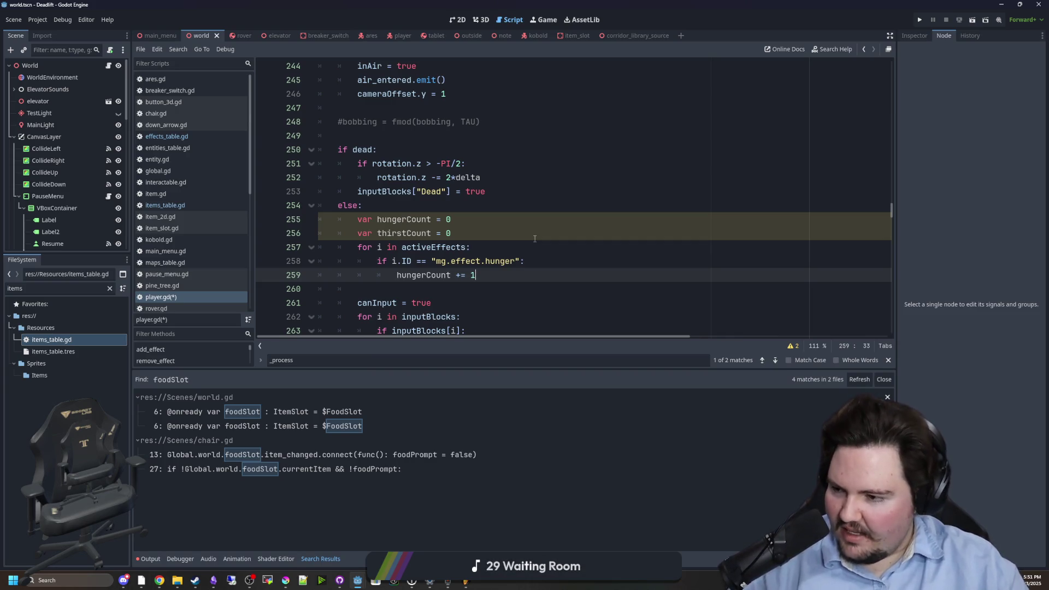
scroll(491, 232, down, 1)
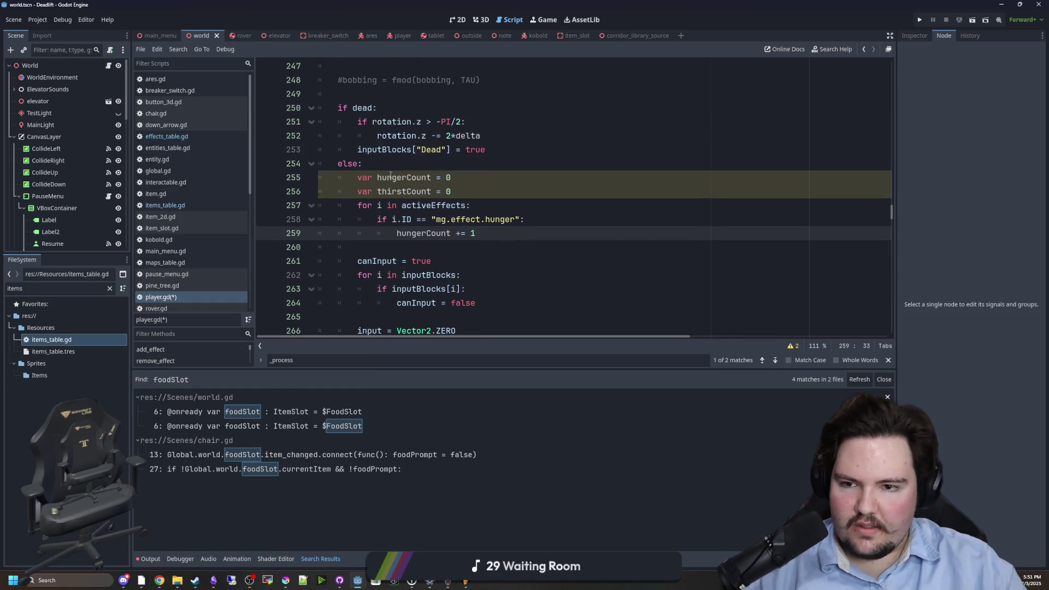
key(shift+Up)
key(shift+Up)
key(shift+Home)
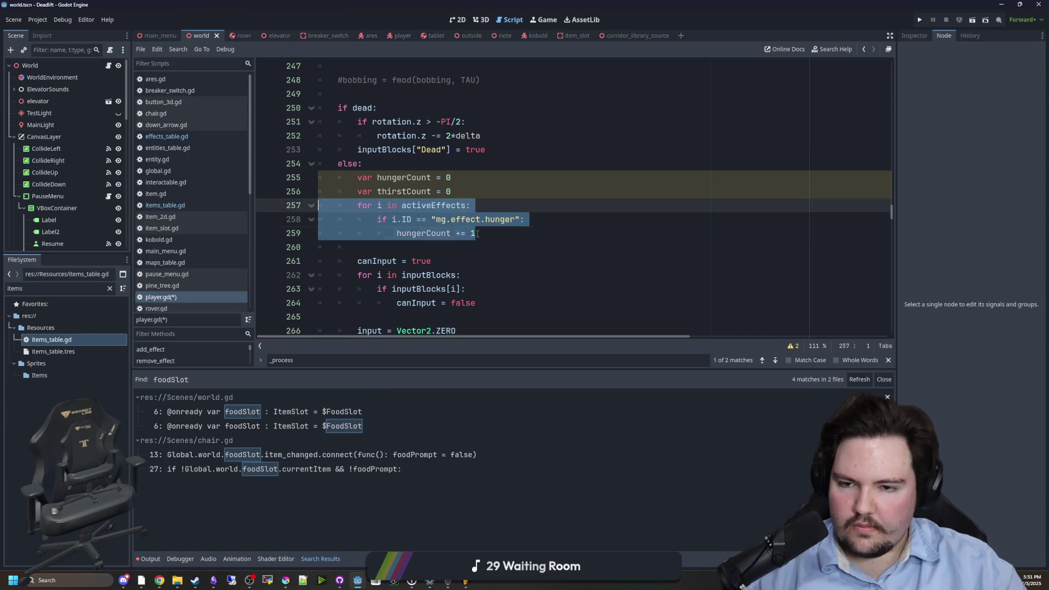
- Look up the activeEffects declaration and how add_effect builds each entry
click(512, 260)
scroll(512, 260, up, 2)
click(512, 260)
key(ctrl+f)
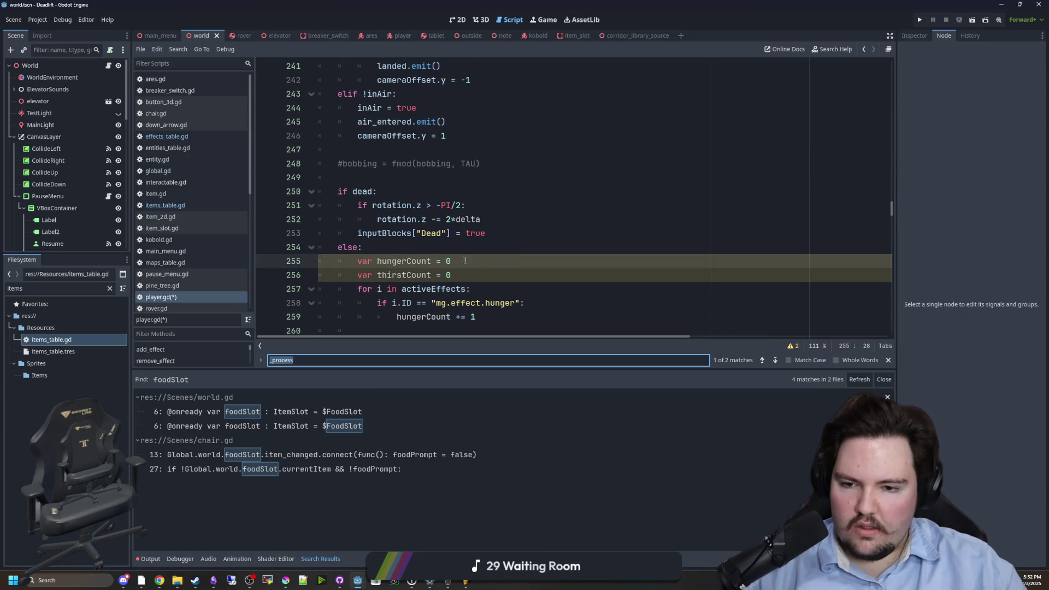
ctrl+click(413, 292)
click(455, 246)
scroll(383, 218, down, 2)
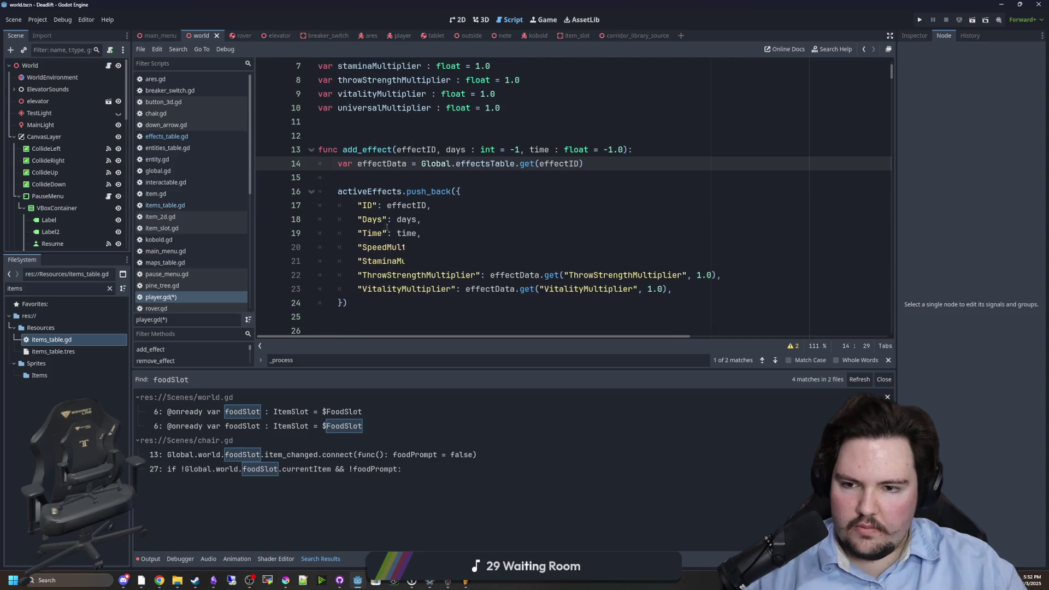
key(alt+Left)
key(alt+Left)
- Duplicate the hunger check as a thirst check for mg.effect.thirst
drag(476, 219, 387, 207)
key(ctrl+c)
click(521, 219)
key(Return)
key(ctrl+v)
click(414, 234)
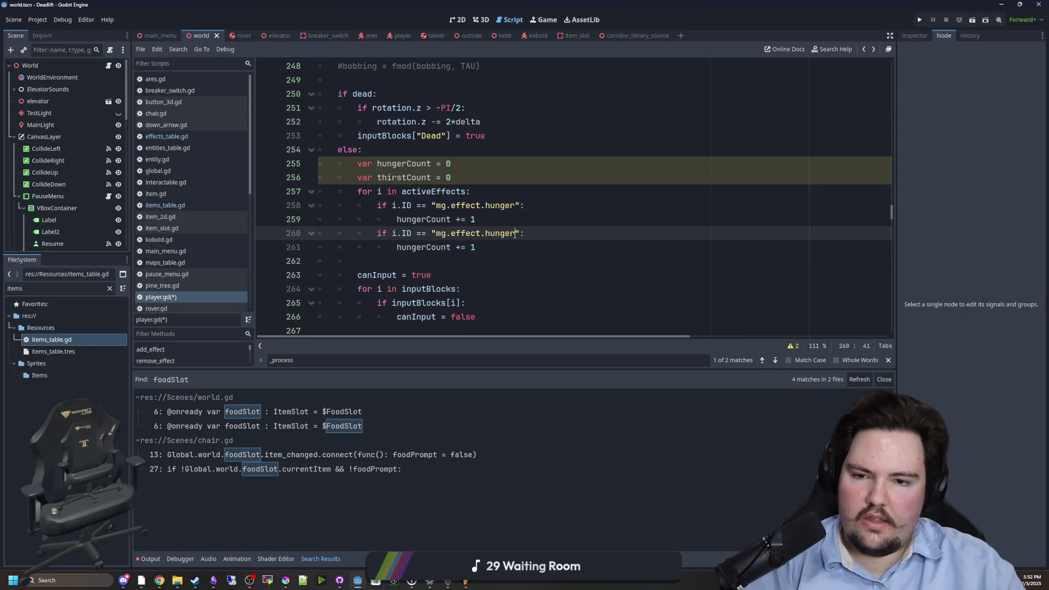
text(thirst)
- Add 'if hungerCount > 2 || thirstCount > 2:' after the counting loop
click(530, 246)
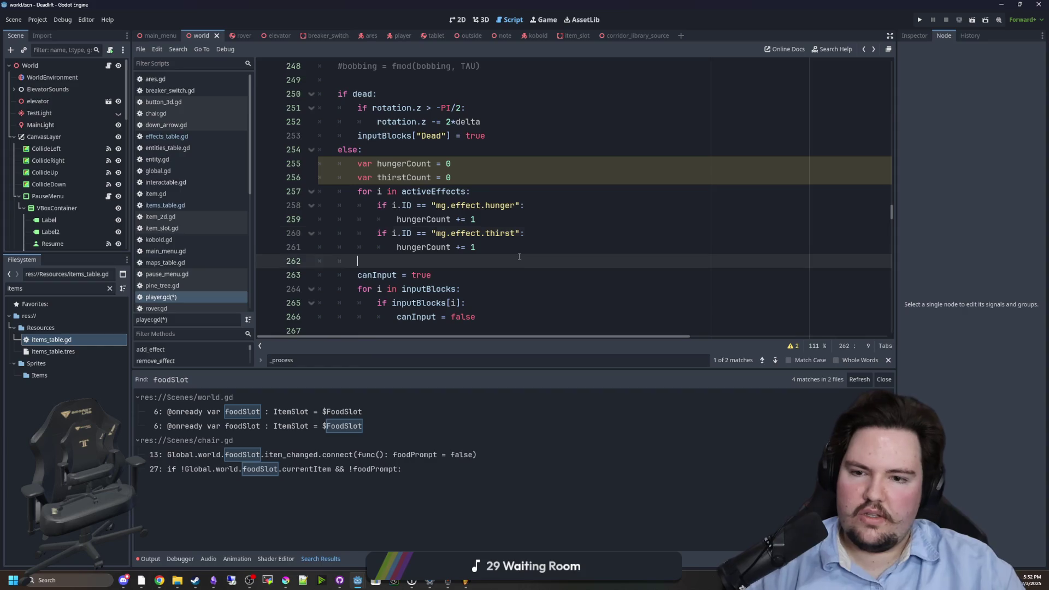
key(Return)
key(Return)
text(if)
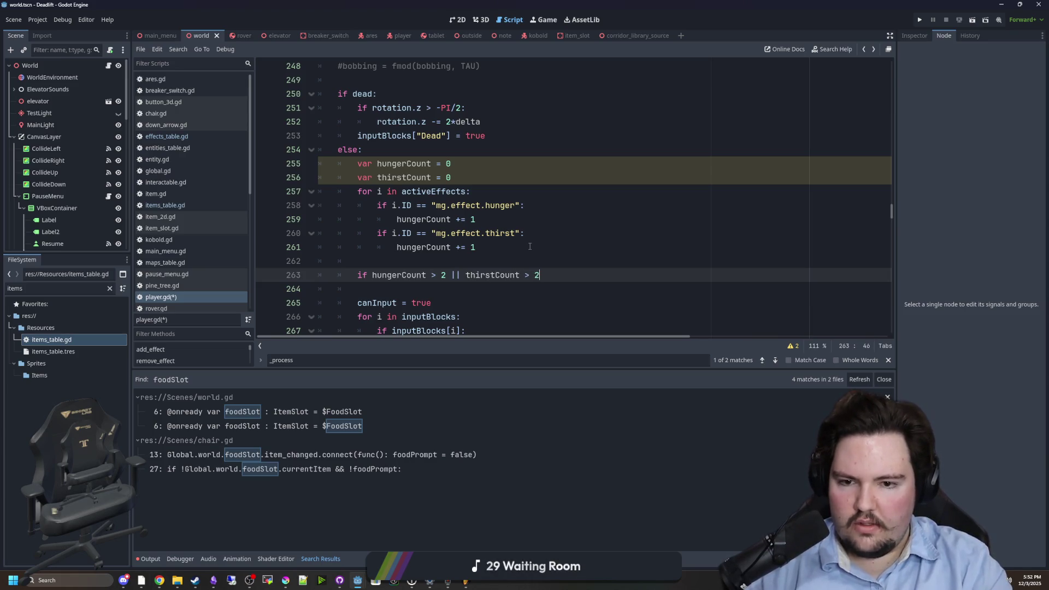
text(:)
key(Return)
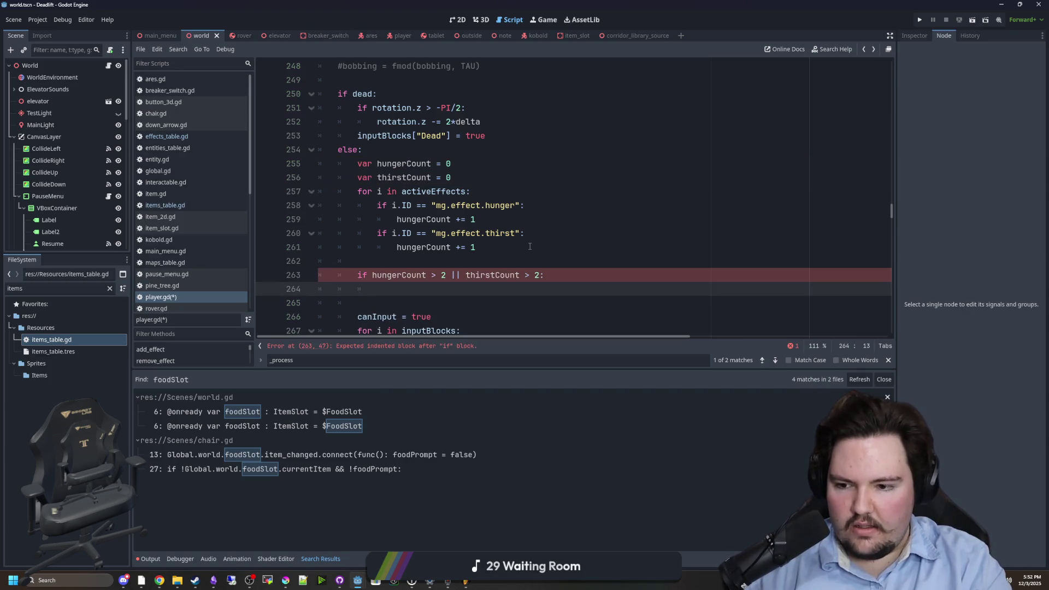
text(k)
key(BackSpace)
text(d)
key(BackSpace)
- Move the dead, cameraShake and print lines from the vitality check into the threshold check
key(ctrl+f)
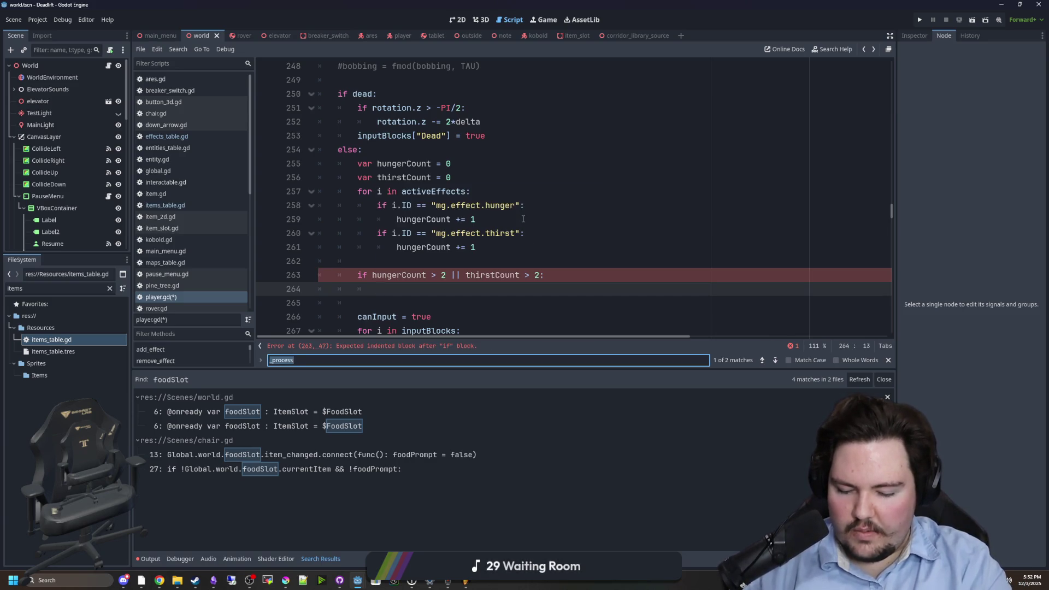
text(vitalityMultip)
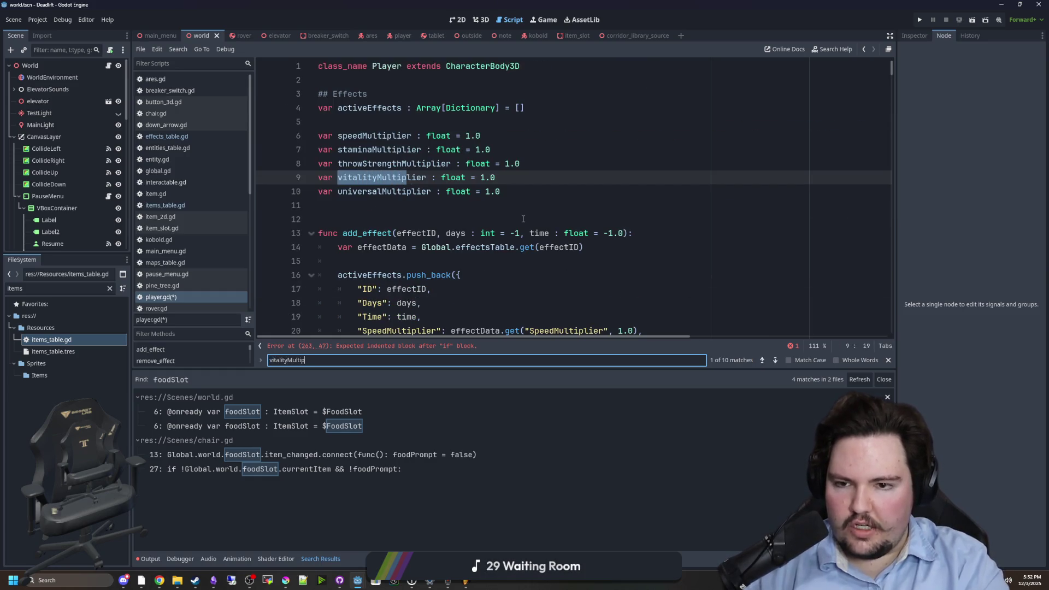
text(lier)
key(Return)
key(Return)
key(Return)
key(Return)
key(Return)
scroll(459, 187, down, 2)
click(460, 179)
mouse_move(453, 193)
mouse_down()
mouse_move(355, 164)
mouse_move(285, 162)
mouse_up()
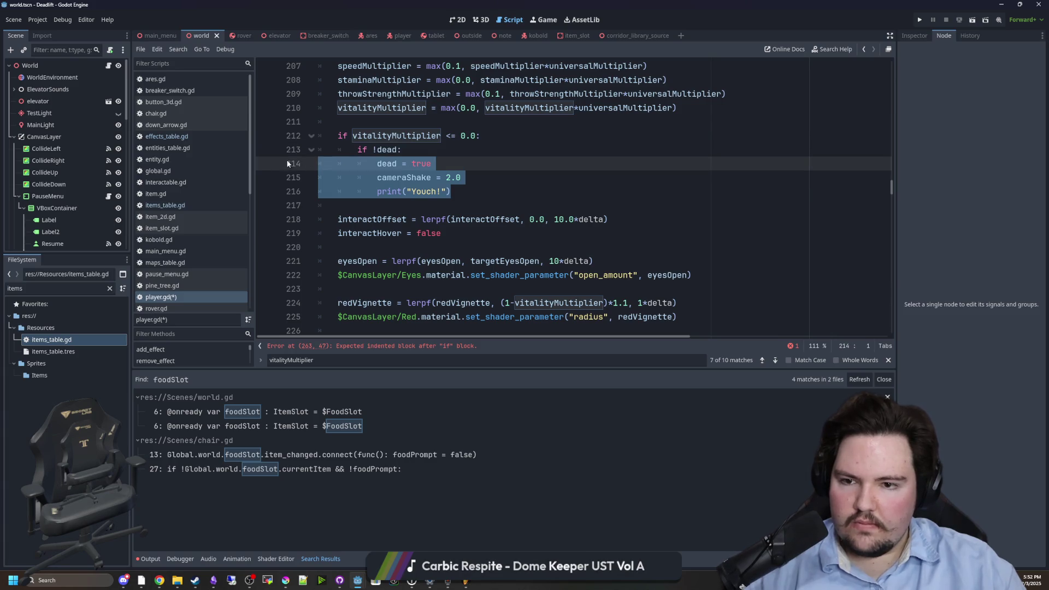
key(ctrl+x)
click(428, 346)
key(Return)
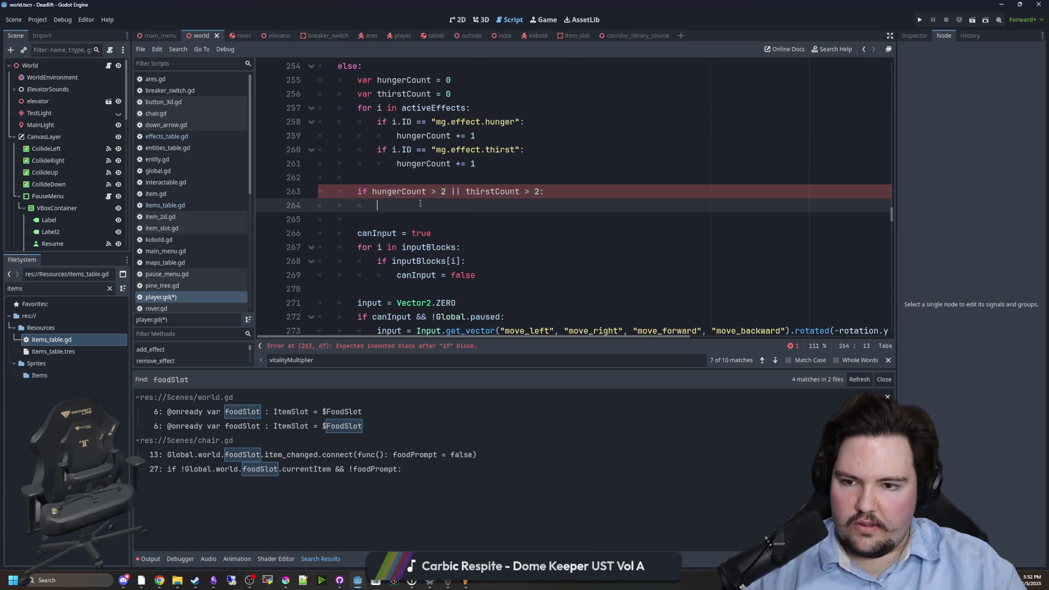
key(ctrl+v)
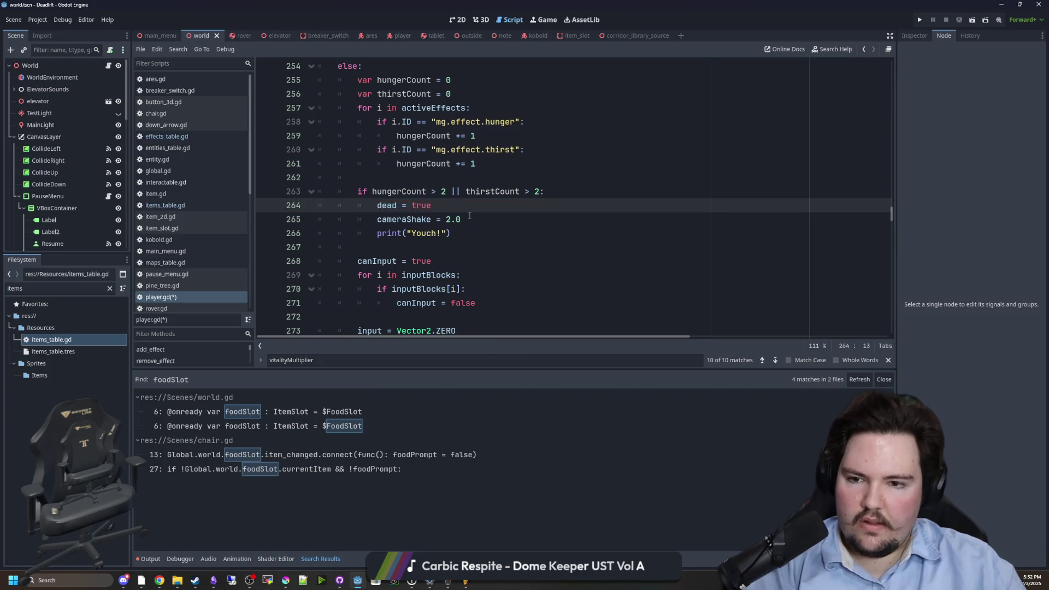
- Review the moved death code and save player.gd
drag(469, 233, 426, 235)
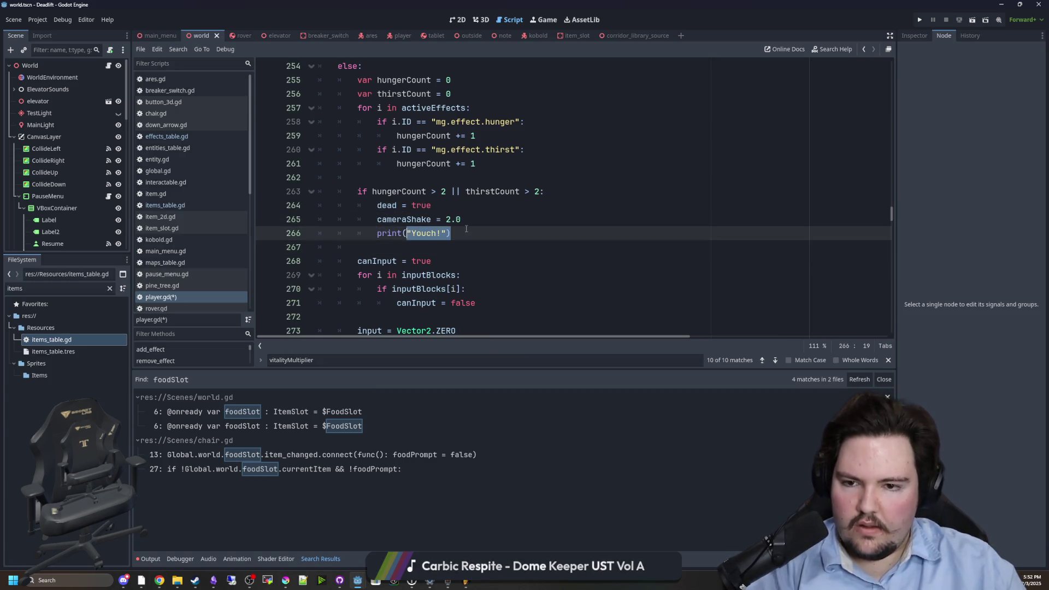
click(448, 220)
key(Up)
scroll(437, 221, up, 1)
key(Up)
key(Up)
key(ctrl+s)
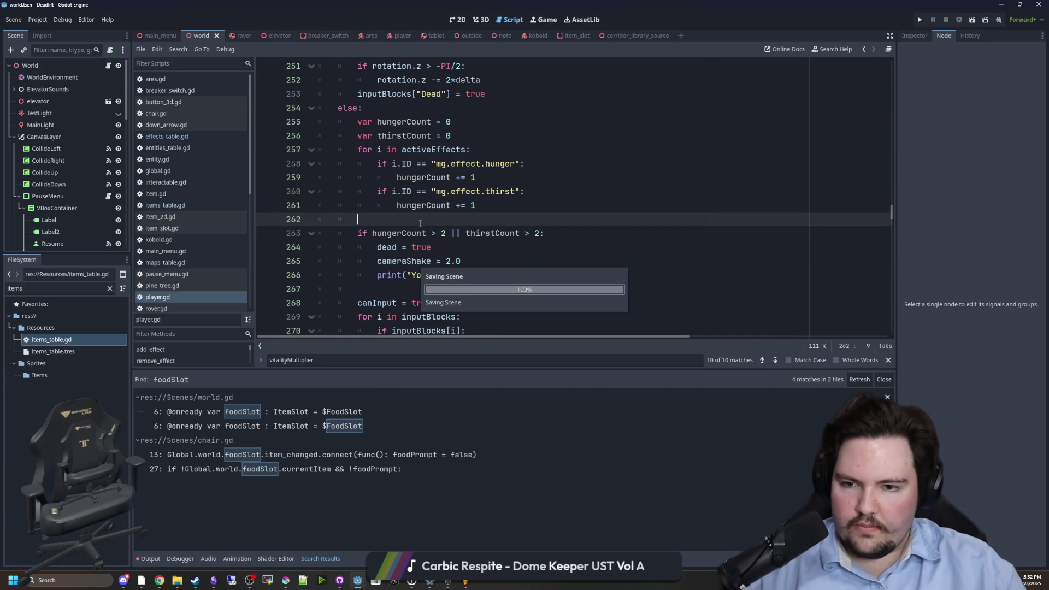
click(924, 20)
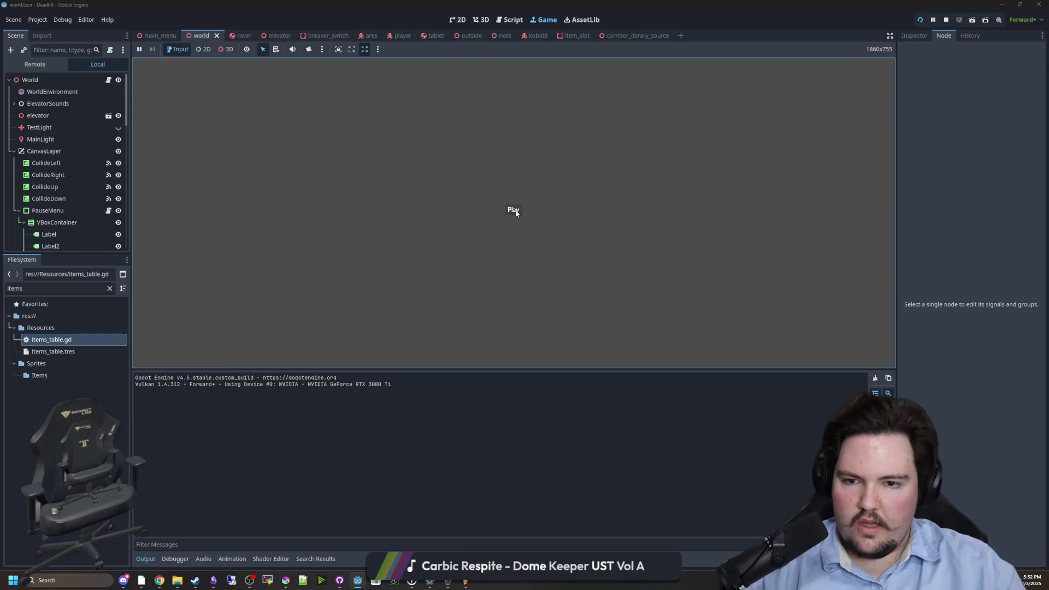
- Start the game, walk toward the distant building, then pause
click(516, 213)
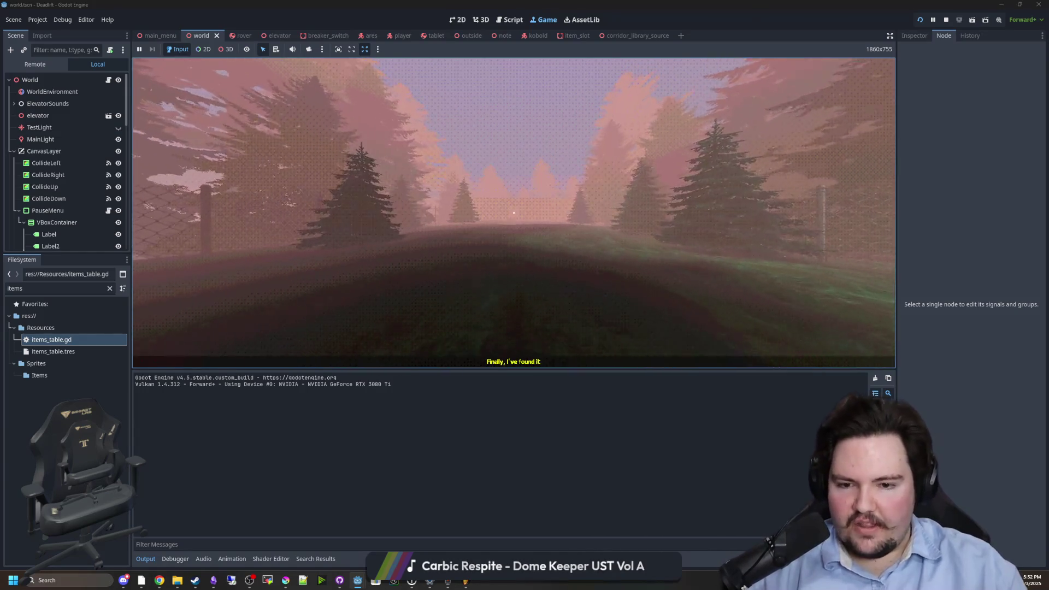
key(w)
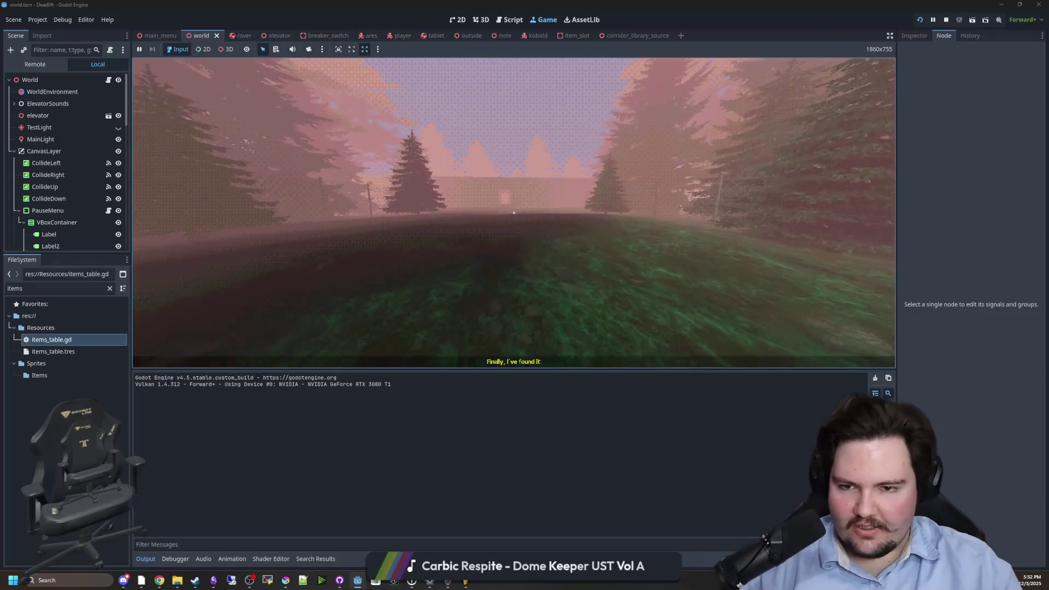
key(w)
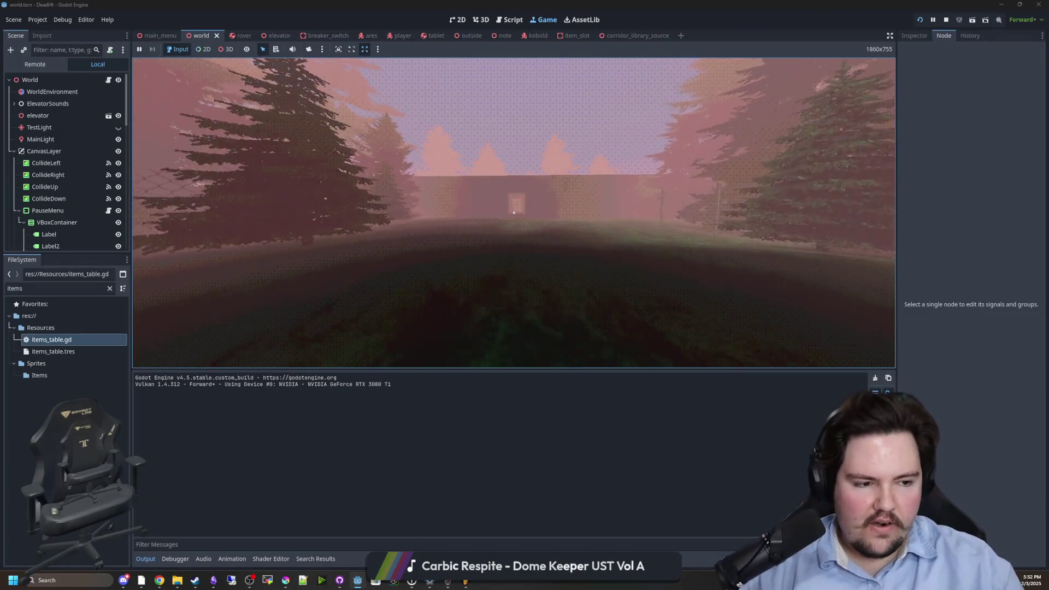
key(Escape)
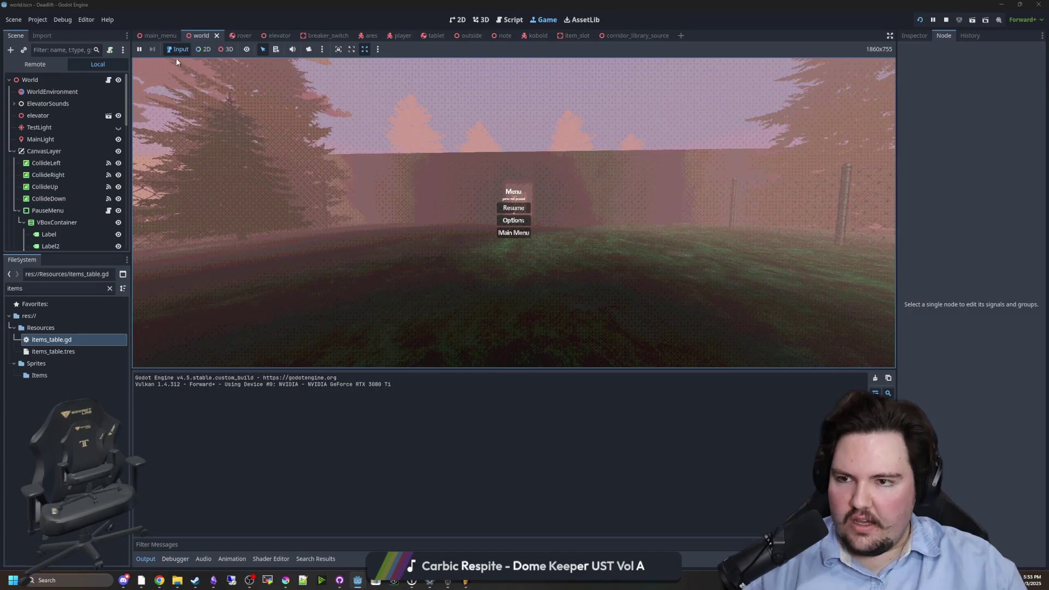
- Filter FileSystem for 'player' and reopen player.gd
click(109, 288)
text(player)
double_click(74, 340)
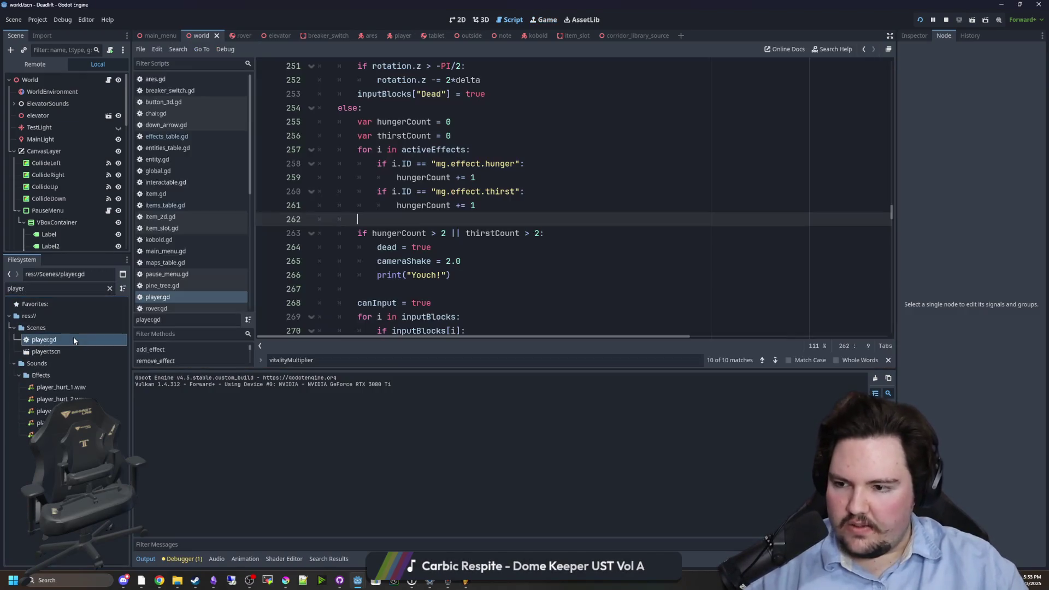
- Add print(activeEffects) on a new line at the top of _process in player.gd
scroll(418, 213, up, 20)
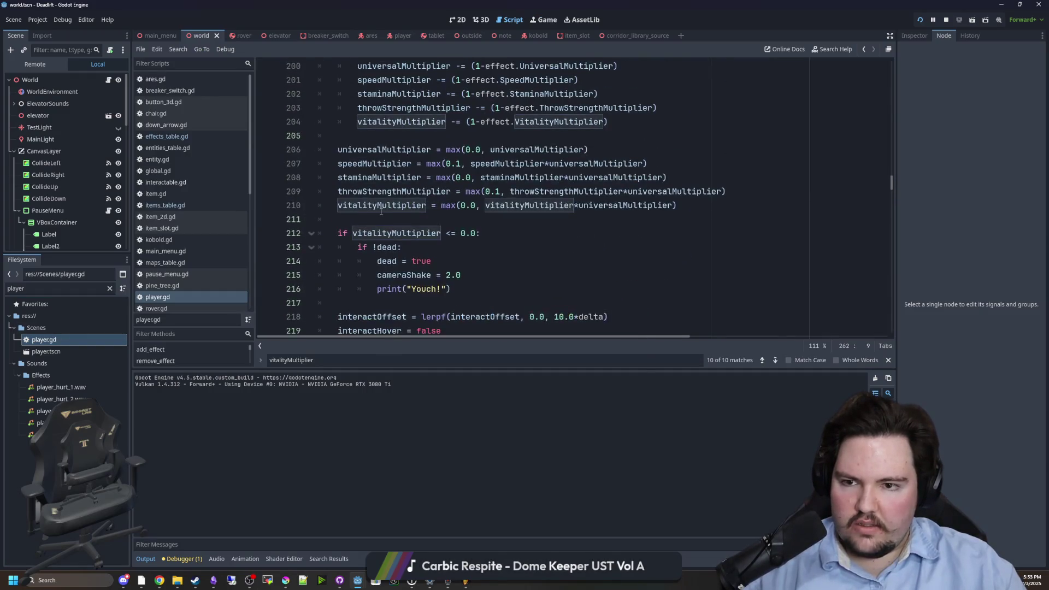
scroll(381, 211, up, 2)
click(362, 228)
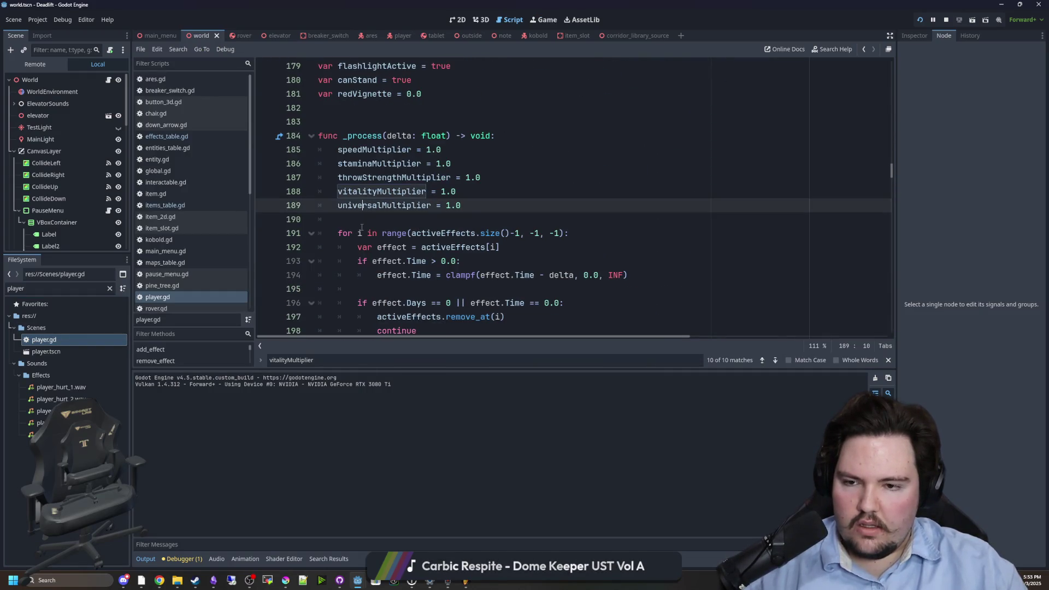
key(ctrl+shift+Return)
text(print()
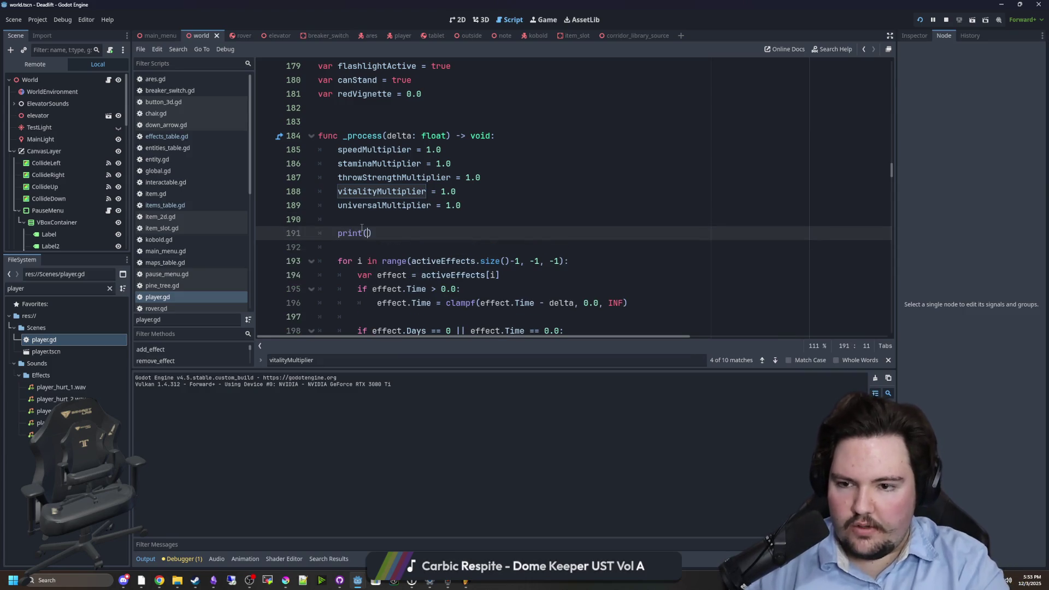
text(activeEffects)
key(Return)
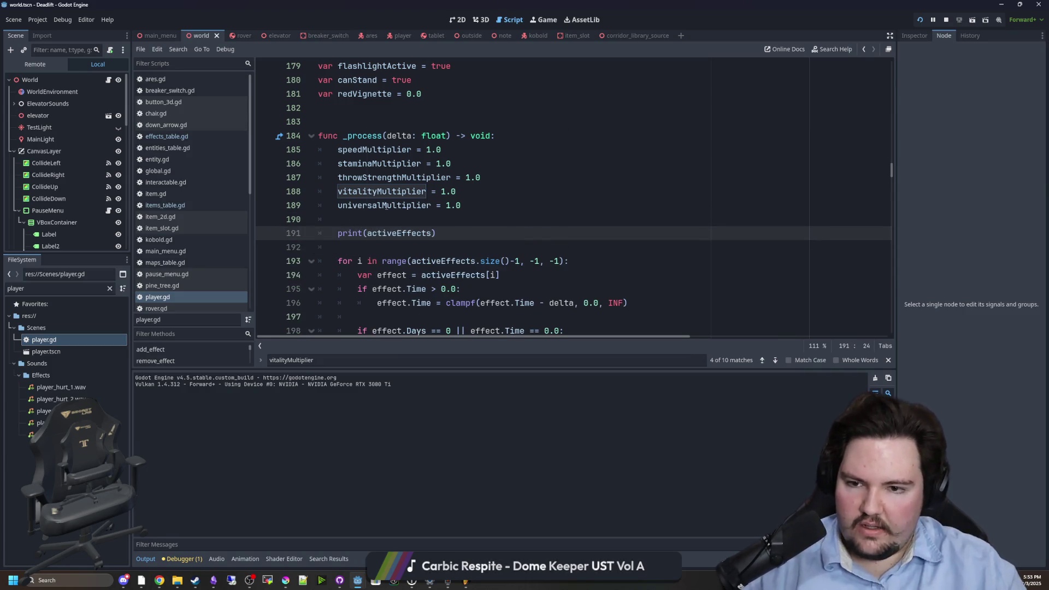
click(385, 206)
- Run the game and walk around the room, then sleep in the chair until it halts at line 202
click(549, 20)
click(532, 199)
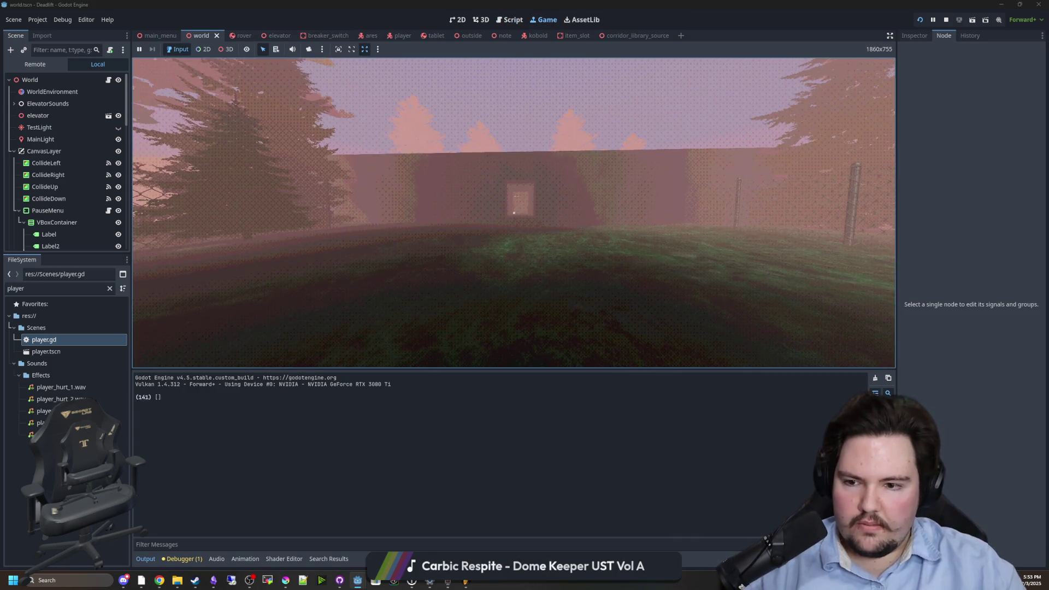
key(w)
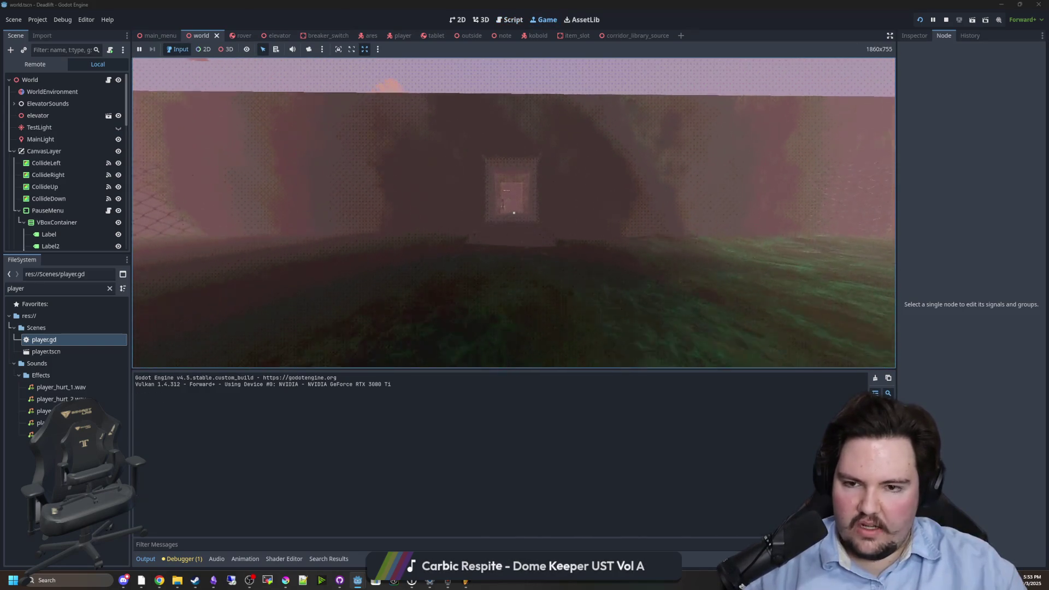
key(w)
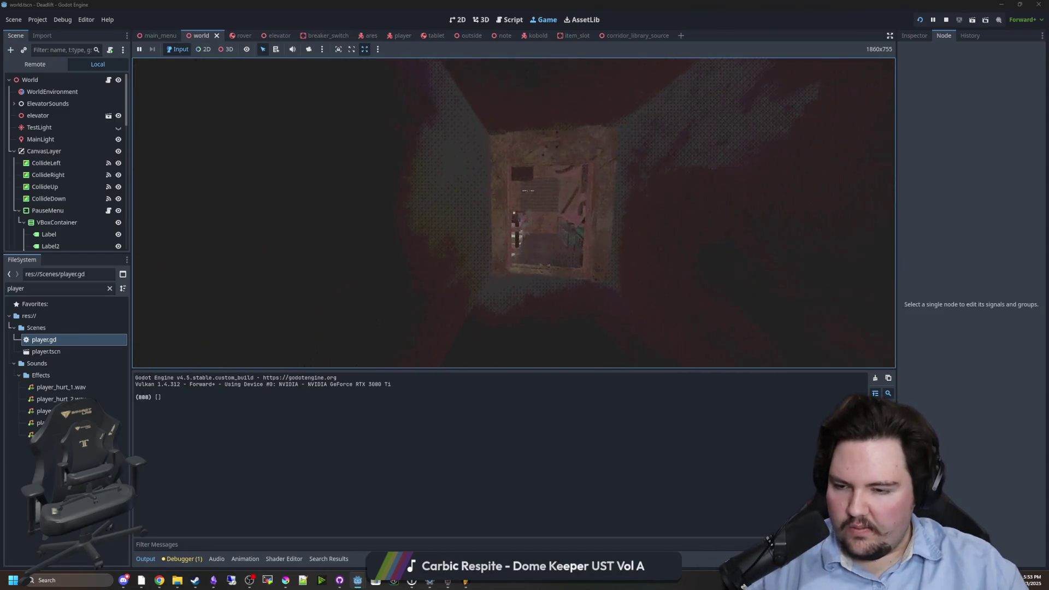
key(s)
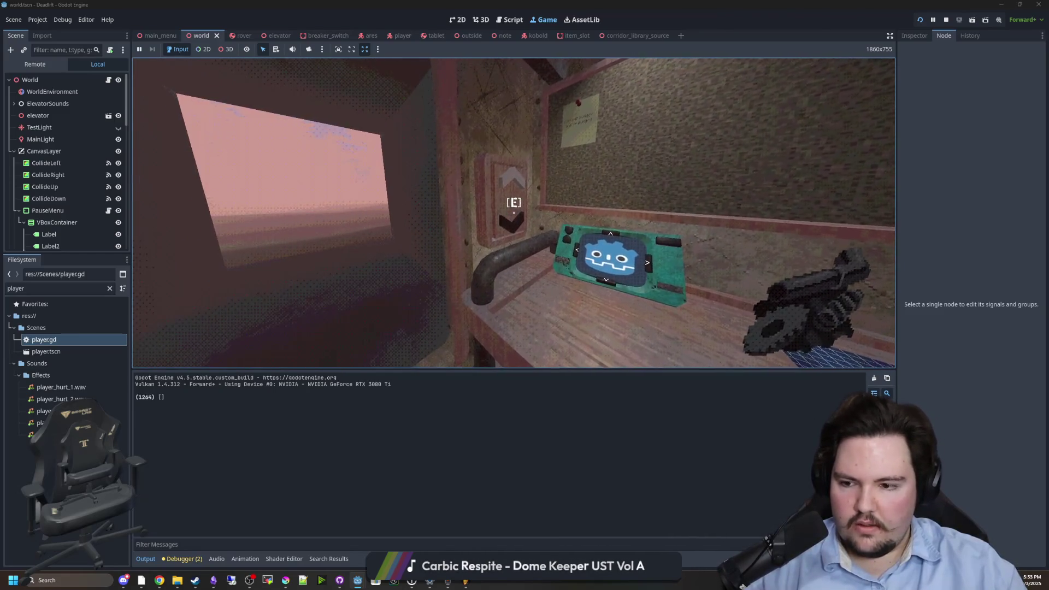
key(d)
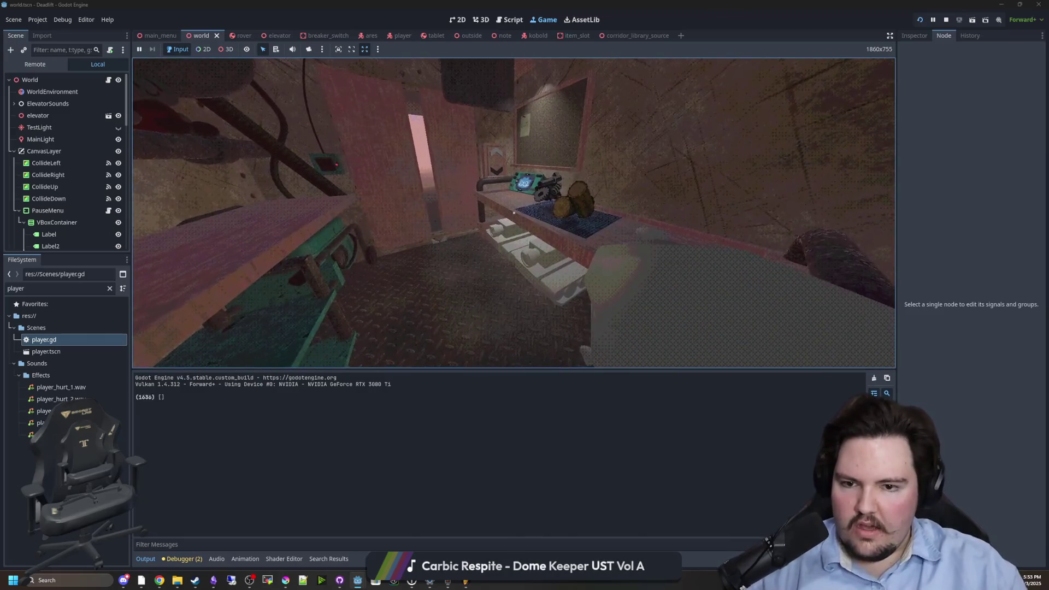
key(a)
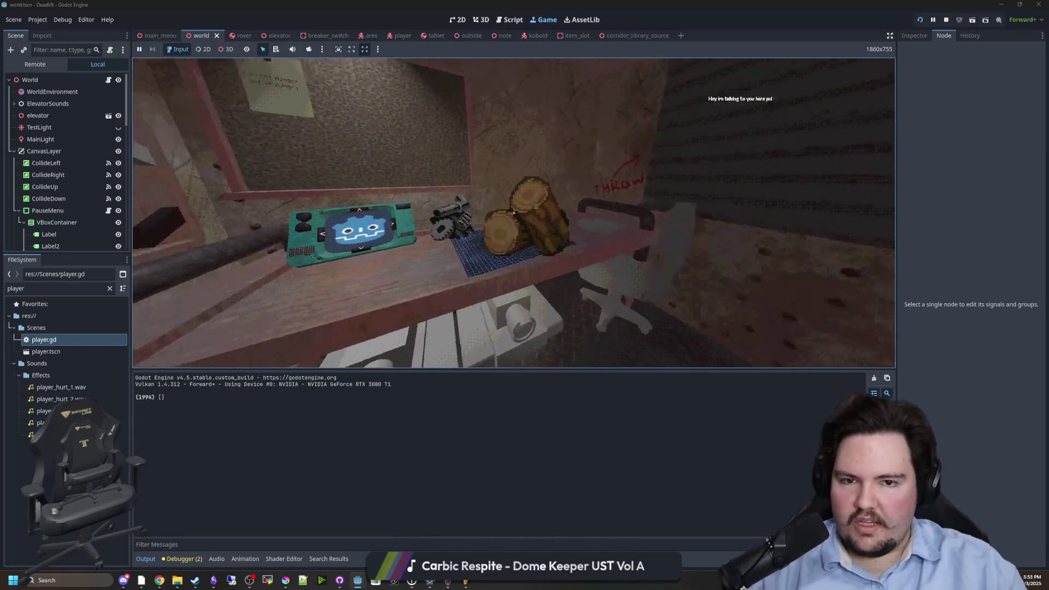
key(d)
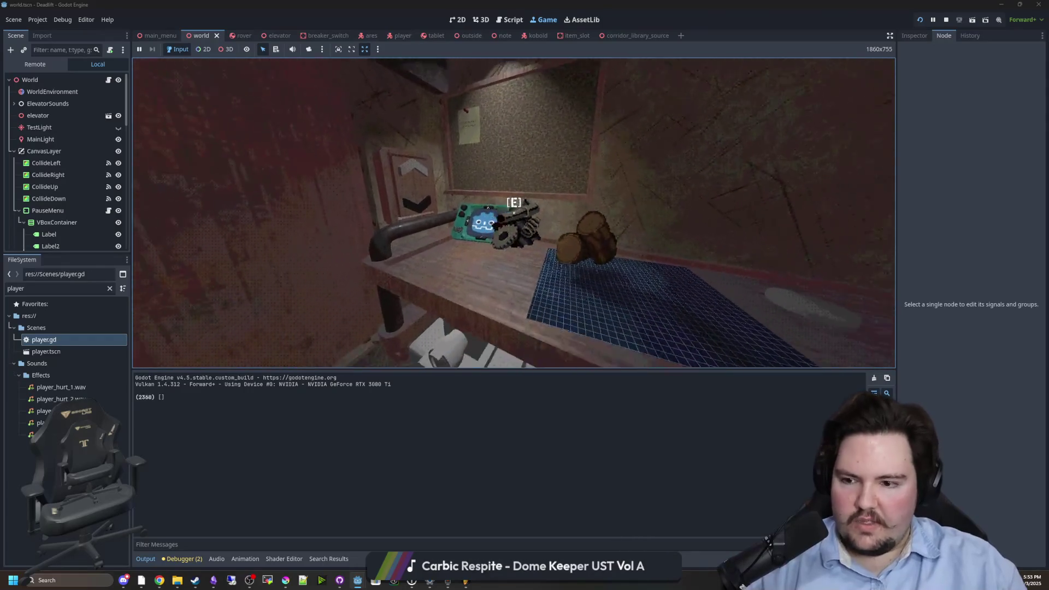
key(a)
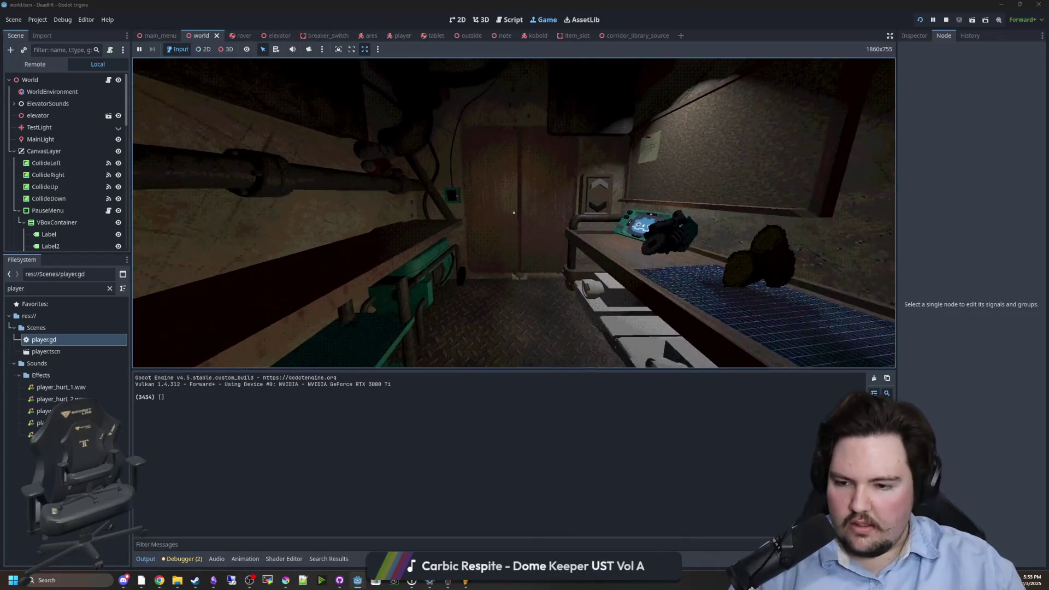
key(w)
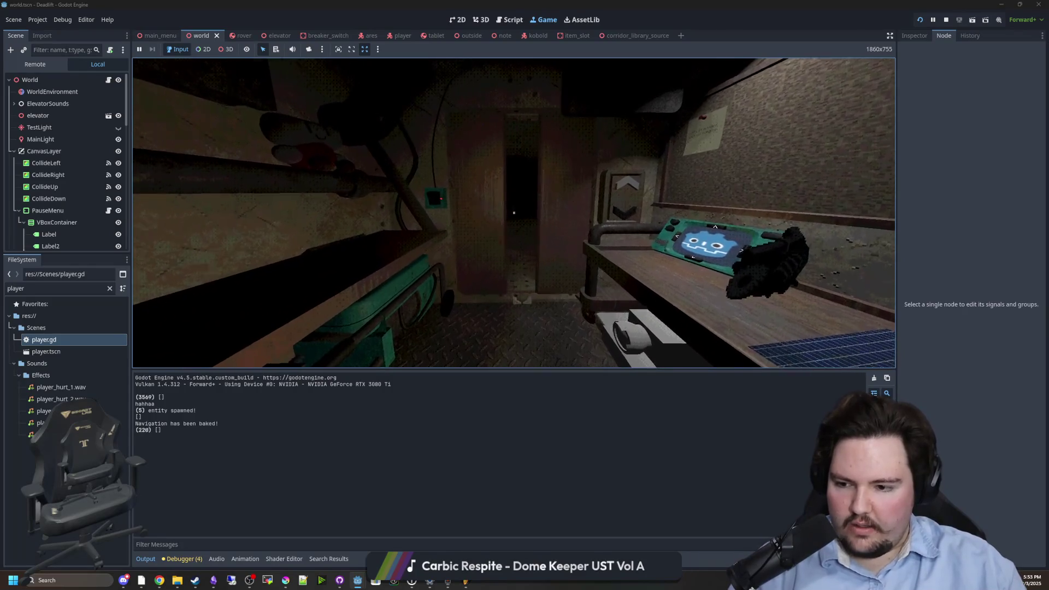
key(s)
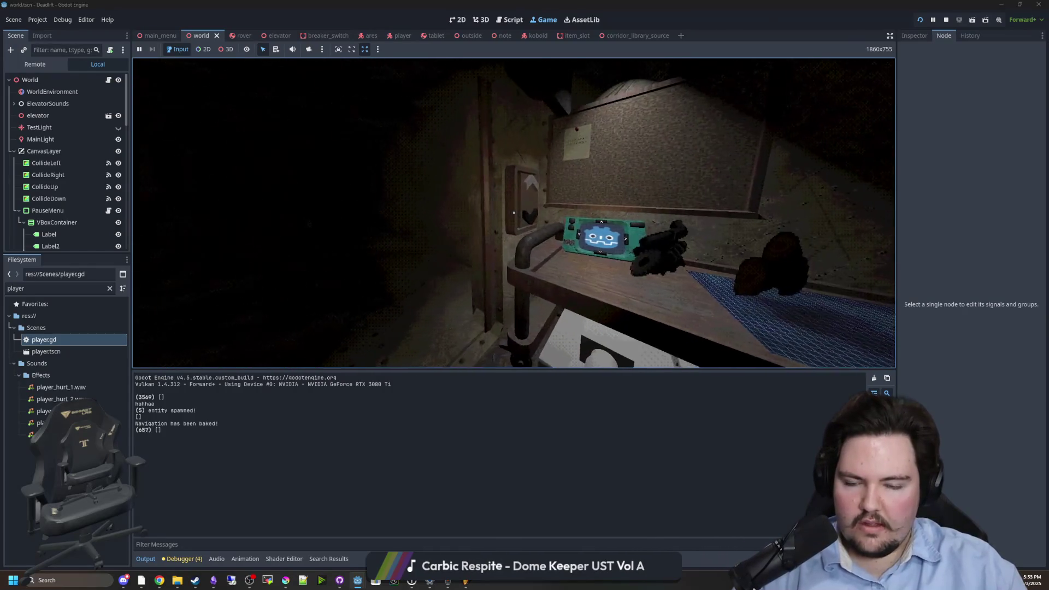
key(s)
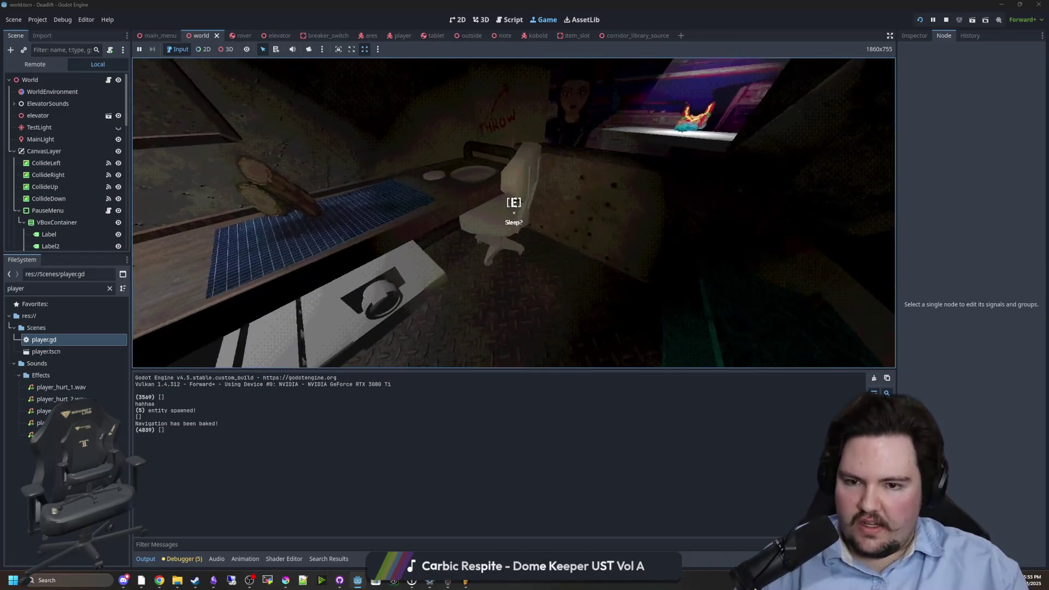
key(e)
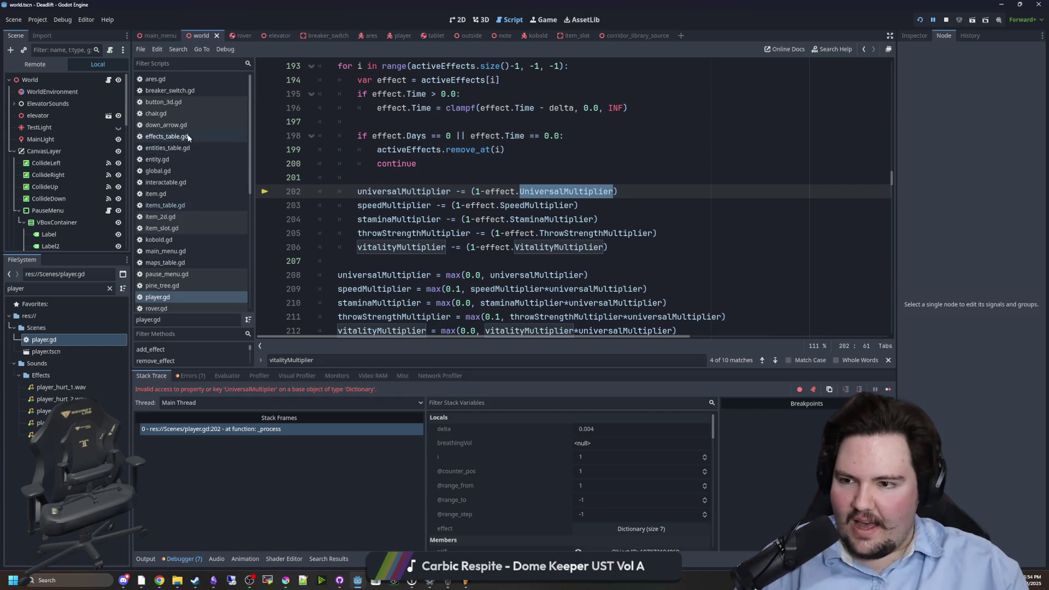
- Stop the halted game and check hunger's UniversalMultiplier entry in effects_table.gd
click(228, 205)
click(946, 20)
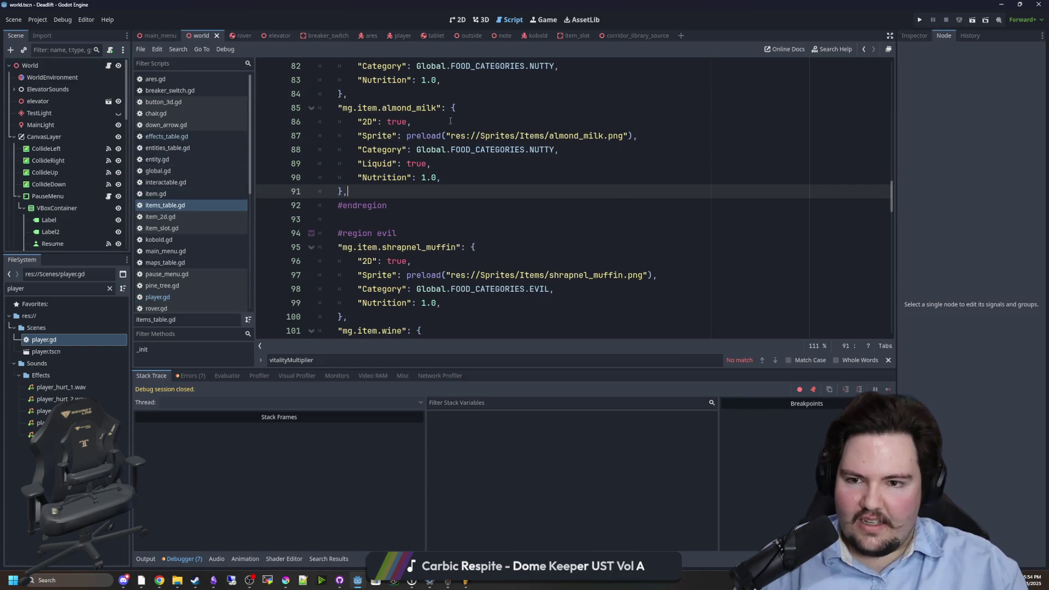
click(172, 137)
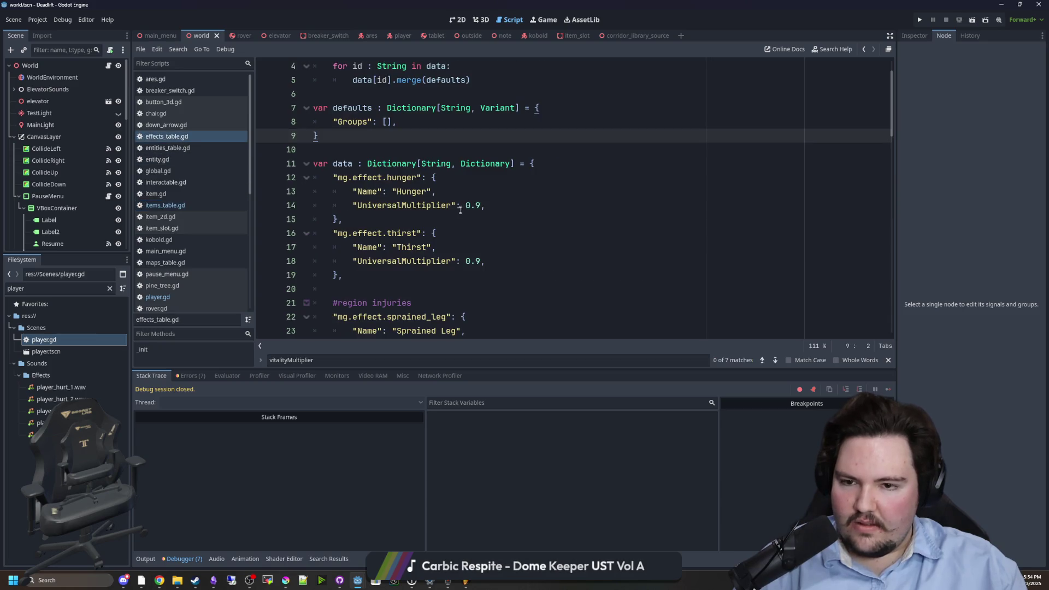
double_click(401, 206)
scroll(410, 215, up, 1)
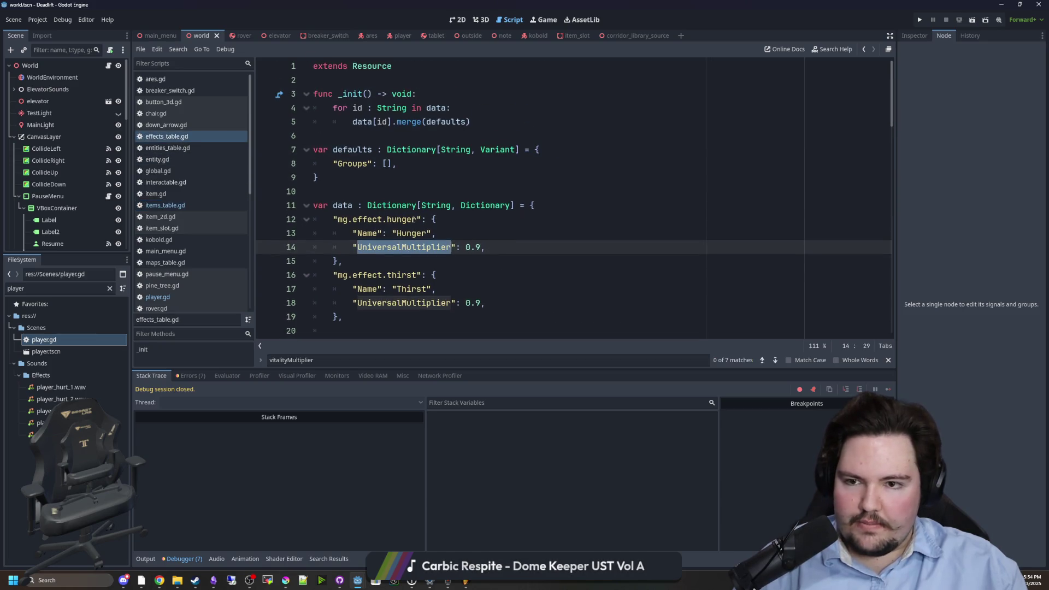
scroll(414, 219, down, 5)
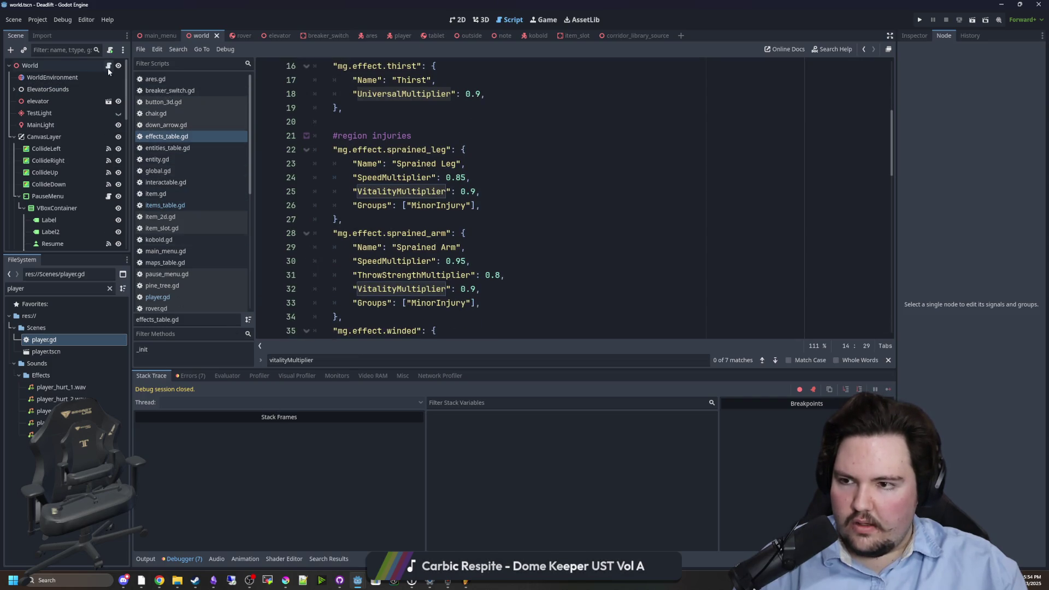
- Return to player.gd at failing line 202 and start a text search in the script
double_click(60, 340)
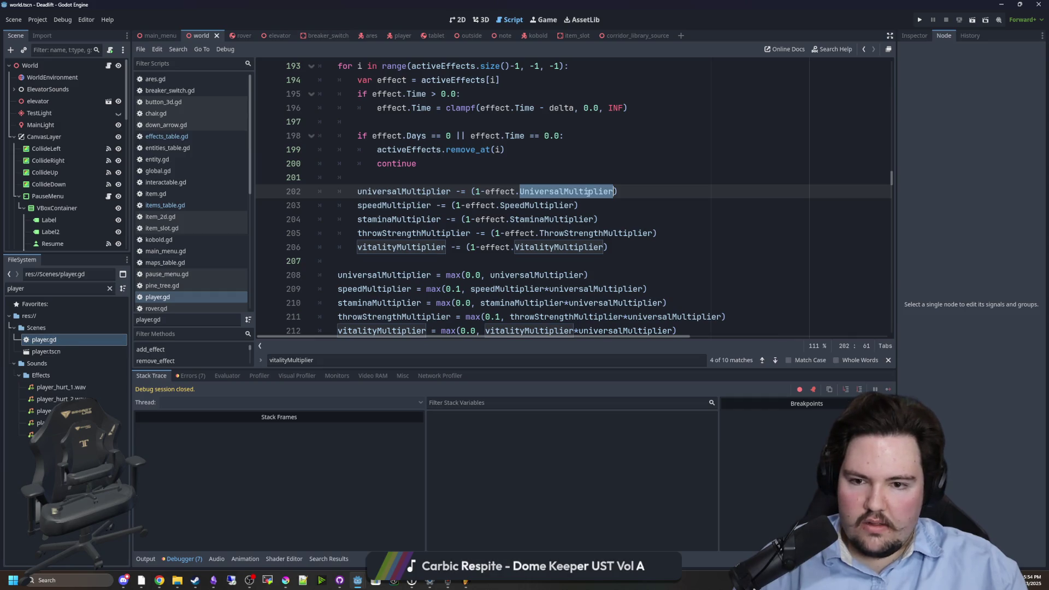
scroll(606, 213, up, 2)
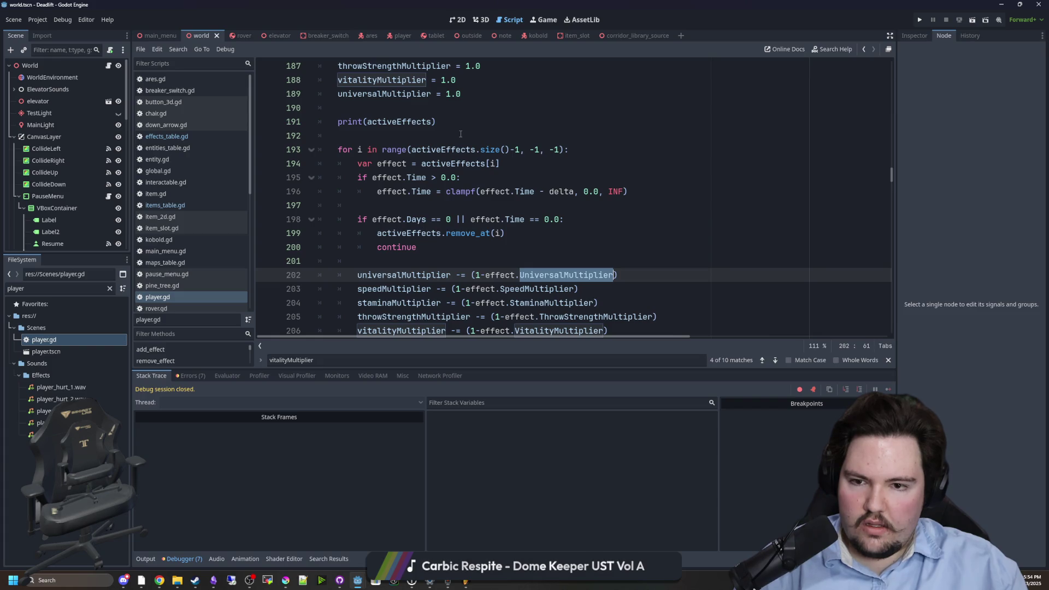
scroll(509, 157, down, 2)
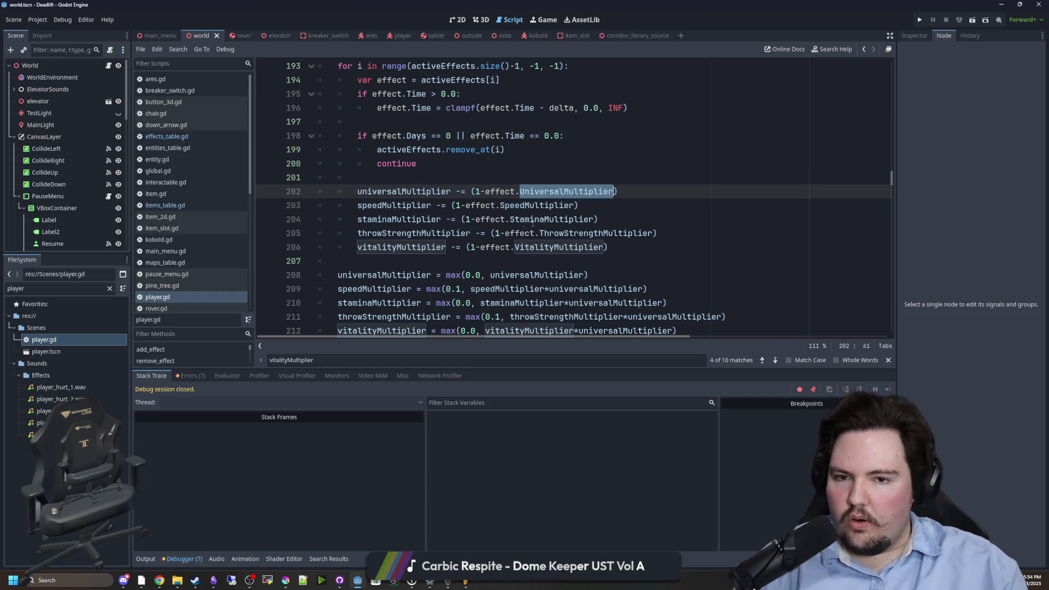
scroll(510, 245, up, 6)
click(510, 245)
key(ctrl+f)
- Search player.gd for add_effect to reach the effect dictionary
text(apply_ef)
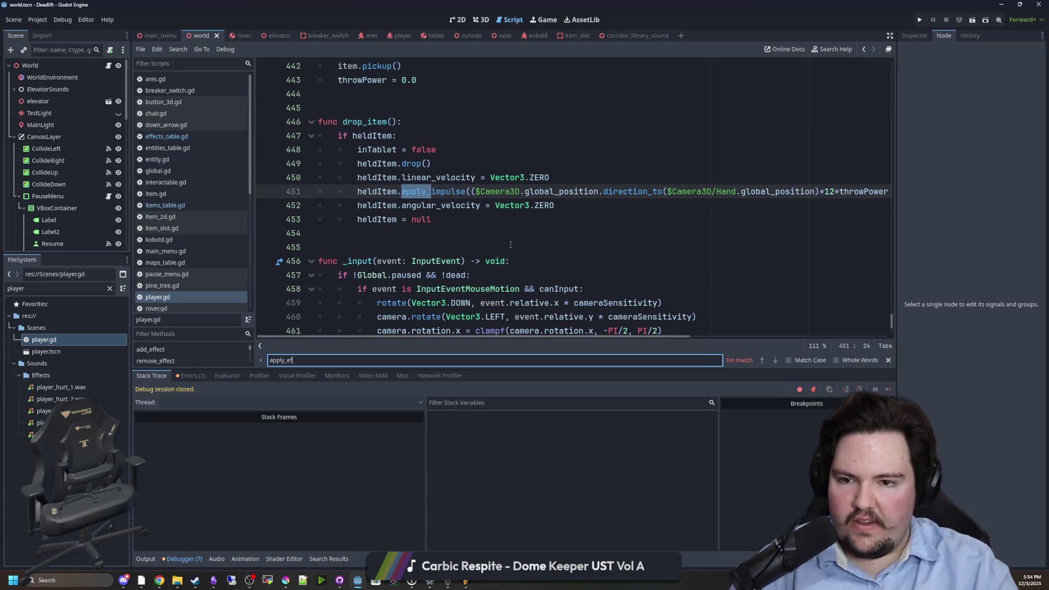
click(510, 244)
click(441, 218)
key(ctrl+f)
text(add)
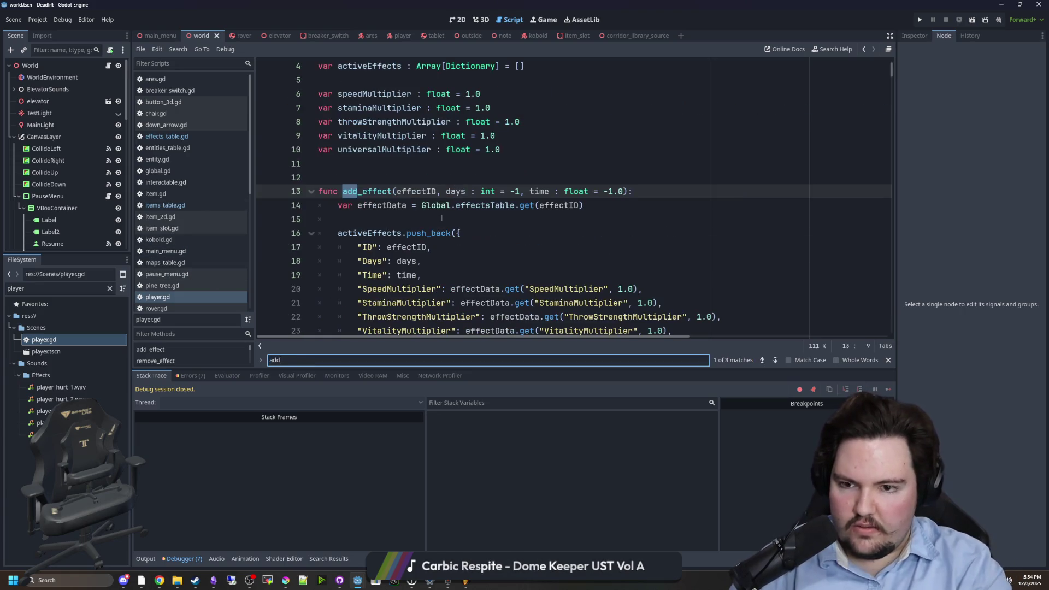
scroll(441, 218, down, 2)
- Duplicate the VitalityMultiplier entry and rename both its key and lookup to UniversalMultiplier, default 1.0
click(441, 218)
drag(672, 247, 362, 247)
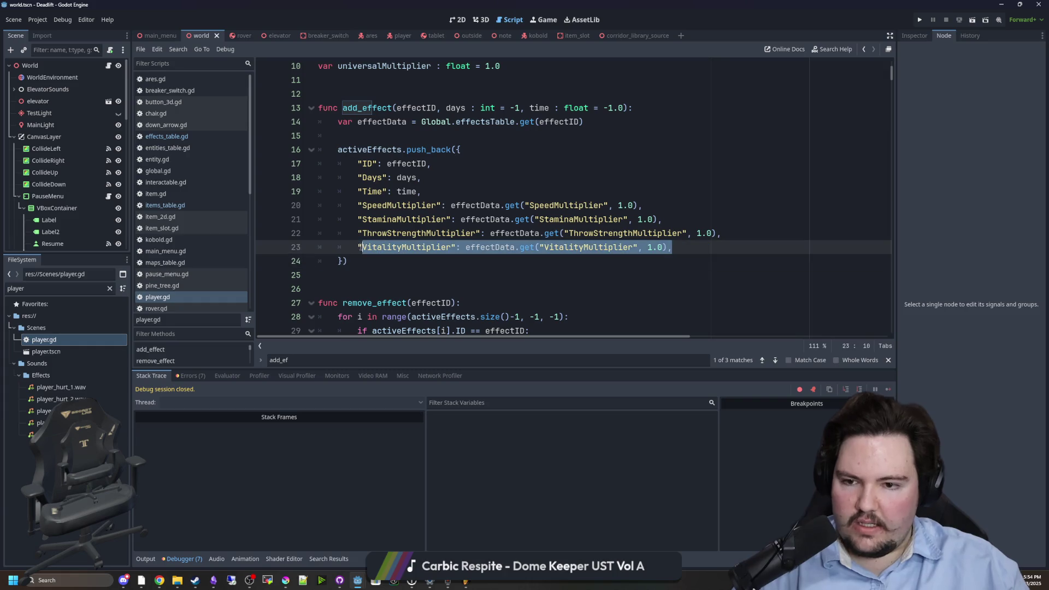
key(ctrl+c)
key(End)
key(Return)
key(ctrl+v)
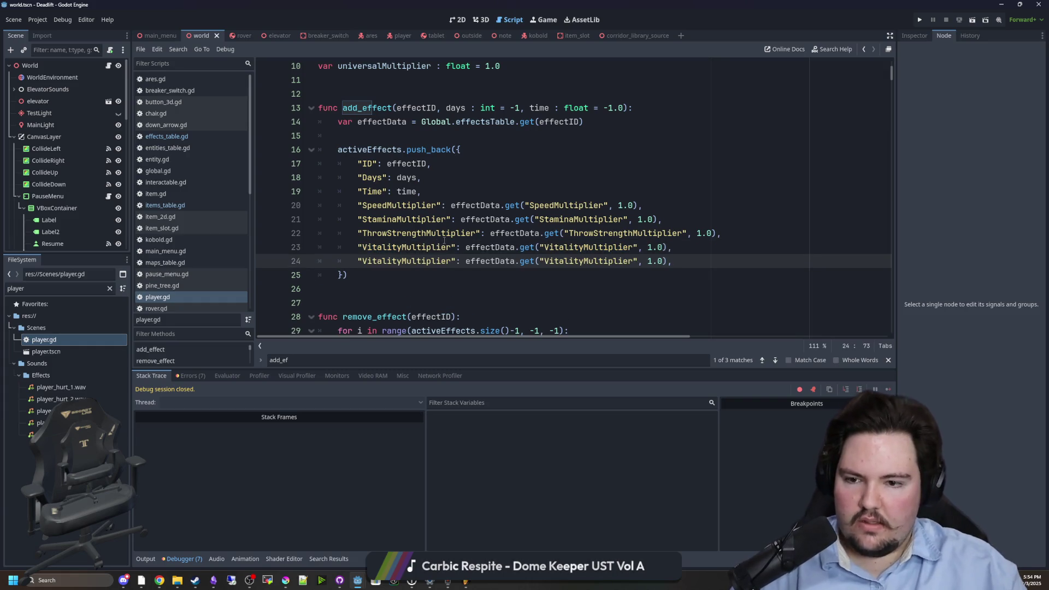
double_click(406, 261)
text(UniversalMult)
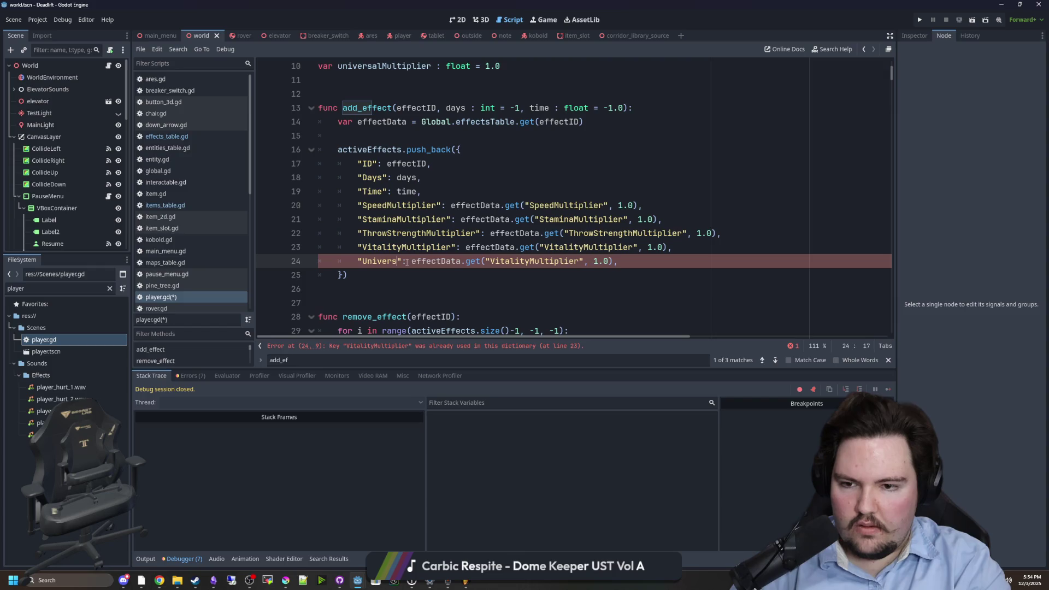
text(iplier)
double_click(407, 261)
key(ctrl+c)
double_click(603, 261)
key(ctrl+v)
- Save player.gd and the player scene, then launch the game to test the fix
click(574, 277)
key(ctrl+s)
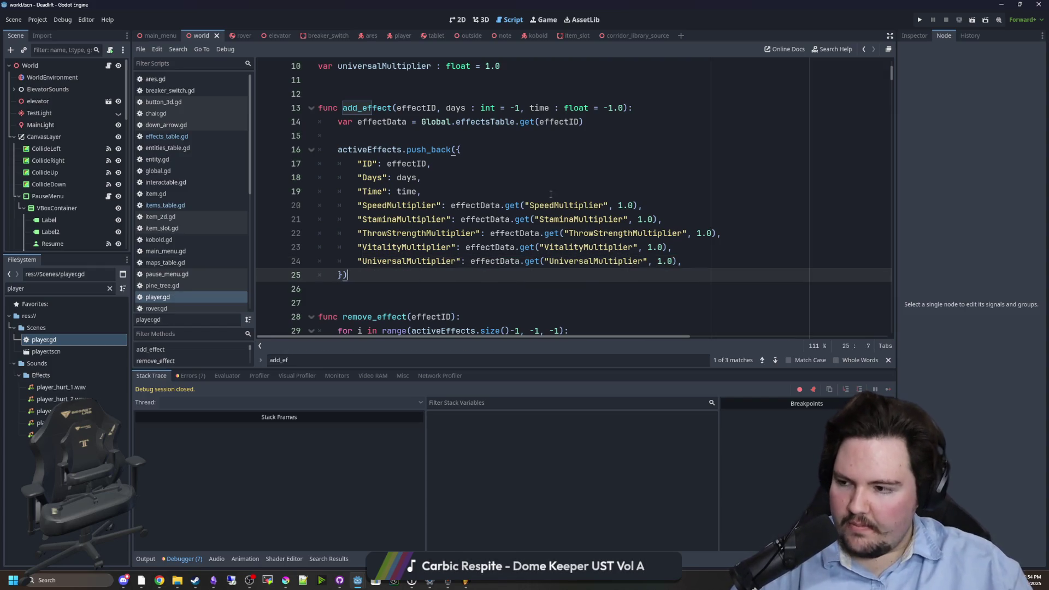
click(551, 164)
key(ctrl+s)
scroll(73, 150, down, 5)
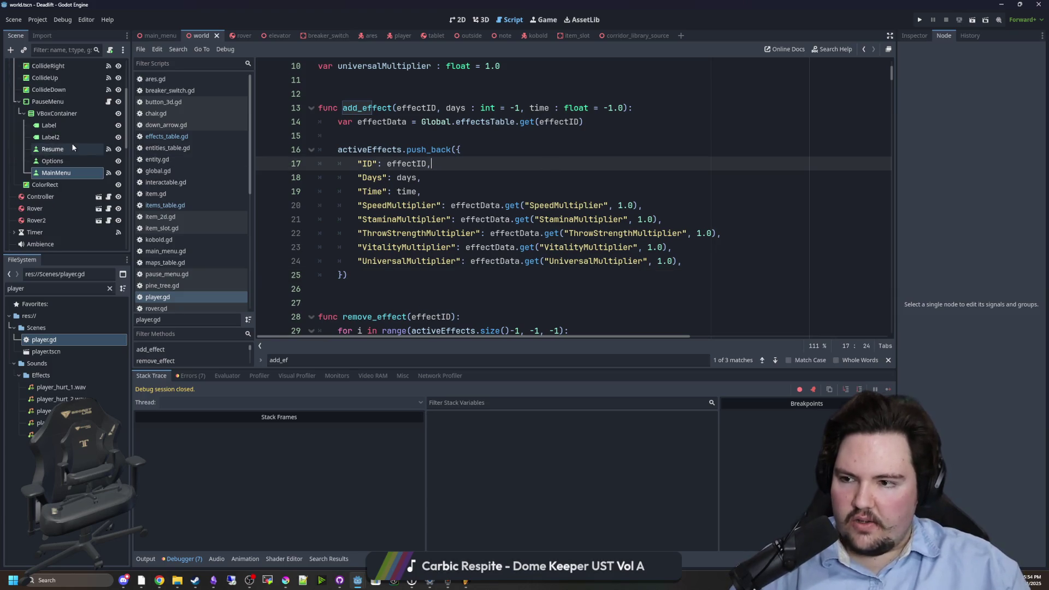
click(393, 36)
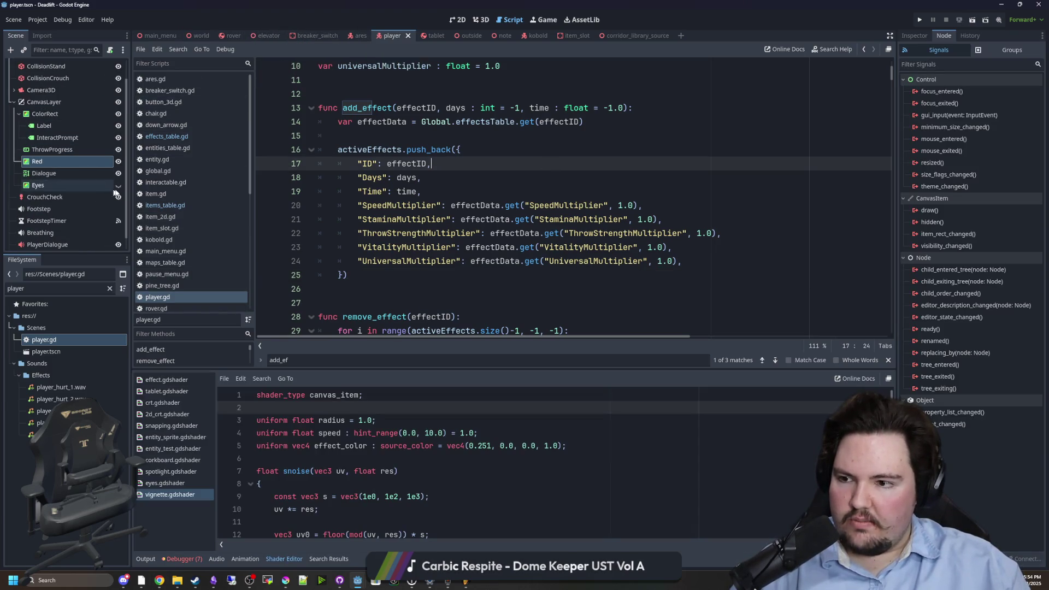
click(528, 170)
key(ctrl+s)
click(920, 21)
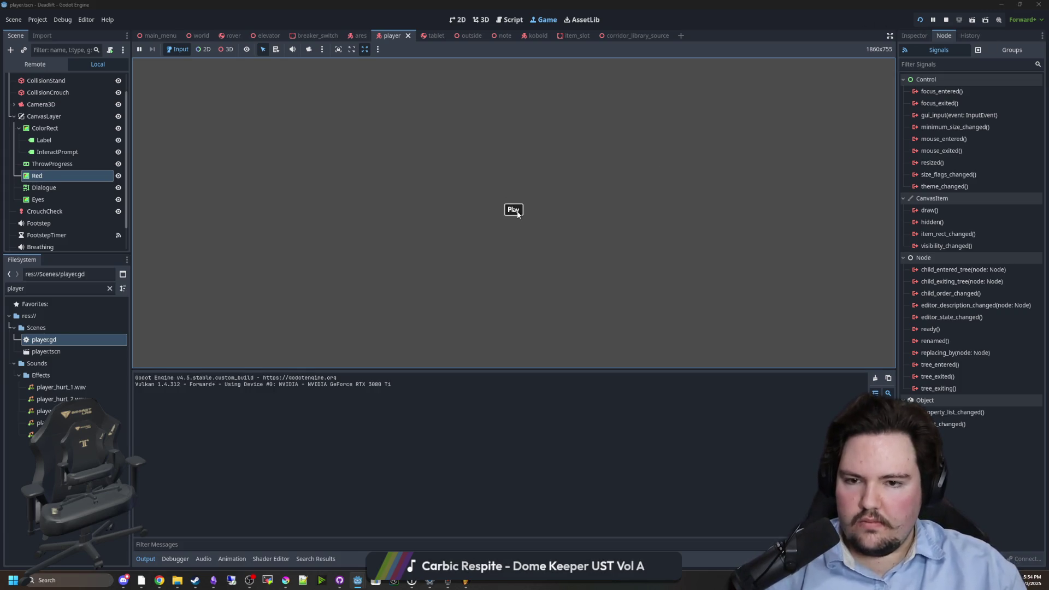
- Start the embedded game and walk from the forest into the bunker while hunger and thirst effects print
click(516, 212)
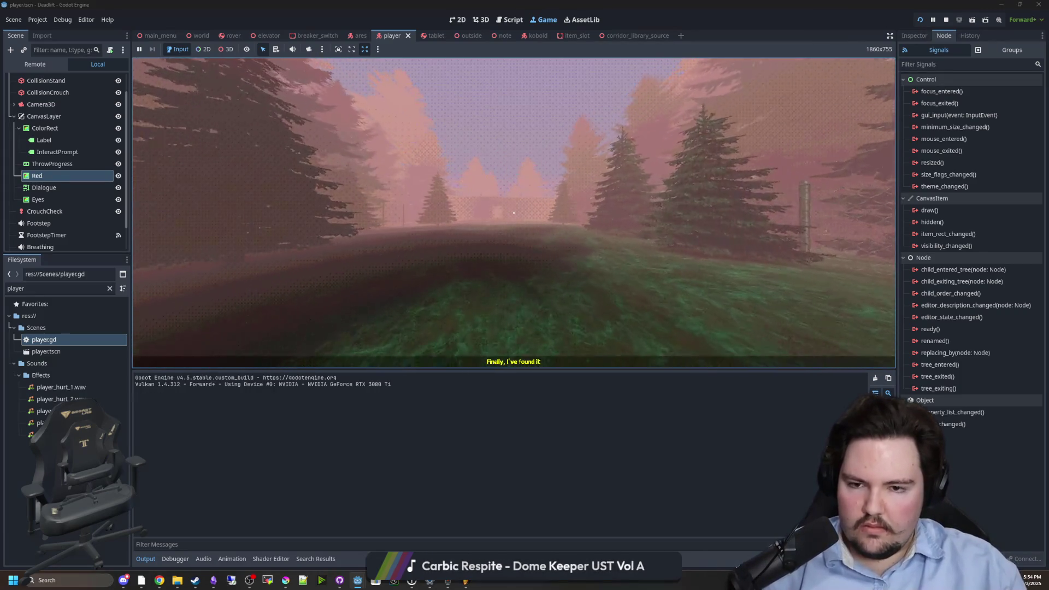
key(w)
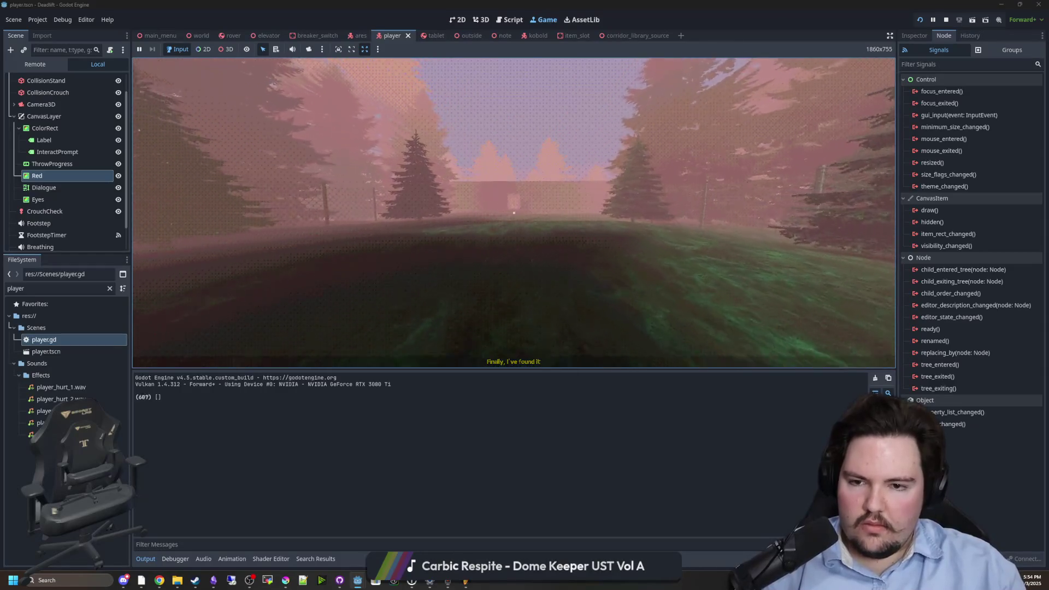
key(w)
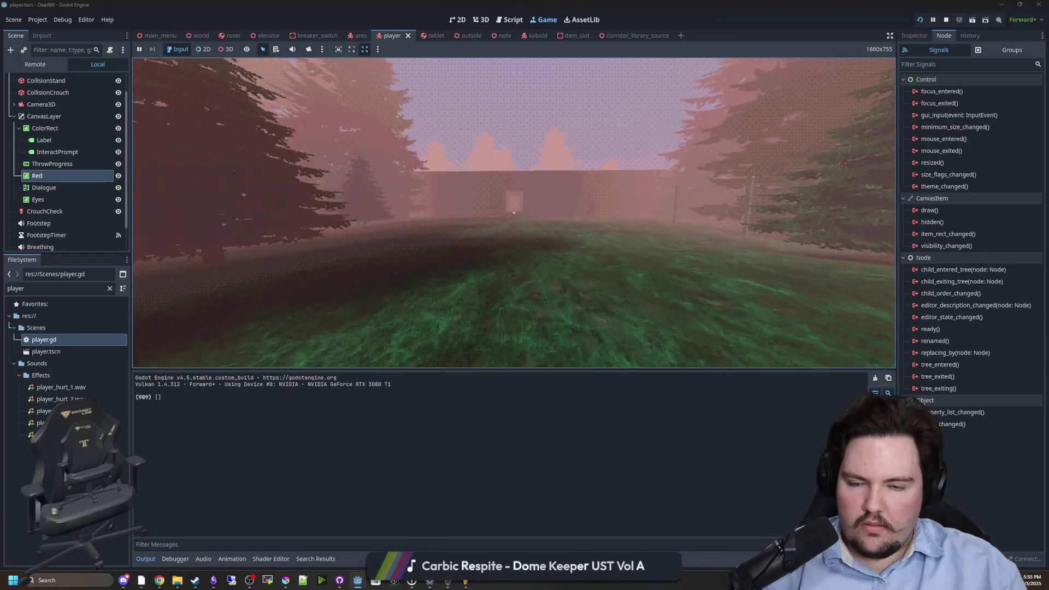
key(w)
key(w)
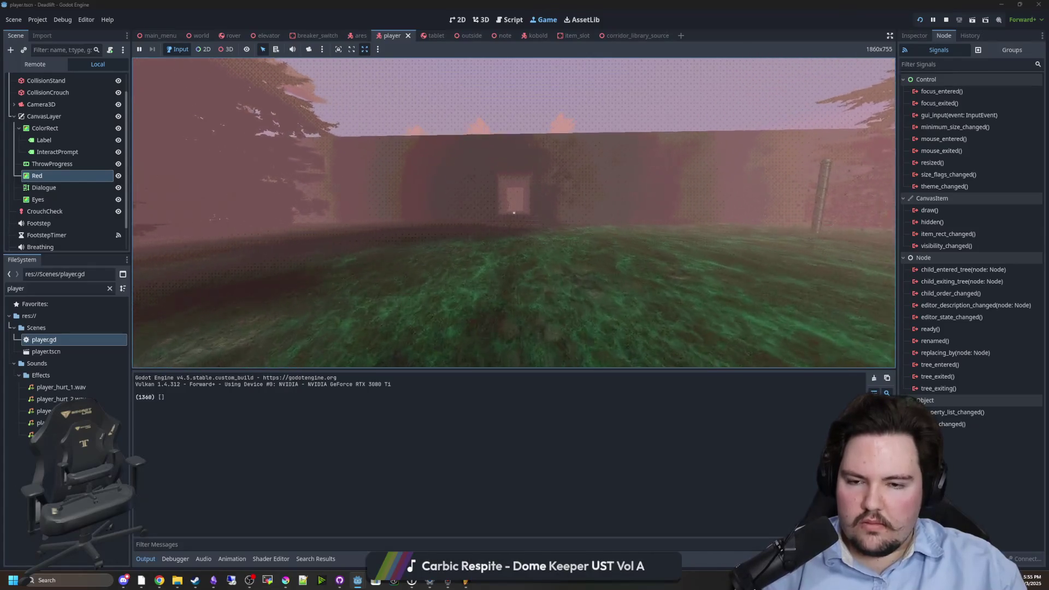
key(w)
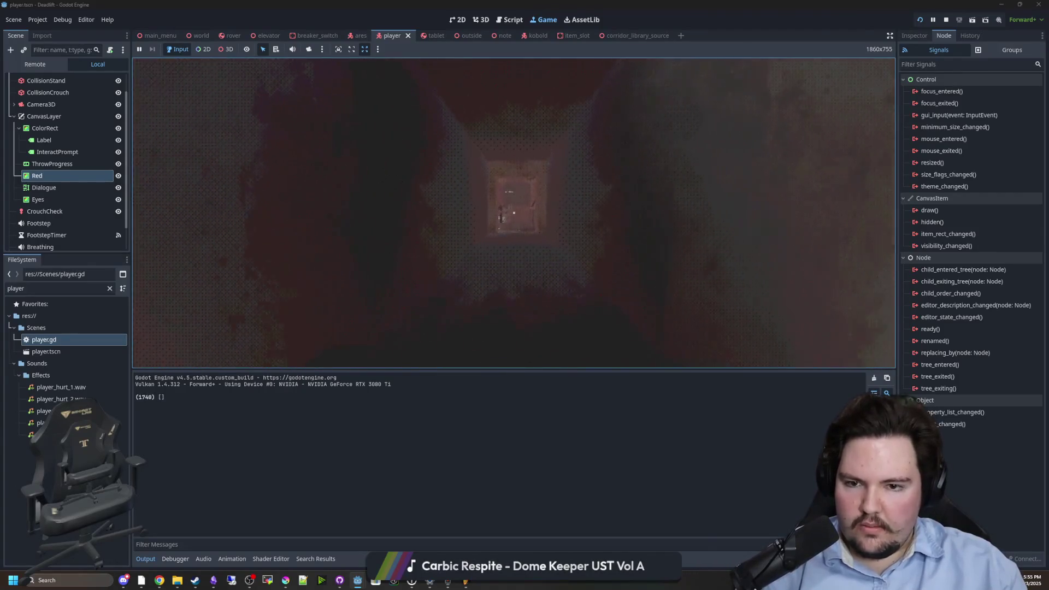
key(s)
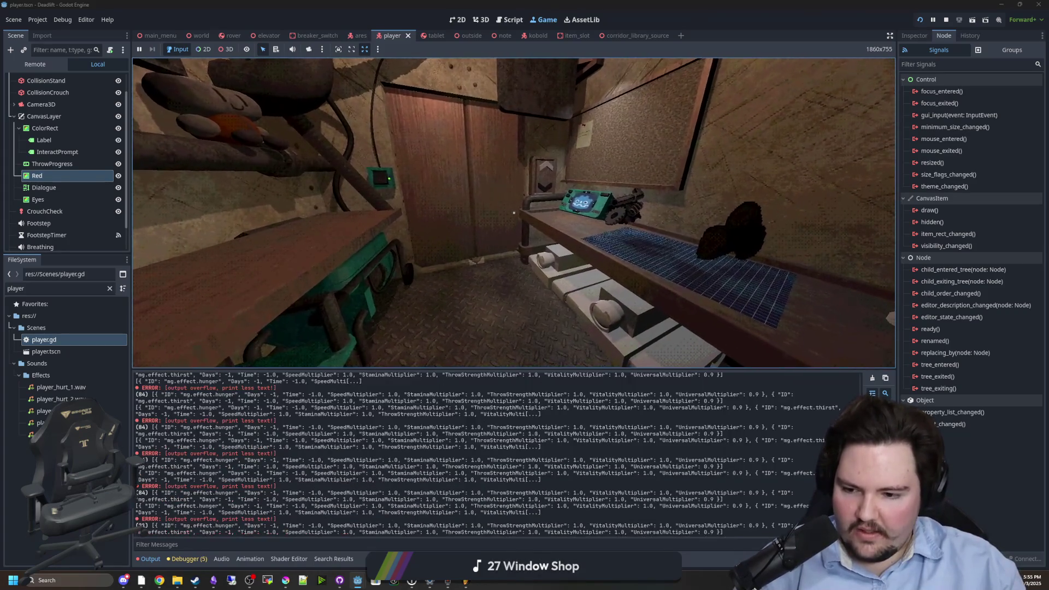
- Walk around the bunker room between the desk, shutter wall and dark corridor
key(w)
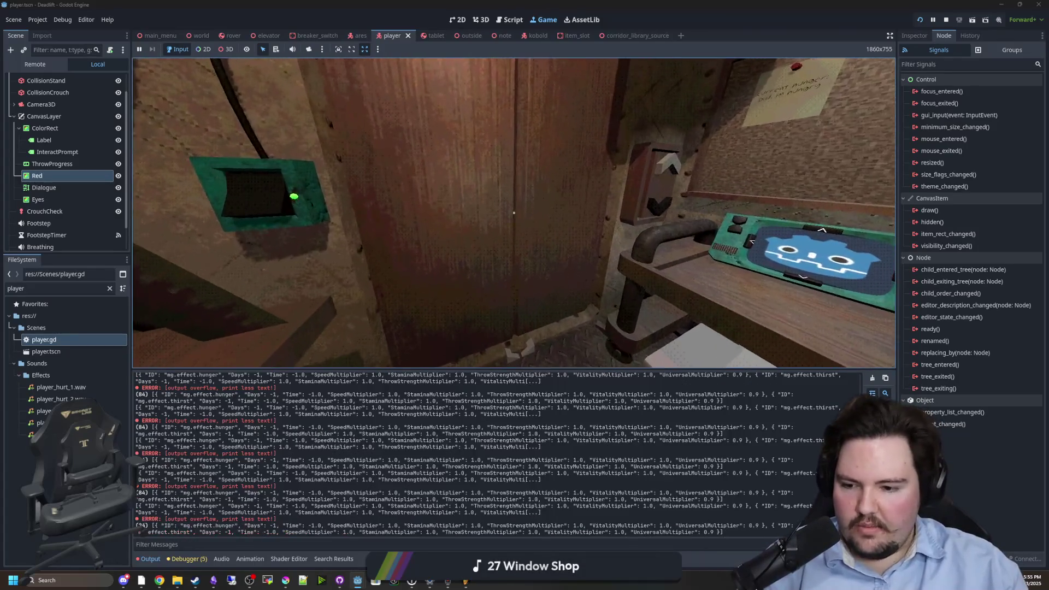
key(s)
key(w)
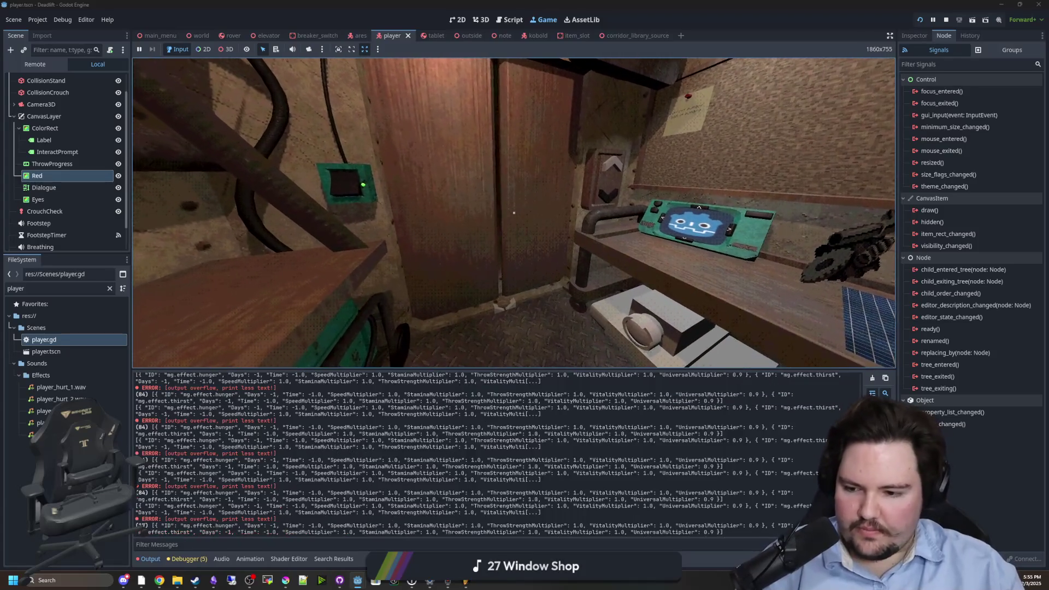
key(w)
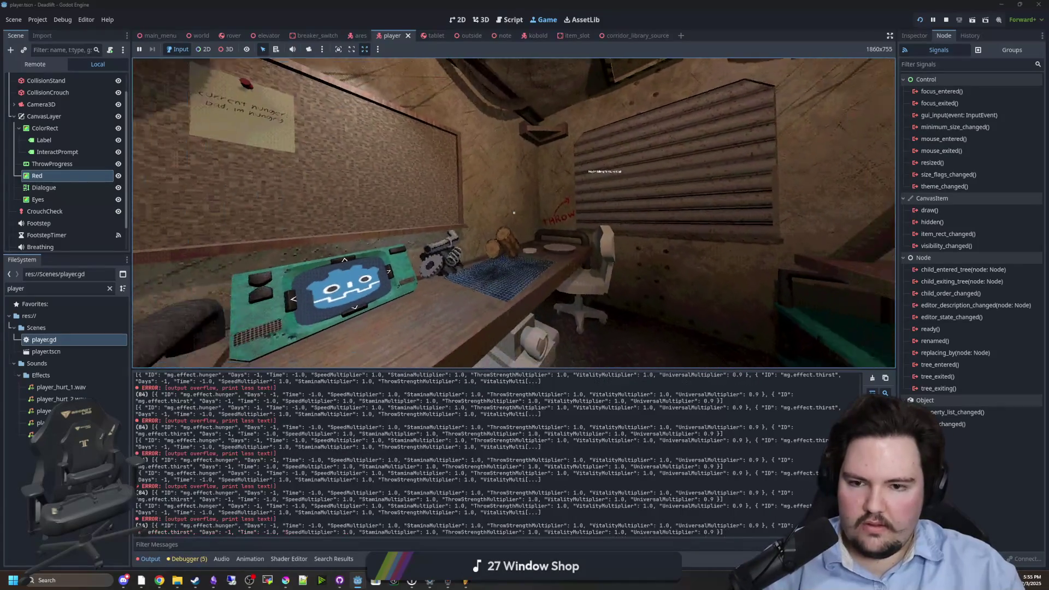
key(w)
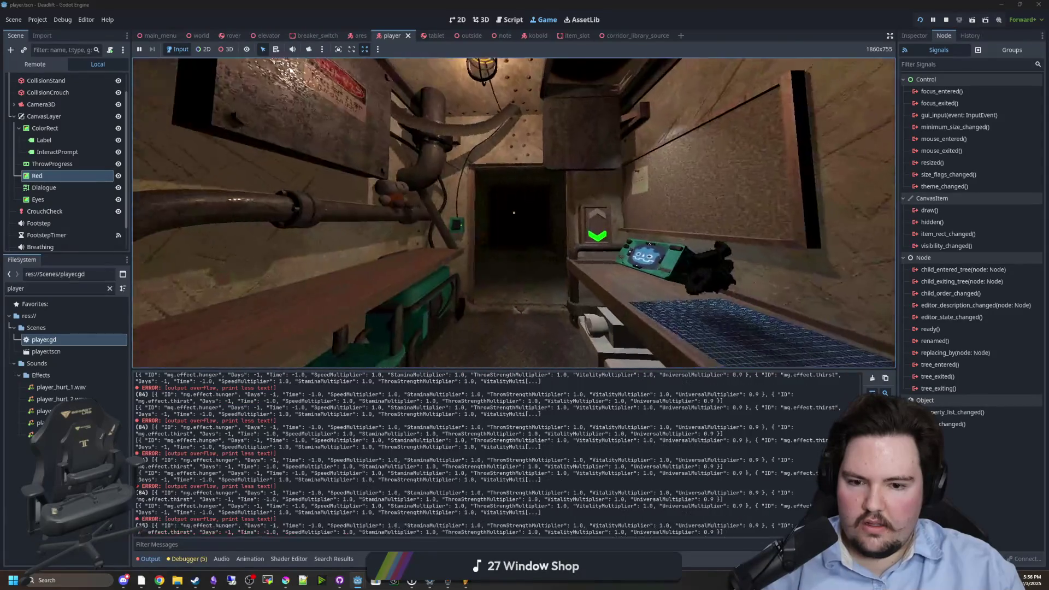
key(w)
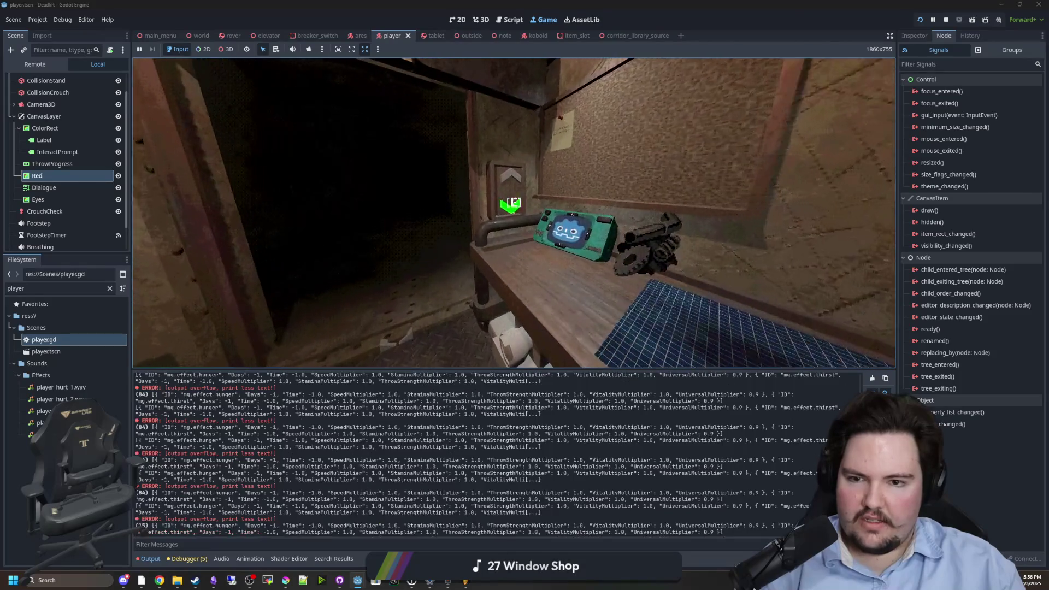
key(s)
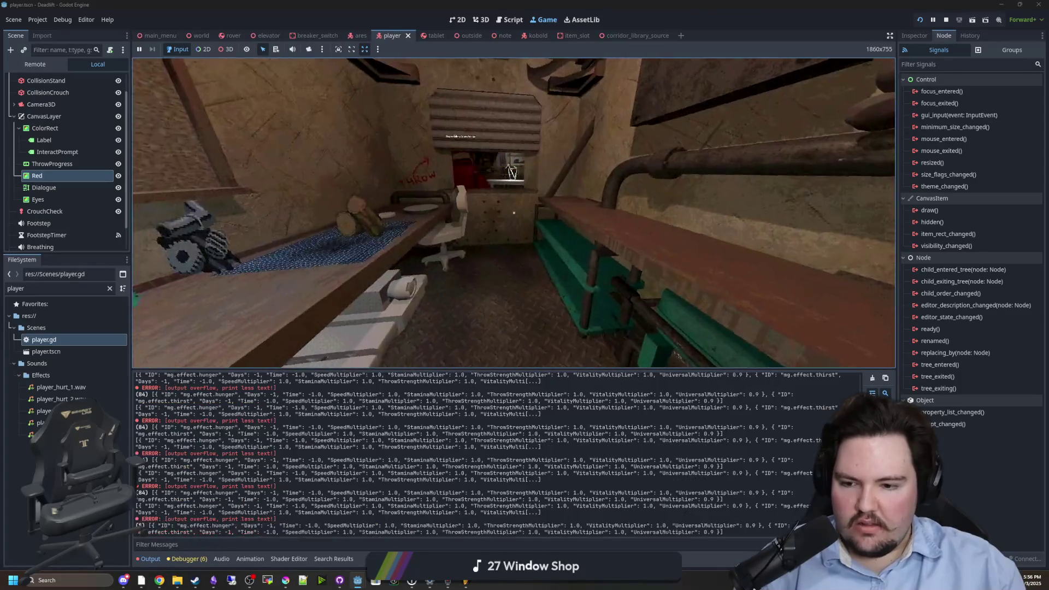
- Sleep in the desk chair, then pause the running game
key(w)
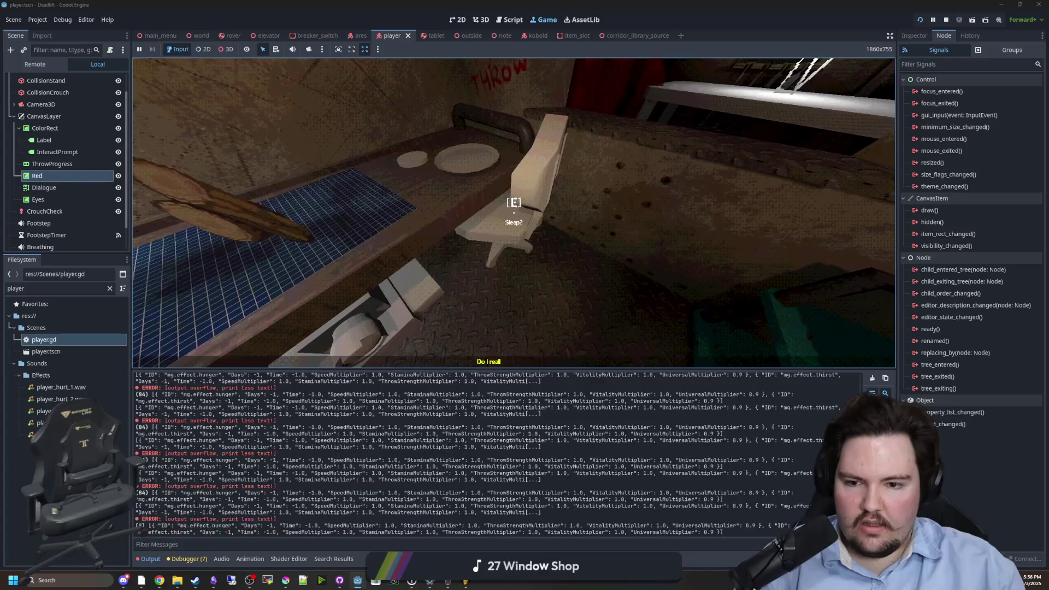
key(e)
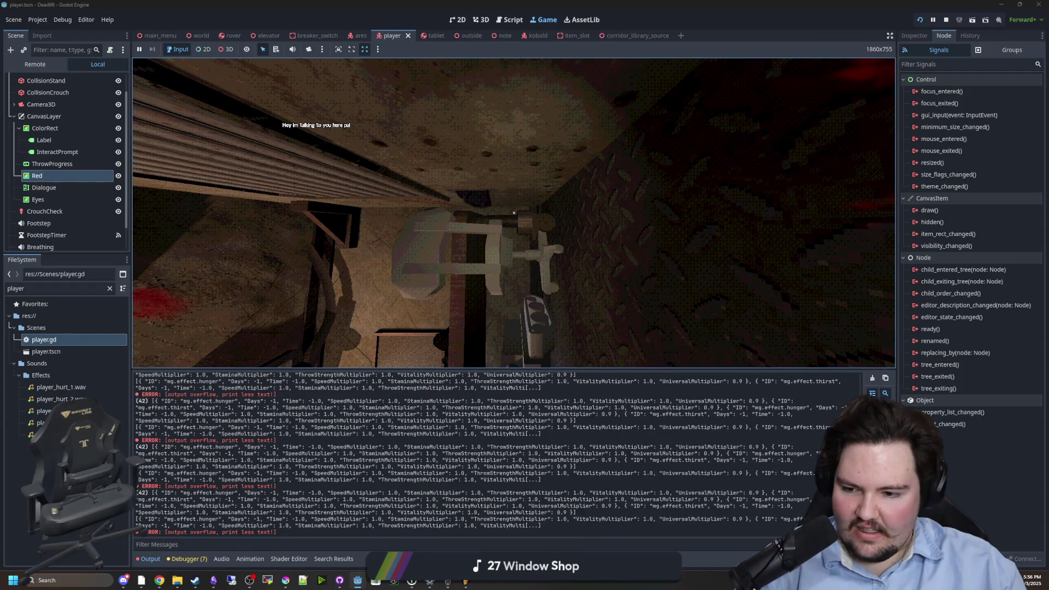
key(super)
scroll(109, 119, up, 2)
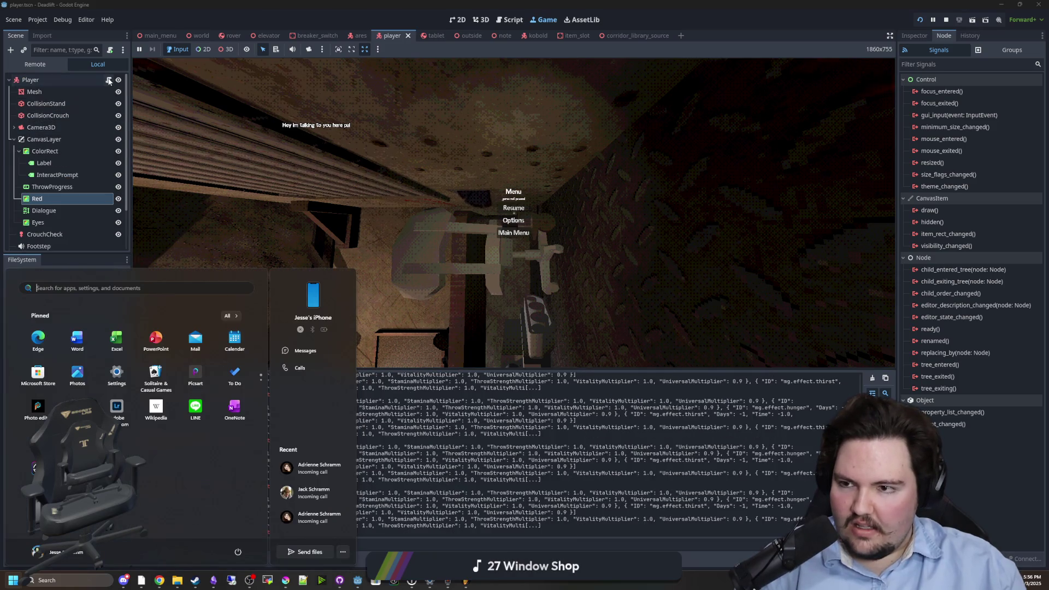
- Open player.gd and search for _process to locate the hunger and thirst checks
click(108, 80)
click(453, 135)
scroll(431, 208, down, 15)
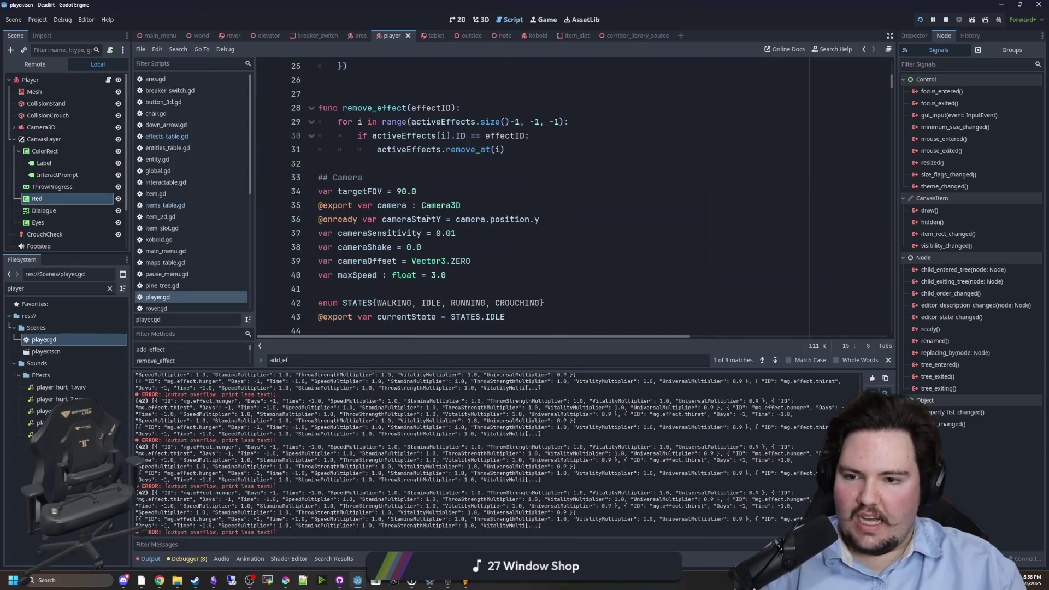
scroll(426, 219, down, 8)
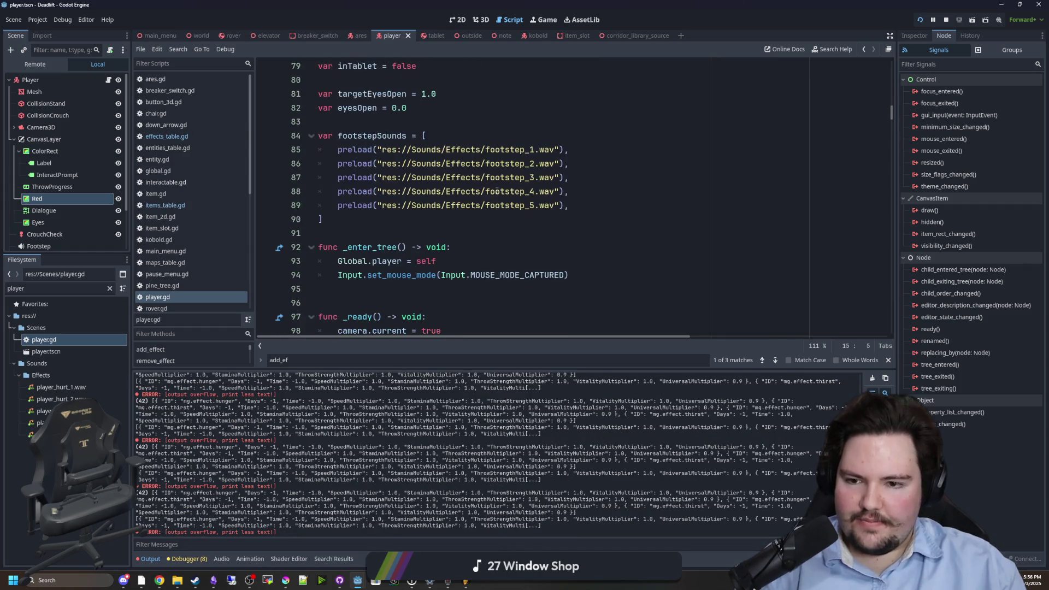
click(497, 193)
key(ctrl+f)
text(_procves)
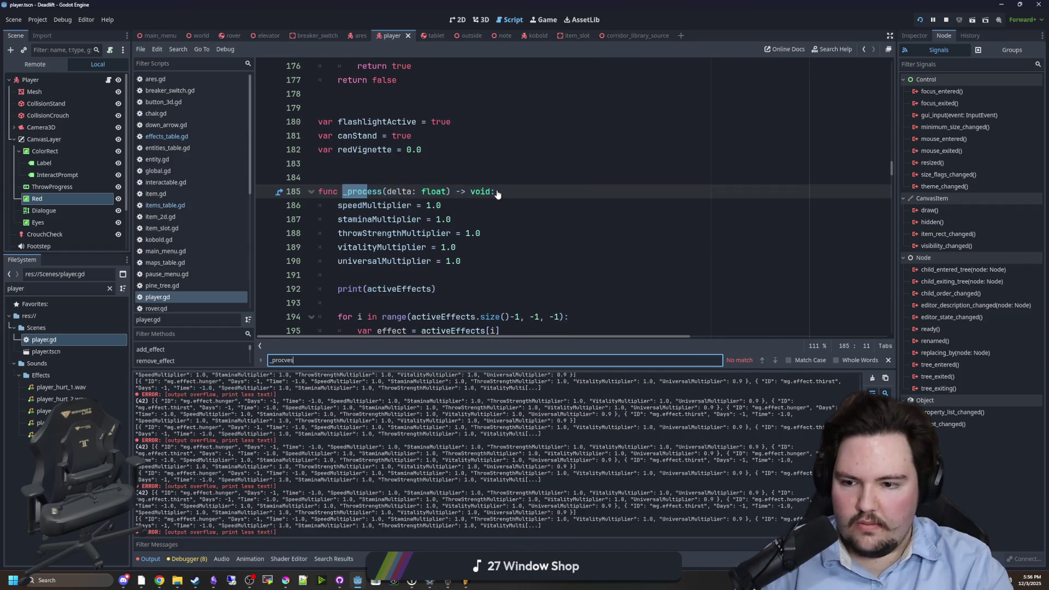
key(BackSpace)
key(BackSpace)
key(BackSpace)
text(ess)
scroll(475, 186, down, 10)
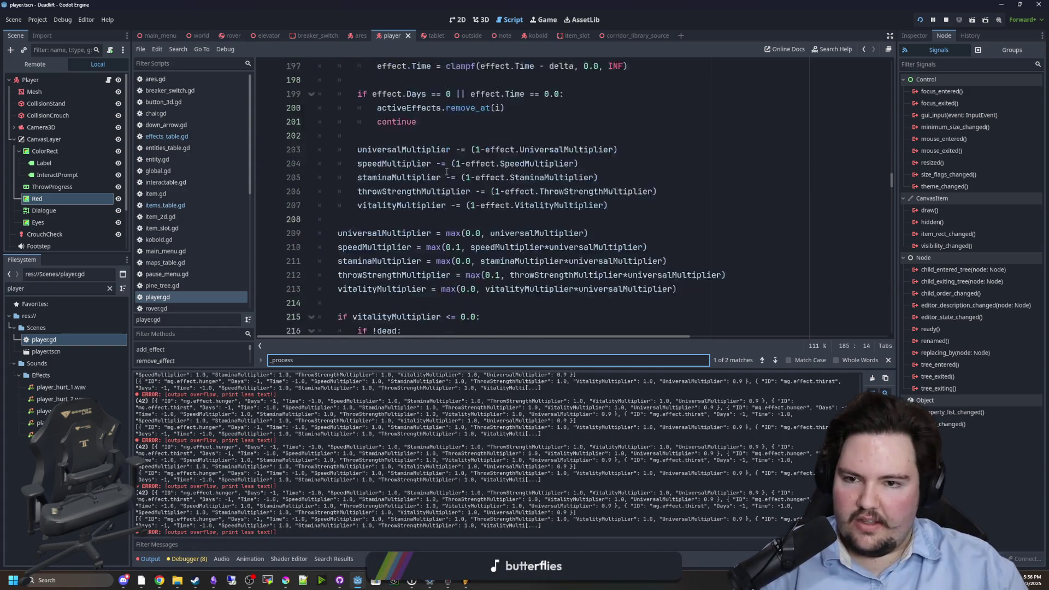
scroll(433, 173, up, 5)
scroll(455, 196, down, 14)
scroll(456, 197, down, 10)
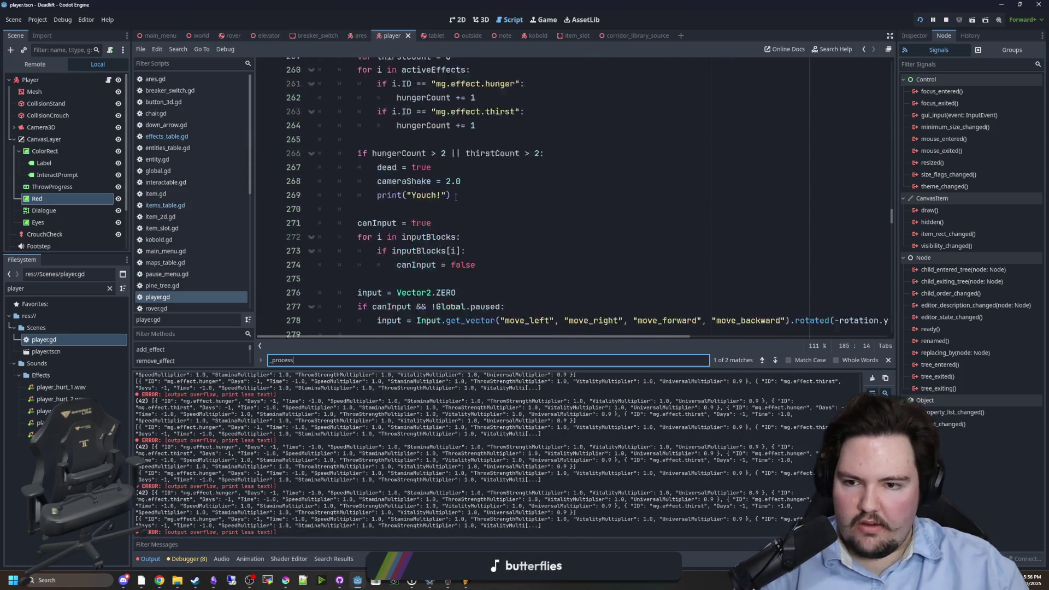
scroll(456, 197, up, 5)
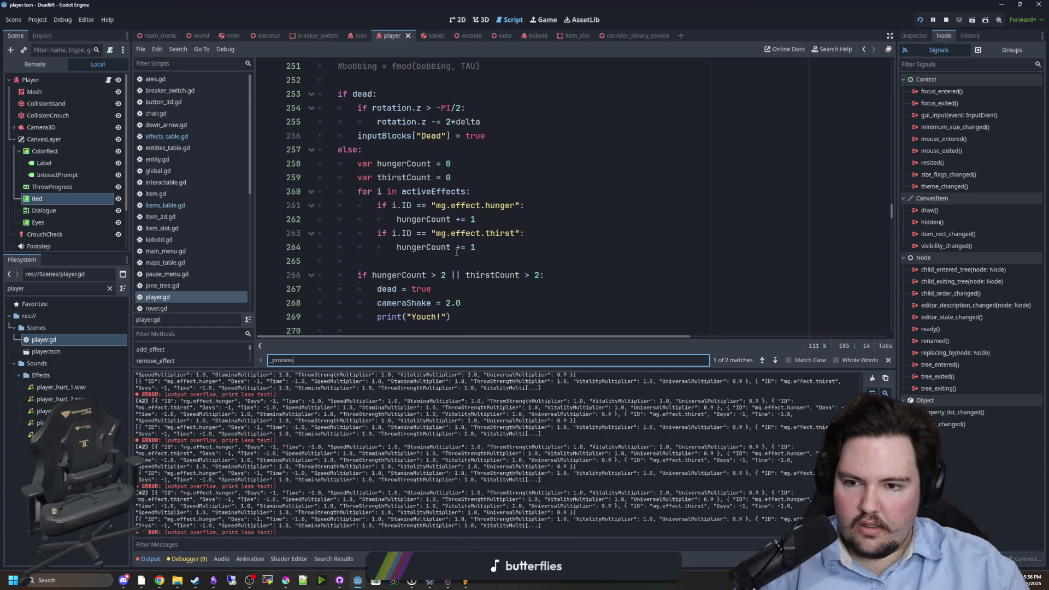
- Change line 264 from hungerCount += 1 to thirstCount += 1, save, and stop the game
double_click(416, 177)
key(ctrl+c)
double_click(424, 247)
key(ctrl+v)
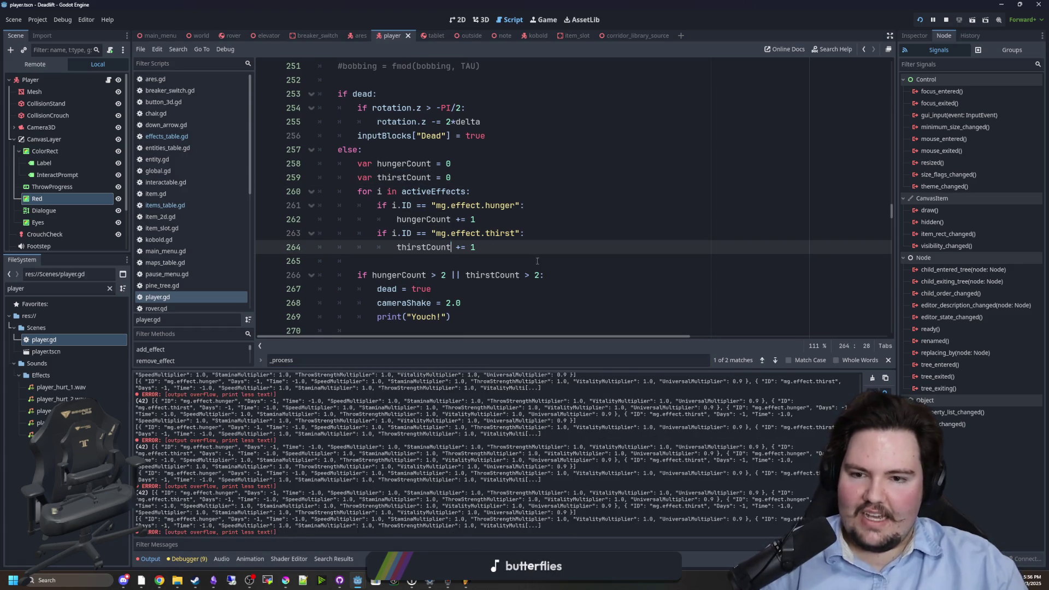
key(Down)
key(ctrl+s)
click(544, 20)
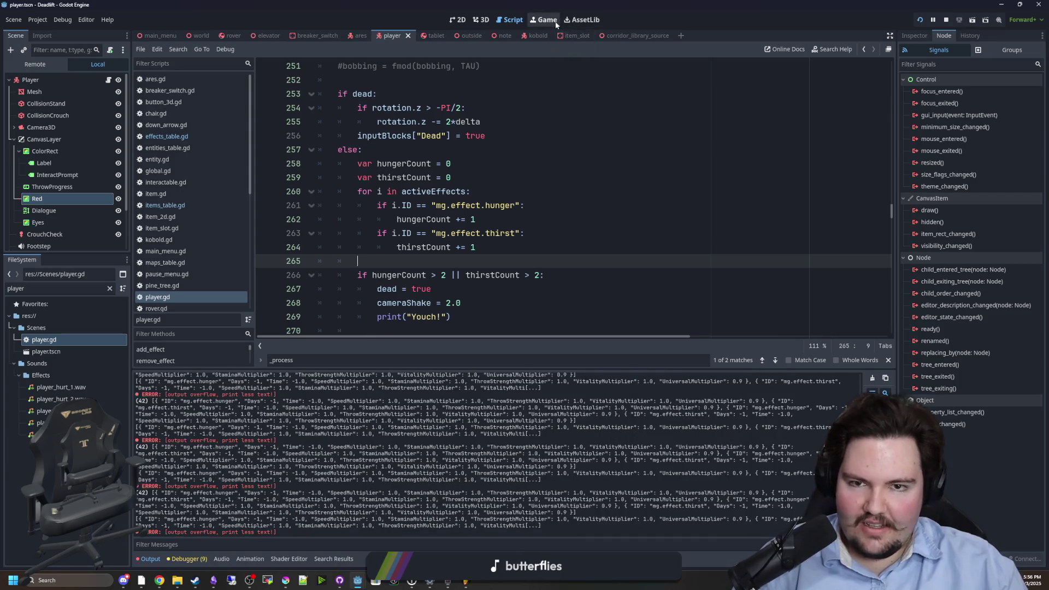
click(946, 19)
- Relaunch the game, press Play on the title screen, and walk to the bunker's tablet and door panel
click(918, 21)
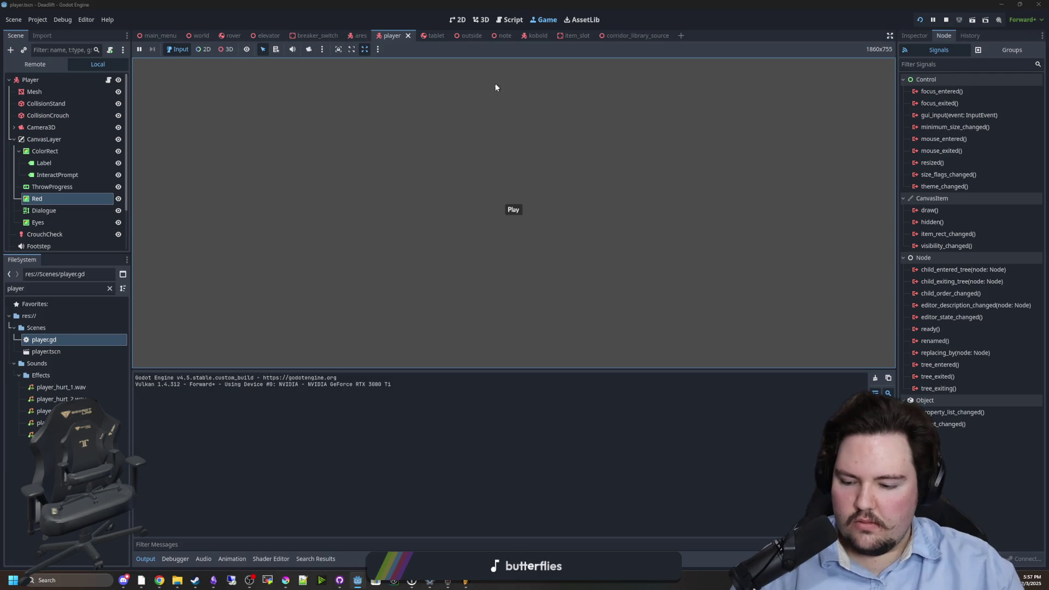
click(513, 212)
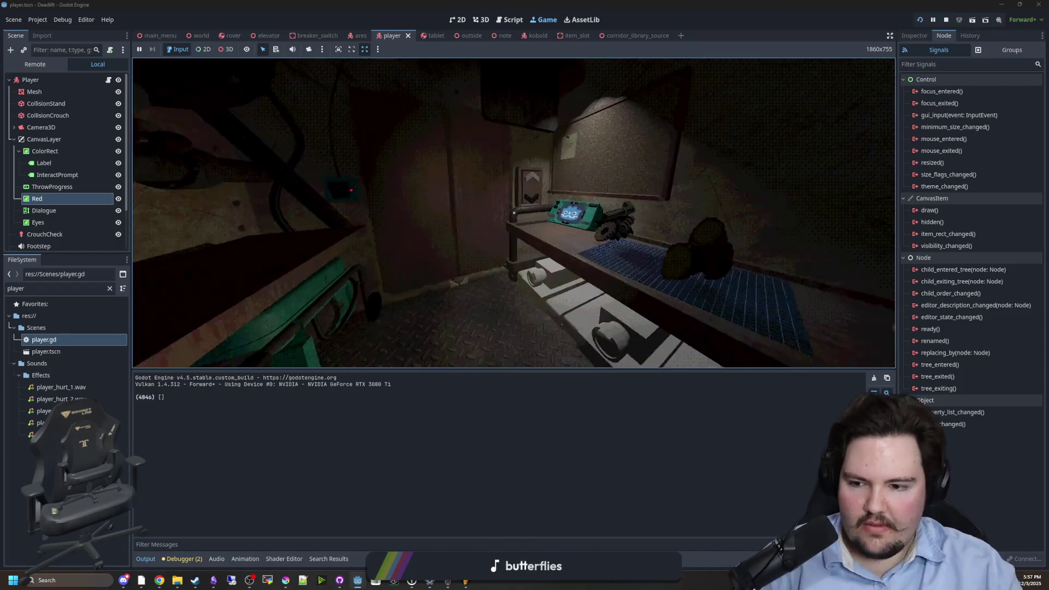
key(w)
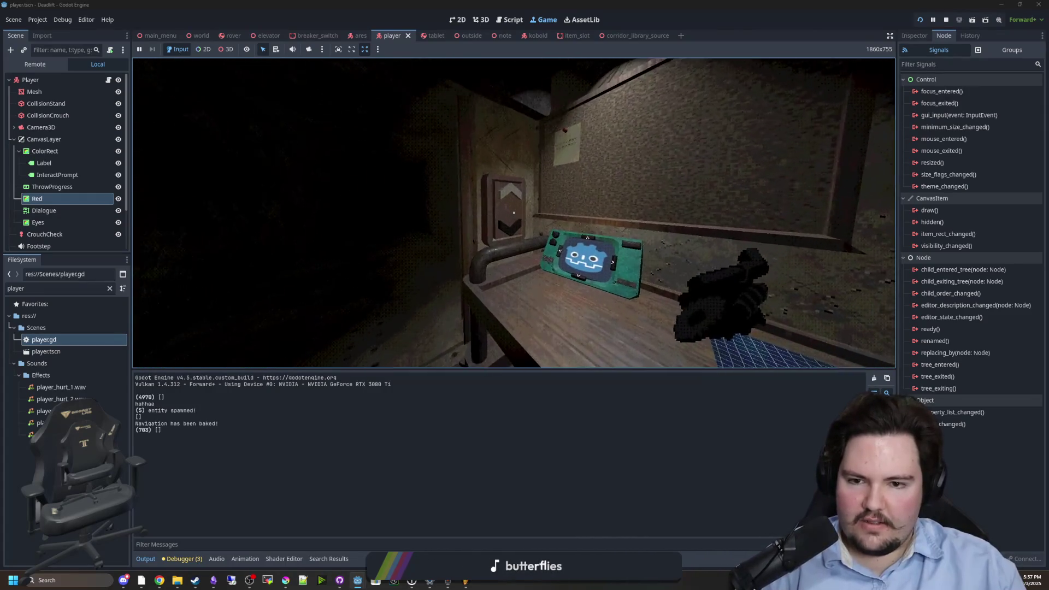
key(e)
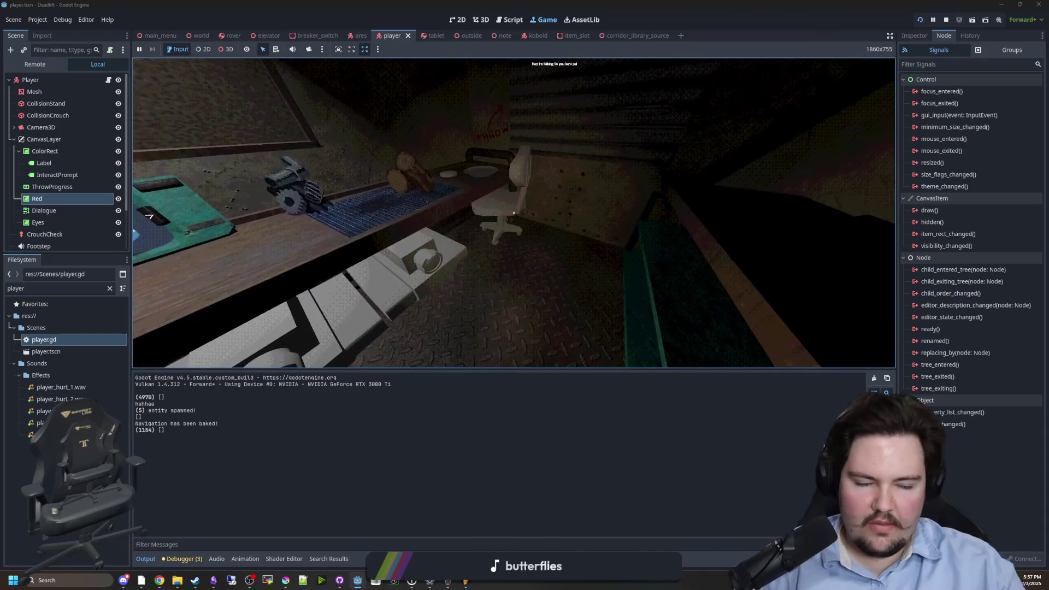
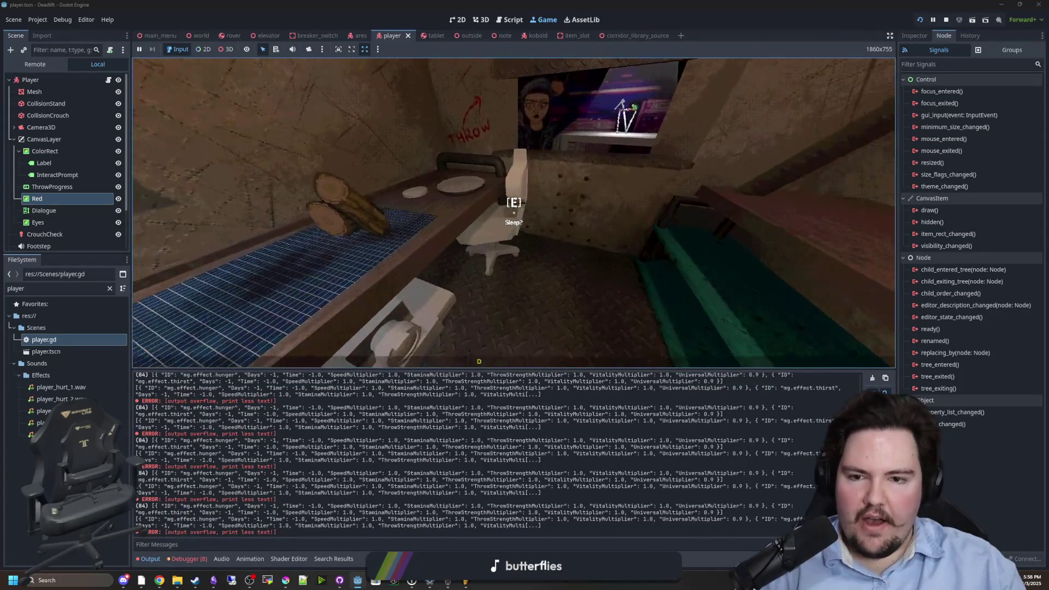
- Use the bed's sleep action twice in the running game until the player dies
key(e)
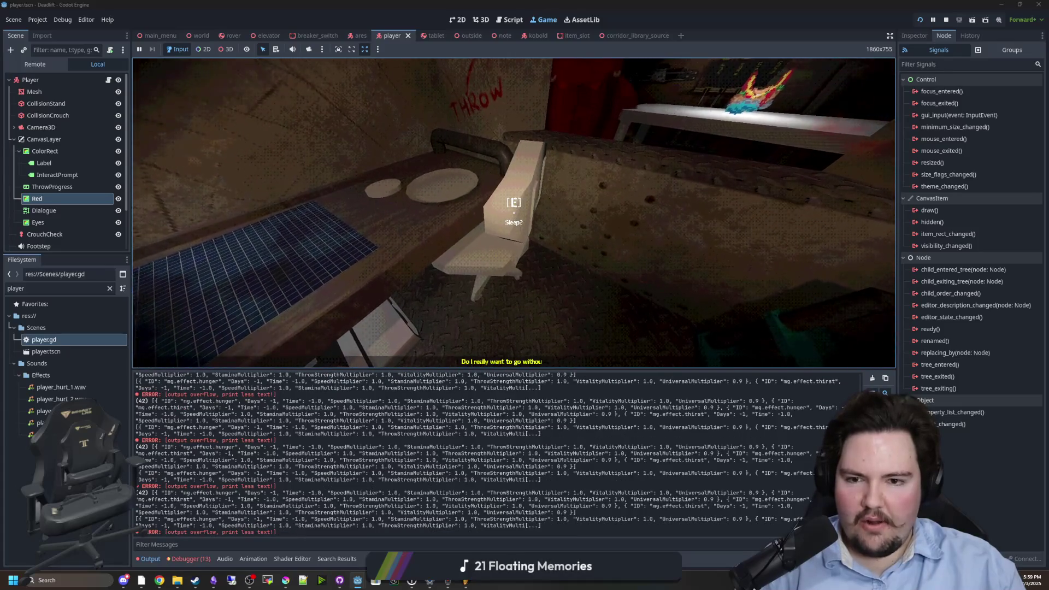
key(e)
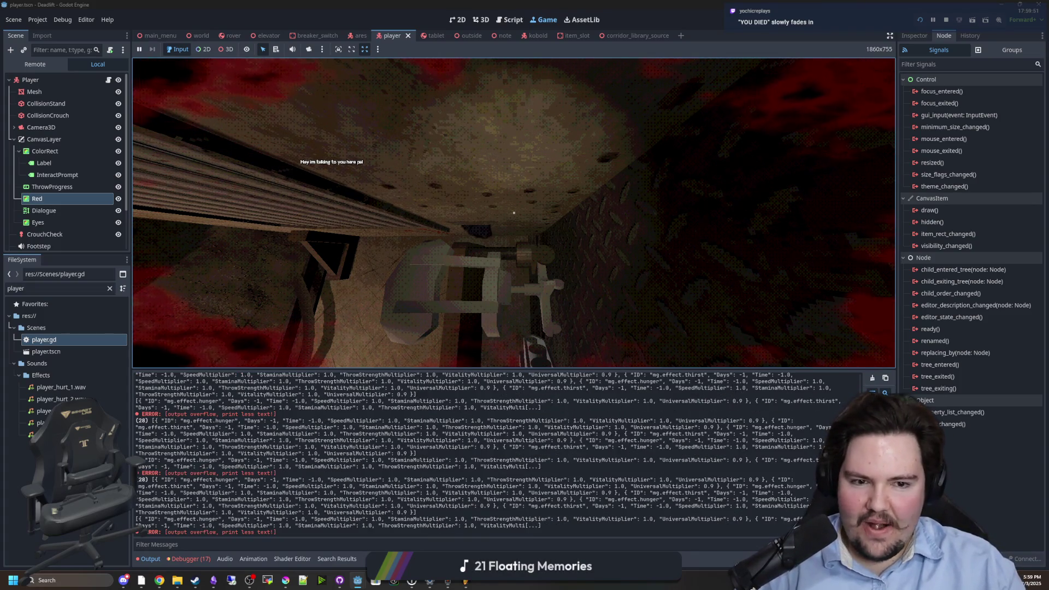
- Resize the game view against the dock and log, then stop the running game
key(super)
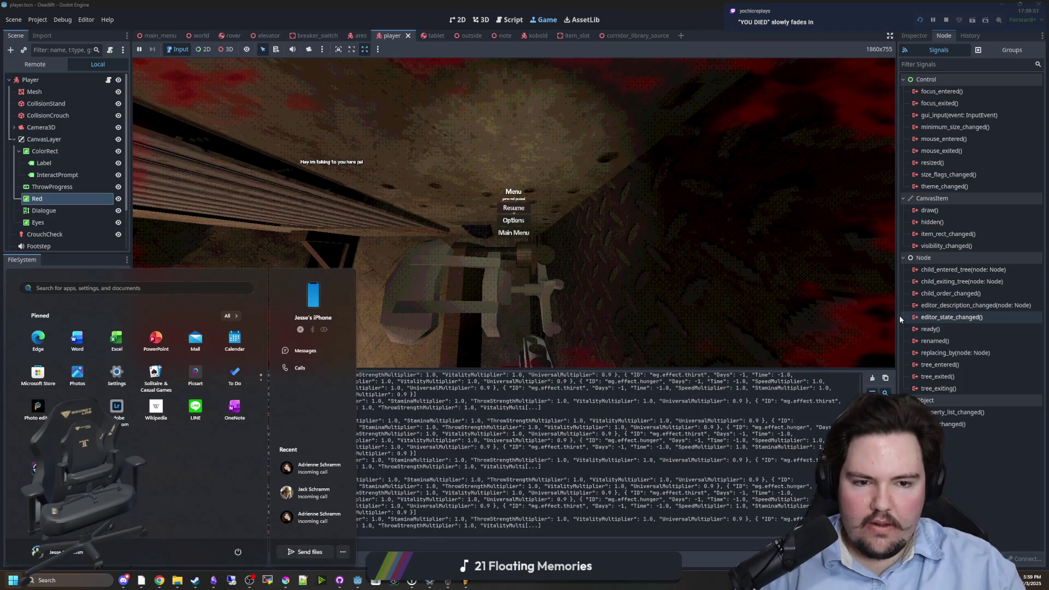
mouse_move(897, 316)
mouse_down()
mouse_move(749, 316)
mouse_move(804, 316)
mouse_up()
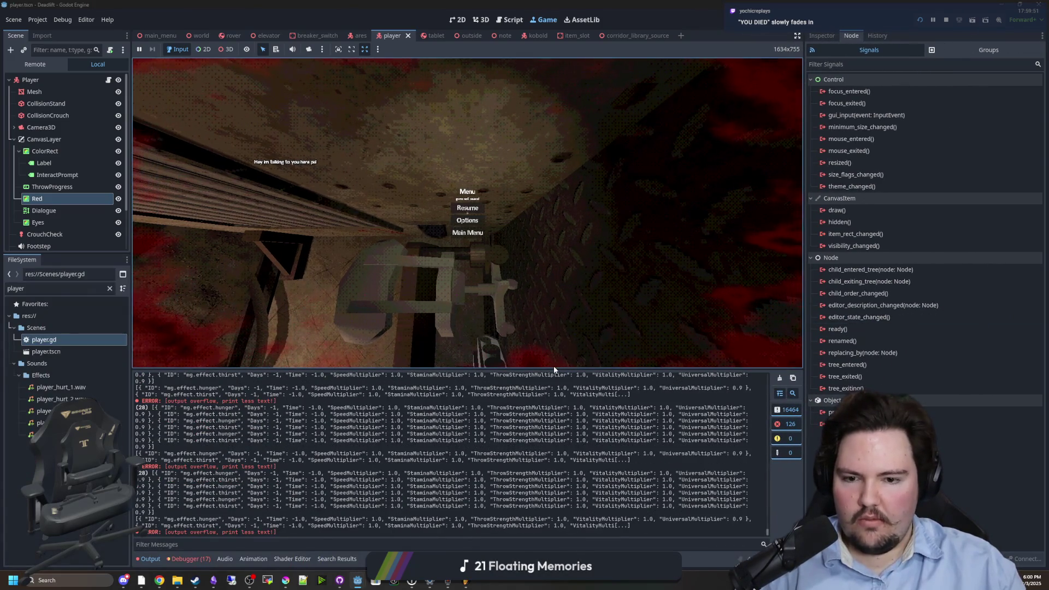
drag(546, 371, 547, 461)
click(467, 254)
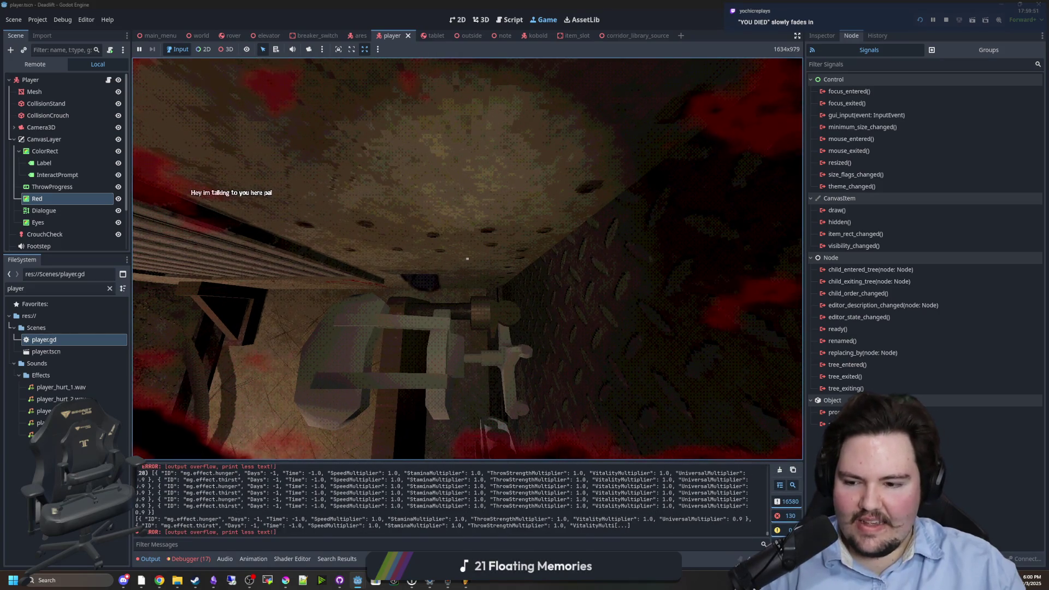
key(Escape)
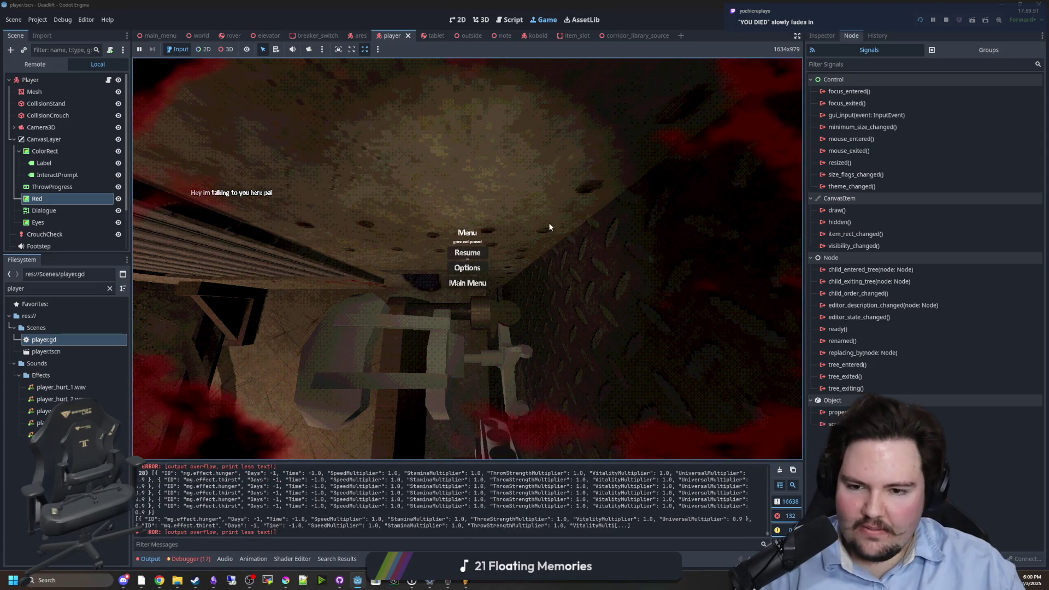
click(945, 20)
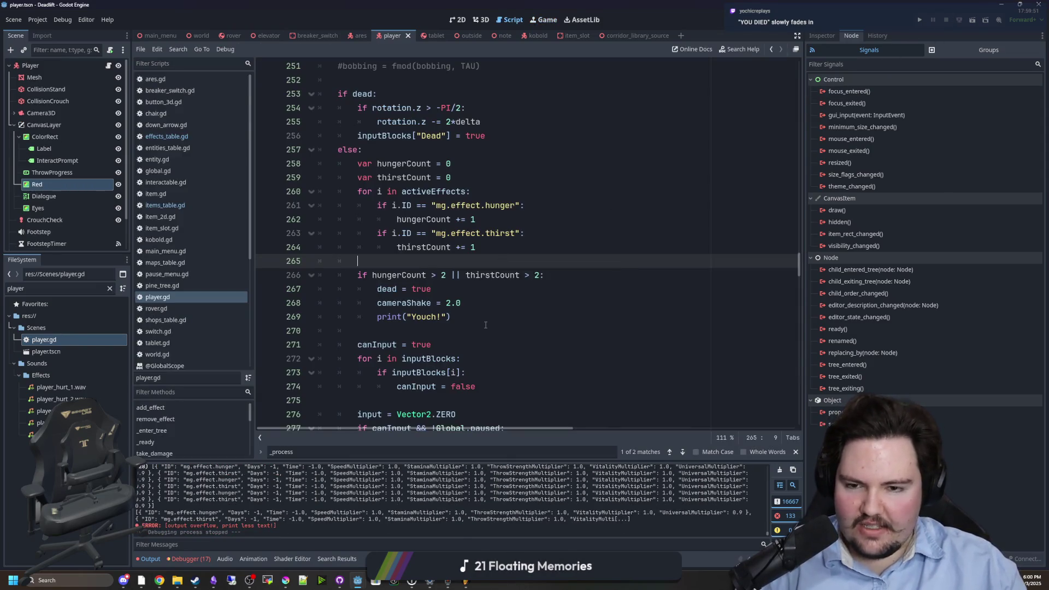
- Delete the '#bobbing = fmod(bobbing, TAU)' line from player.gd and save
scroll(430, 305, up, 6)
click(355, 326)
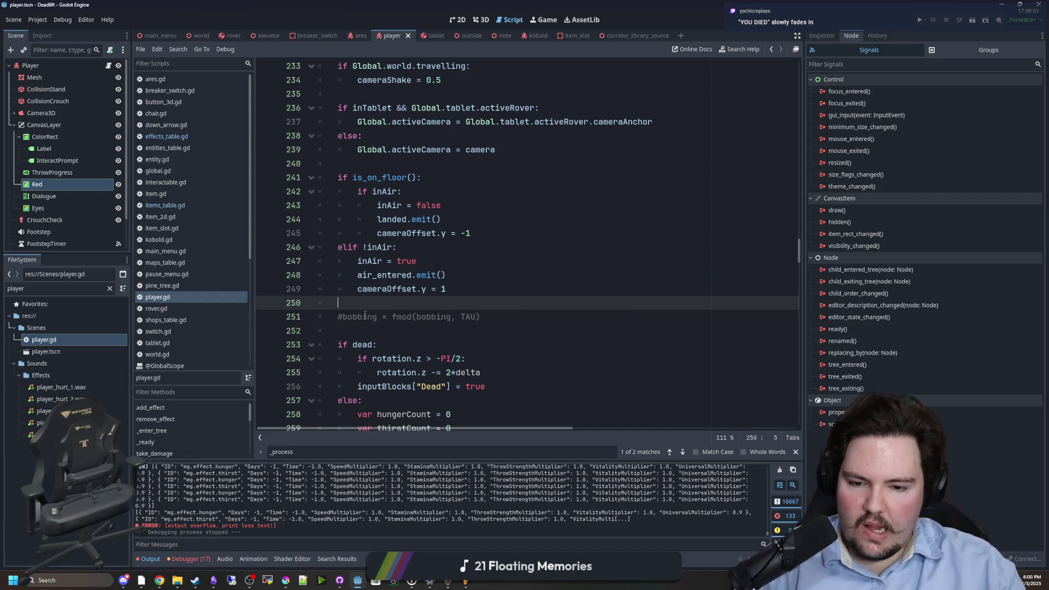
click(300, 316)
key(BackSpace)
key(BackSpace)
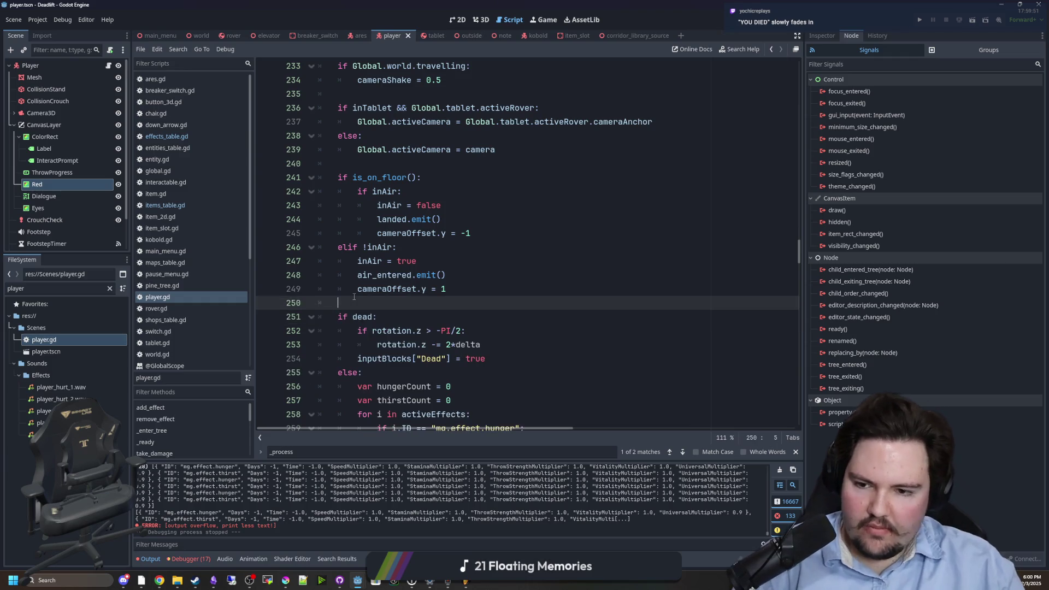
scroll(354, 297, down, 3)
key(ctrl+s)
- Scroll through the rest of player.gd, save again, and switch to the world scene
scroll(382, 272, down, 10)
click(399, 264)
key(ctrl+s)
scroll(399, 264, down, 5)
scroll(399, 264, down, 19)
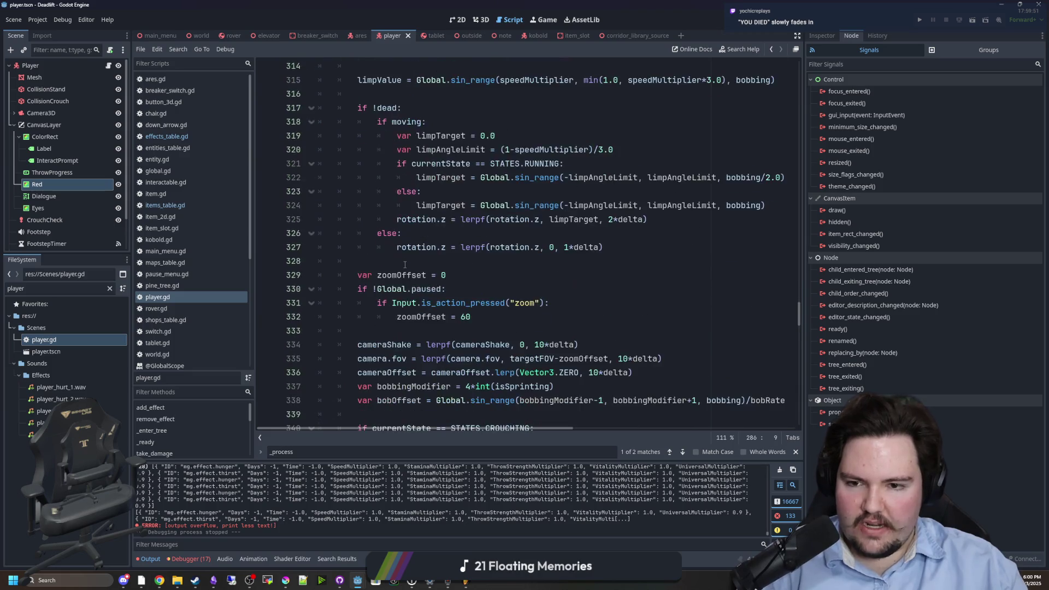
scroll(405, 265, down, 5)
click(415, 192)
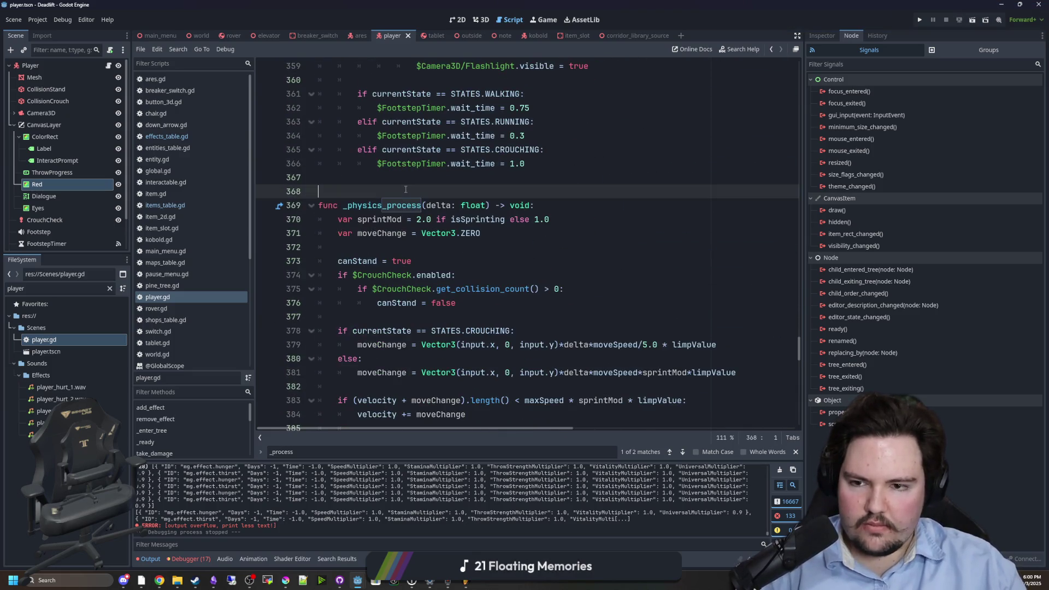
scroll(433, 210, down, 9)
scroll(434, 210, down, 7)
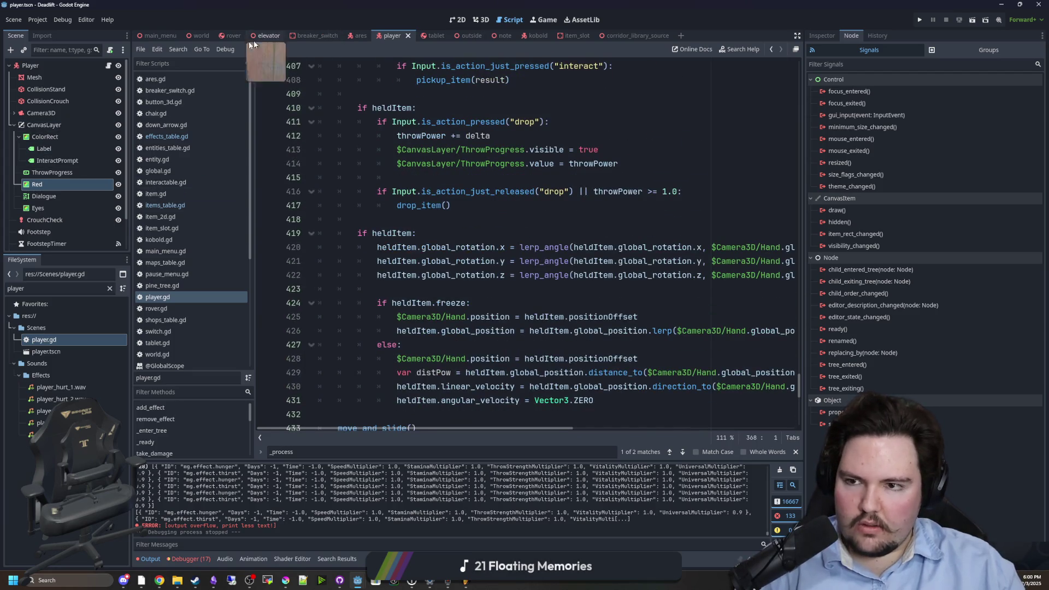
click(201, 36)
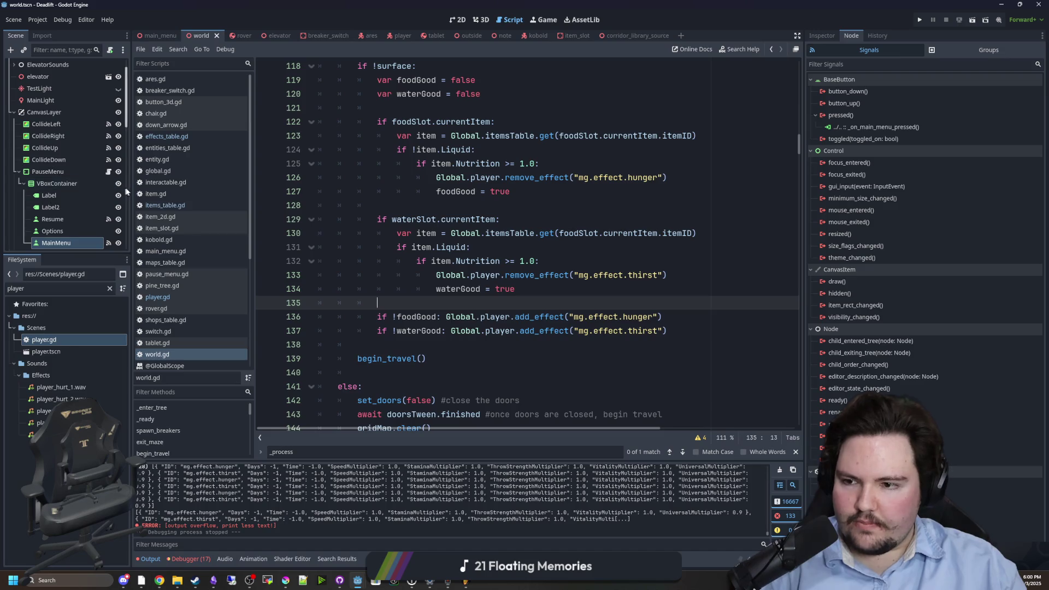
- Enlarge the scene tree dock and frame the menu in the 2D canvas
drag(131, 192, 255, 230)
drag(125, 252, 110, 385)
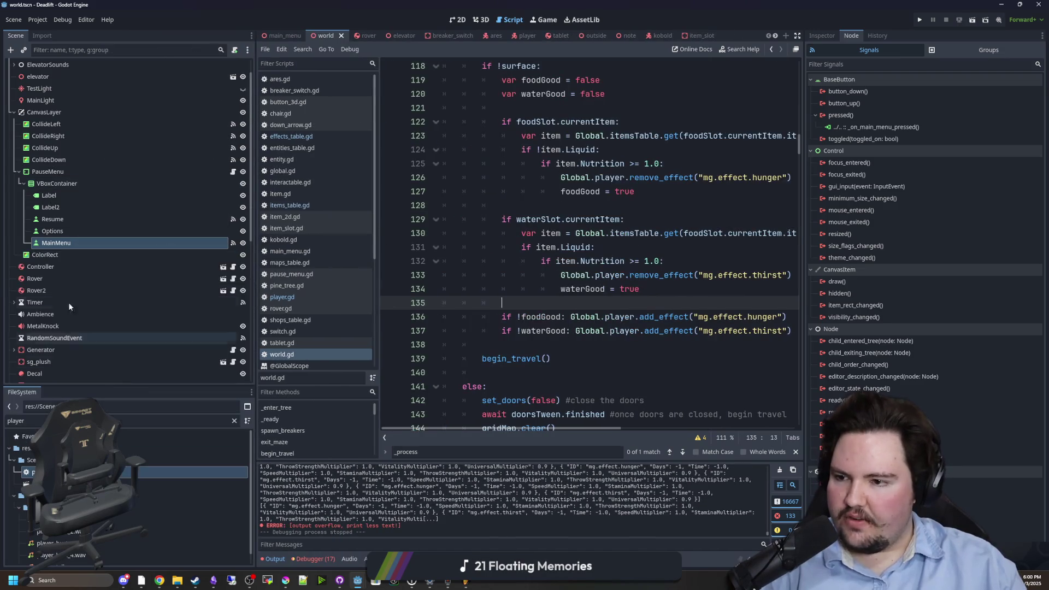
click(481, 20)
click(461, 21)
right_click(554, 204)
key(Escape)
drag(483, 181, 394, 222)
- Copy PauseMenu, paste it as a sibling, and rename the copy DeathMenu
click(49, 172)
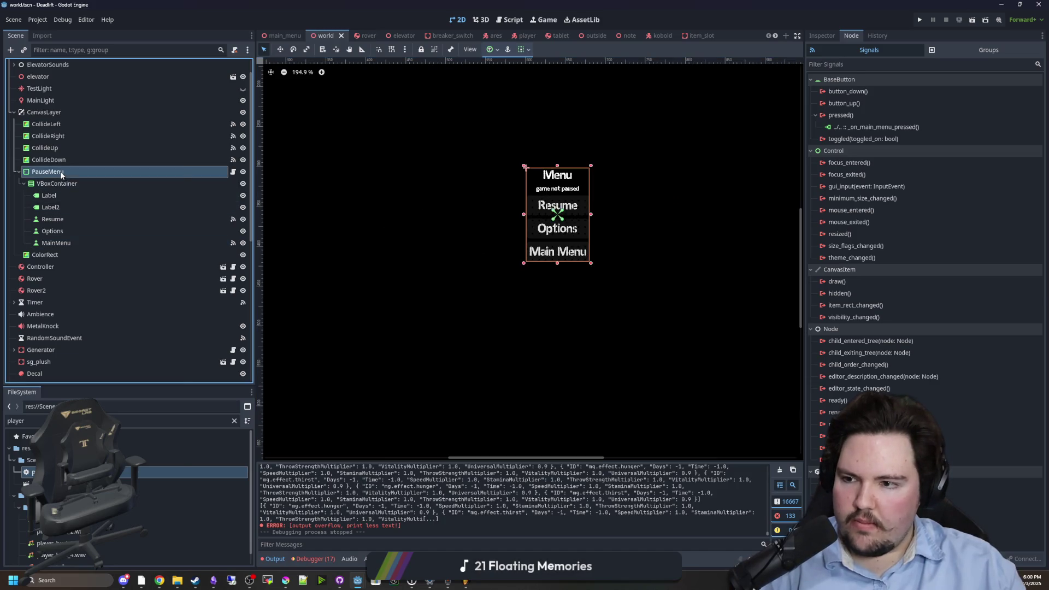
right_click(61, 172)
click(26, 178)
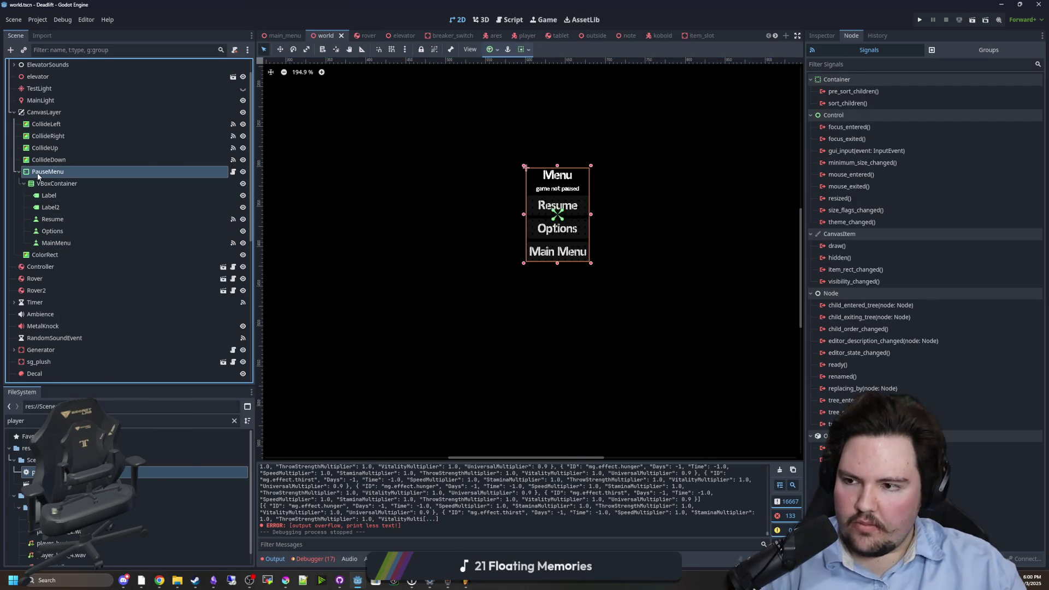
right_click(38, 175)
click(52, 271)
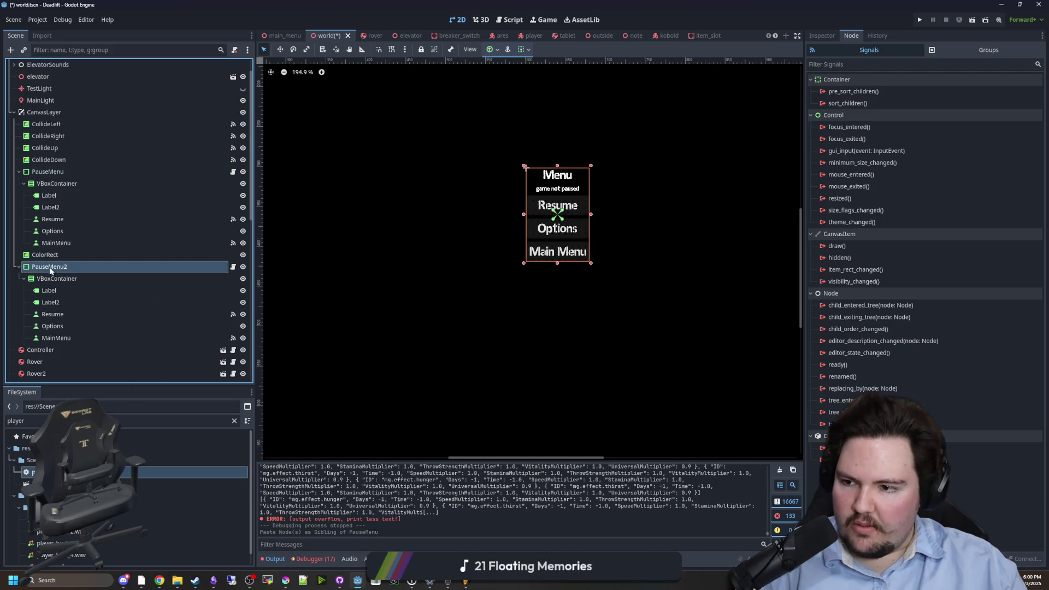
drag(51, 252, 52, 254)
double_click(85, 255)
text(DeathM)
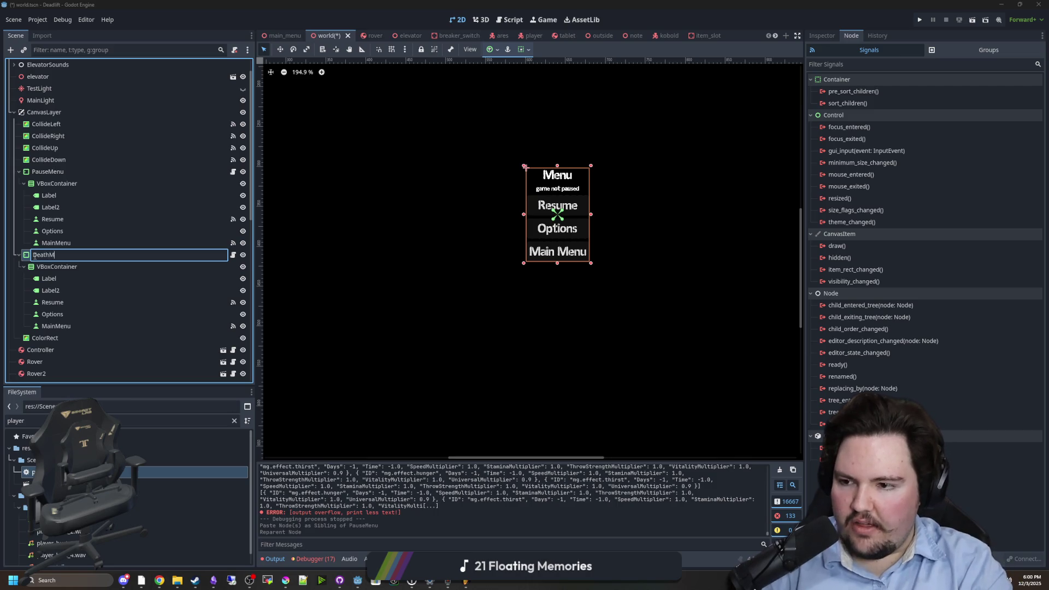
text(enu)
key(Return)
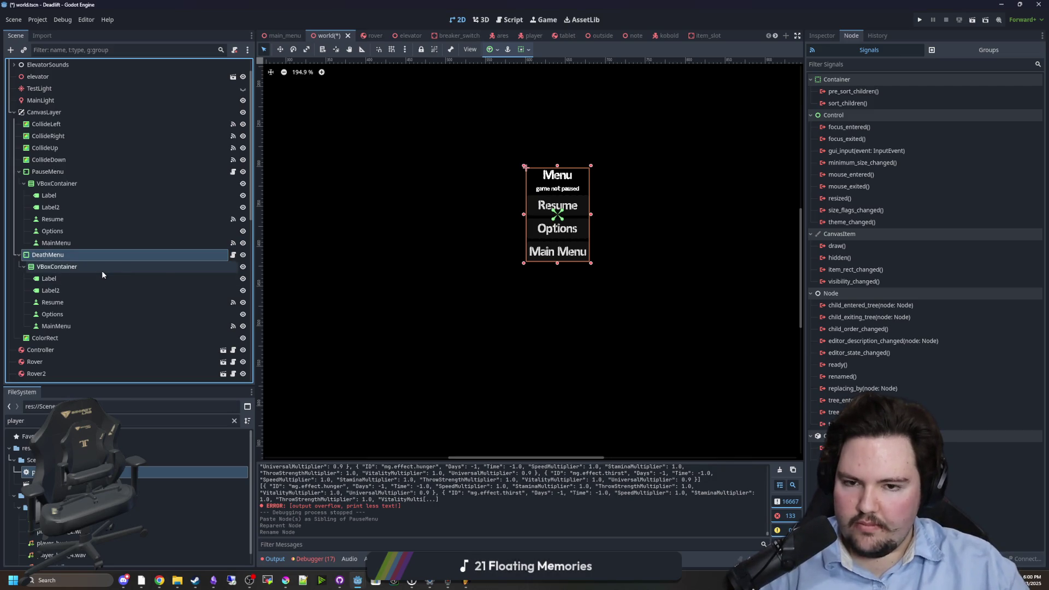
- Select DeathMenu's title Label and highlight its 'Menu' text in the Inspector
click(68, 280)
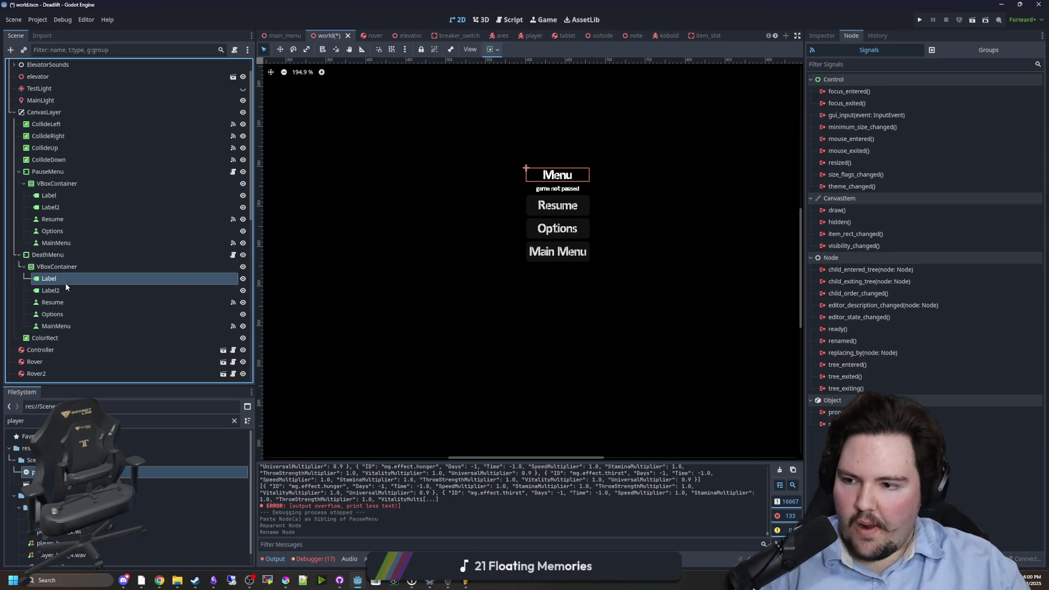
click(825, 36)
double_click(933, 139)
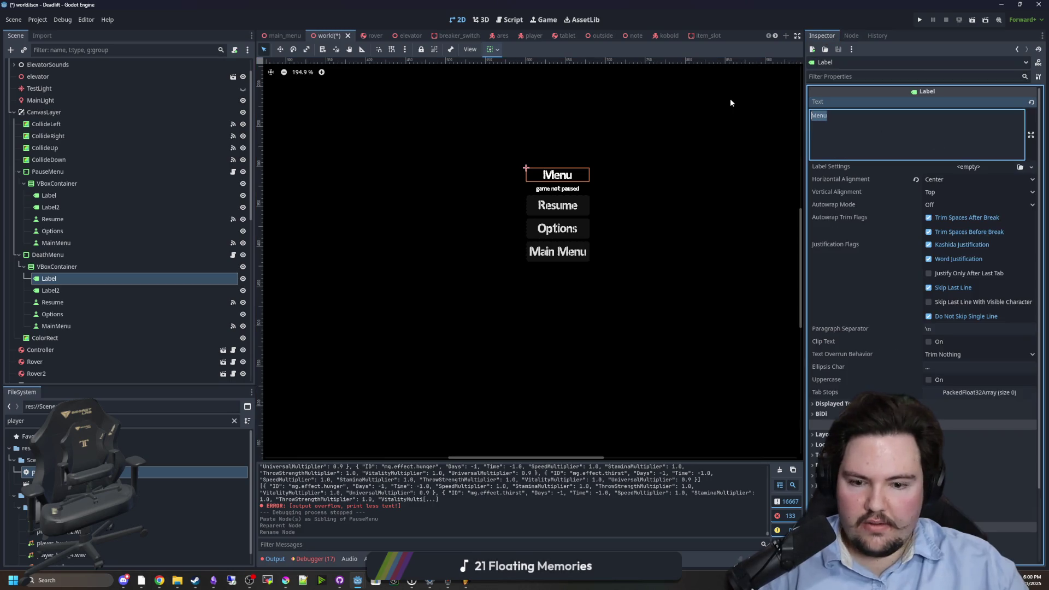
- Change the title to 'You have Died' and hide the original PauseMenu
text(You have Died)
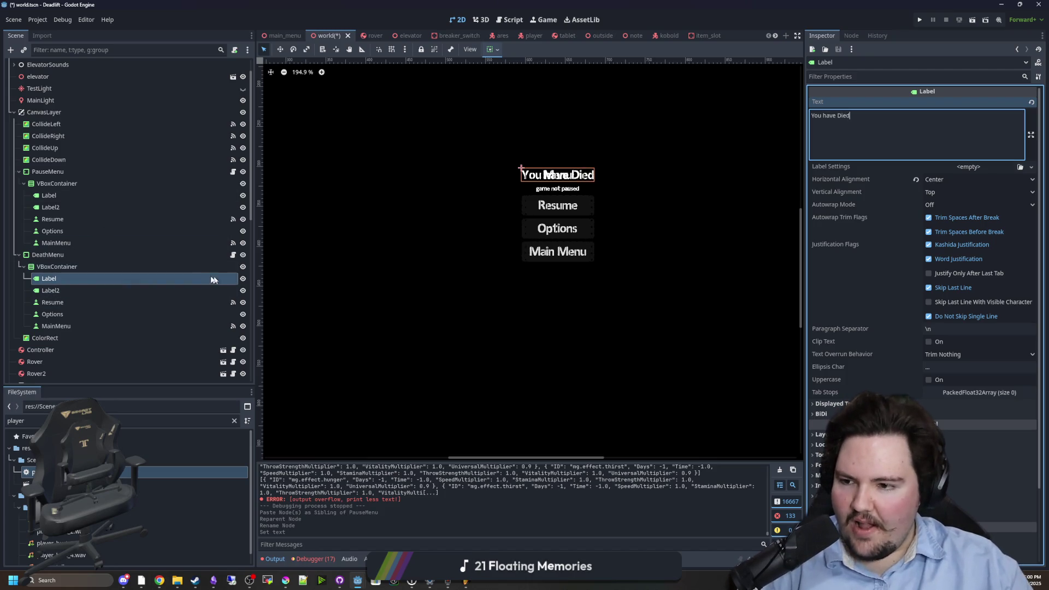
click(233, 172)
click(233, 172)
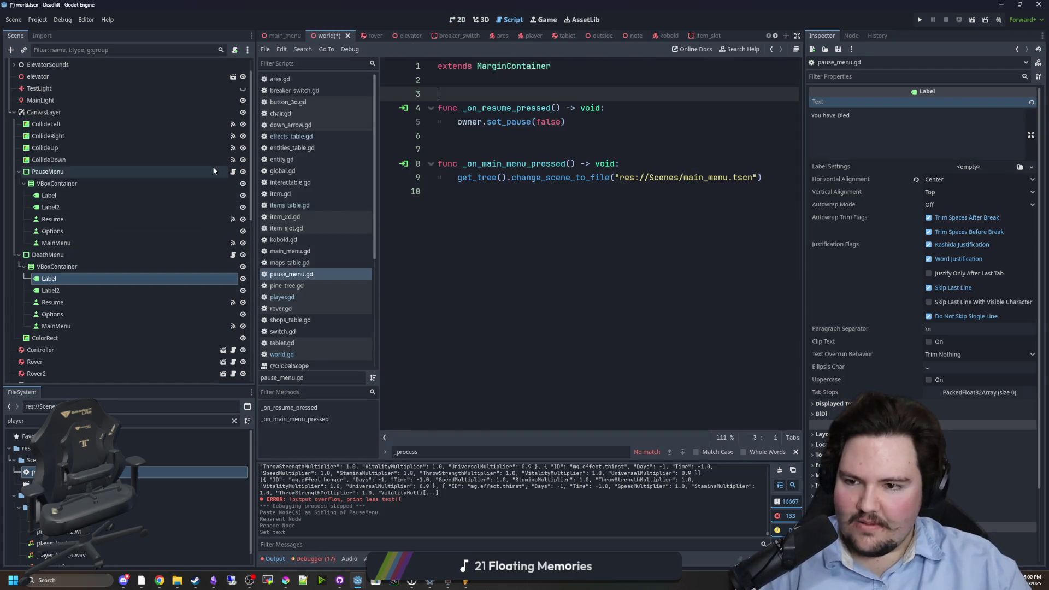
click(240, 173)
click(458, 20)
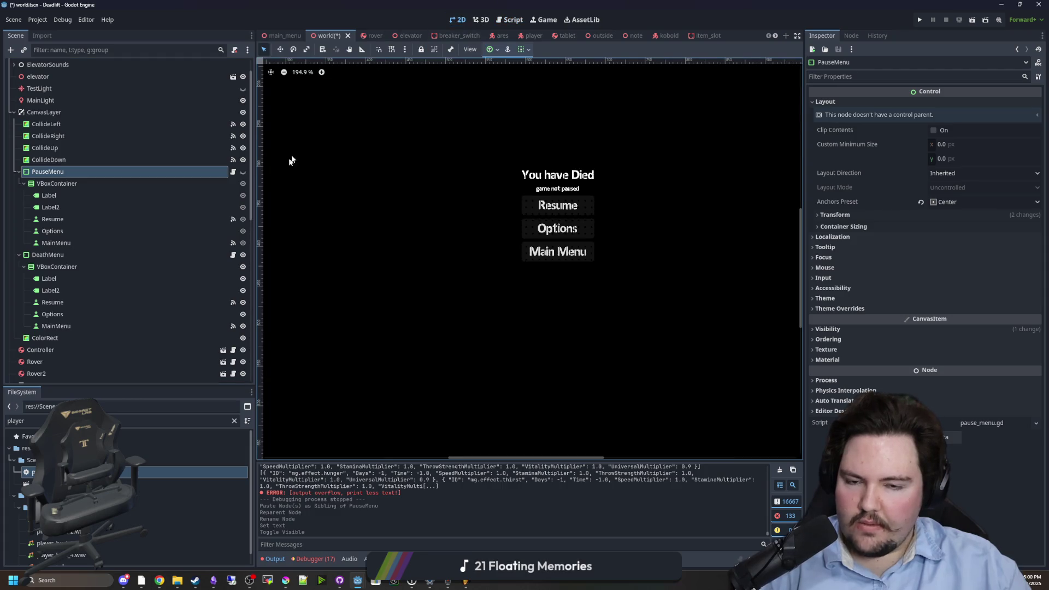
- Delete the 'game not paused' subtitle and the Resume and Options buttons from DeathMenu
double_click(47, 254)
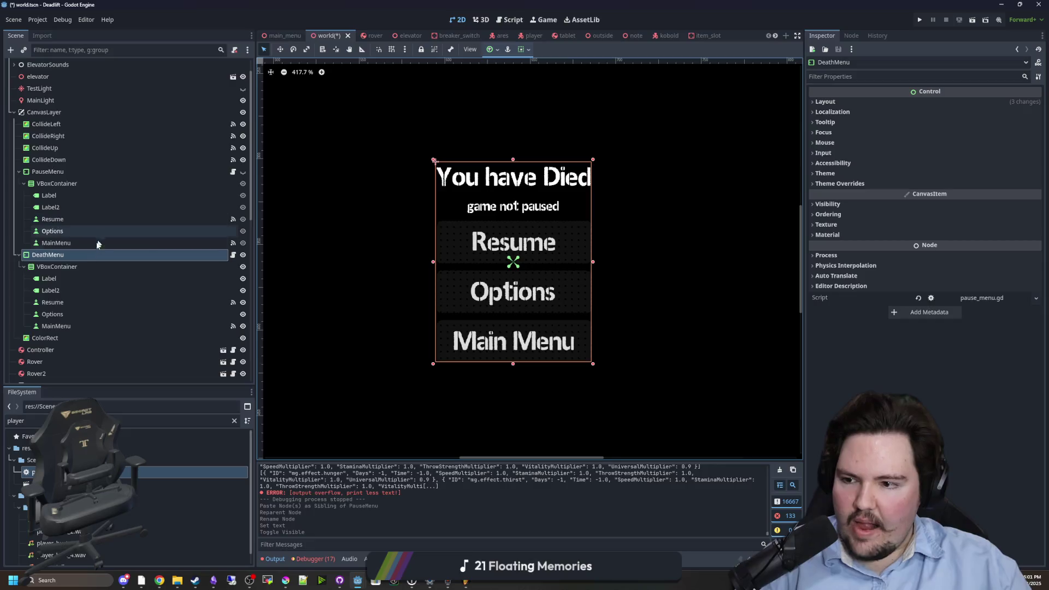
click(50, 280)
click(65, 267)
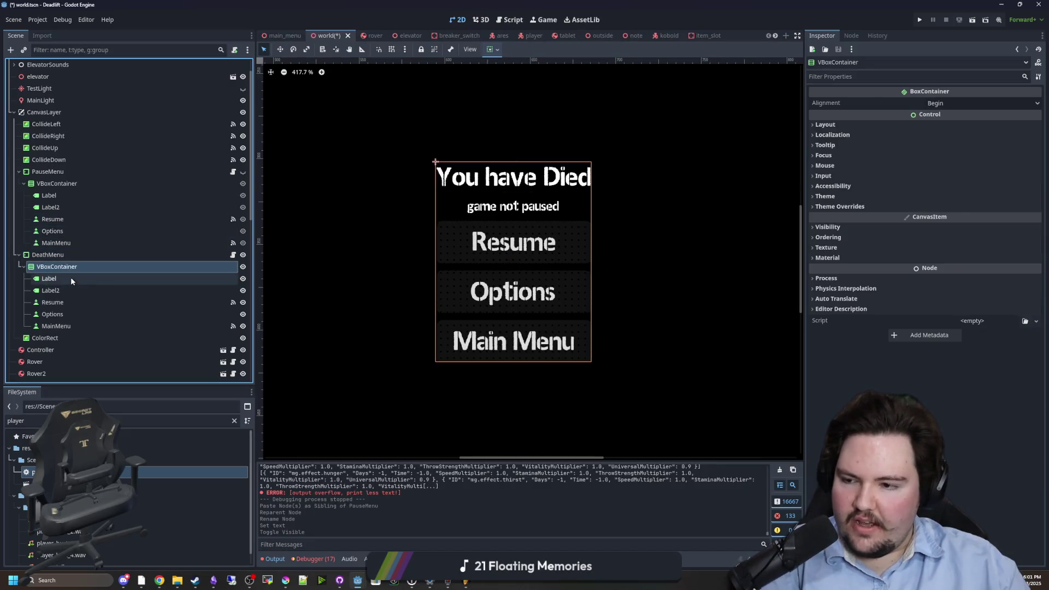
click(68, 290)
key(Delete)
key(Return)
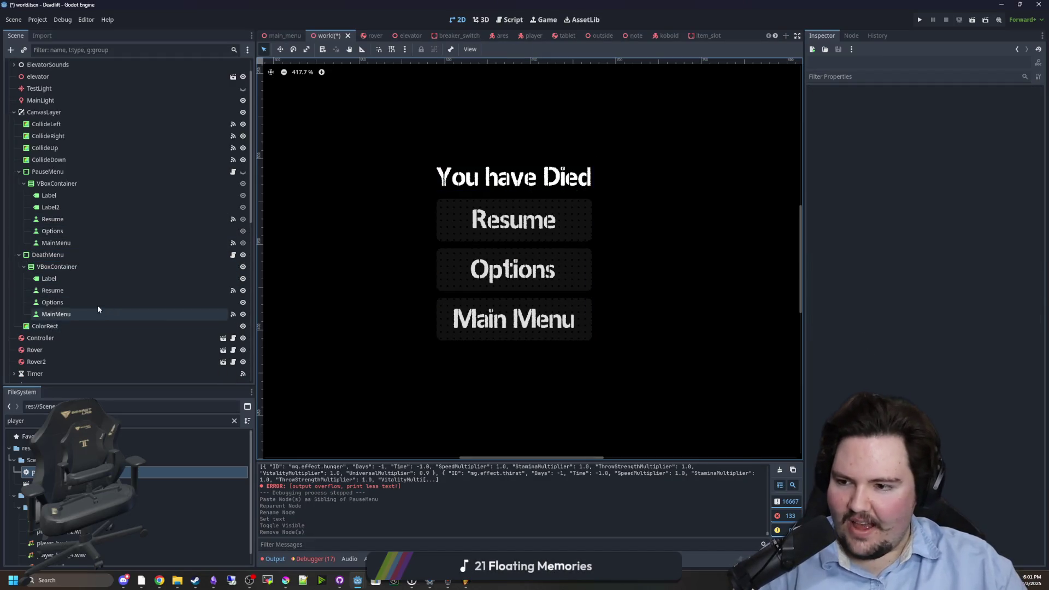
click(80, 296)
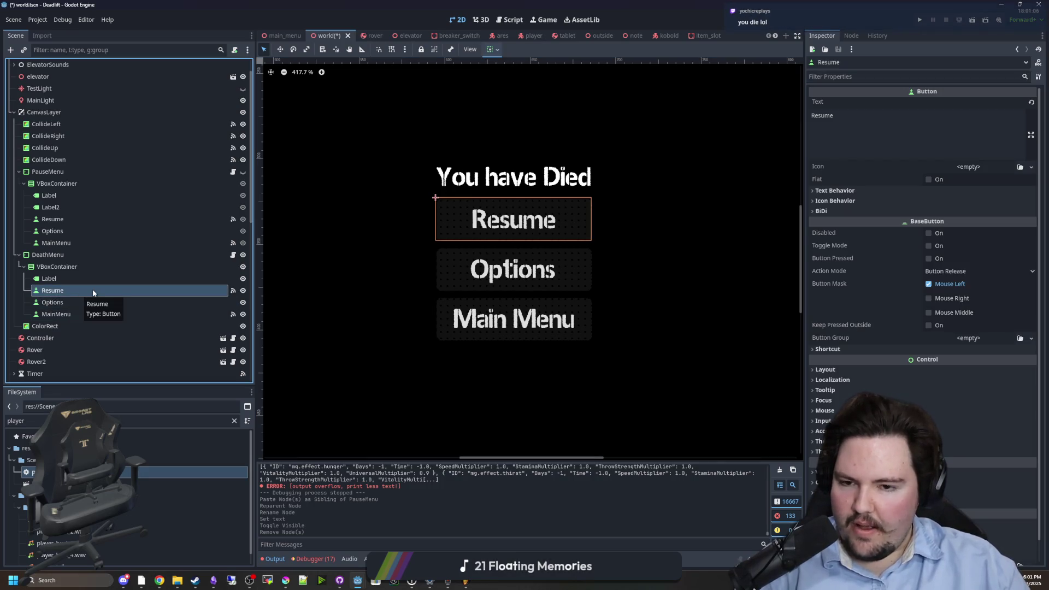
click(76, 299)
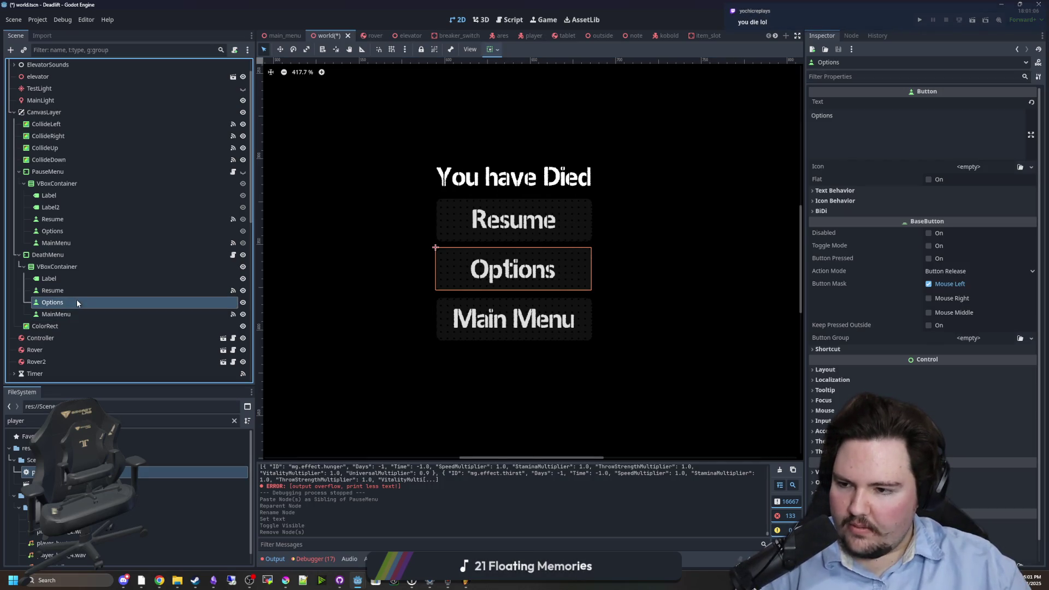
ctrl+click(78, 289)
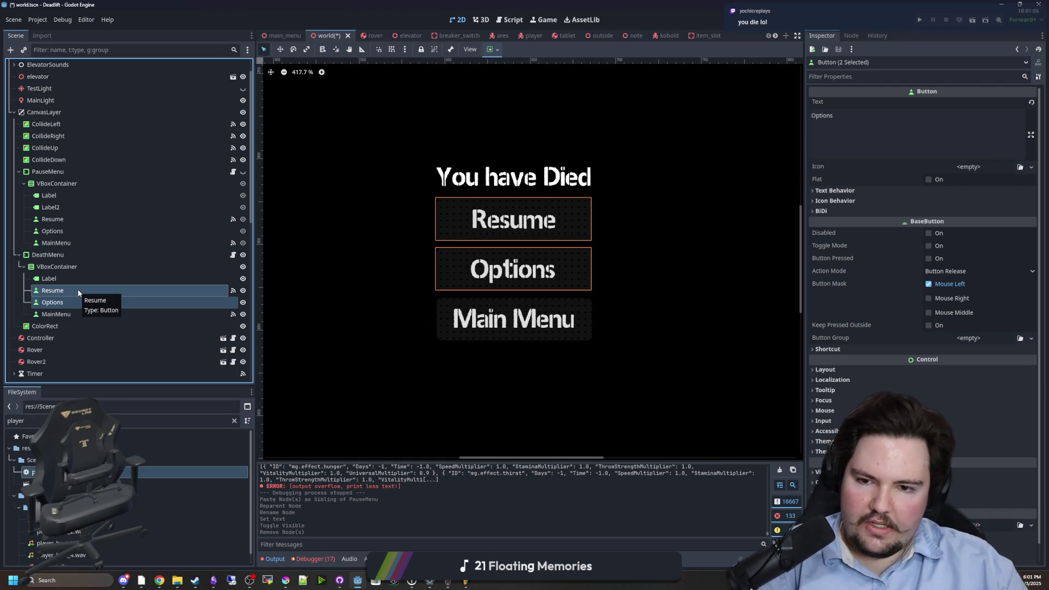
key(Delete)
click(504, 304)
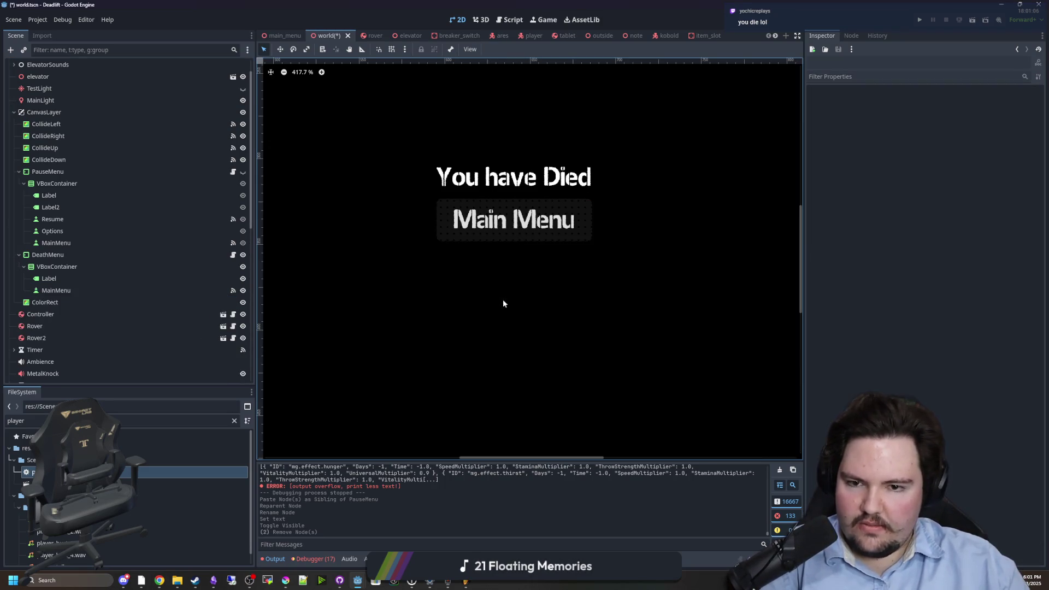
- Open pause_menu.gd from DeathMenu's script icon
scroll(481, 251, down, 5)
scroll(503, 230, down, 1)
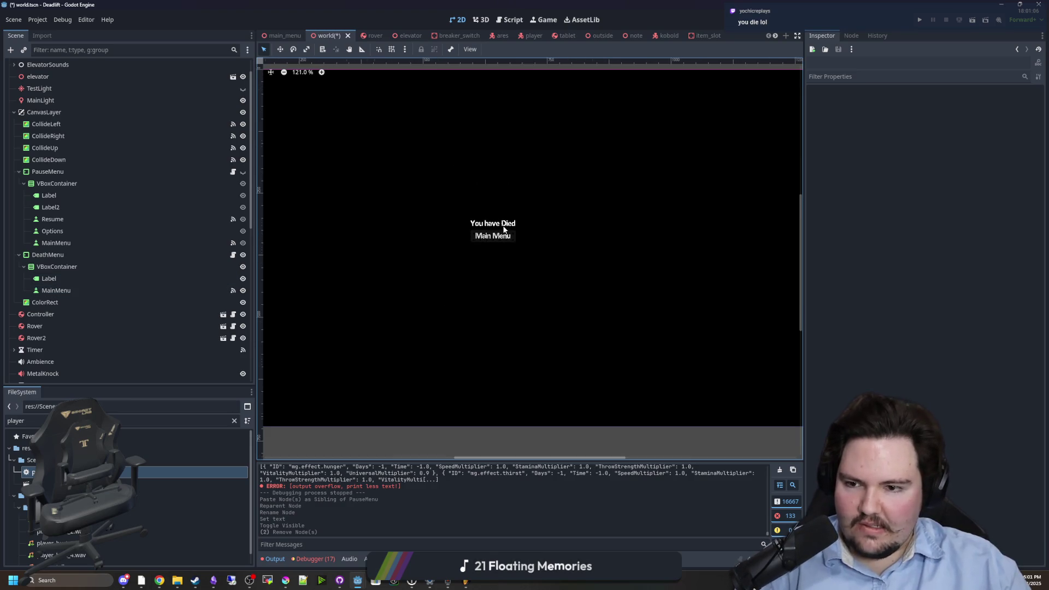
click(77, 257)
click(232, 255)
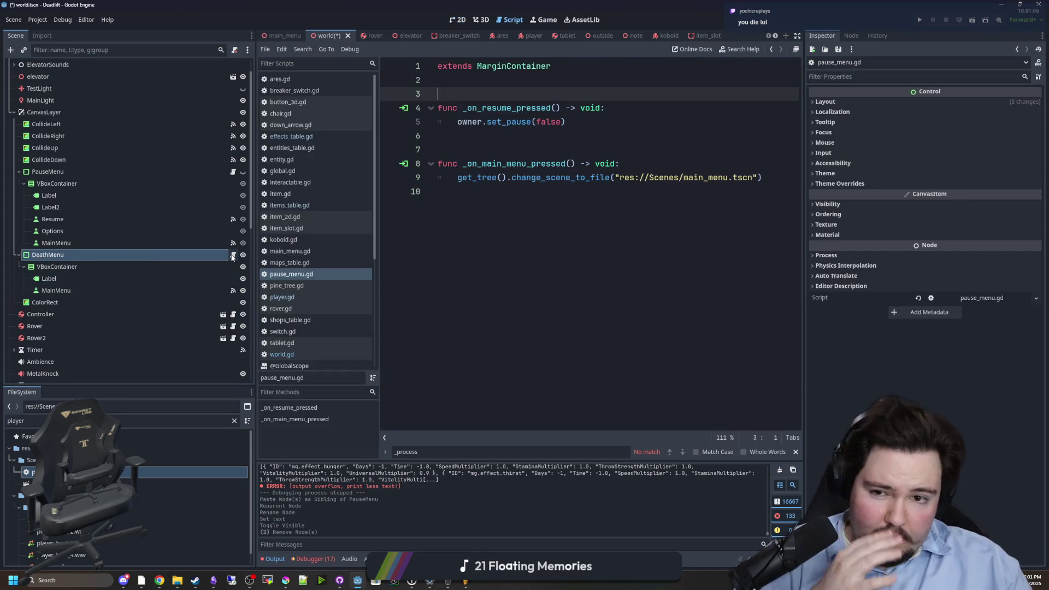
- Return to the 2D view and select the DeathMenu node
click(491, 235)
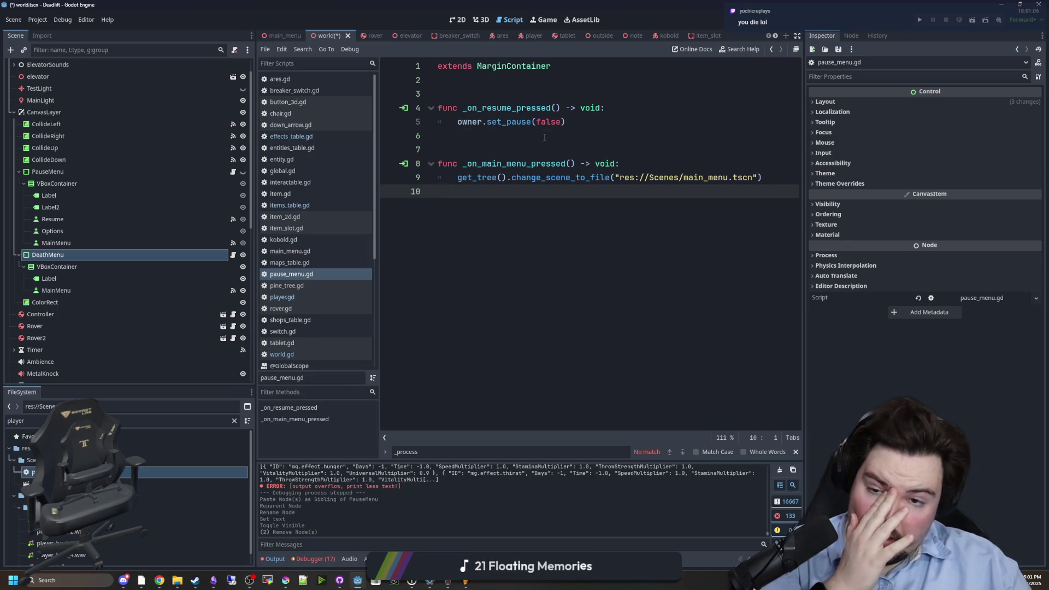
click(481, 19)
click(457, 19)
scroll(427, 292, up, 3)
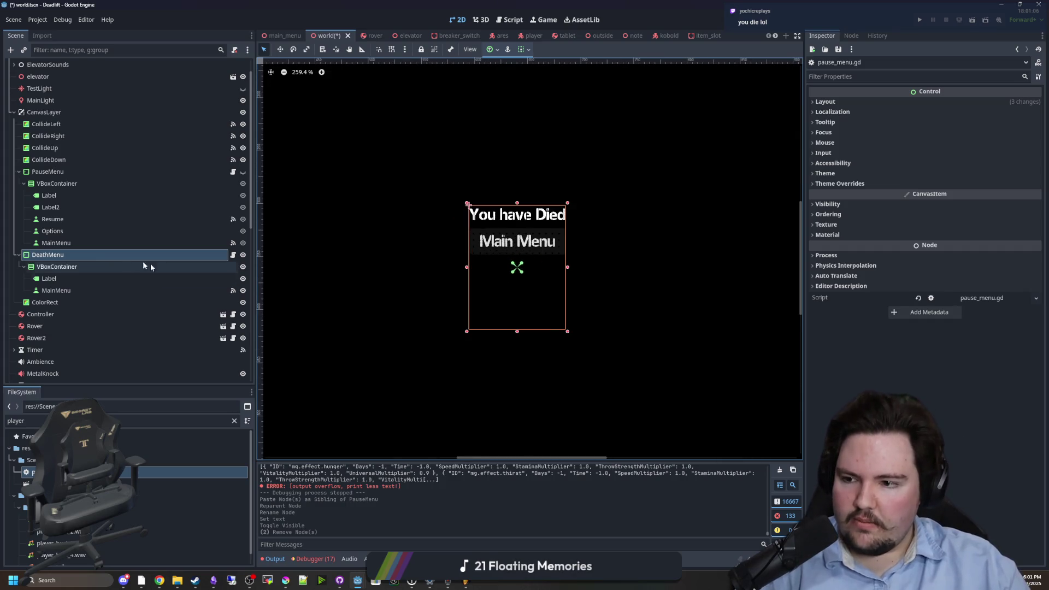
click(78, 278)
click(69, 288)
click(60, 267)
click(52, 254)
- Set DeathMenu's Anchors Preset to Center
click(826, 103)
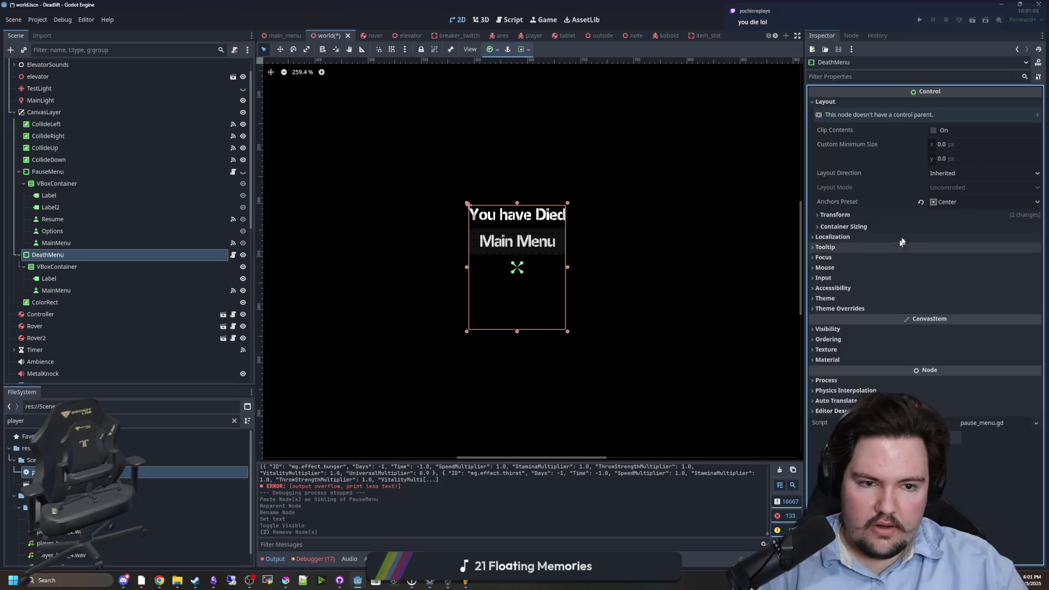
click(983, 202)
click(958, 258)
click(978, 201)
click(962, 343)
- Set DeathMenu's Size y to 50 and re-centre it
scroll(490, 264, up, 3)
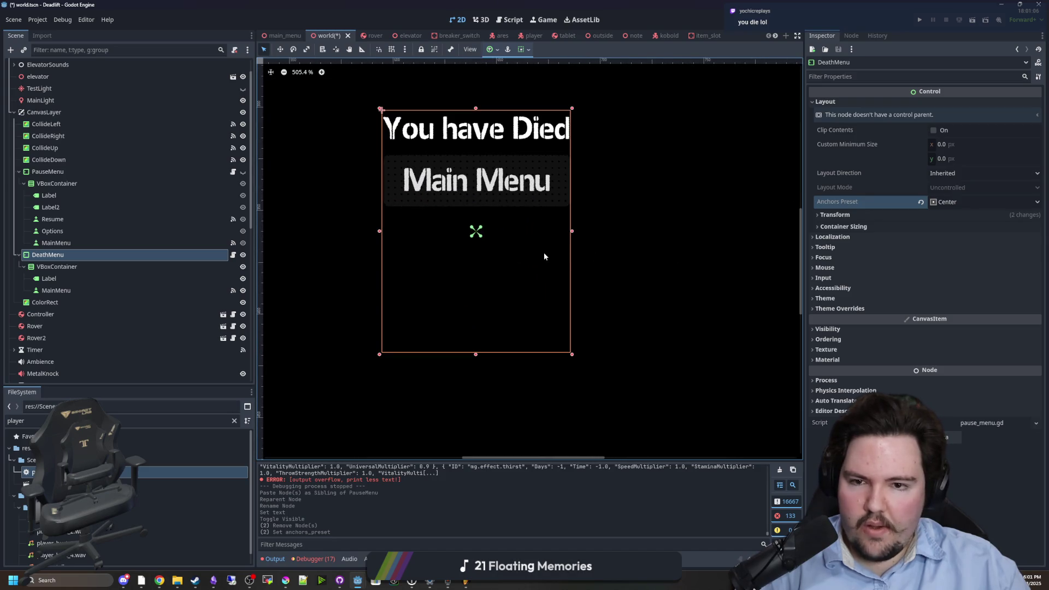
click(854, 219)
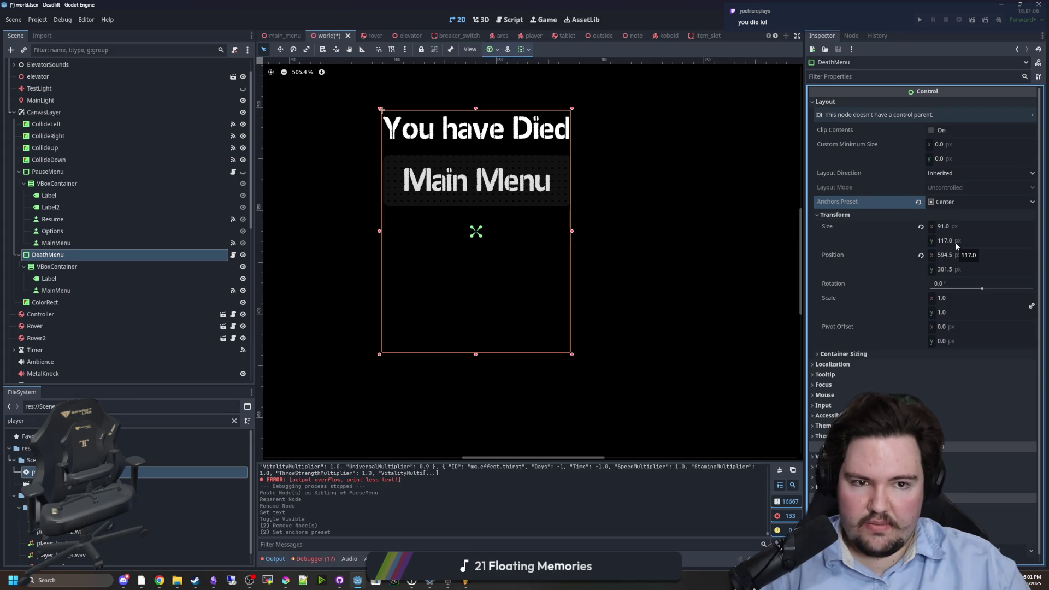
mouse_move(955, 241)
mouse_down()
mouse_move(926, 241)
mouse_move(956, 246)
mouse_up()
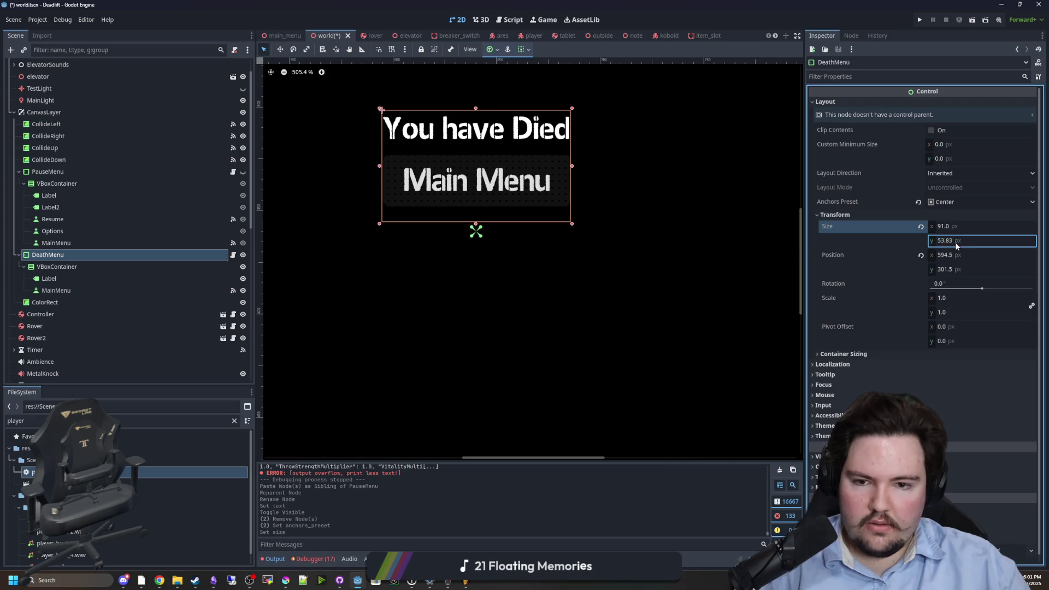
click(954, 242)
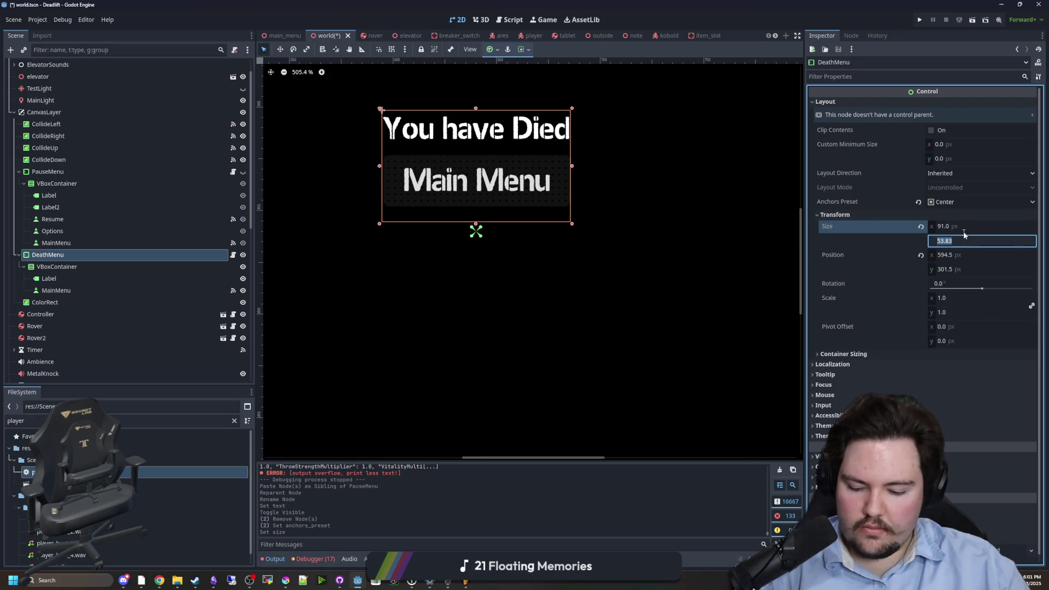
click(955, 201)
click(966, 247)
click(959, 203)
- Save the world scene with the resized DeathMenu
scroll(497, 279, down, 6)
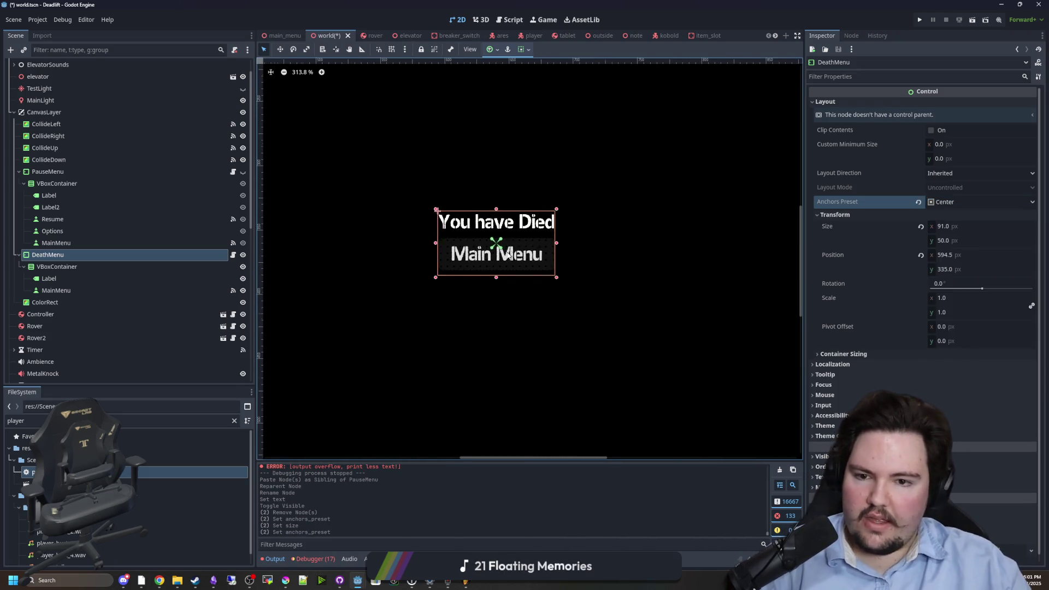
scroll(491, 265, up, 2)
key(ctrl+s)
scroll(494, 261, up, 2)
key(ctrl+s)
scroll(551, 268, up, 1)
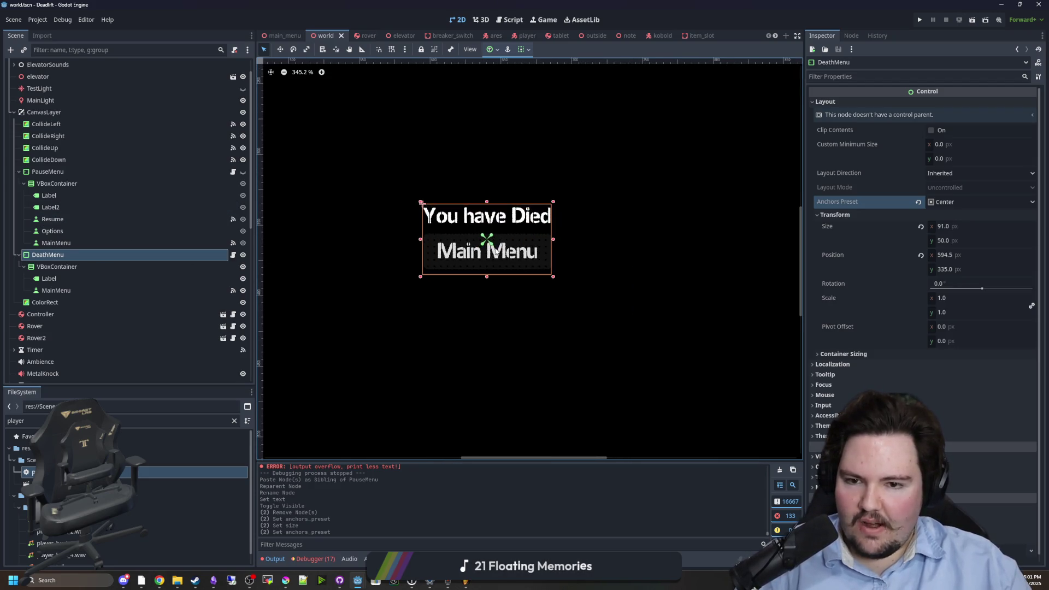
- Change the death label text to 'You Have Died' and save the scene
click(84, 278)
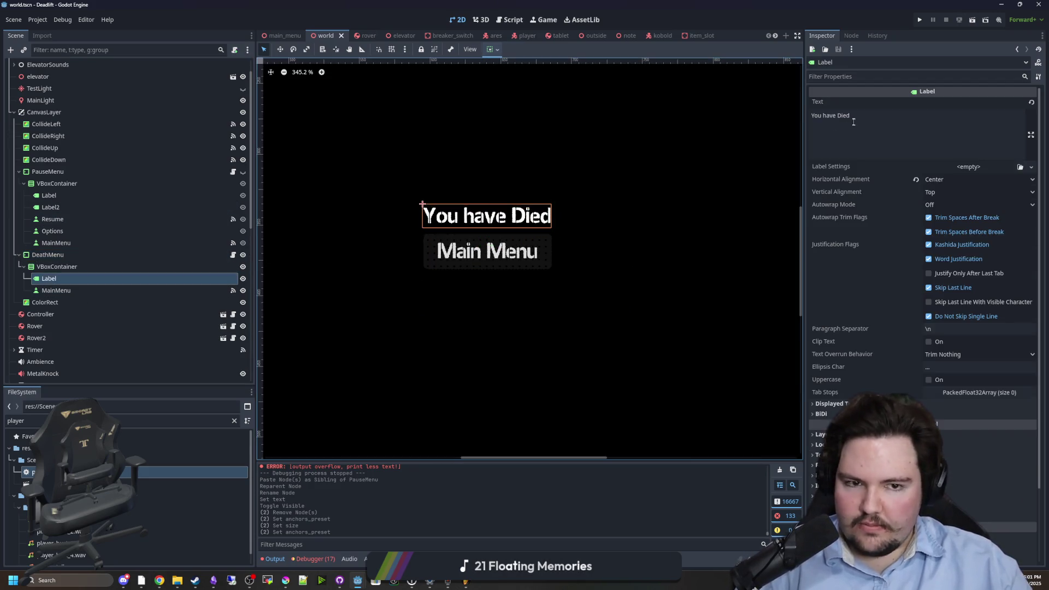
click(826, 116)
key(BackSpace)
text(H)
click(91, 264)
key(ctrl+s)
click(68, 255)
key(ctrl+s)
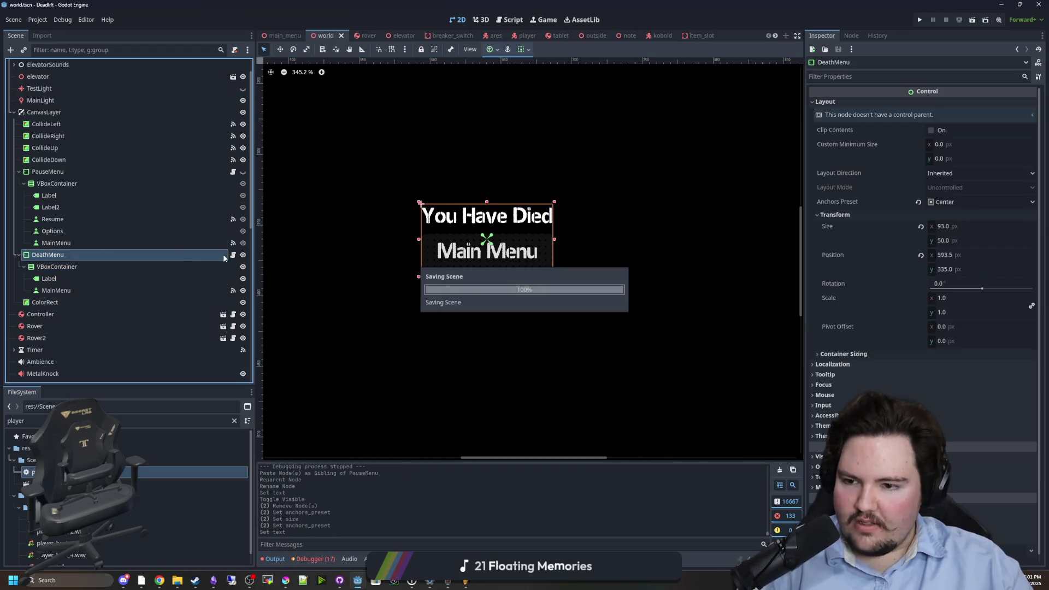
- Open and save DeathMenu's script, reselect DeathMenu, then open world.gd
click(233, 255)
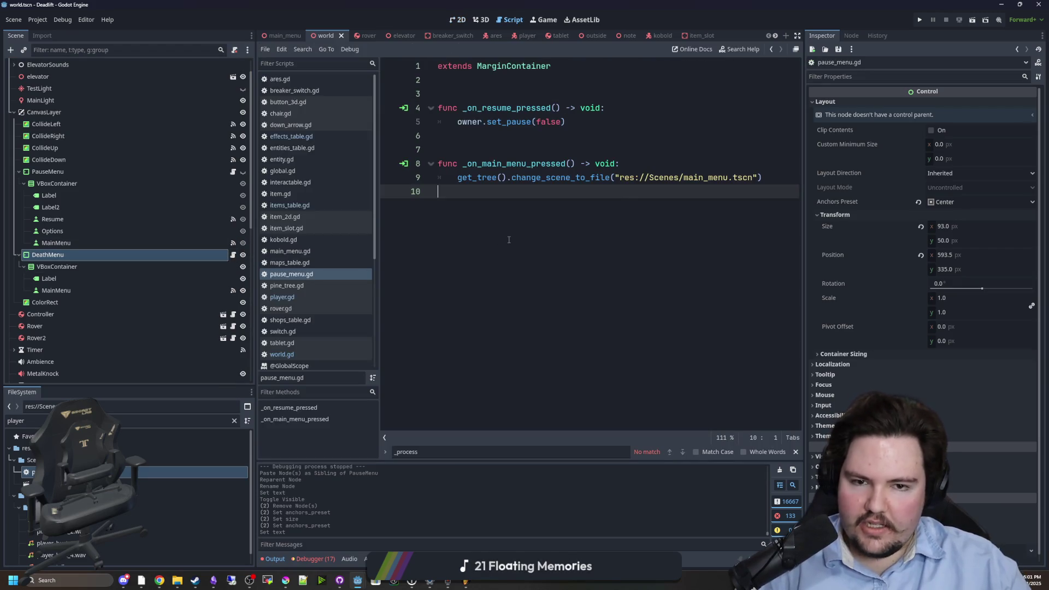
click(525, 145)
key(ctrl+s)
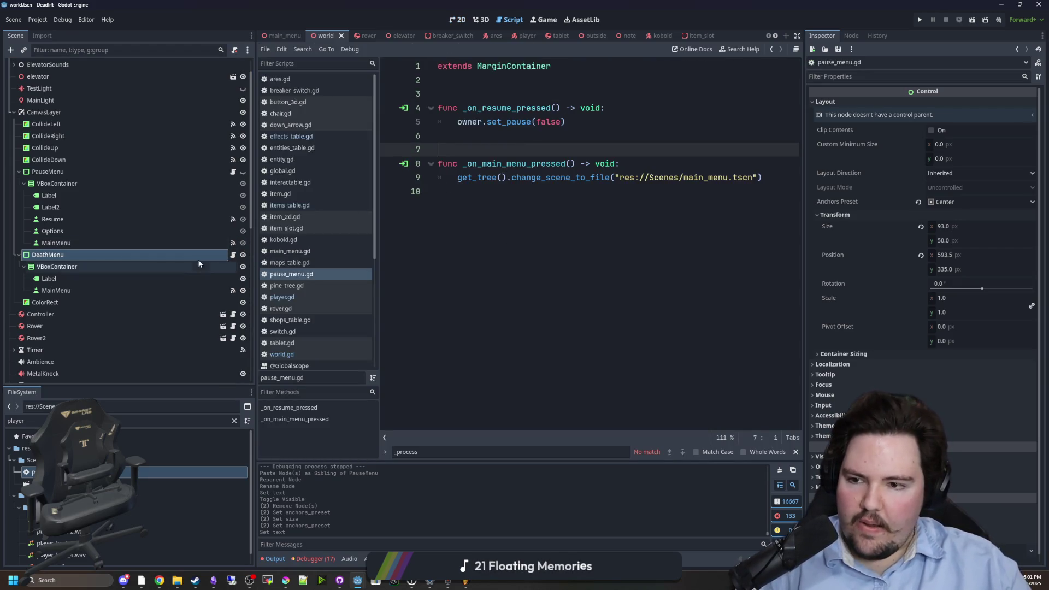
click(116, 252)
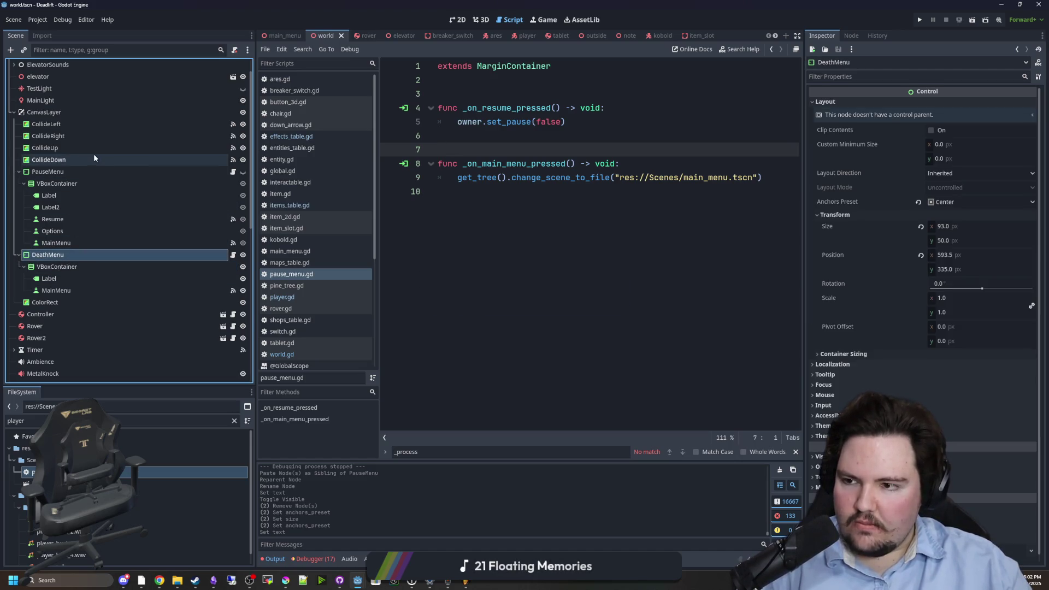
click(124, 267)
click(123, 254)
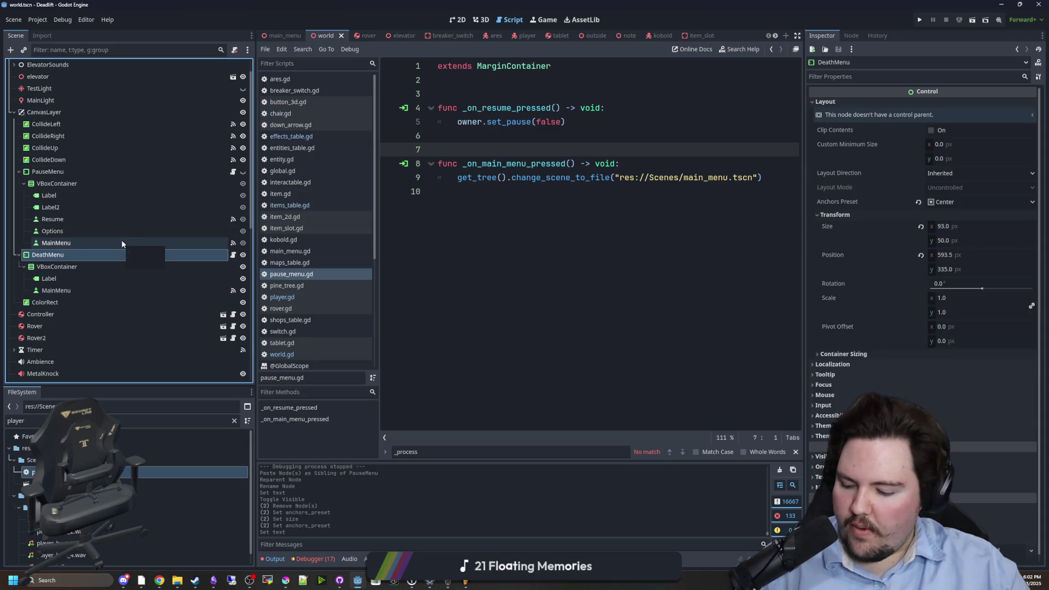
scroll(236, 154, up, 2)
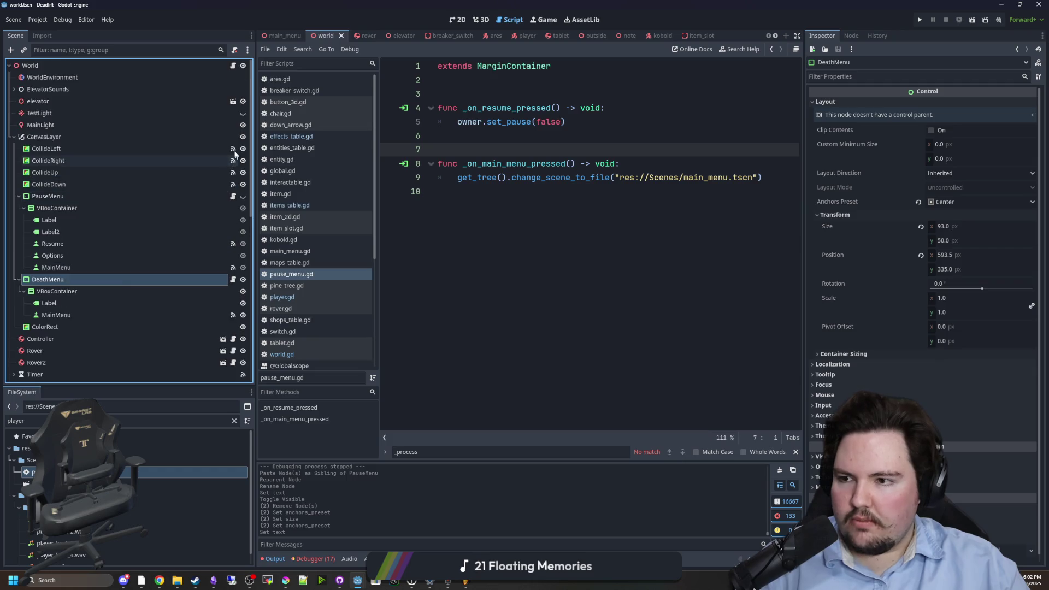
click(234, 69)
- Search world.gd for 'pause' and jump to the set_pause function
key(ctrl+f)
text(es)
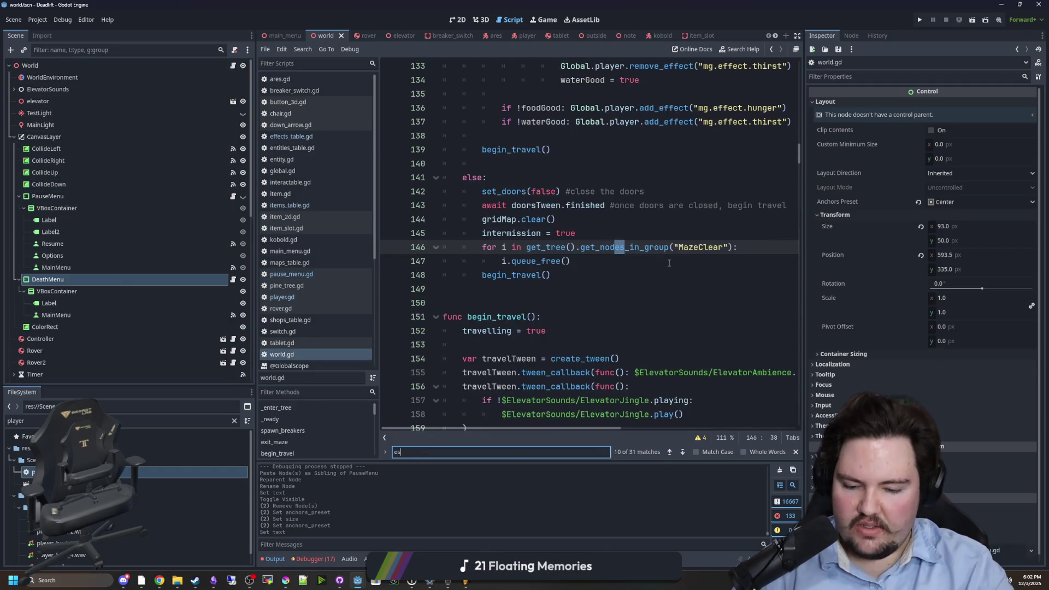
drag(806, 275, 955, 274)
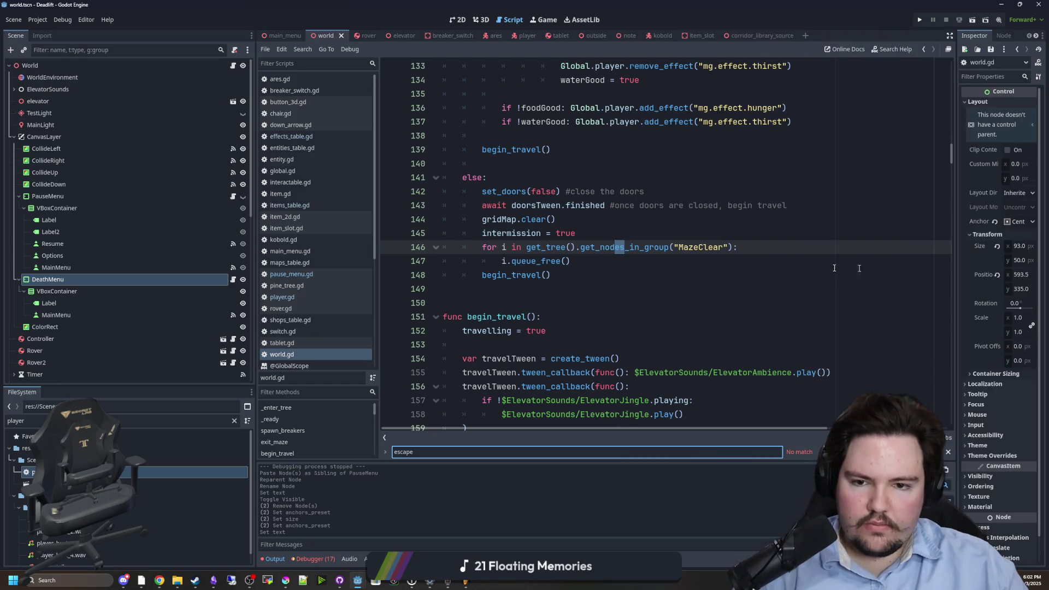
key(ctrl+a)
text(pause)
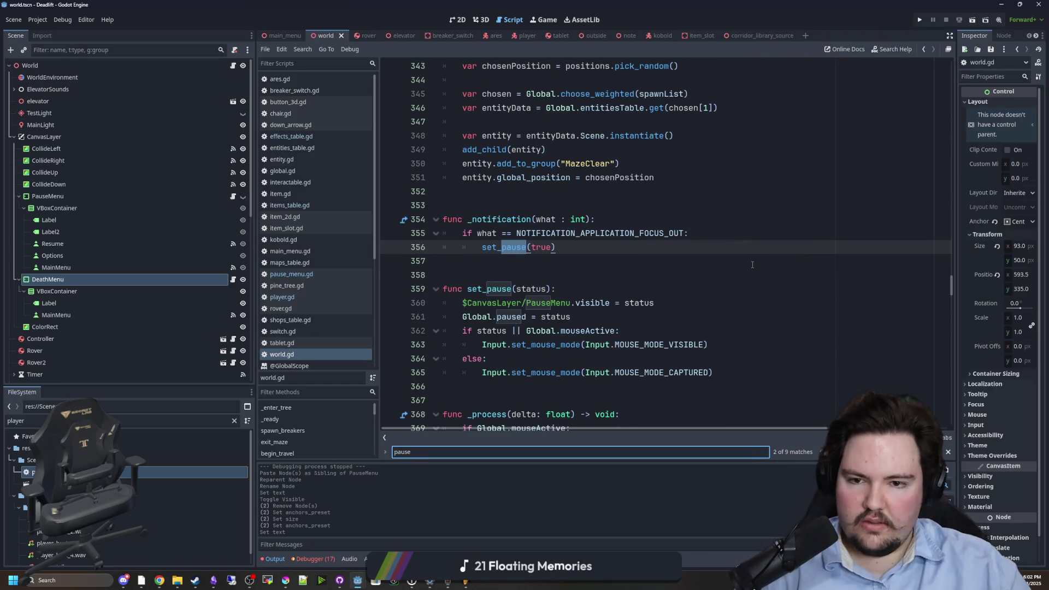
click(496, 277)
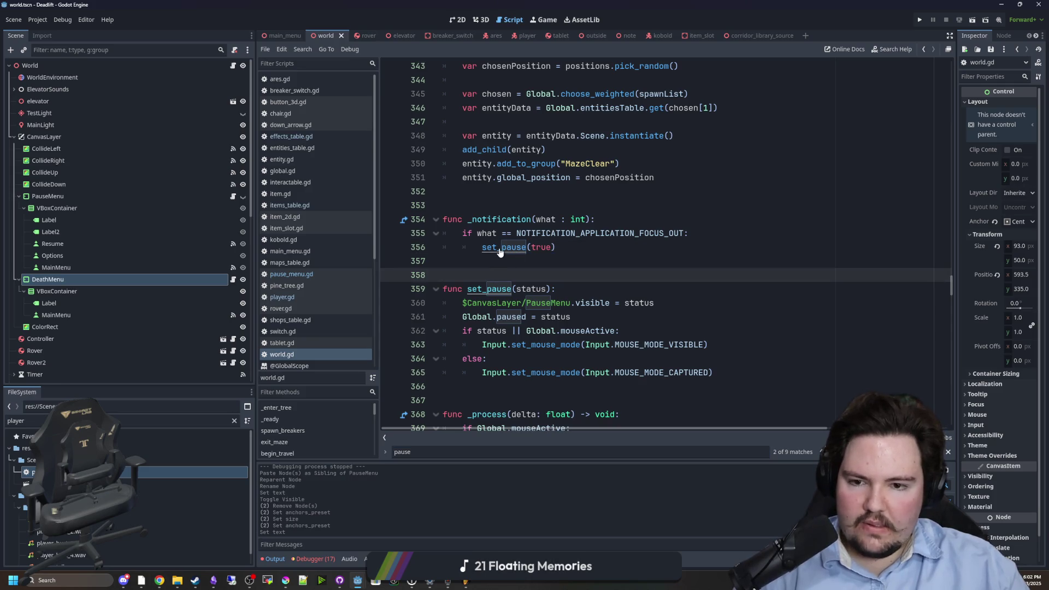
ctrl+click(500, 249)
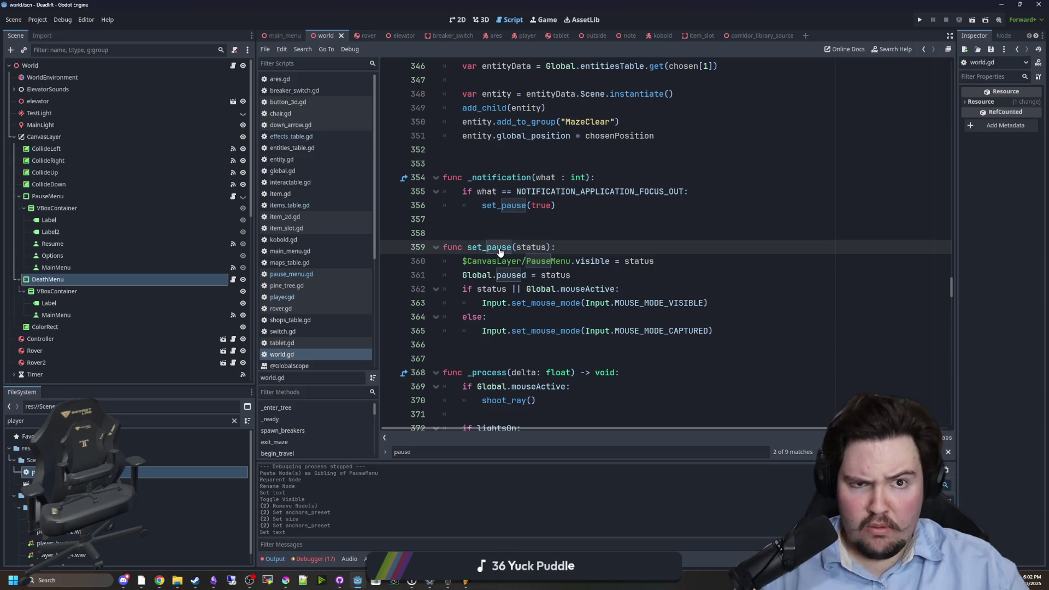
- Add blank lines after set_pause to make room for open_death_menu()
click(545, 235)
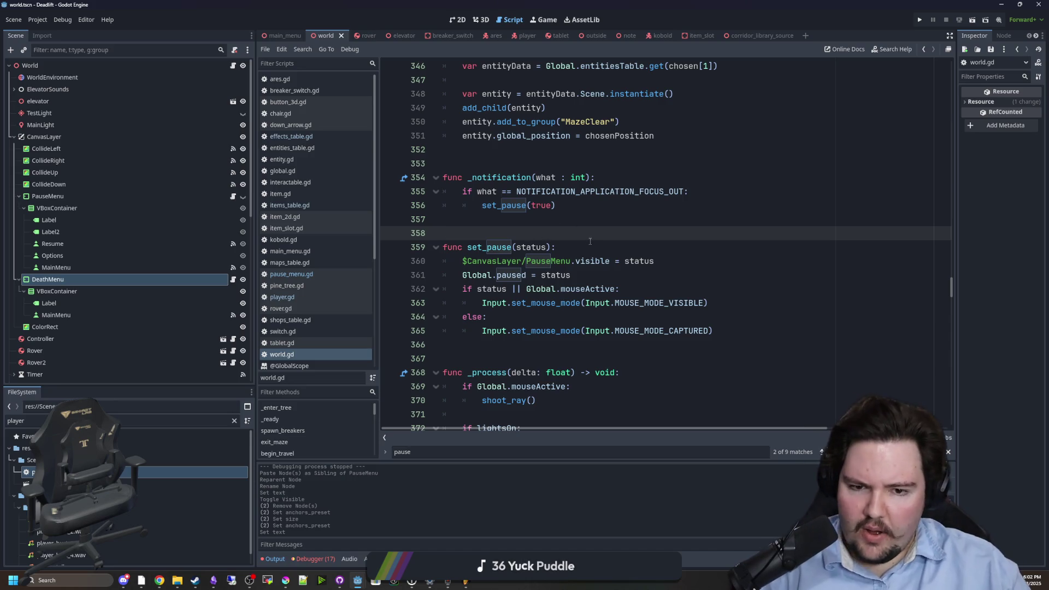
triple_click(491, 241)
click(510, 234)
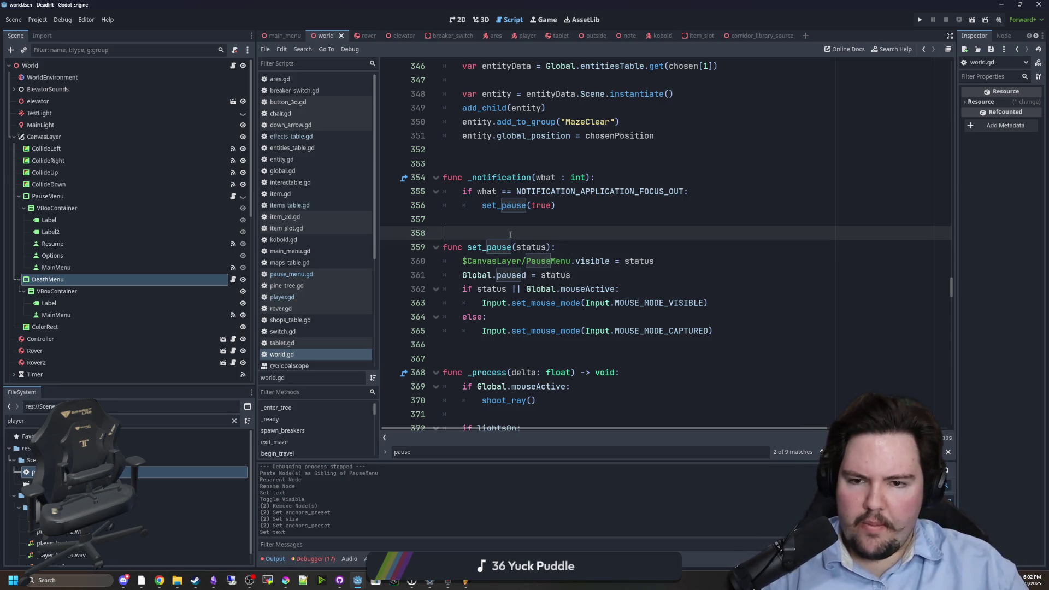
drag(568, 245, 441, 249)
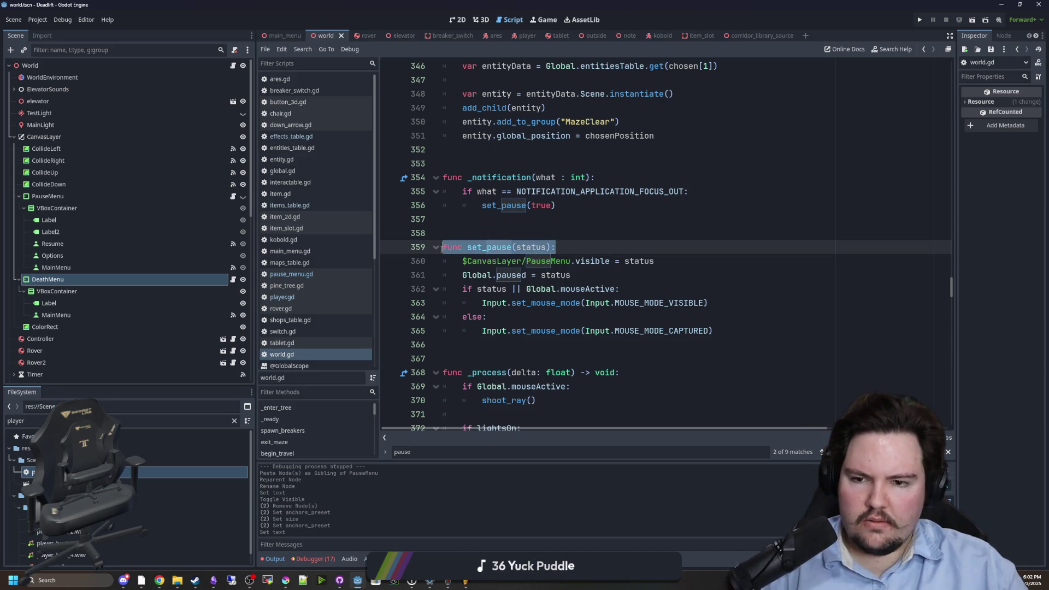
click(505, 238)
drag(580, 240, 441, 249)
click(494, 228)
scroll(495, 228, down, 2)
click(579, 260)
scroll(579, 251, up, 1)
key(Return)
key(Return)
key(Return)
key(Up)
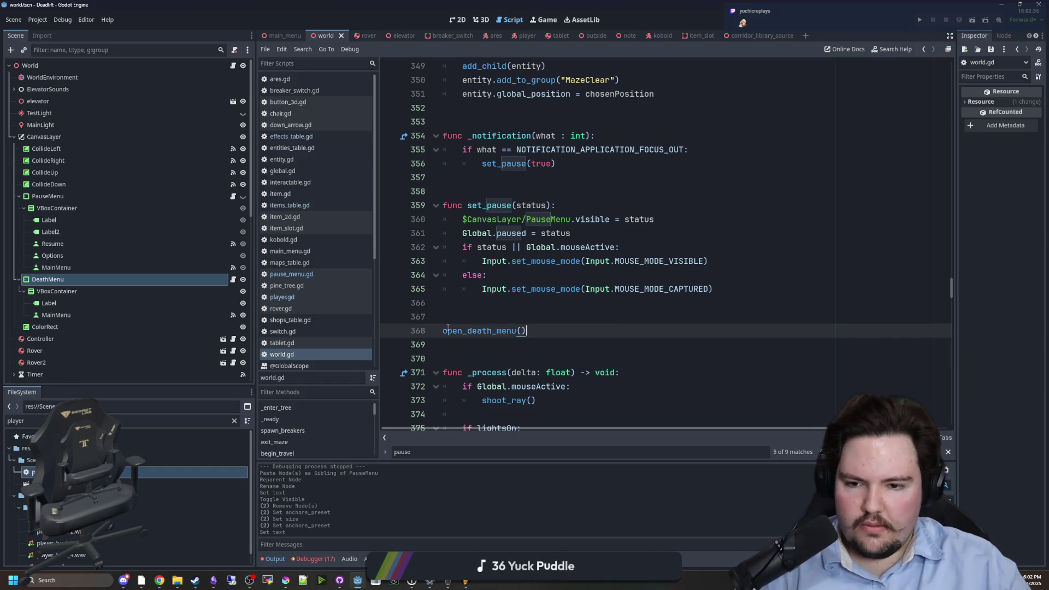
- Begin open_death_menu() with the DeathMenu node path and PauseMenu.visible = false
text(func)
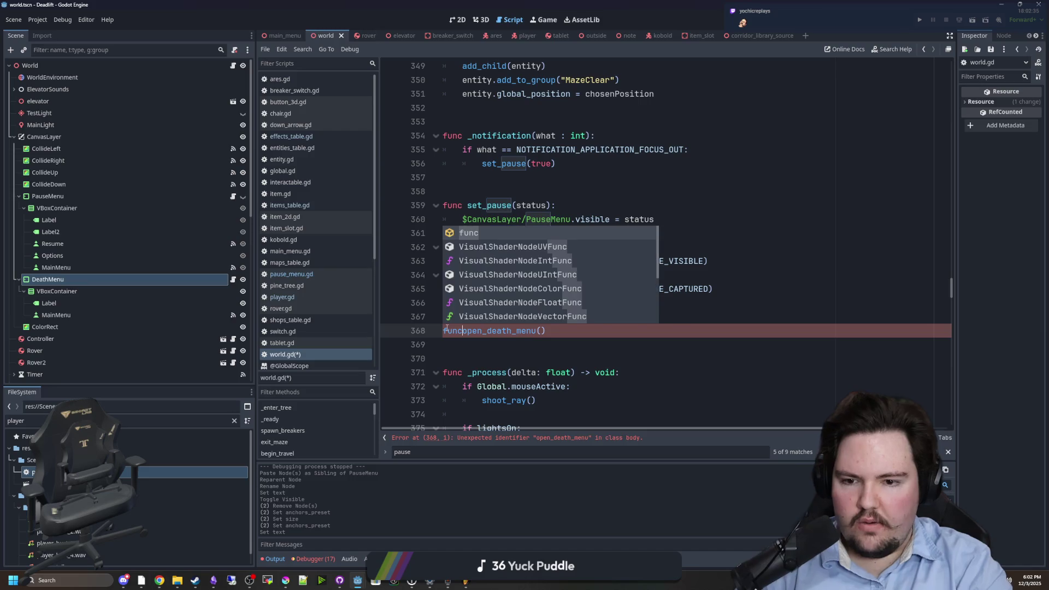
click(579, 333)
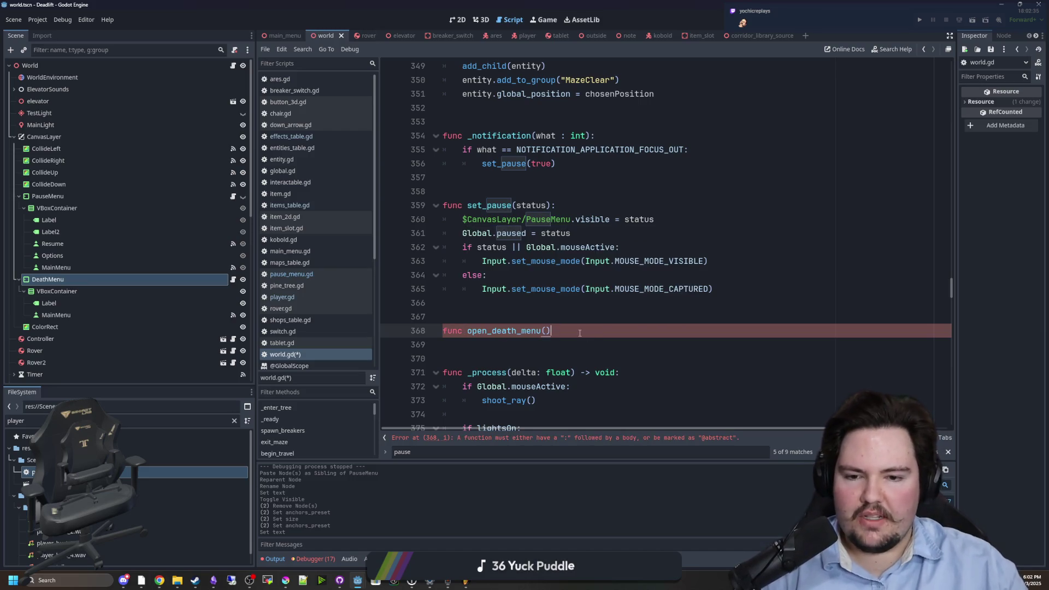
text(:)
key(Return)
drag(49, 279, 498, 343)
drag(654, 219, 469, 219)
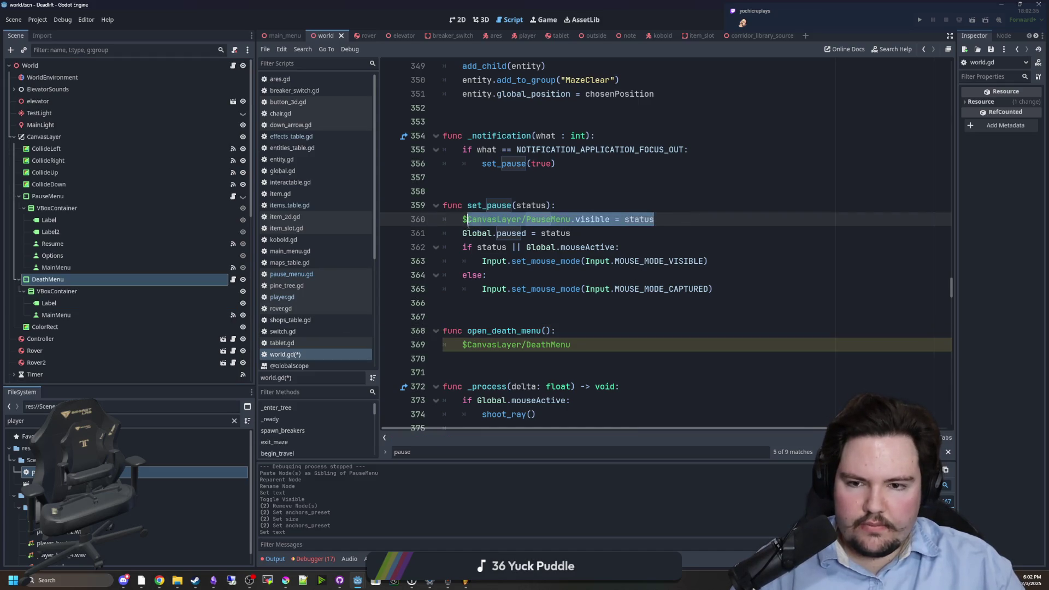
click(591, 340)
key(Home)
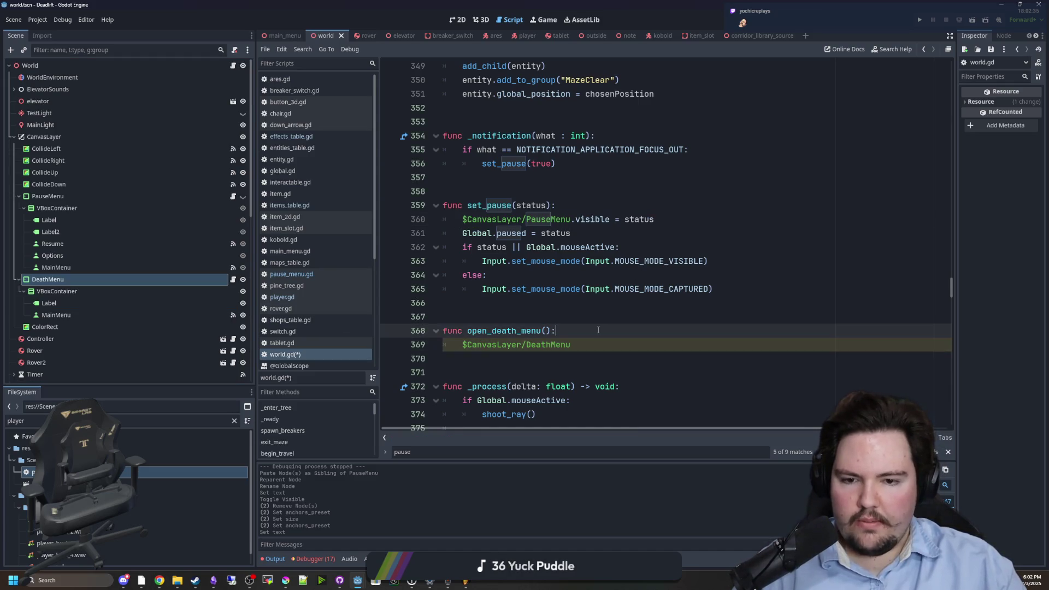
text($CanvasLayer/PauseMenu.visible = status)
key(Return)
text(false)
- Complete DeathMenu.visible = true and add Input.set_mouse_mode(Input.MOUSE_MODE_VISIBLE) below it
click(614, 362)
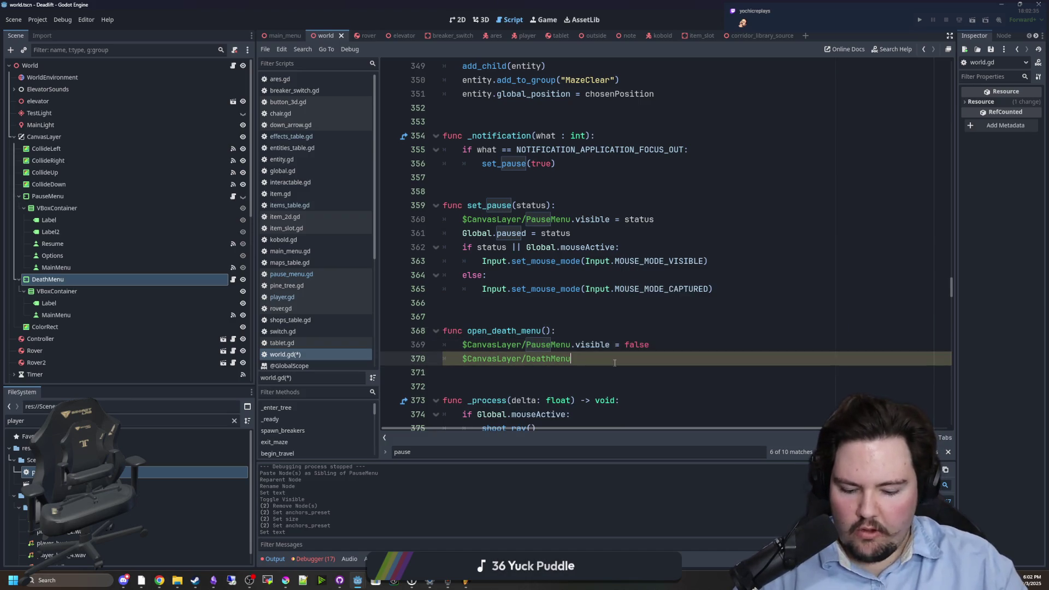
text(.visible = true)
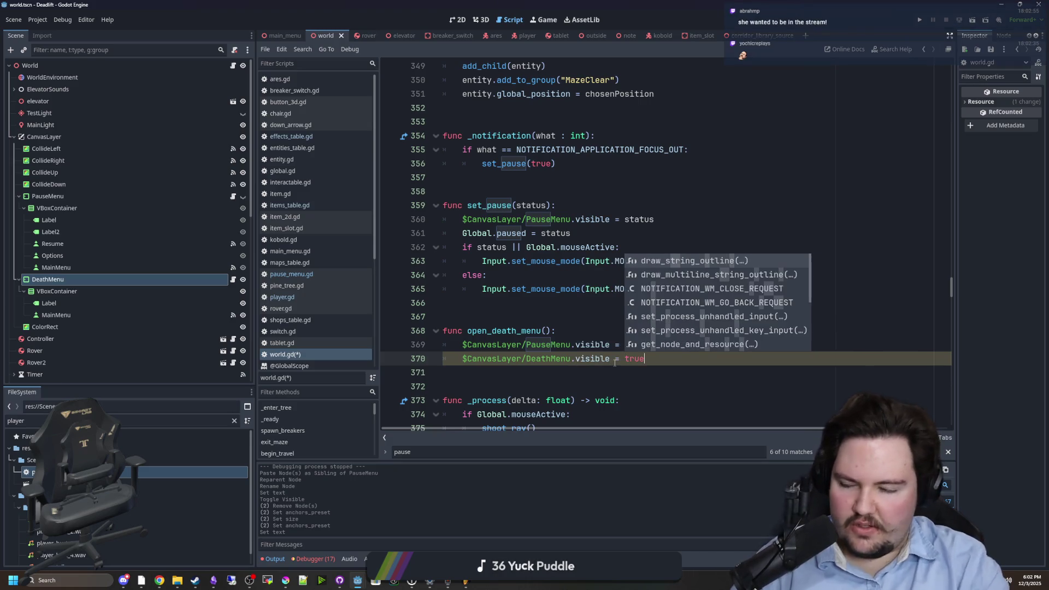
click(601, 332)
click(595, 320)
drag(710, 261, 482, 261)
key(ctrl+c)
click(662, 354)
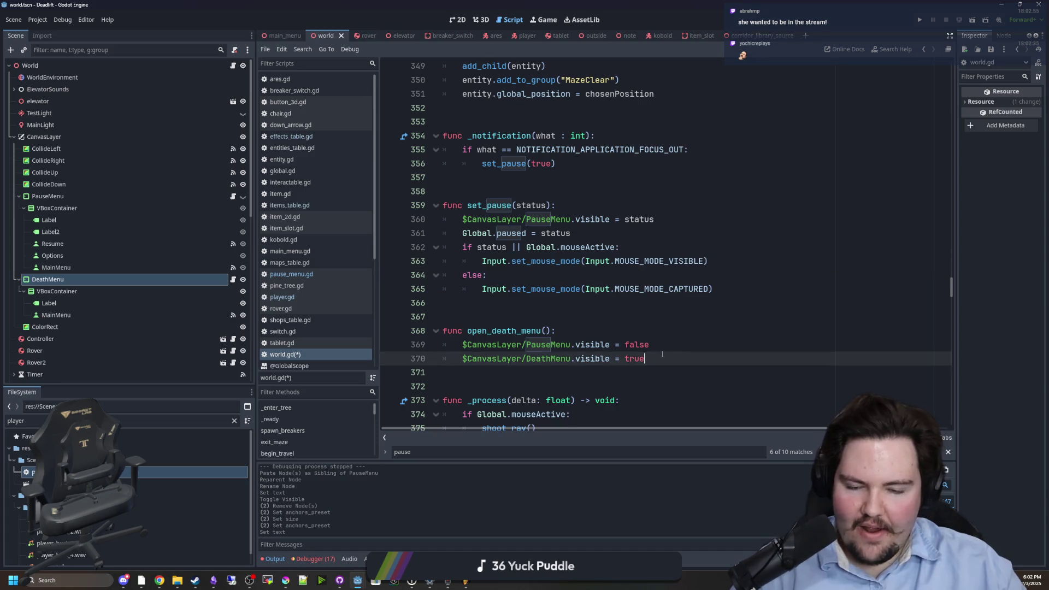
key(Return)
key(ctrl+v)
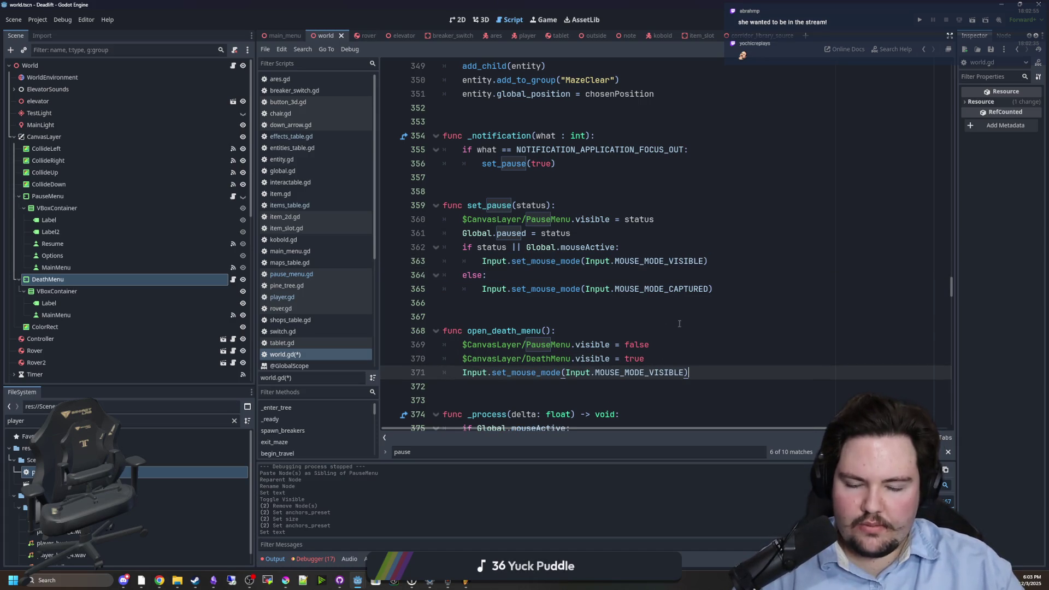
drag(557, 331, 499, 332)
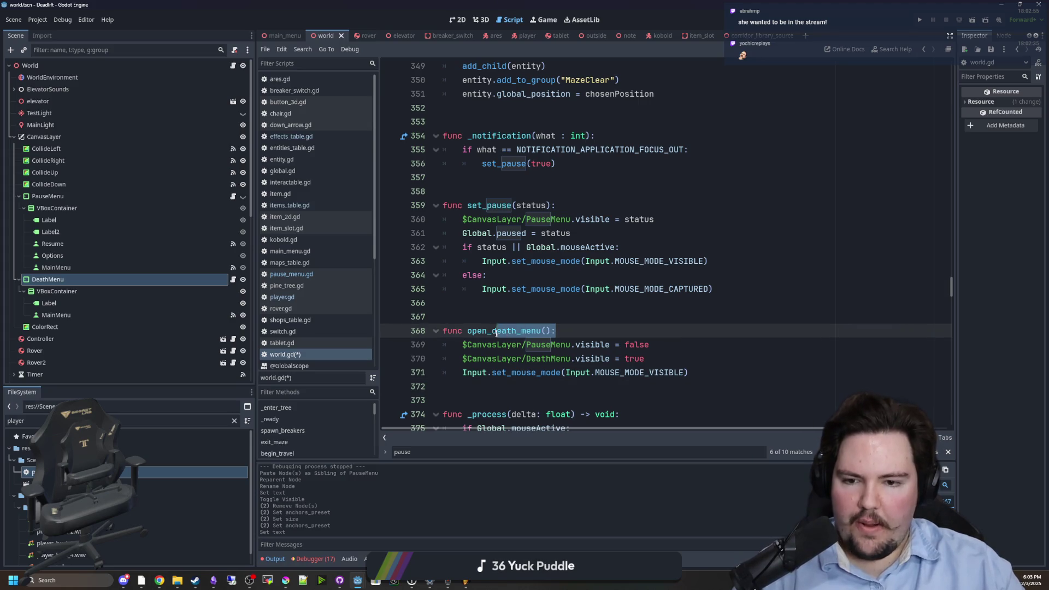
click(431, 303)
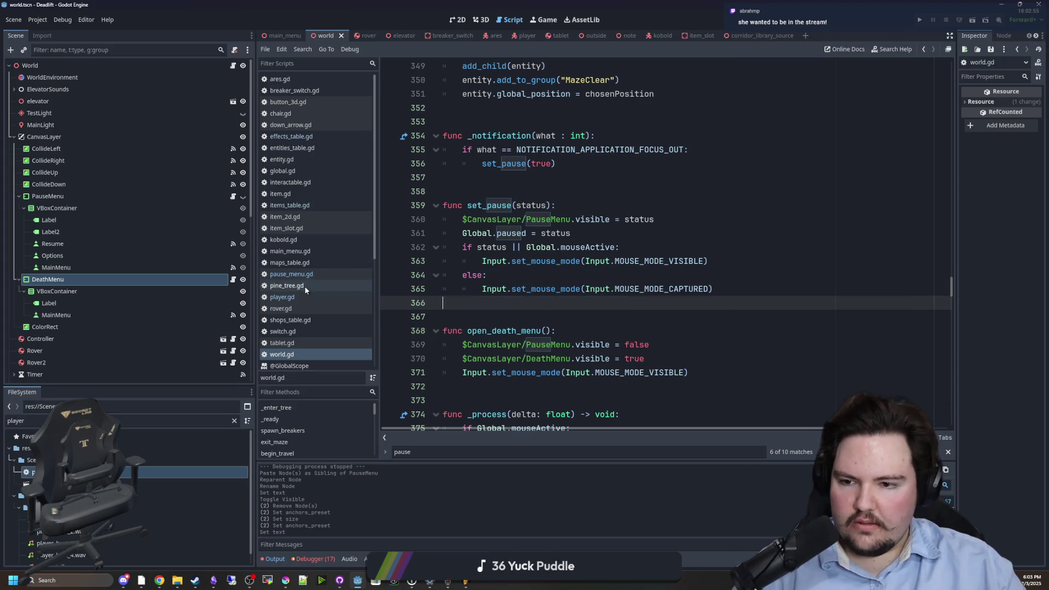
click(284, 297)
- Search player.gd for 'de' to reach the if dead rotation block
scroll(601, 249, down, 6)
key(ctrl+f)
text(de)
key(Return)
key(Return)
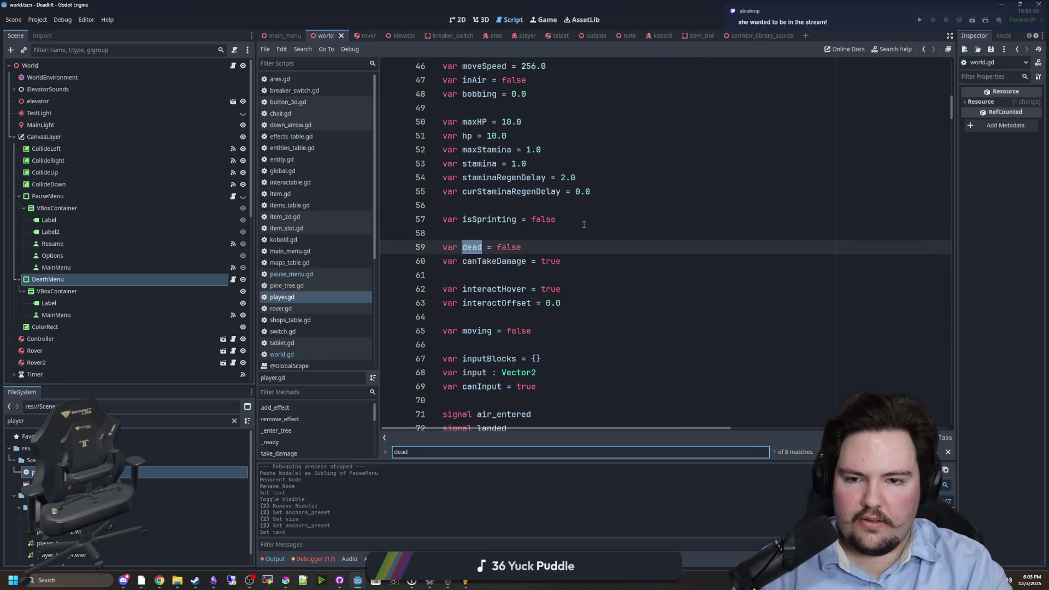
key(Return)
key(Return)
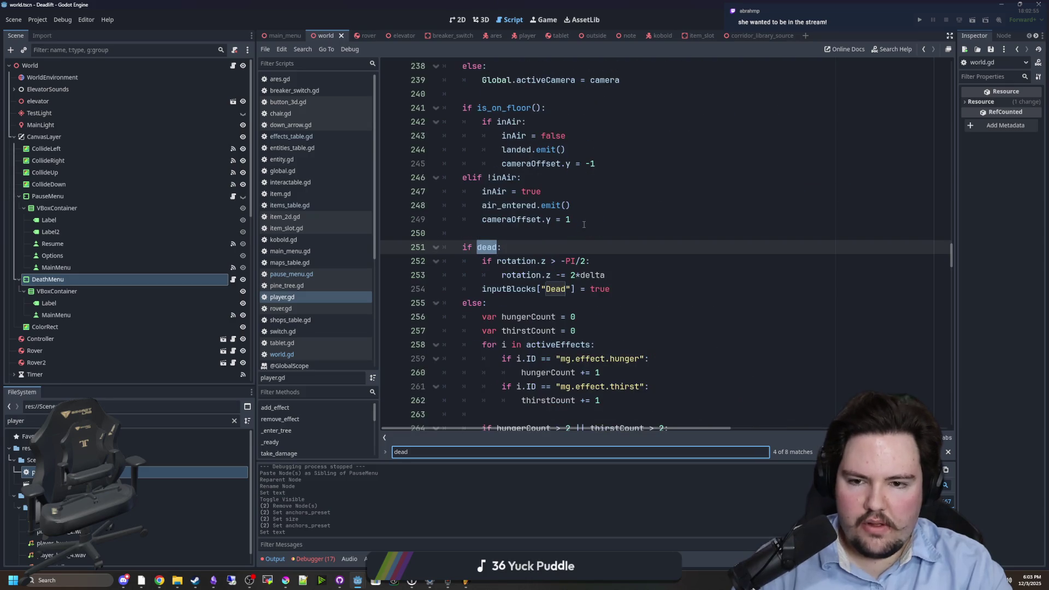
key(Return)
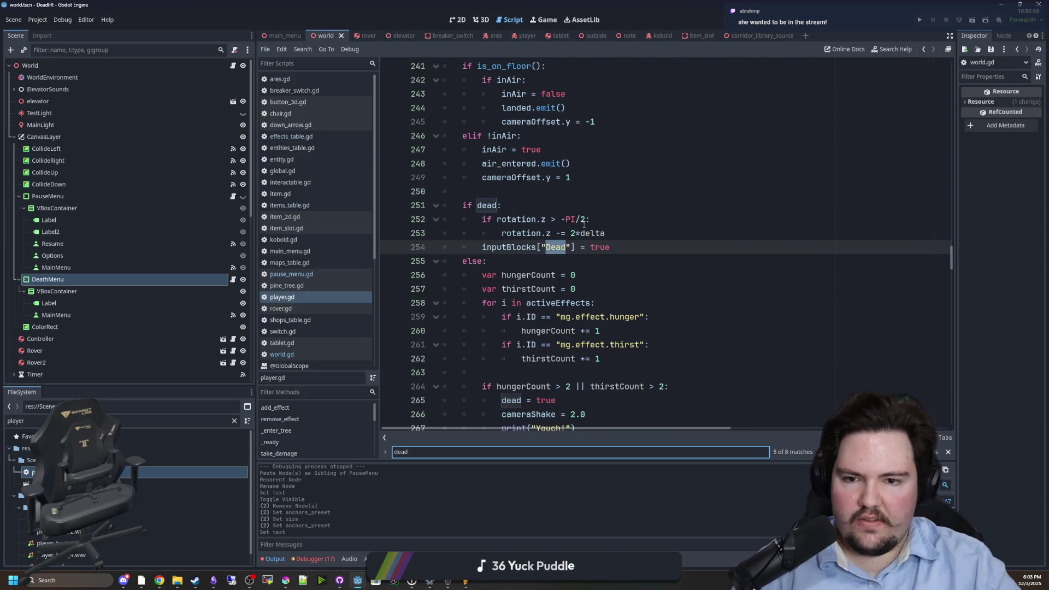
- Add else: Global.world.open_death_menu() after the rotation check, save, and run the project
click(633, 237)
key(ctrl+shift+Return)
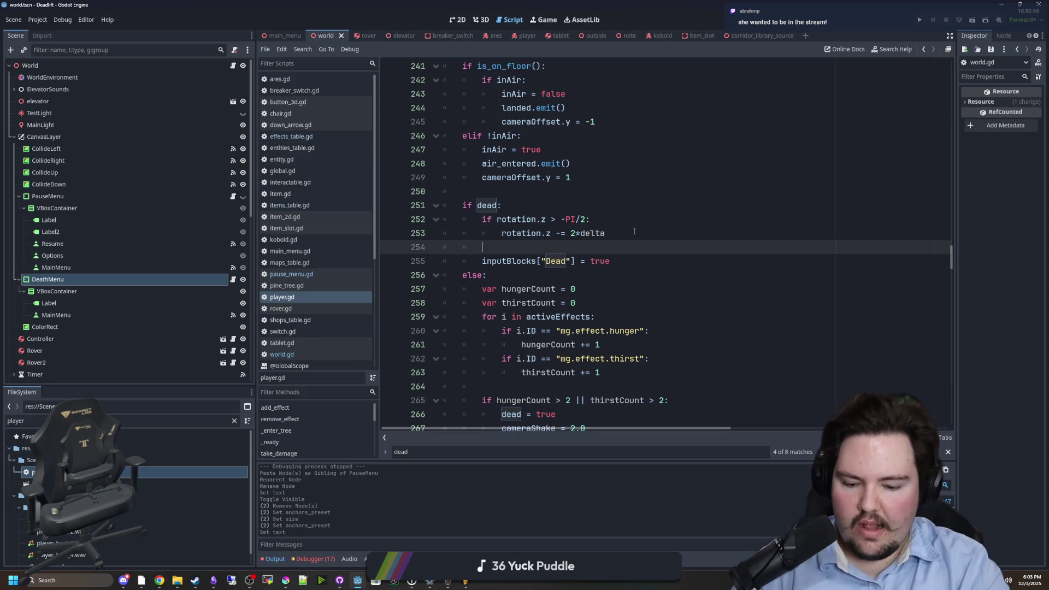
text(else:)
key(Return)
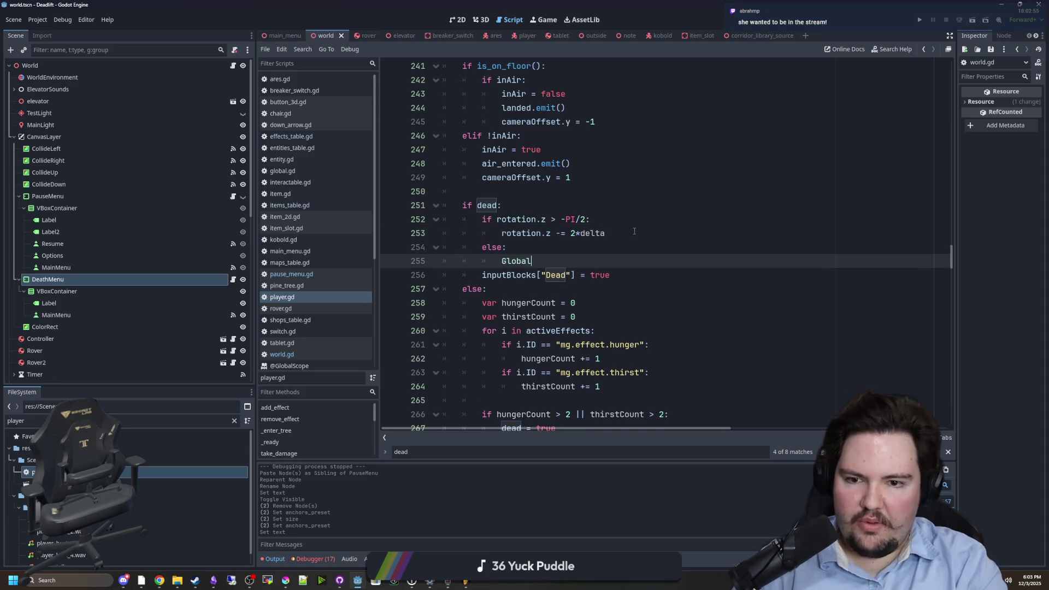
text(.world.open)
key(Return)
click(634, 231)
key(ctrl+s)
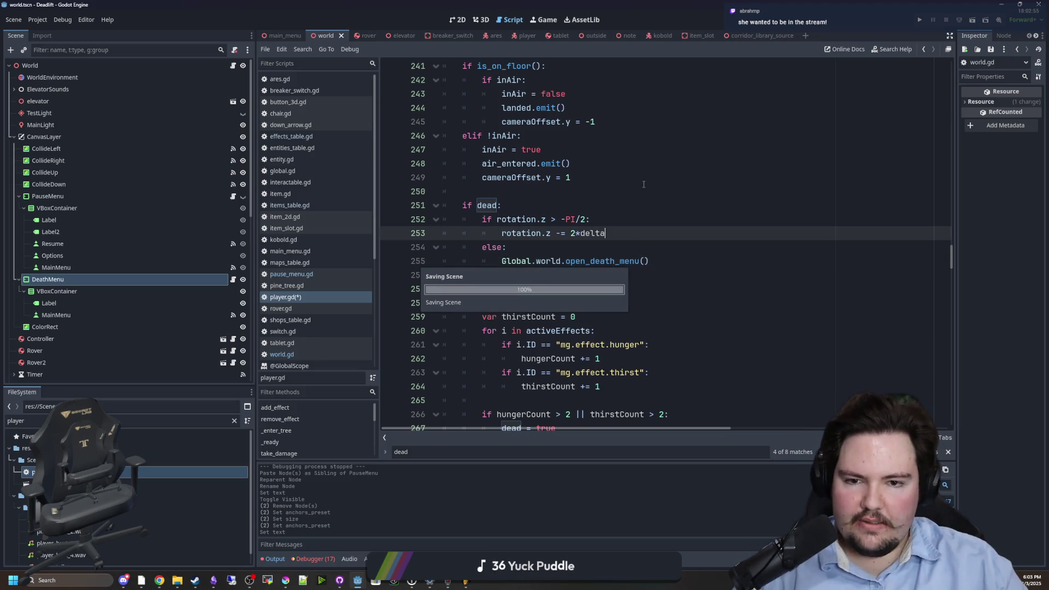
click(917, 19)
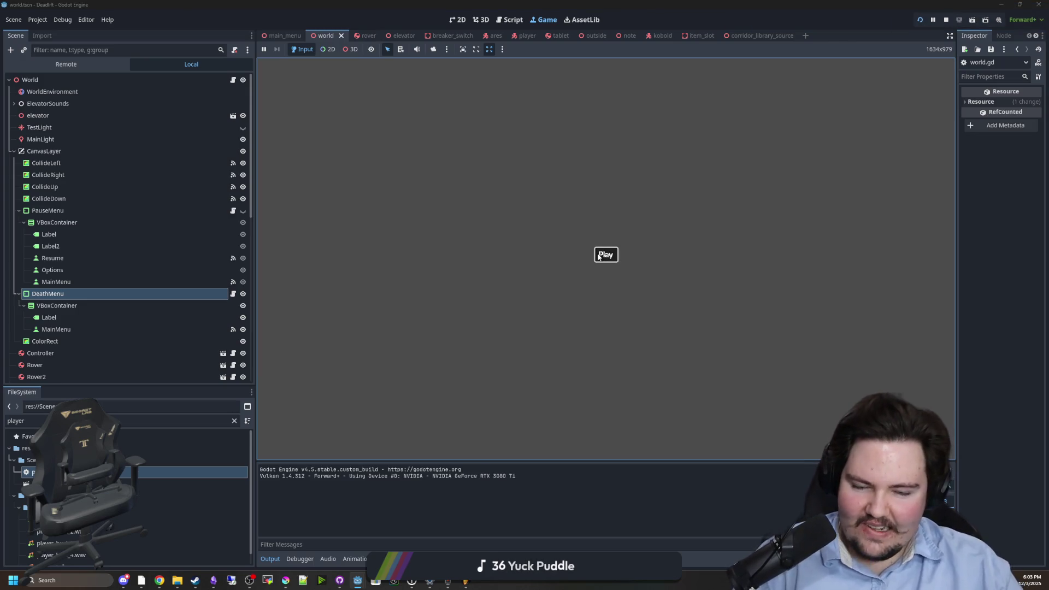
- Start play from the title screen, see 'You Have Died' appear immediately, and stop with F8
click(599, 256)
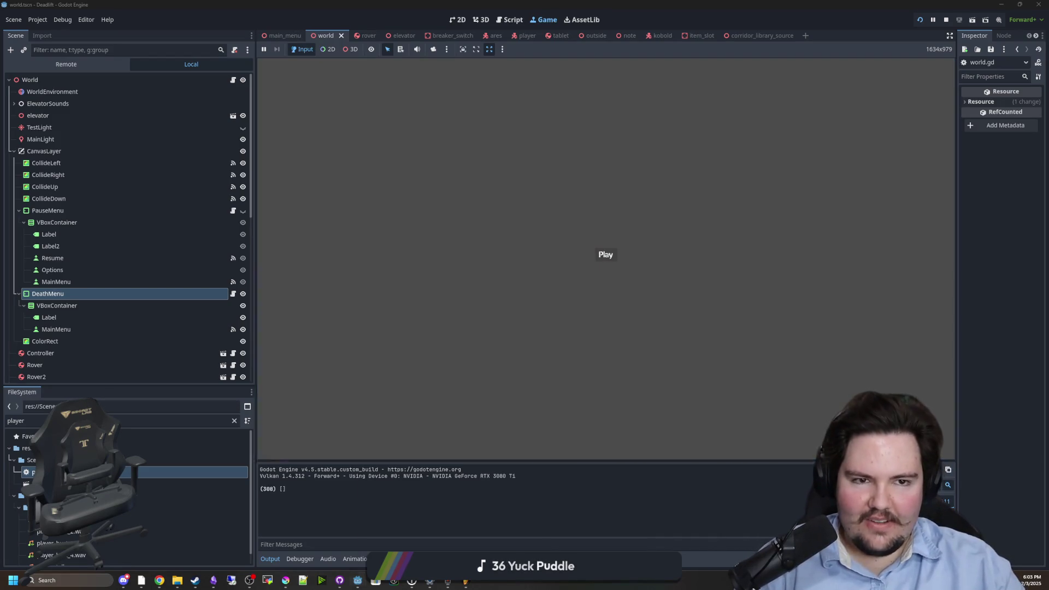
key(super)
key(super)
key(super)
key(super)
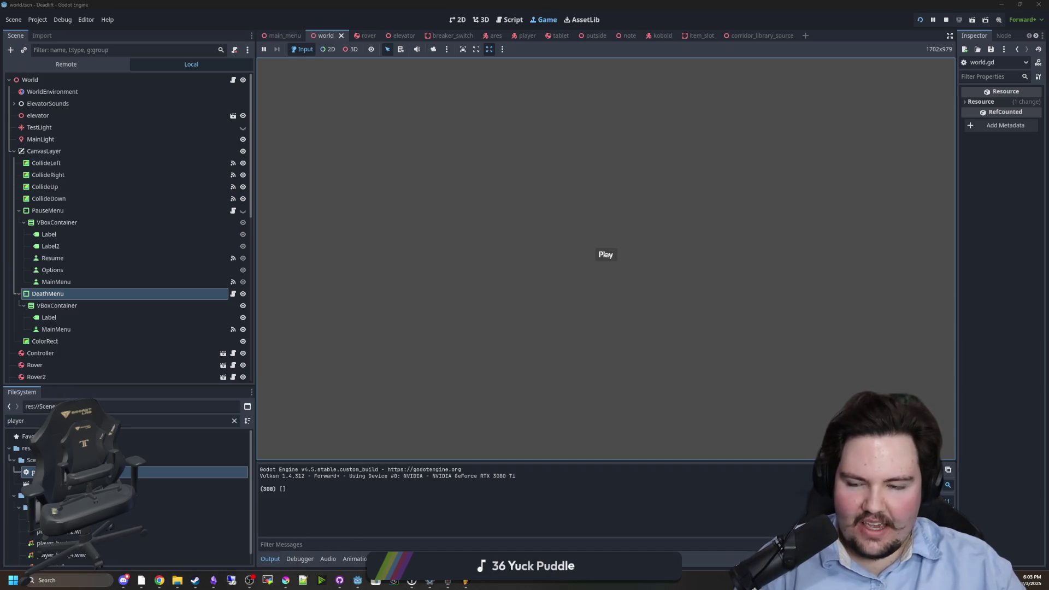
key(super)
key(super)
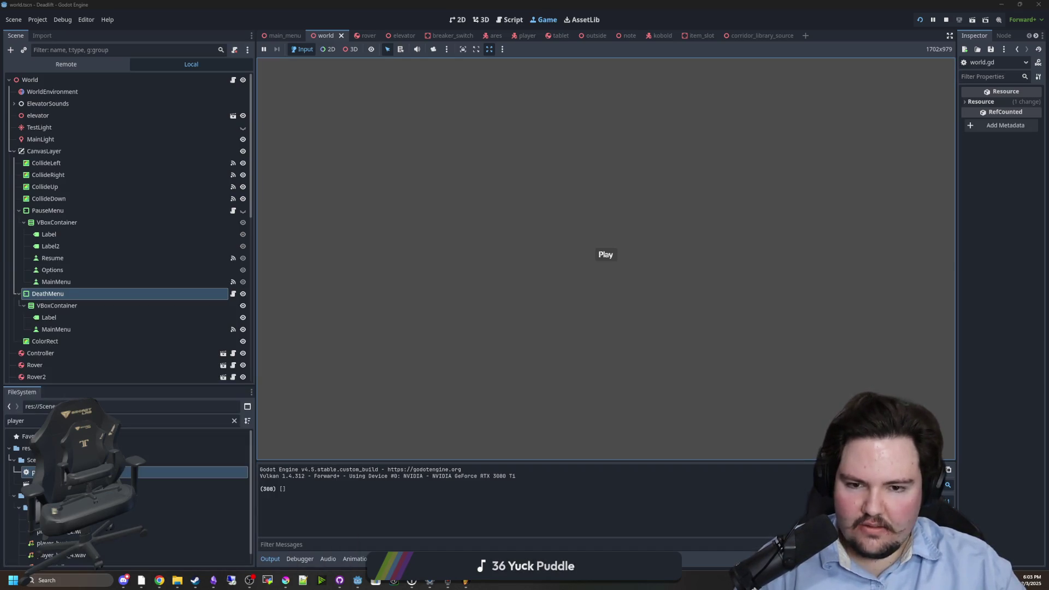
key(Return)
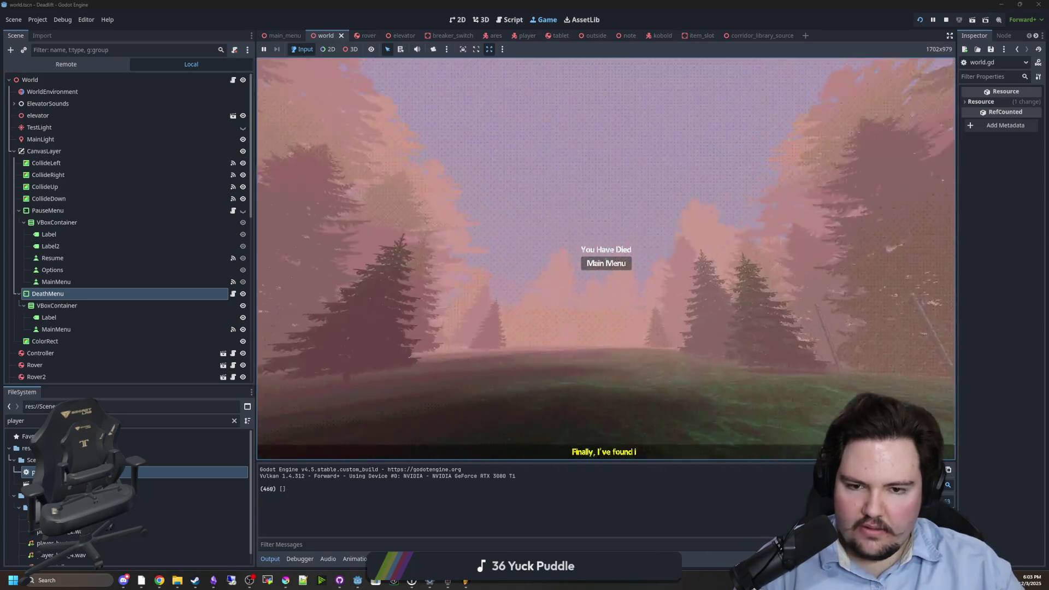
key(super)
key(super)
key(F8)
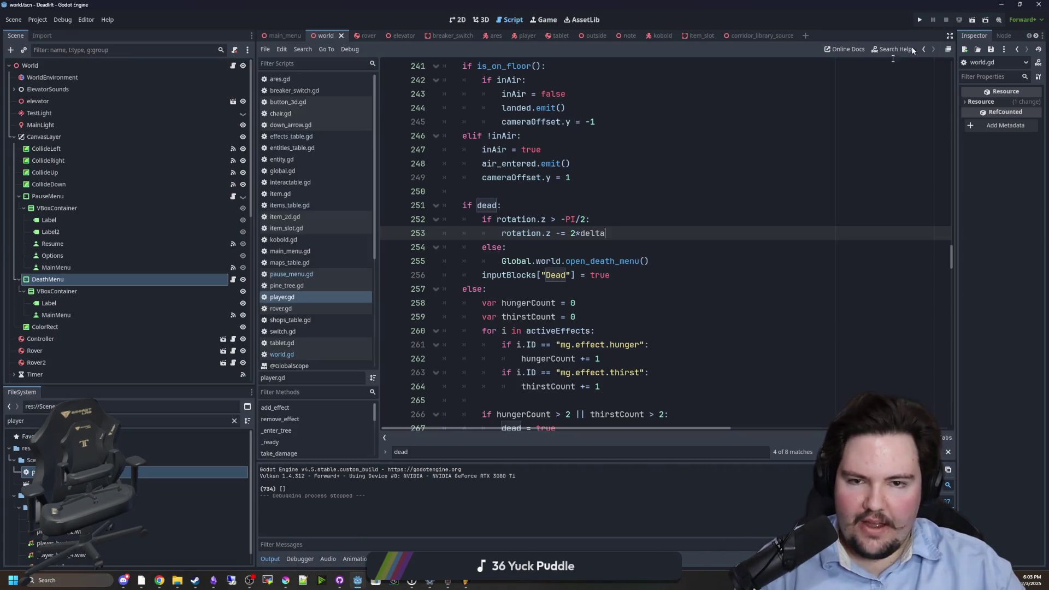
- Hide the DeathMenu by default, relaunch the game, and start playing past the pause menu
click(242, 279)
click(500, 192)
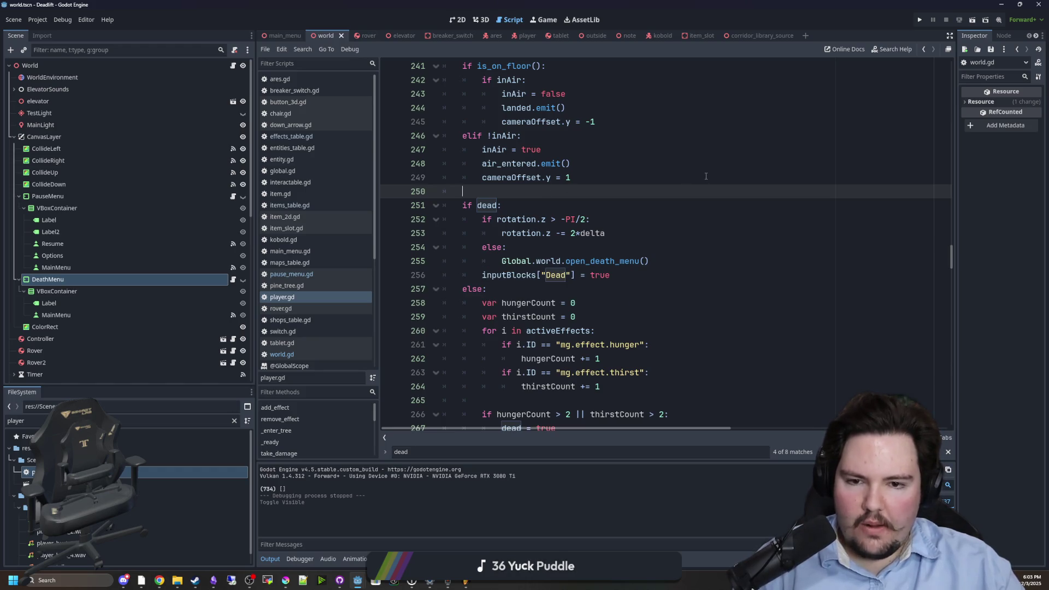
click(919, 19)
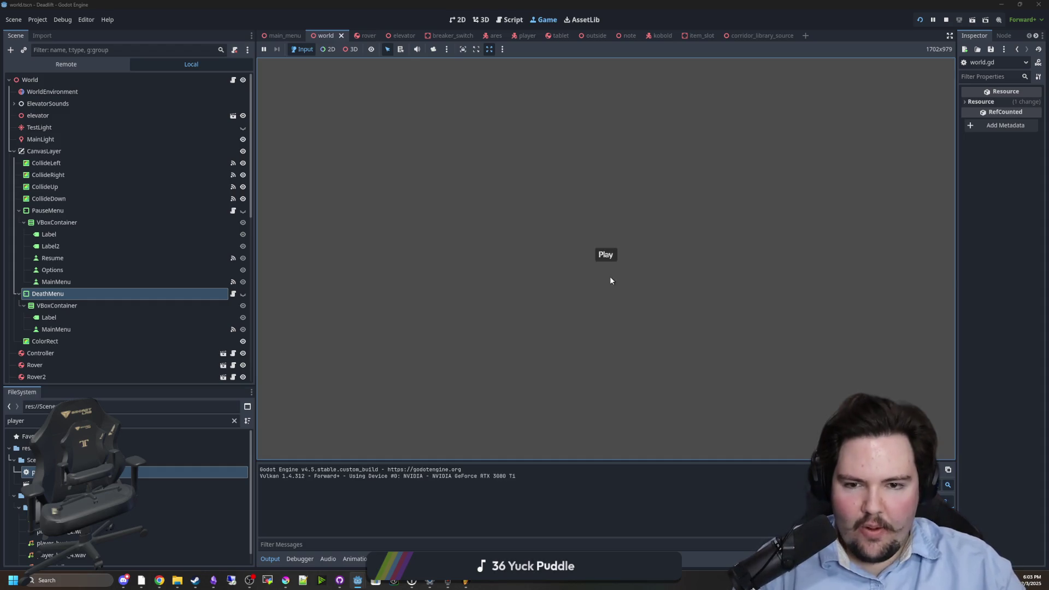
click(603, 258)
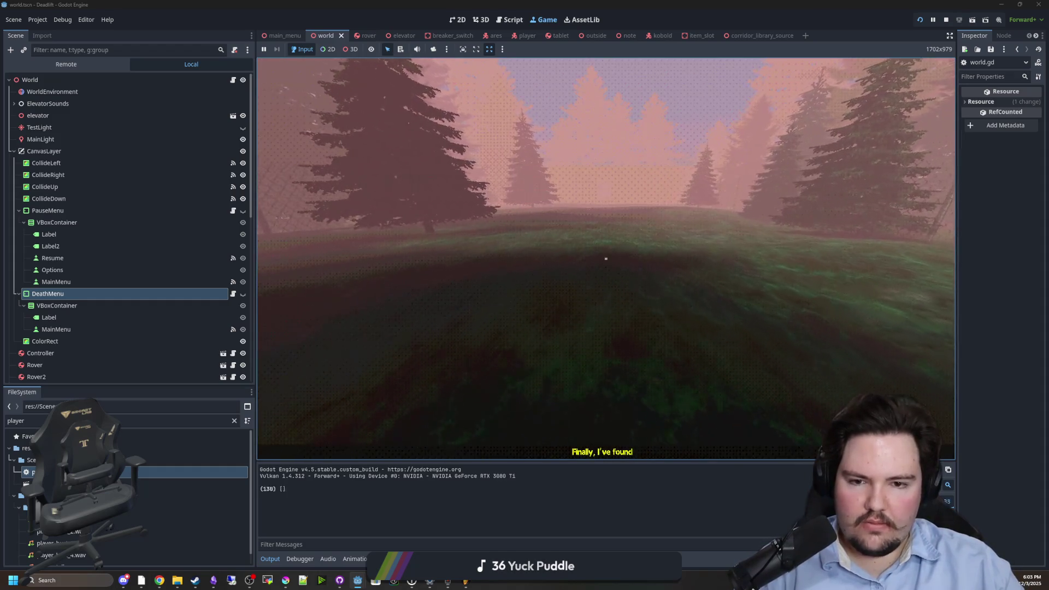
key(Escape)
click(607, 258)
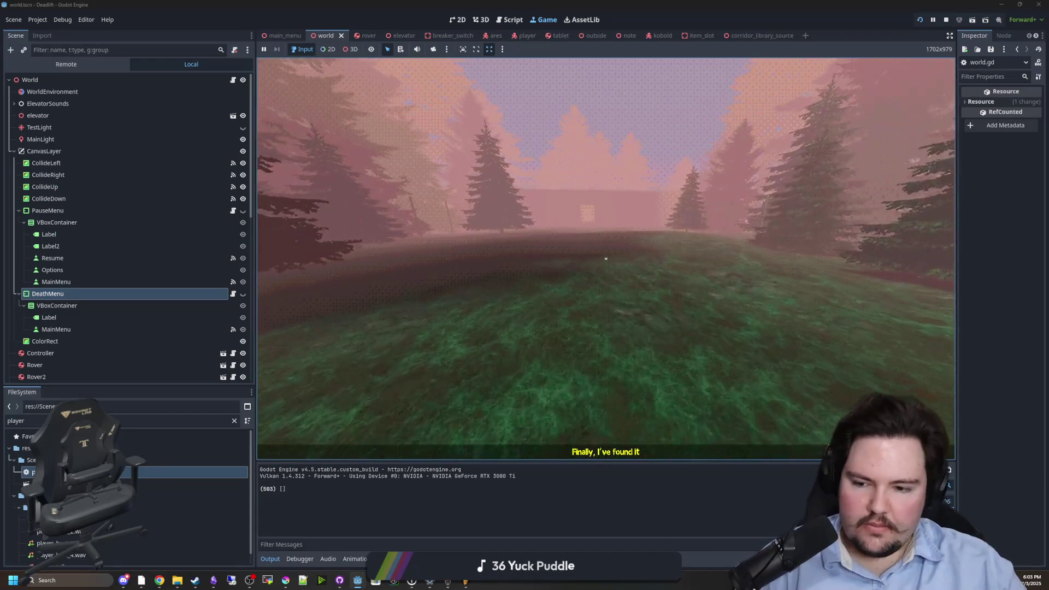
- Walk to the tablet, plush toy and elevator until dying, then choose Main Menu
key(w)
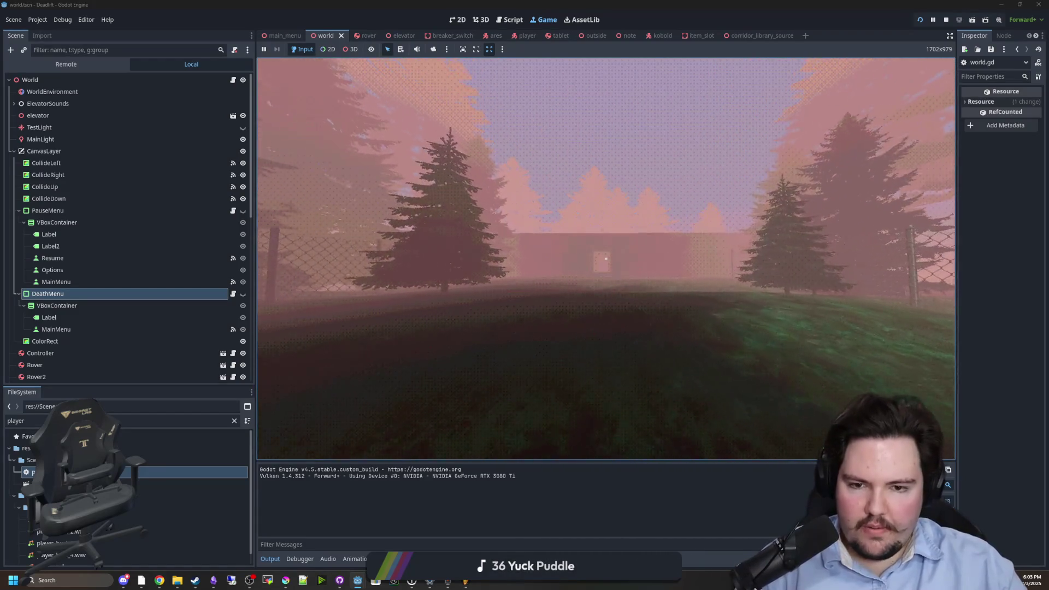
key(w)
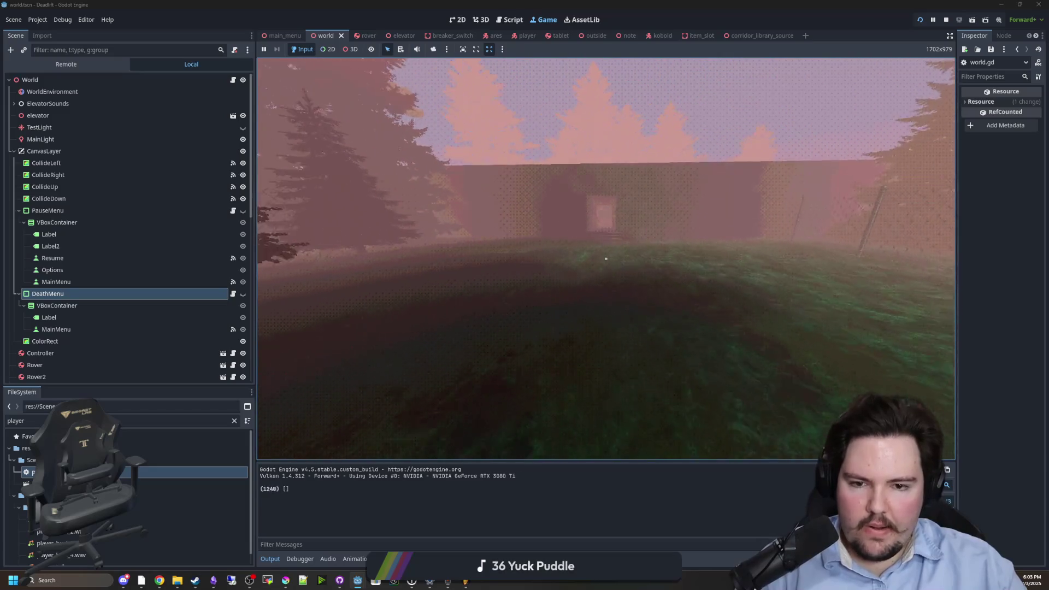
key(w)
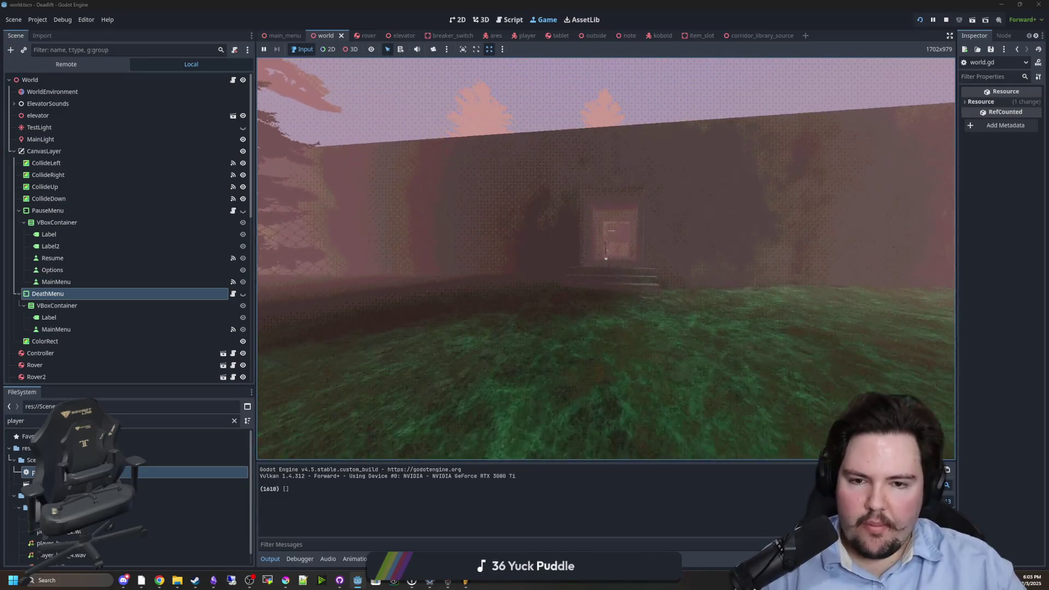
key(w)
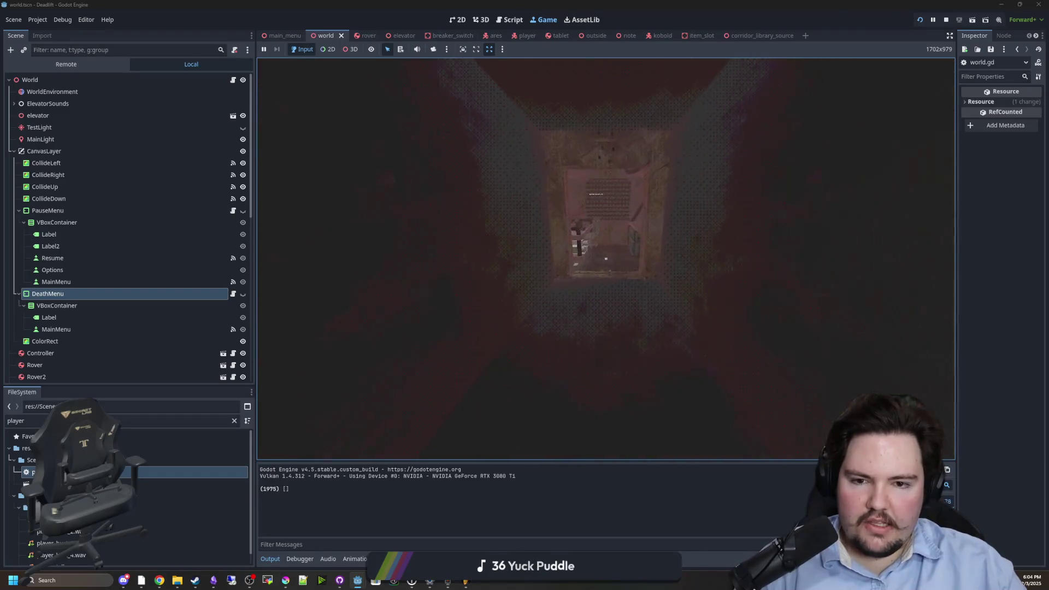
key(w)
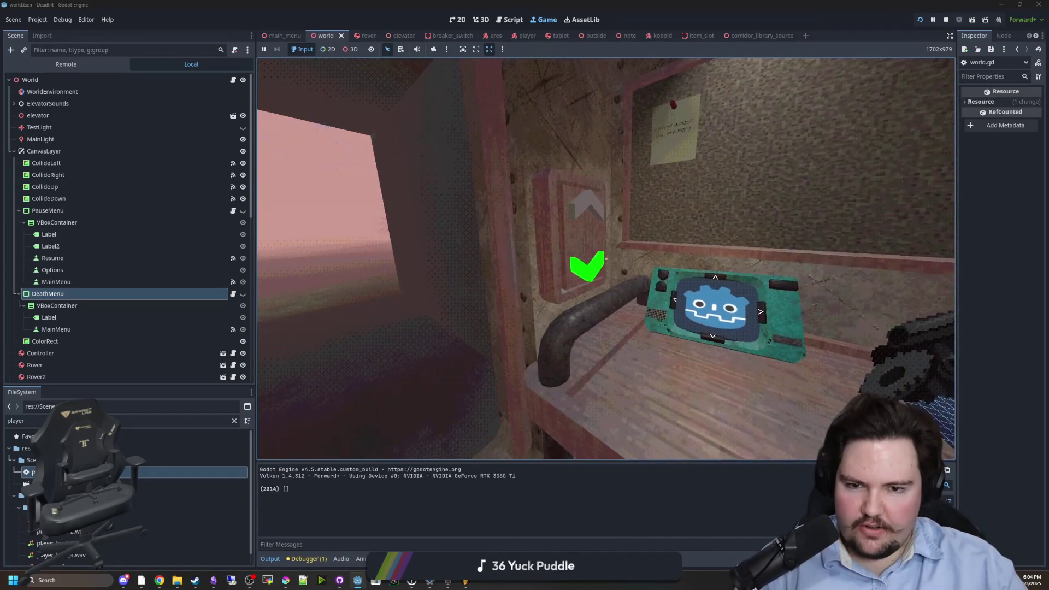
key(s)
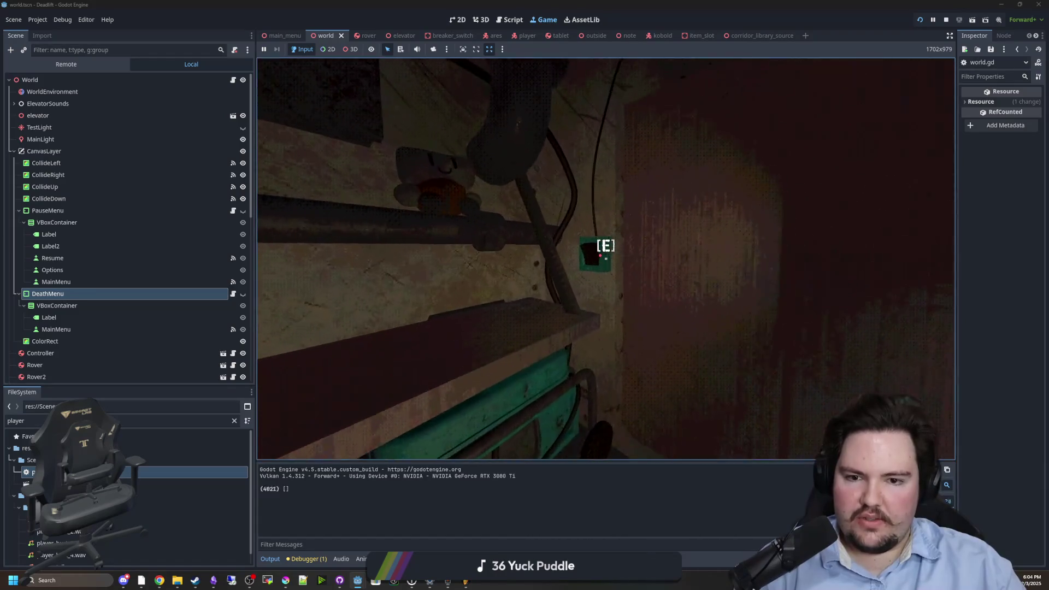
key(e)
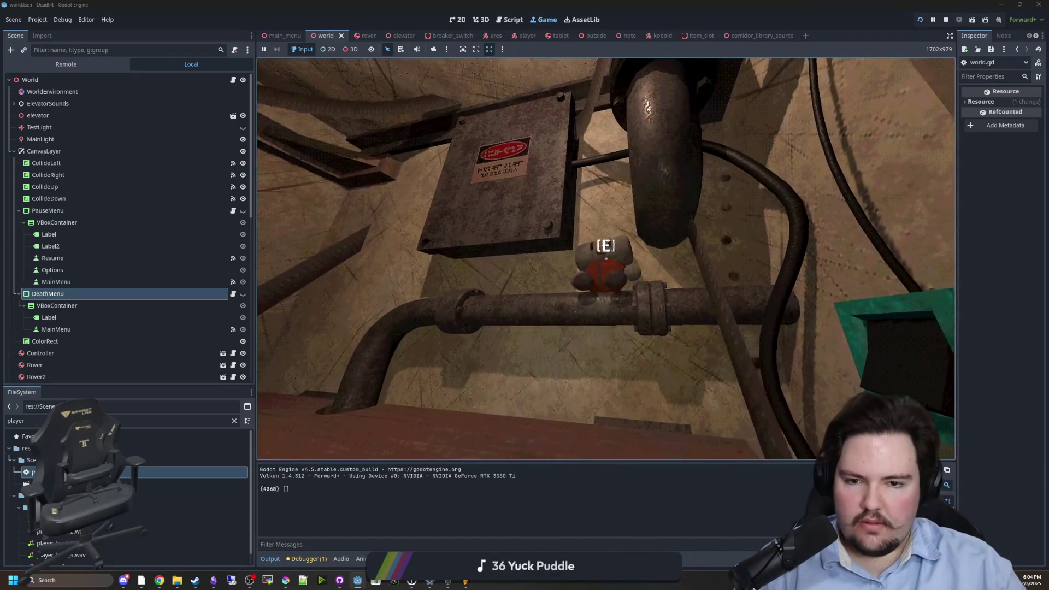
key(e)
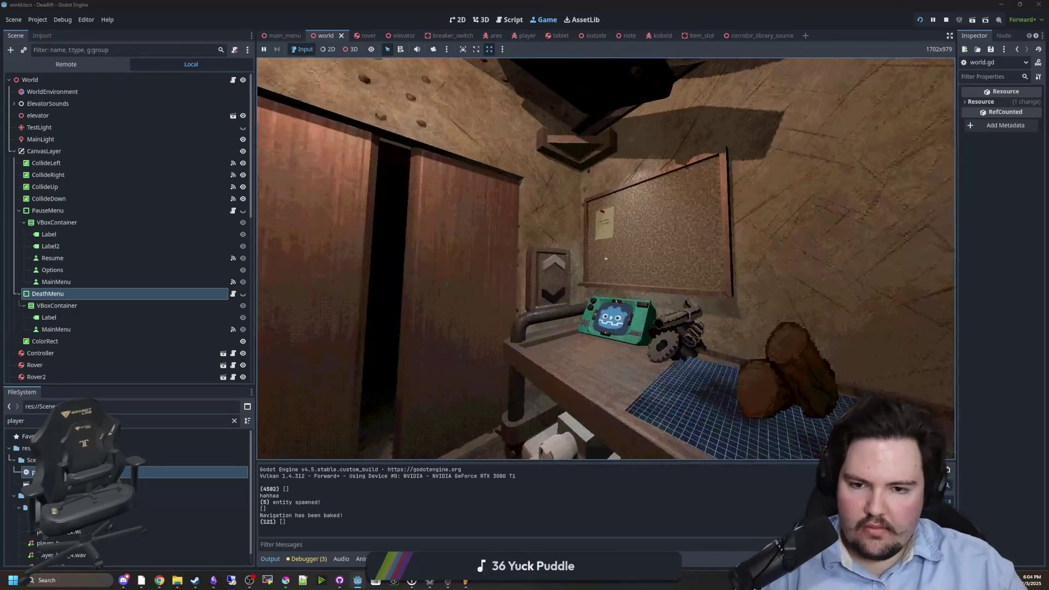
key(w)
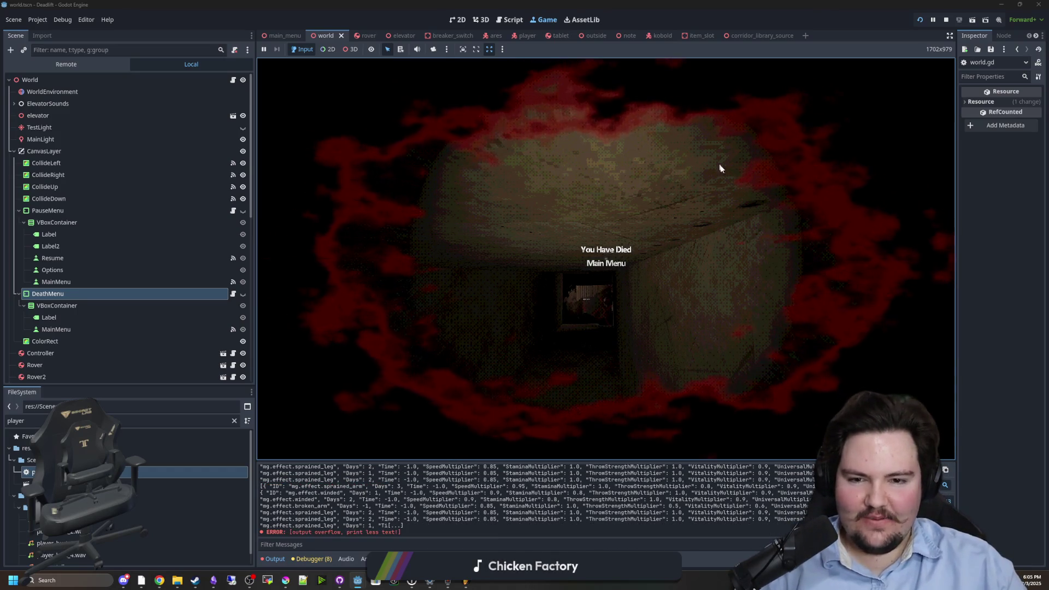
click(595, 263)
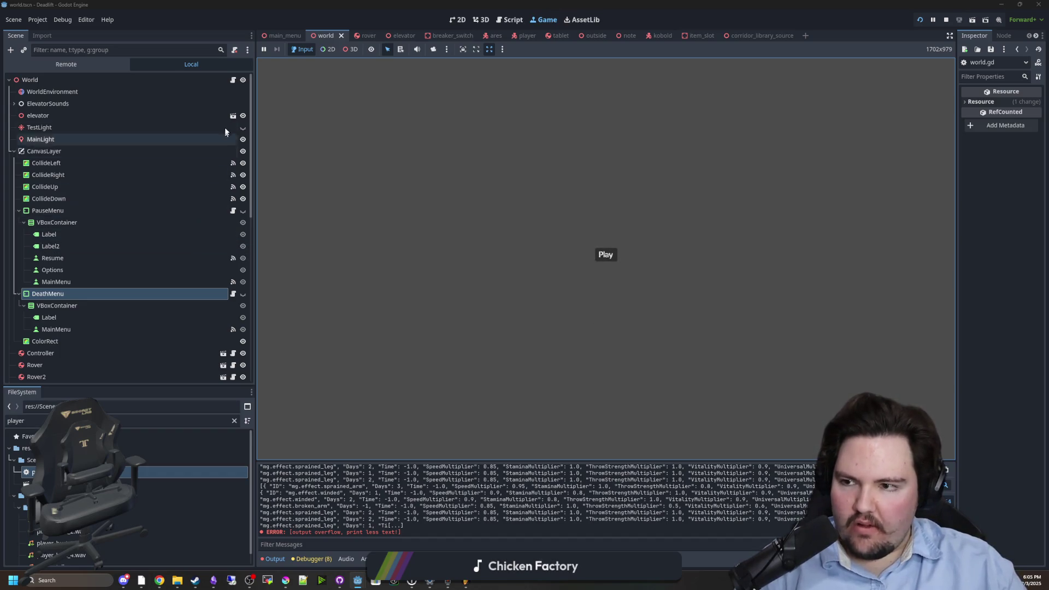
click(233, 80)
- Add '!Global.player.dead' to the pause check in world.gd, save, and stop the running game
click(604, 193)
click(593, 201)
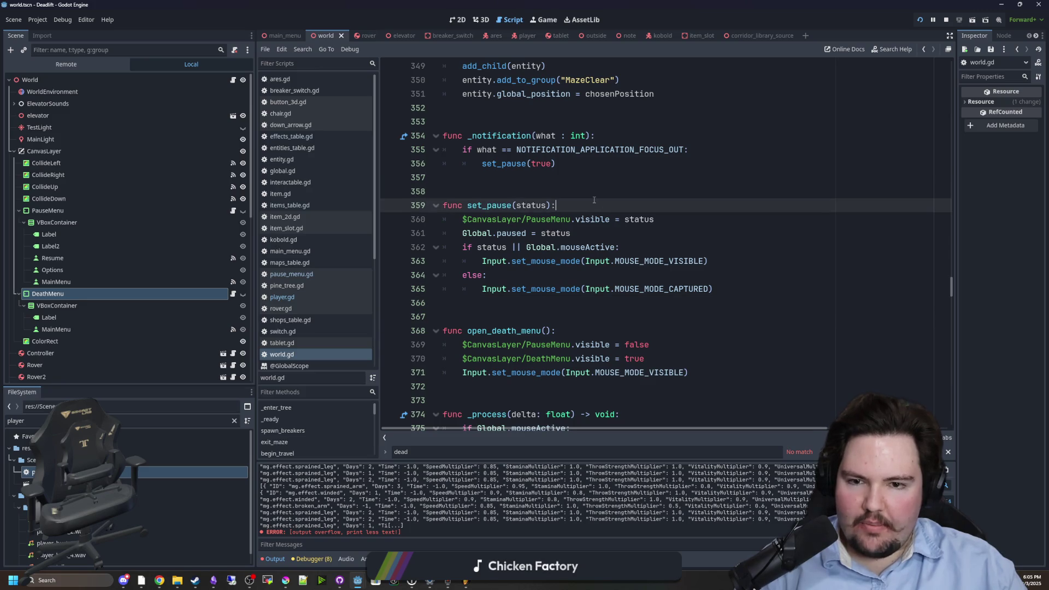
click(584, 186)
key(ctrl+f)
text(set_pause)
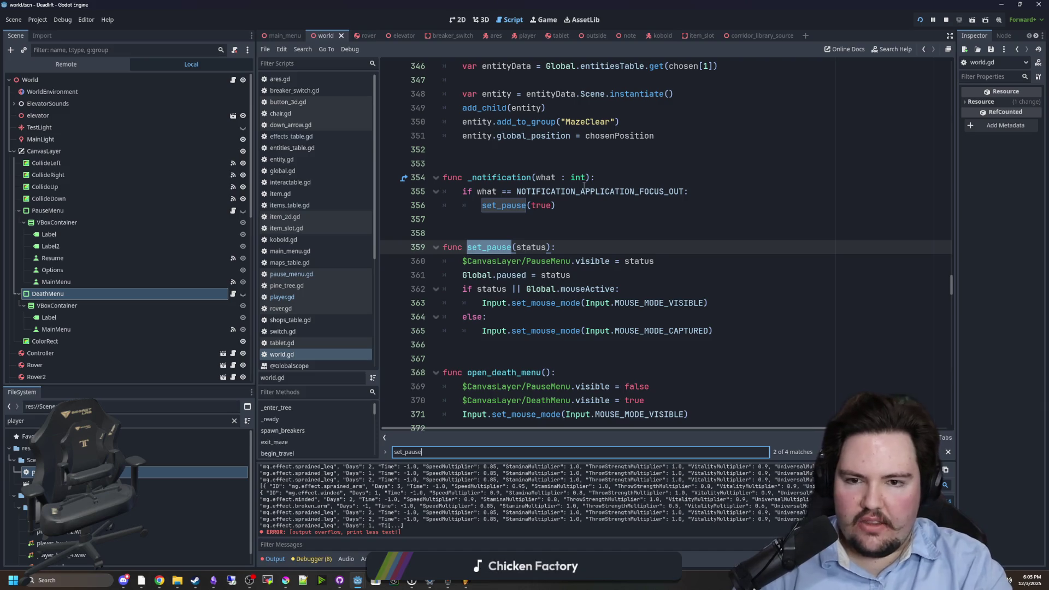
key(Return)
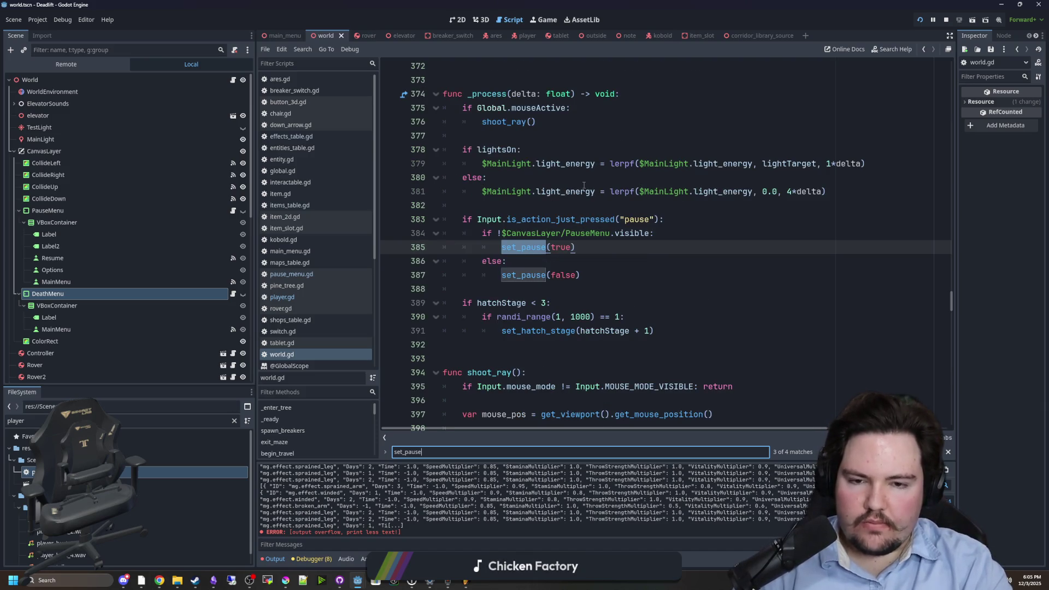
key(Return)
key(Return)
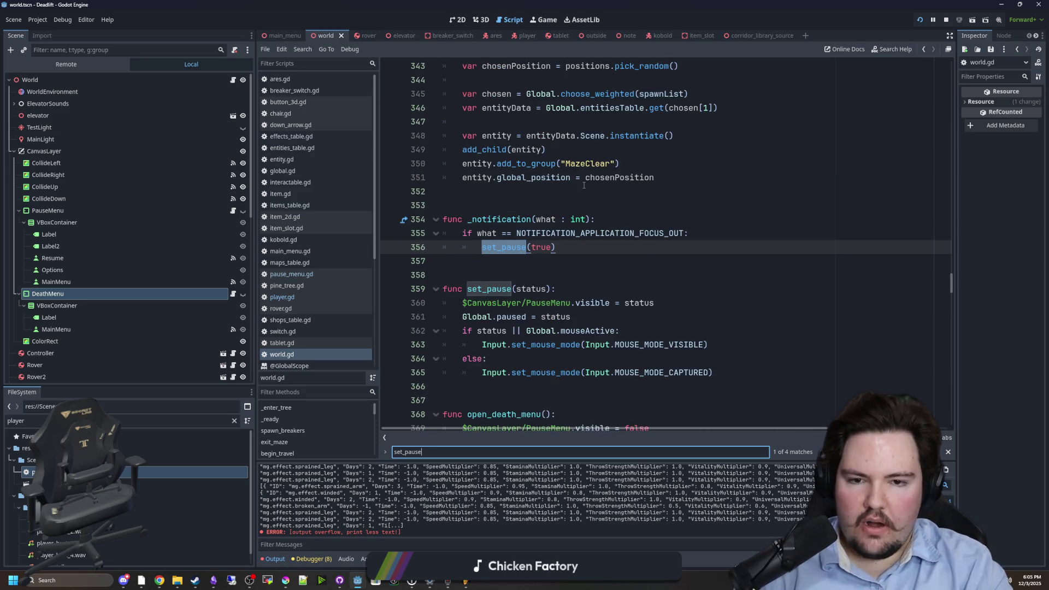
key(Return)
key(Return)
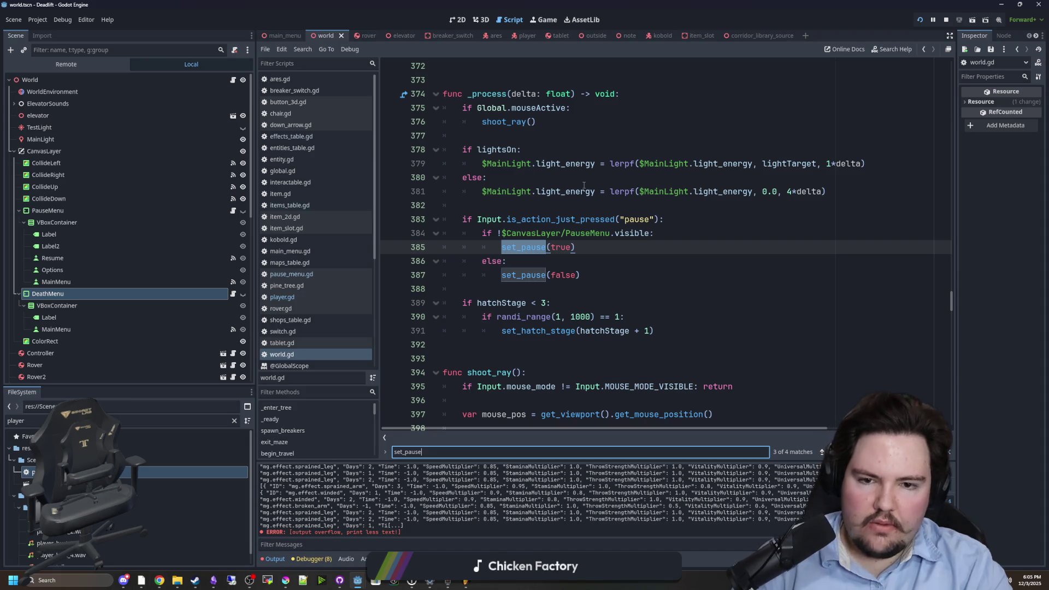
click(660, 218)
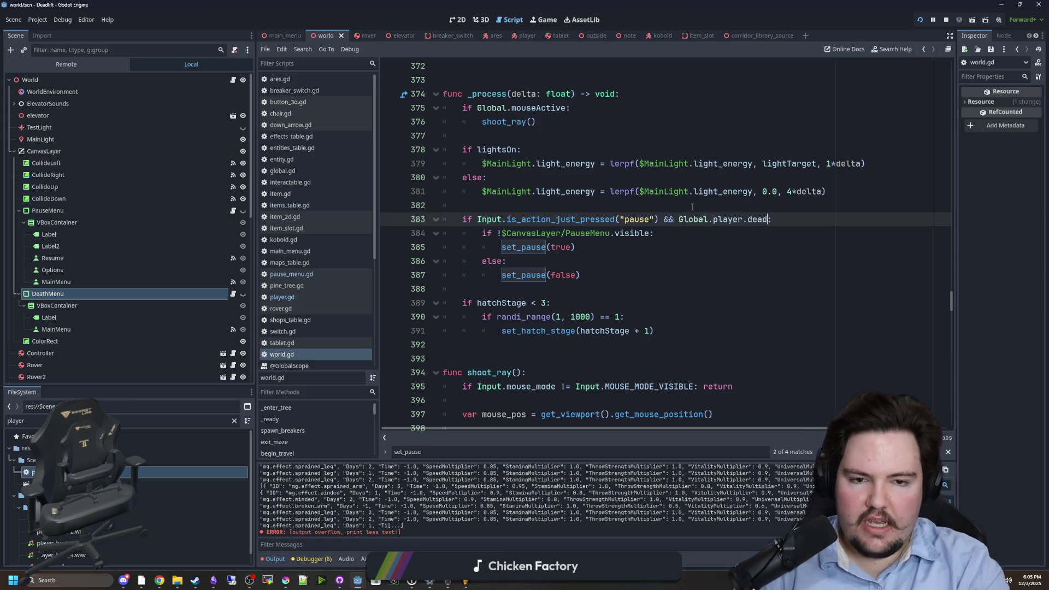
key(ctrl+Left)
key(ctrl+Left)
key(ctrl+Left)
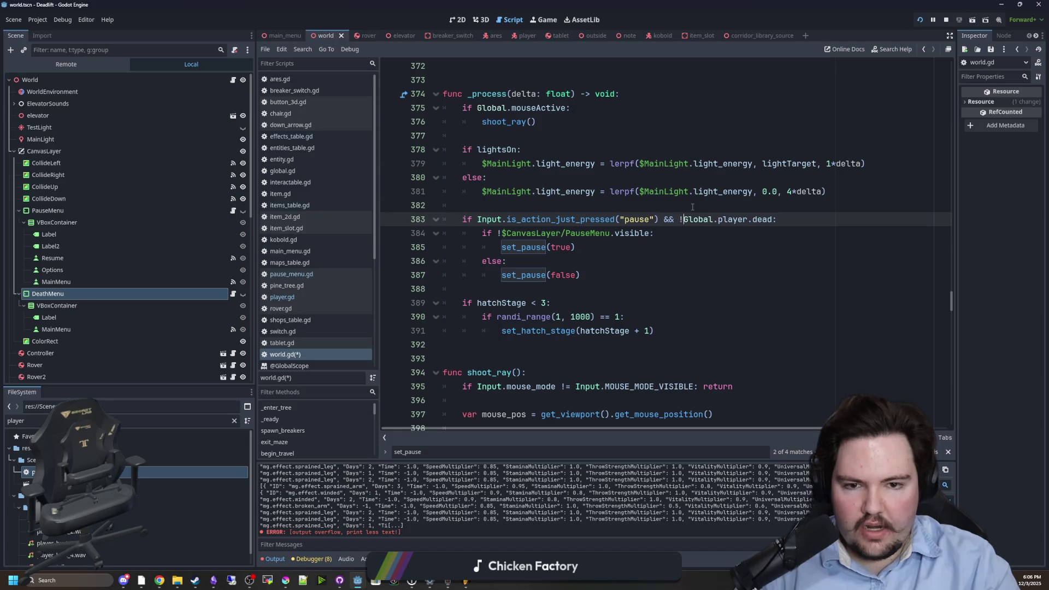
text(!)
click(692, 207)
key(ctrl+s)
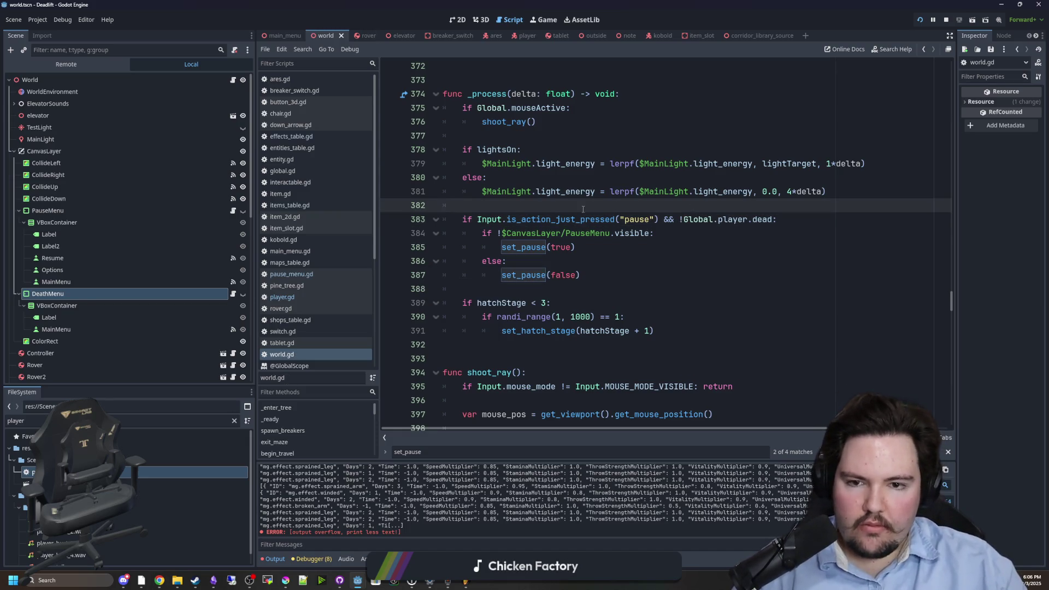
click(945, 20)
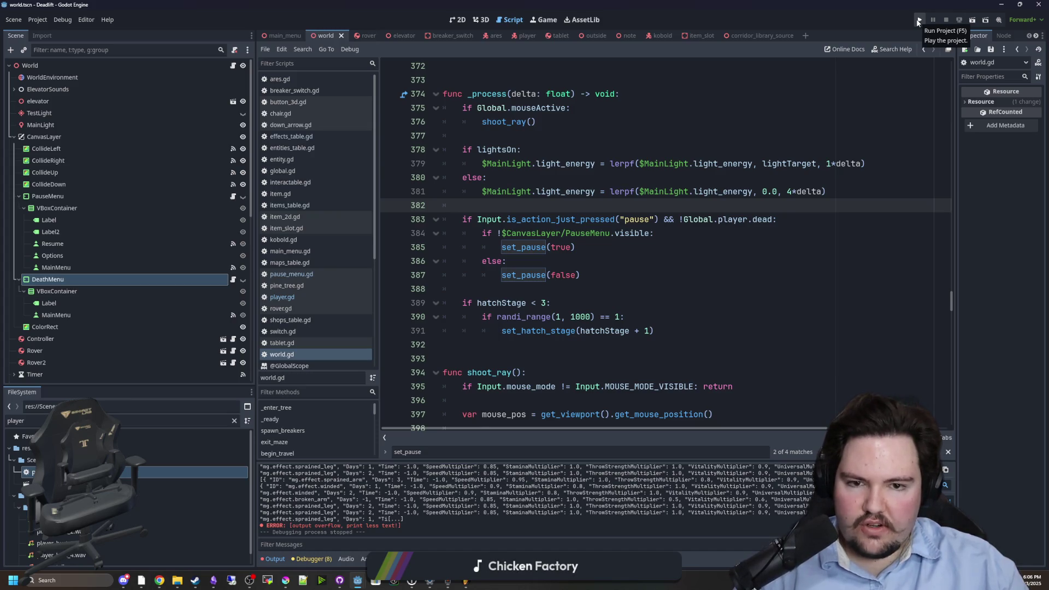
- Replace the PauseMenu visibility line in open_death_menu with set_pause(false), save, and relaunch
drag(580, 275, 520, 277)
click(546, 257)
key(ctrl+f)
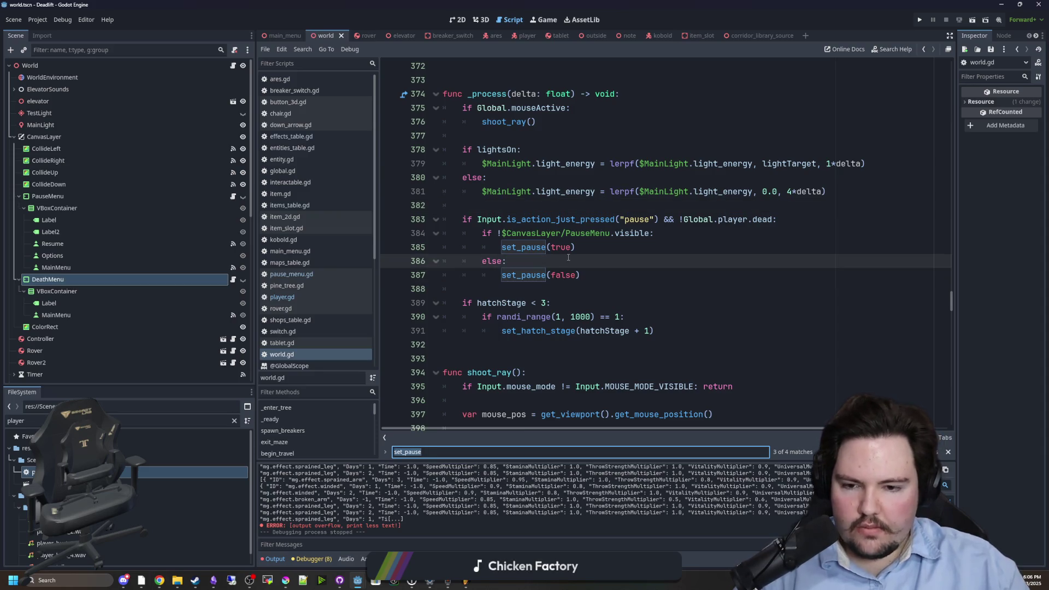
scroll(579, 262, down, 5)
text(open_death)
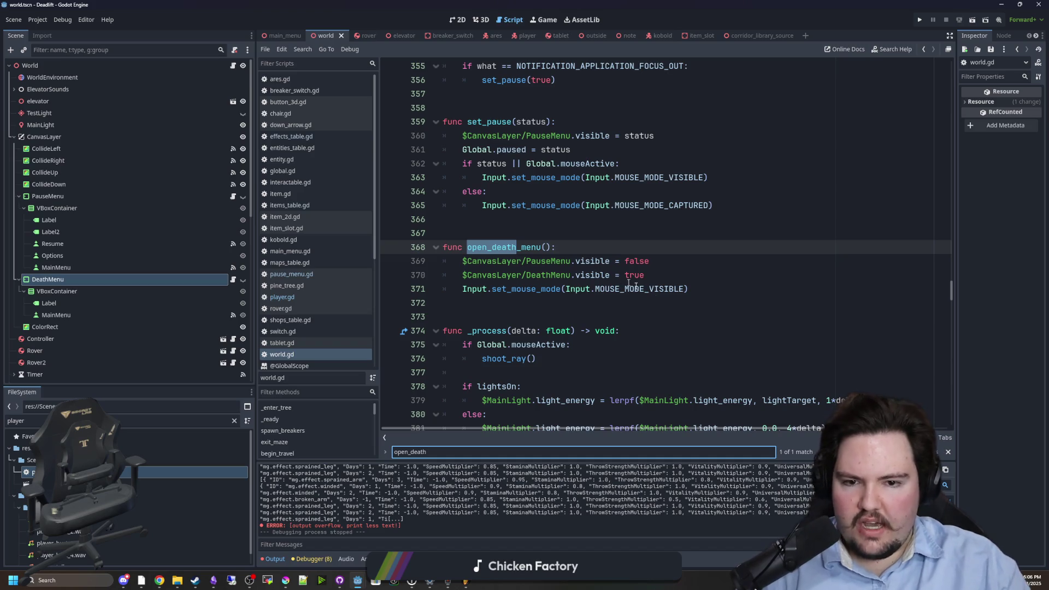
click(629, 285)
drag(650, 261, 462, 262)
text(set_pause(false)
ctrl+click(495, 261)
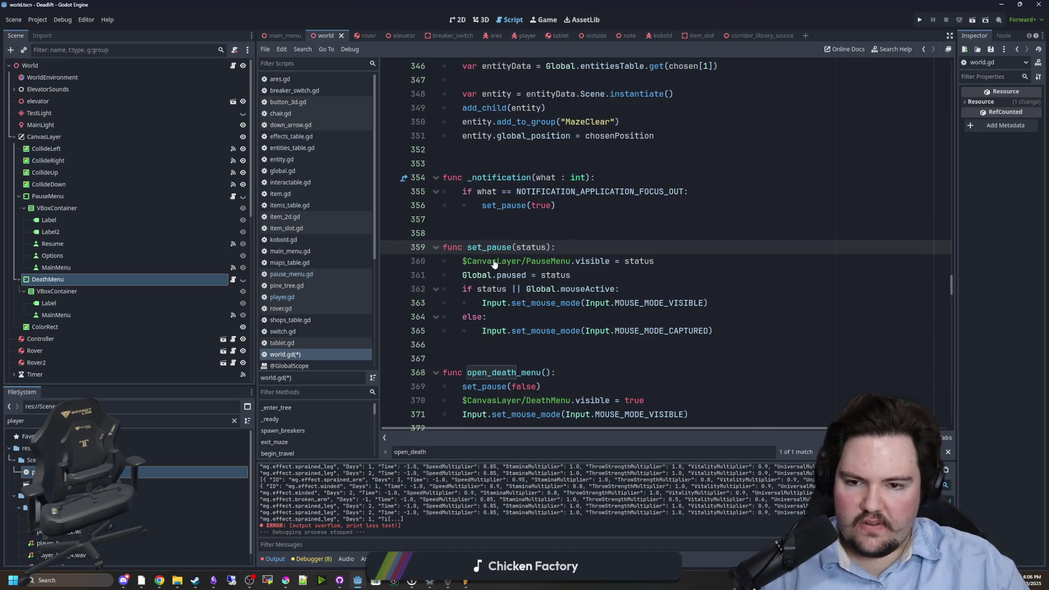
click(587, 235)
key(ctrl+s)
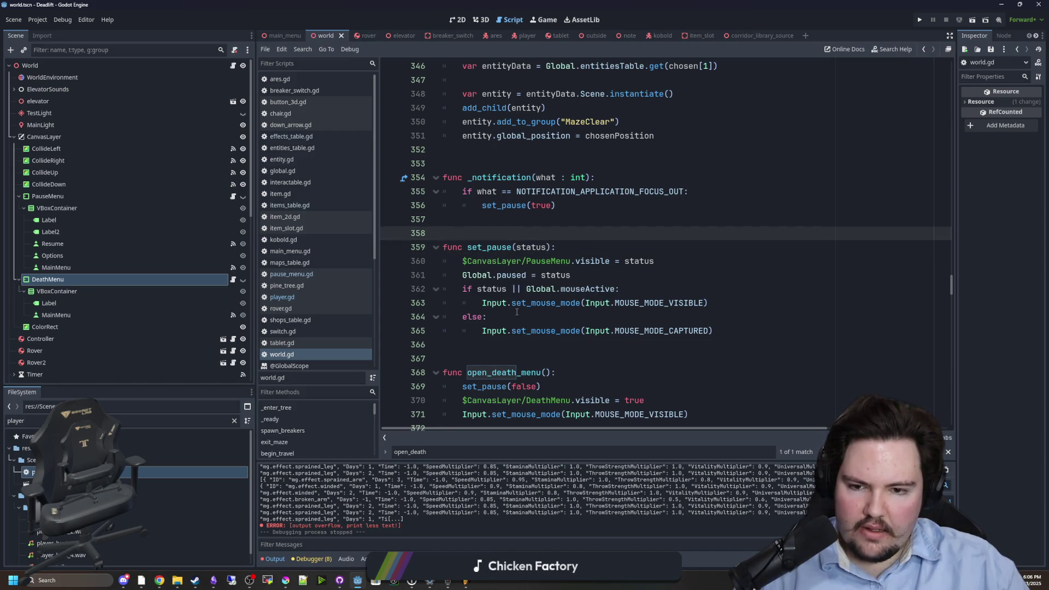
key(Down)
key(Down)
key(Down)
click(596, 205)
key(F5)
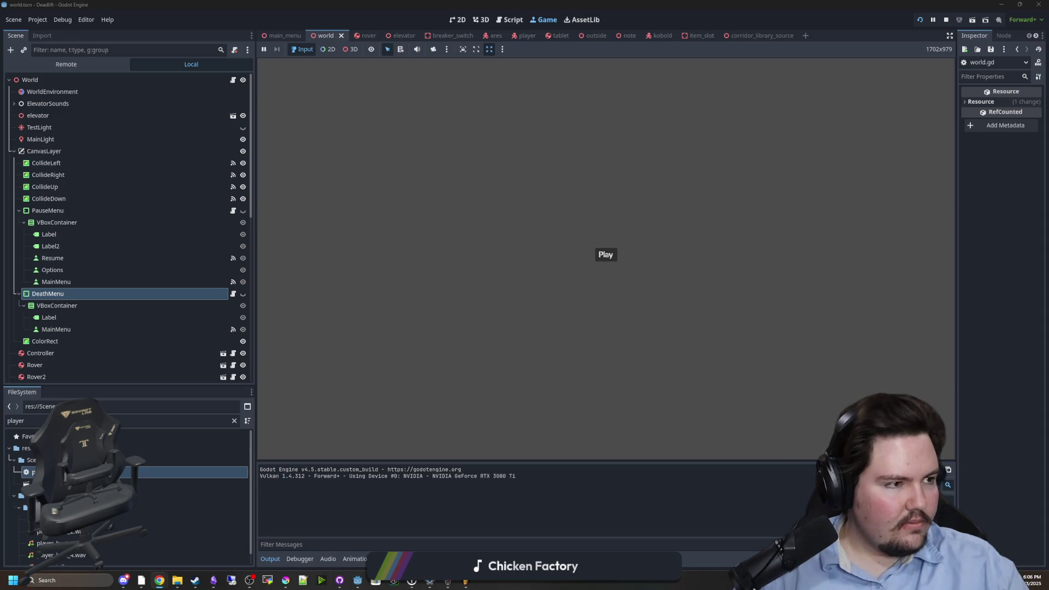
scroll(476, 282, down, 1)
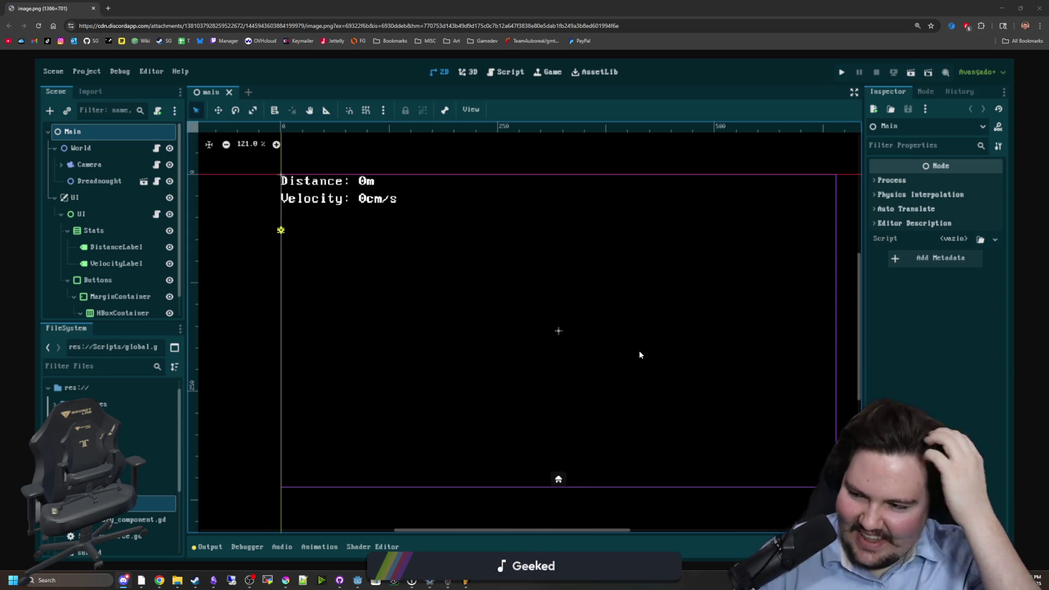
key(ctrl+minus)
key(ctrl+equal)
key(ctrl+minus)
key(ctrl+equal)
key(alt+Tab)
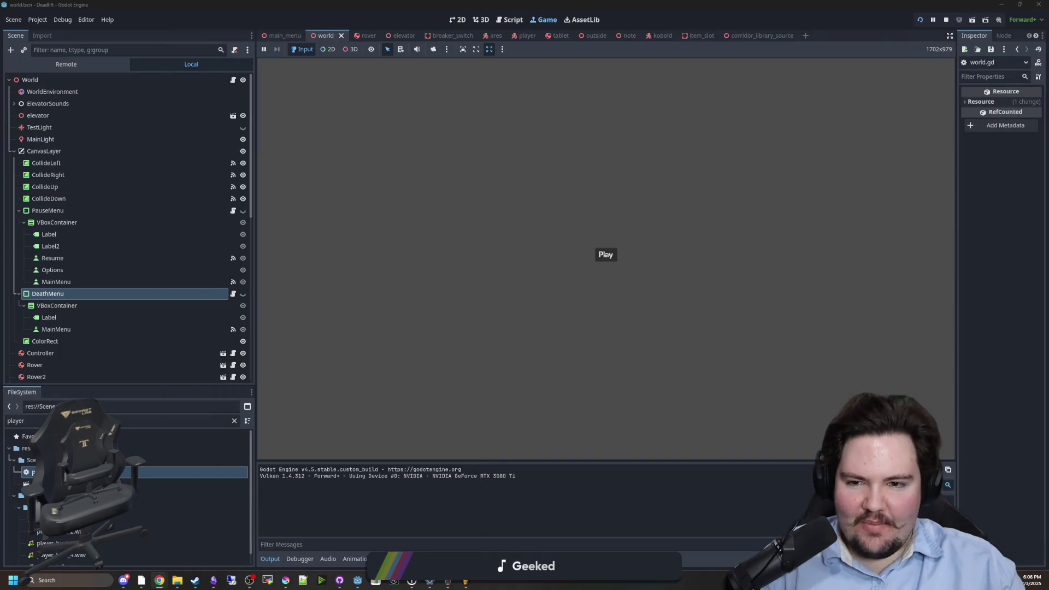
- Start a new game with Play and resume from the pause menu to keep playing
click(606, 253)
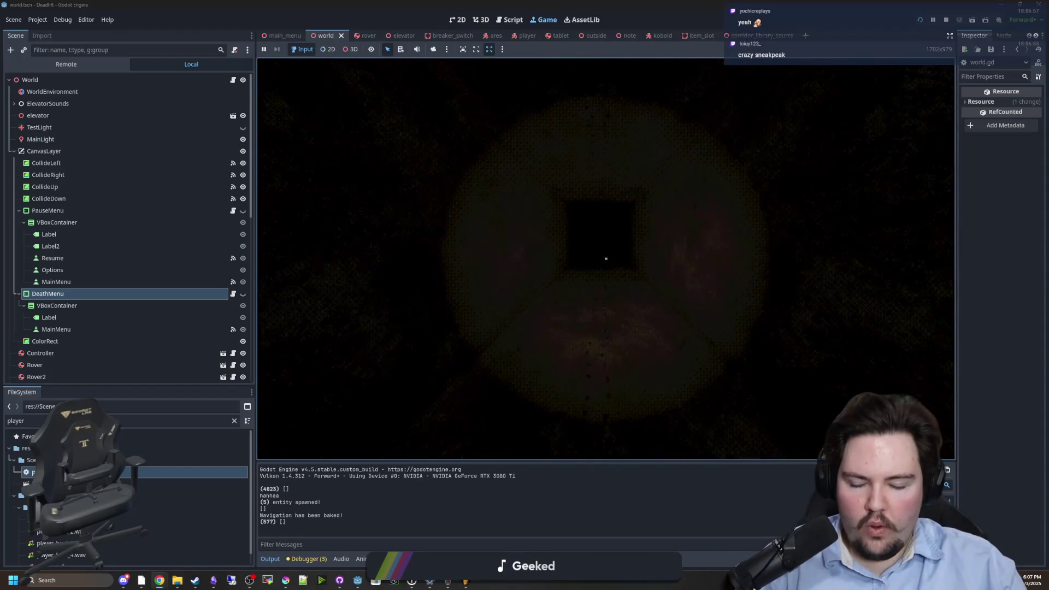
click(606, 254)
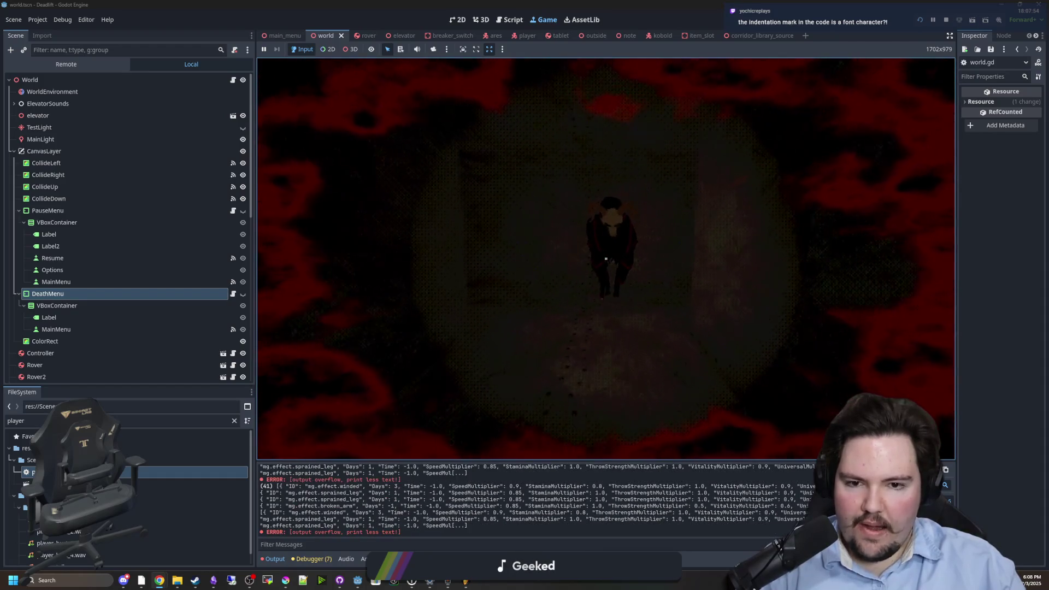
- Toggle the pause menu with Esc several times, then after dying choose Main Menu on the death screen
key(Escape)
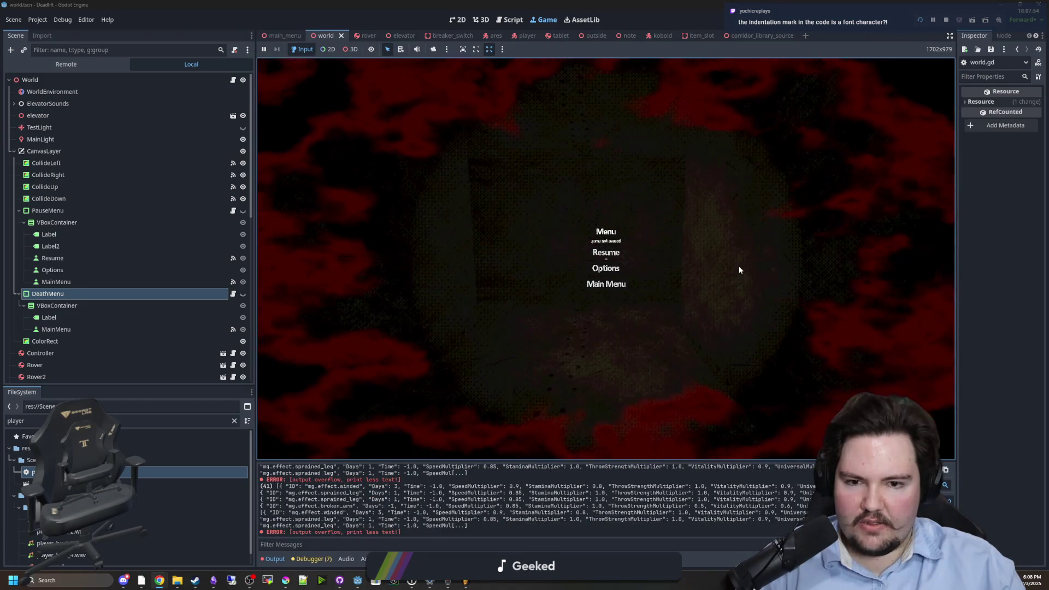
key(Escape)
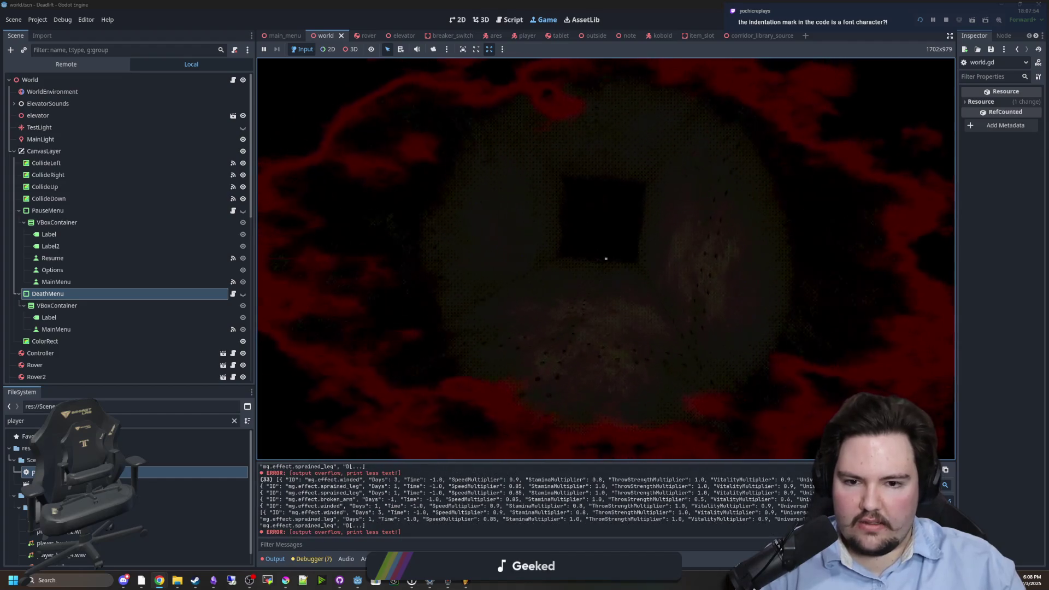
key(Escape)
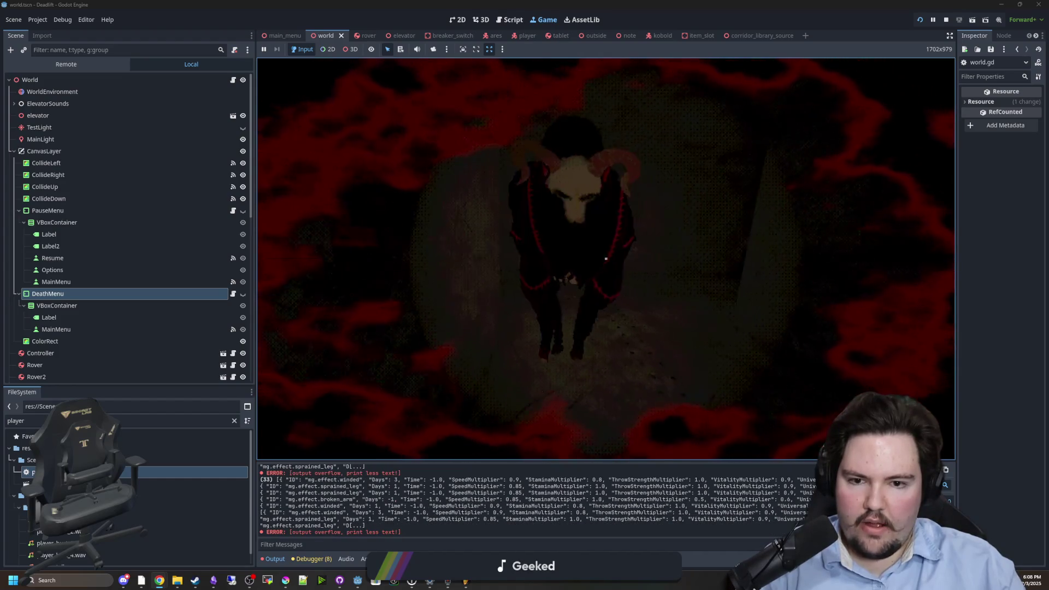
key(Escape)
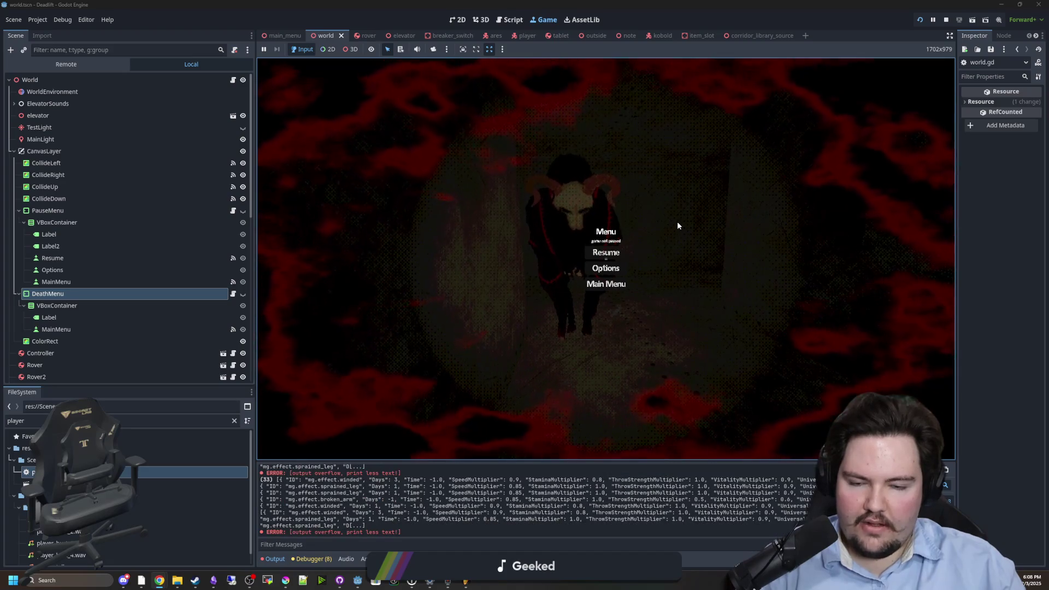
key(Escape)
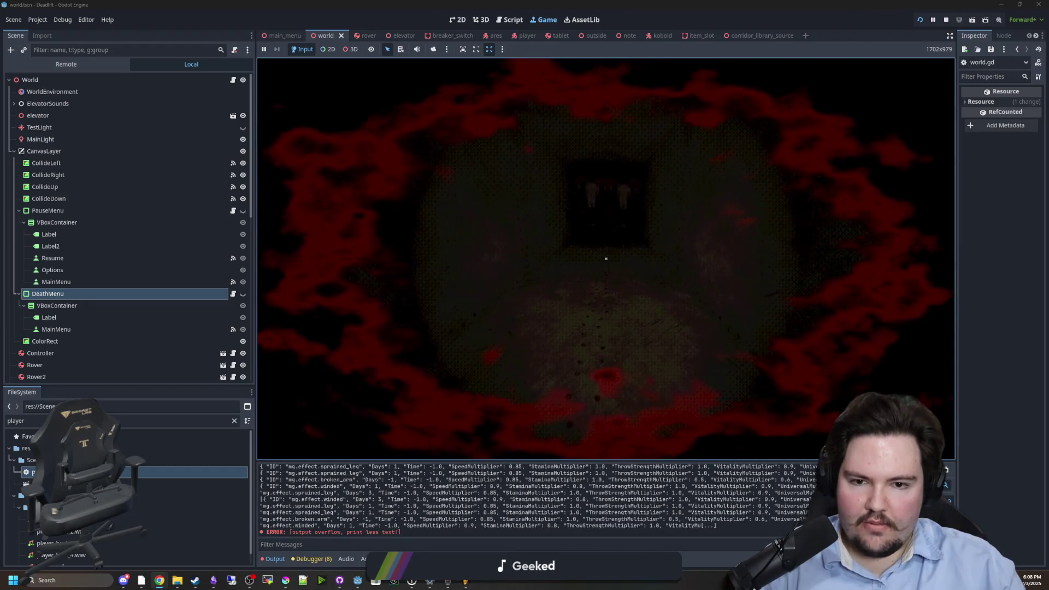
key(Escape)
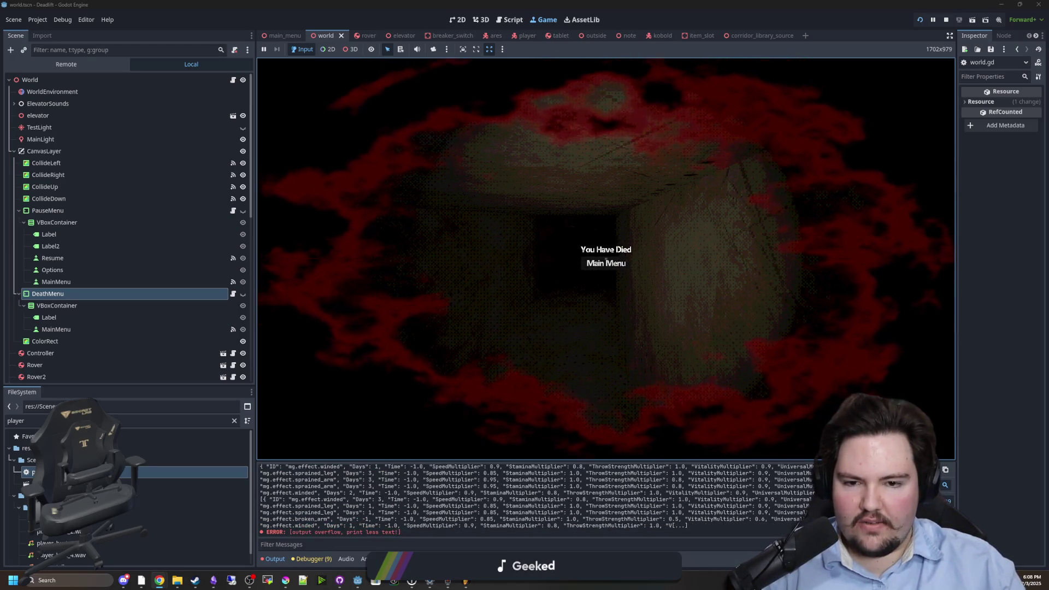
click(607, 264)
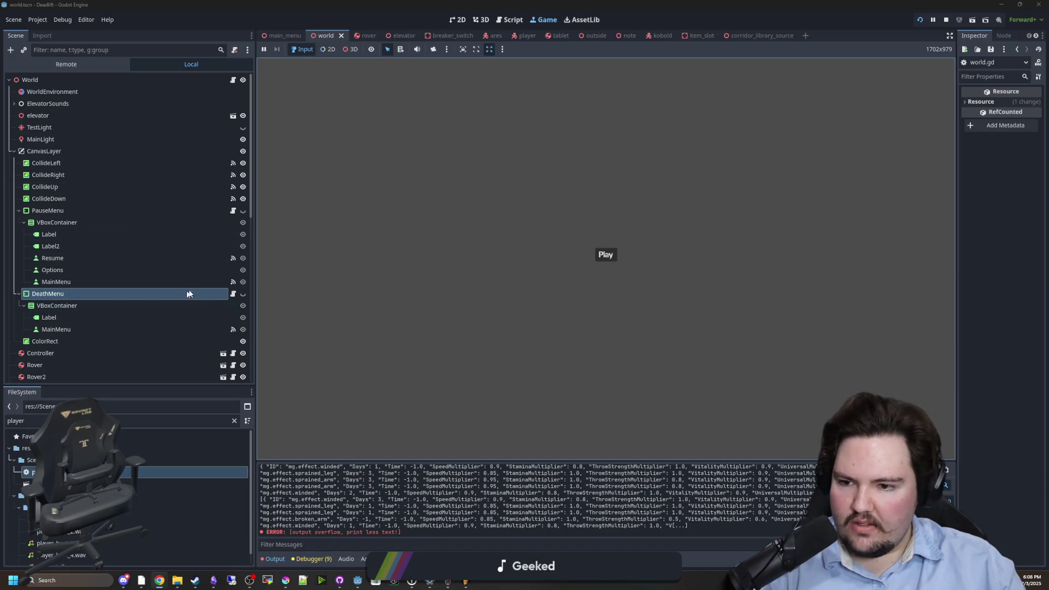
- Open the World node's script and review the DeathMenu and mouse-mode lines in open_death_menu
click(232, 294)
click(551, 246)
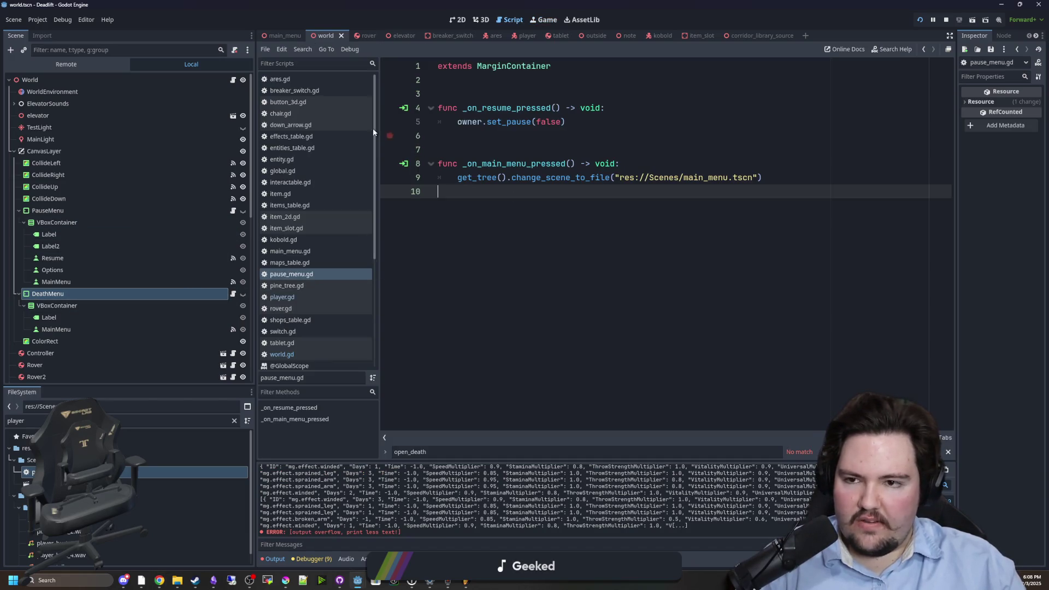
click(233, 77)
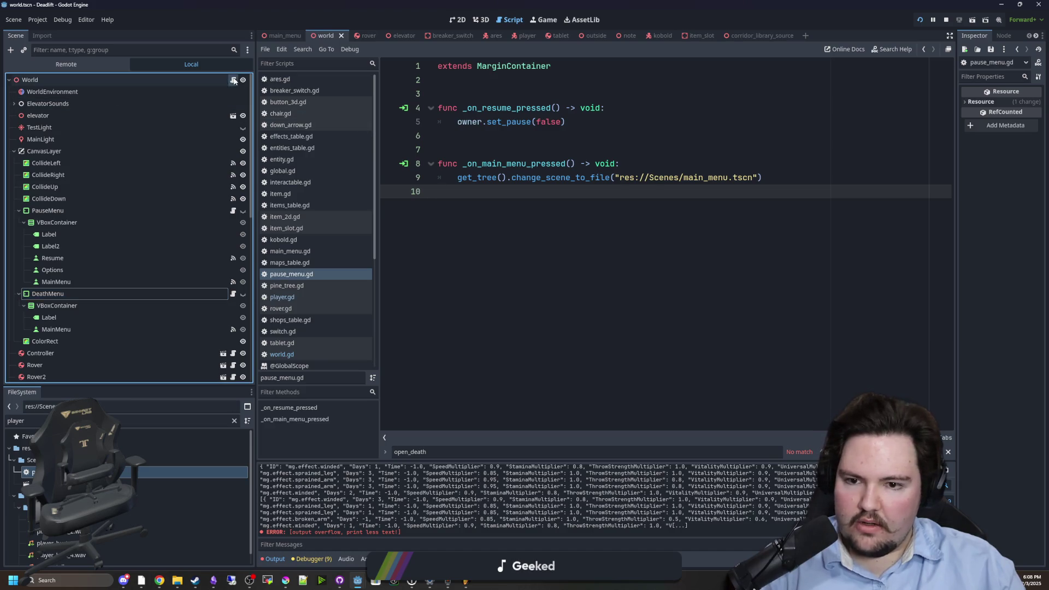
click(232, 80)
click(587, 219)
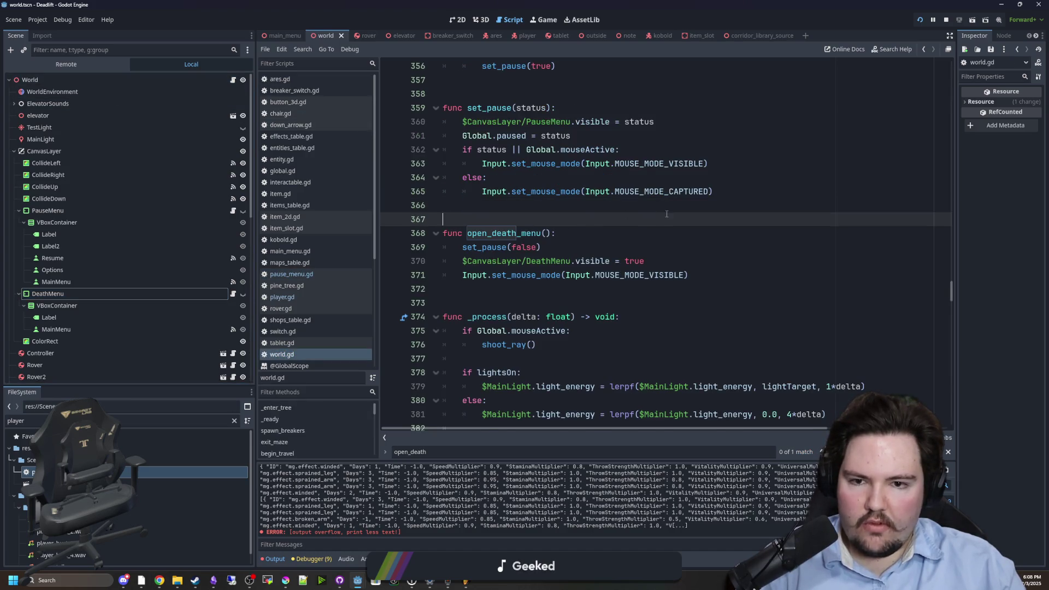
scroll(667, 214, up, 1)
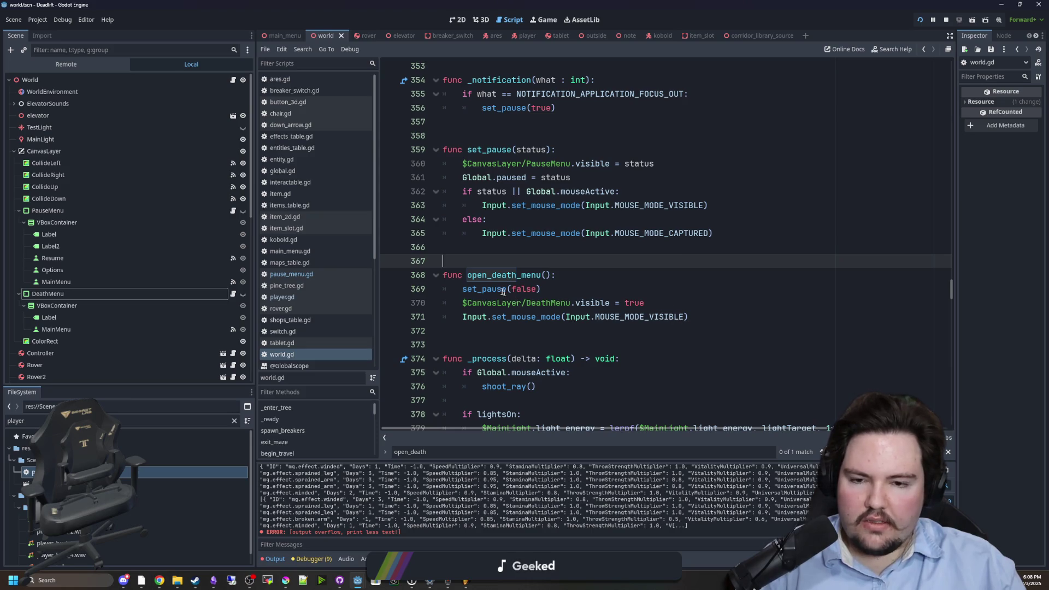
click(547, 246)
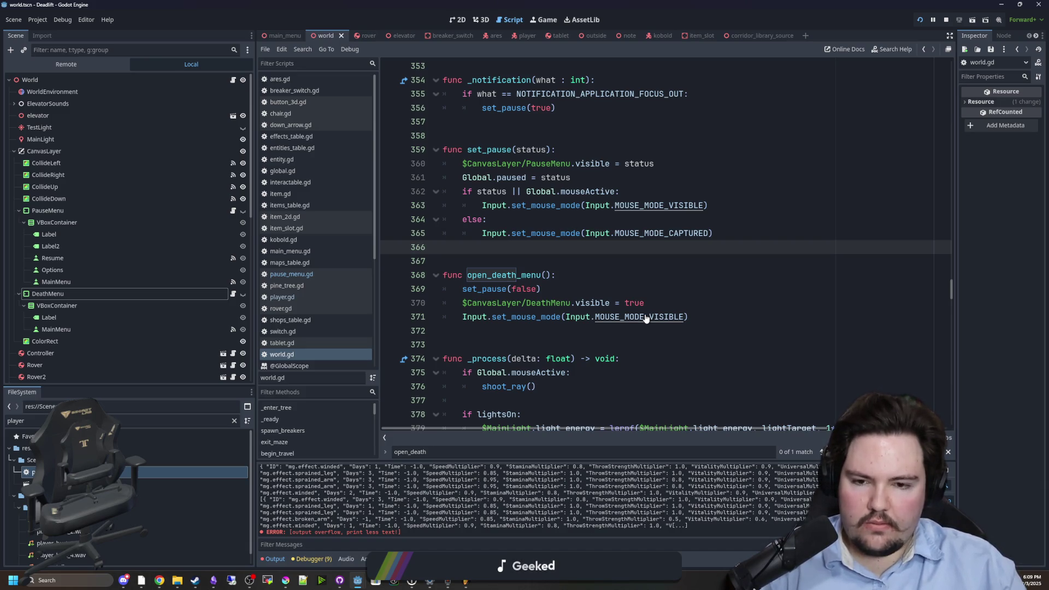
click(674, 277)
mouse_move(713, 317)
mouse_down()
mouse_move(516, 317)
mouse_move(465, 303)
mouse_up()
click(669, 276)
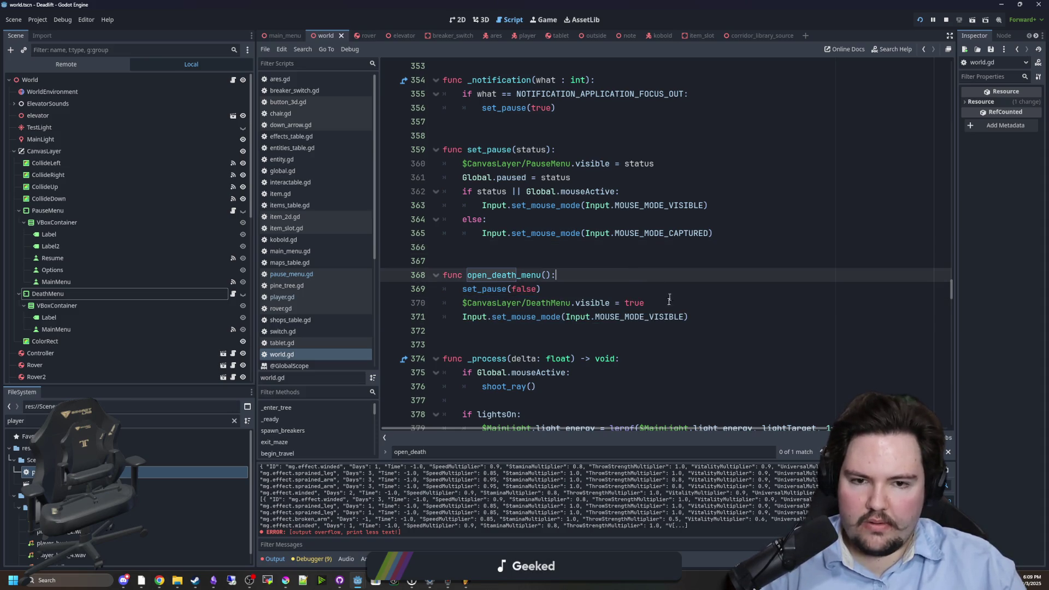
- Read the Input docs for MOUSE_MODE_VISIBLE, then compare the set_mouse_mode calls on lines 365 and 371
ctrl+click(652, 317)
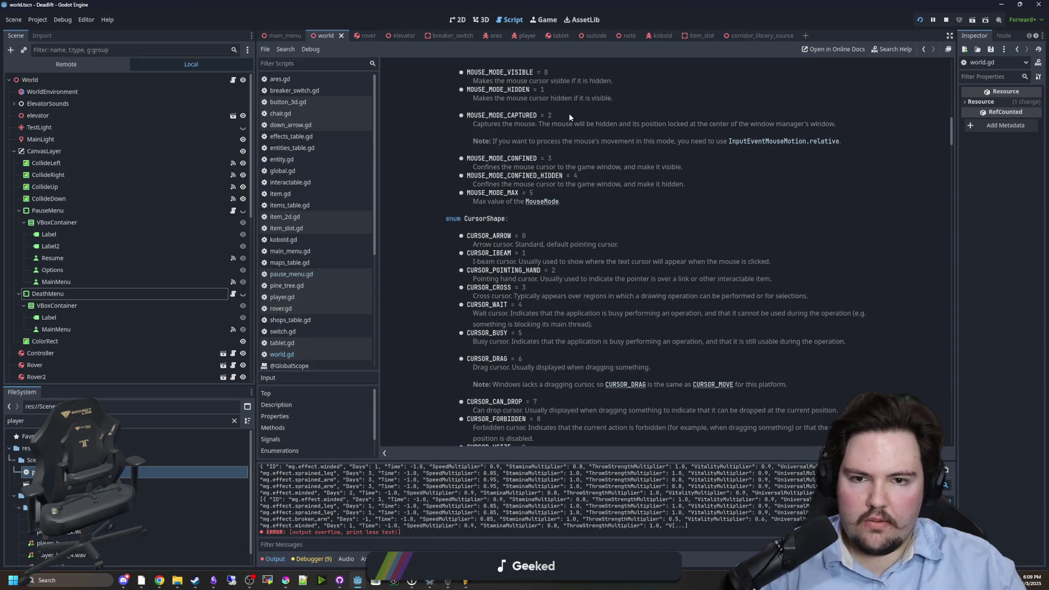
scroll(573, 158, up, 2)
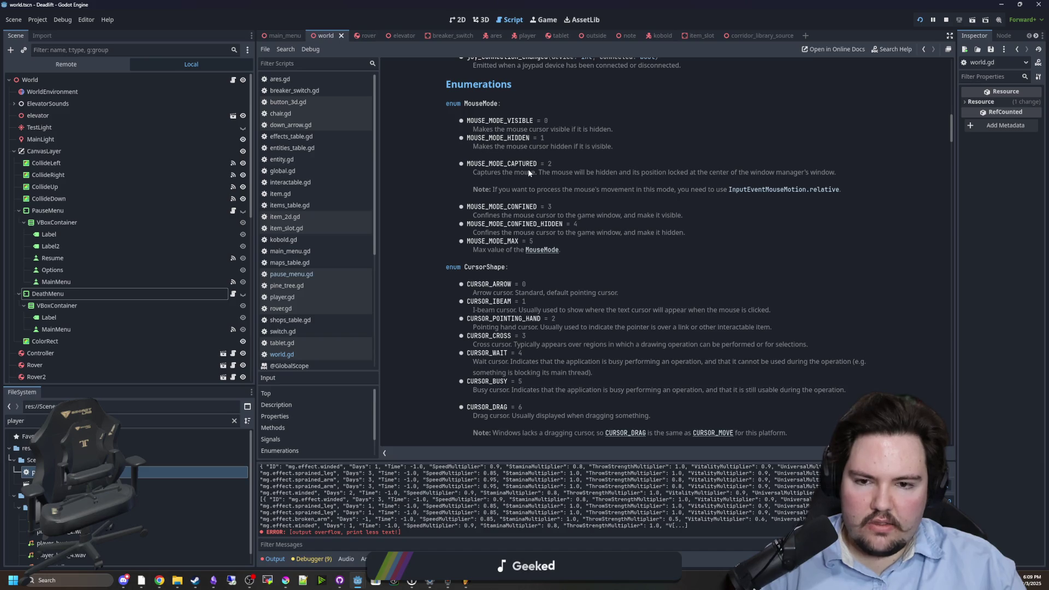
key(alt+Left)
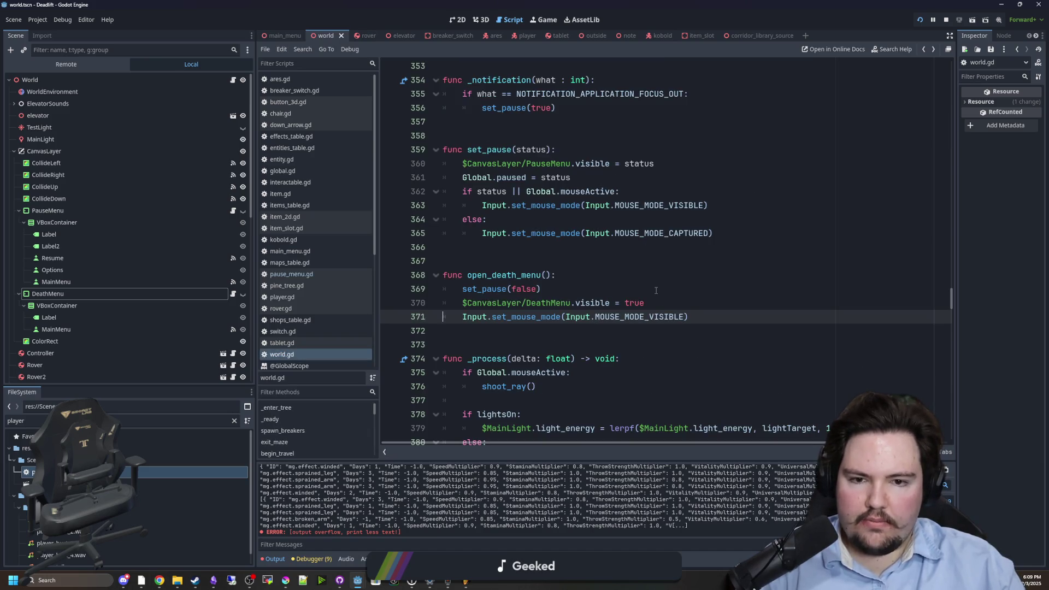
click(658, 252)
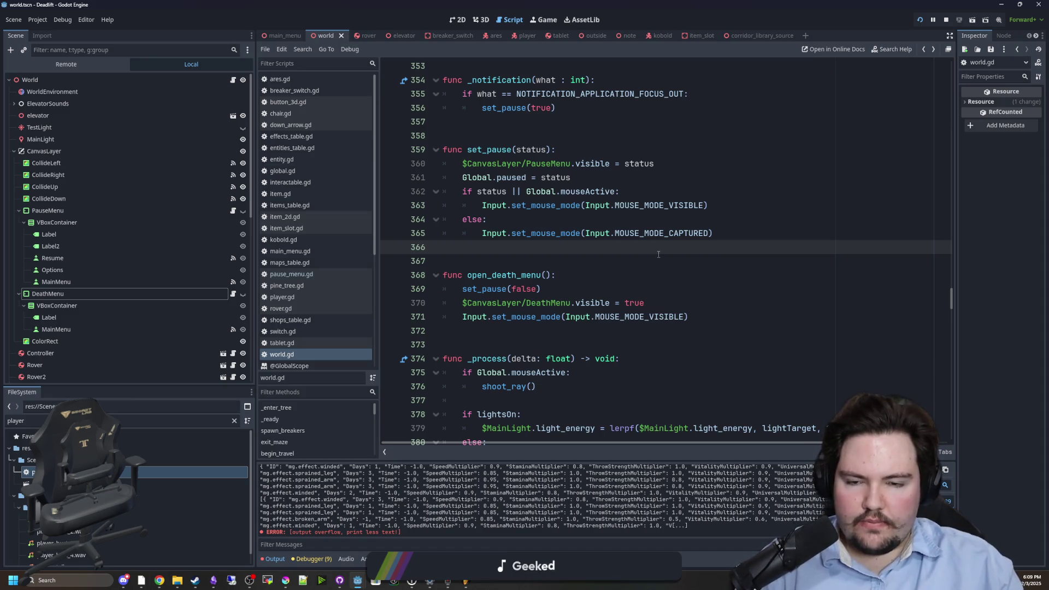
click(532, 261)
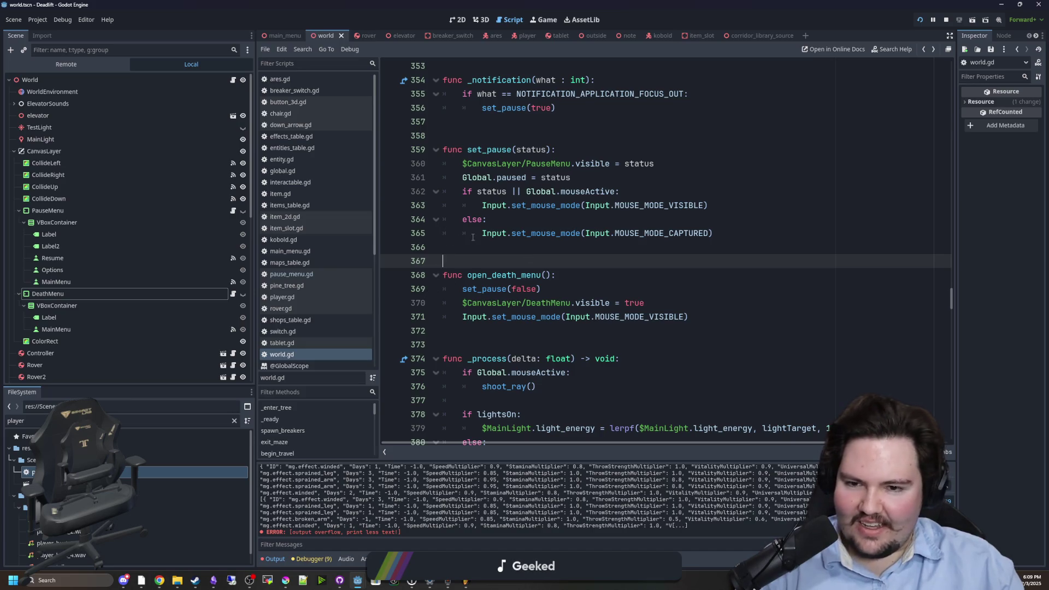
click(464, 233)
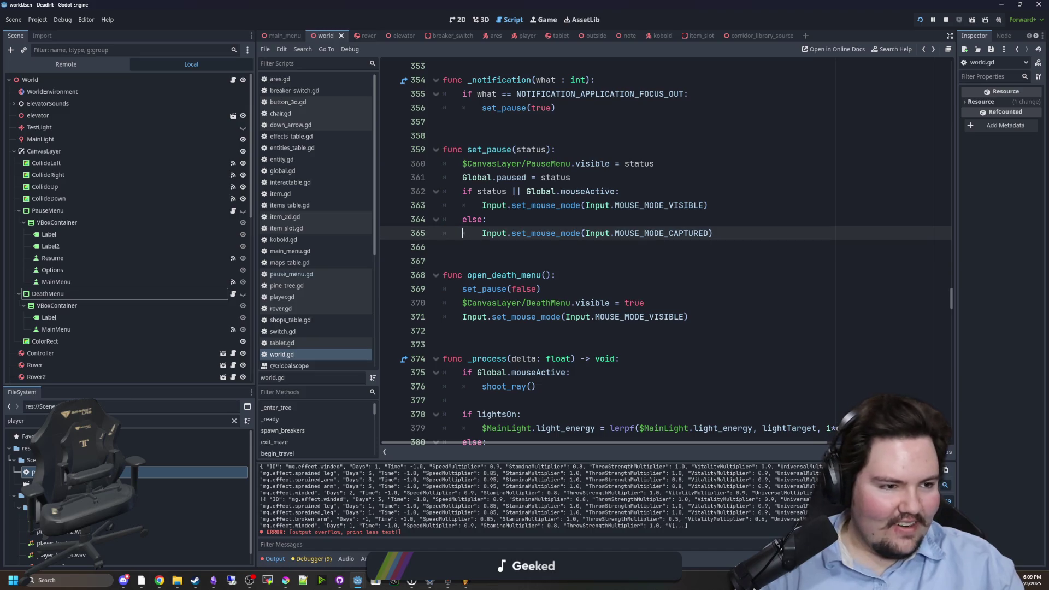
click(489, 271)
key(Up)
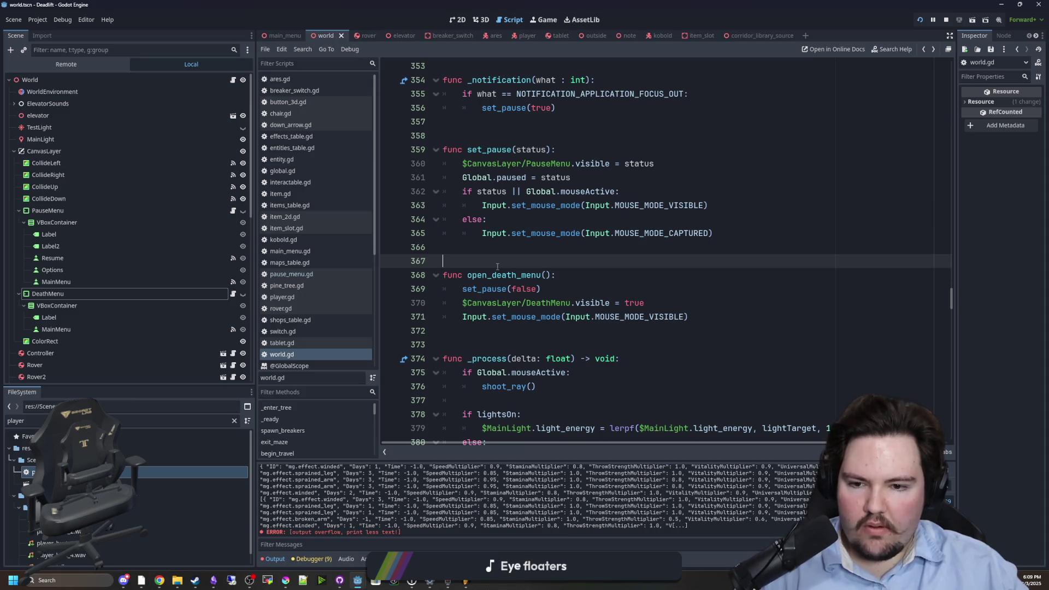
click(482, 327)
click(456, 323)
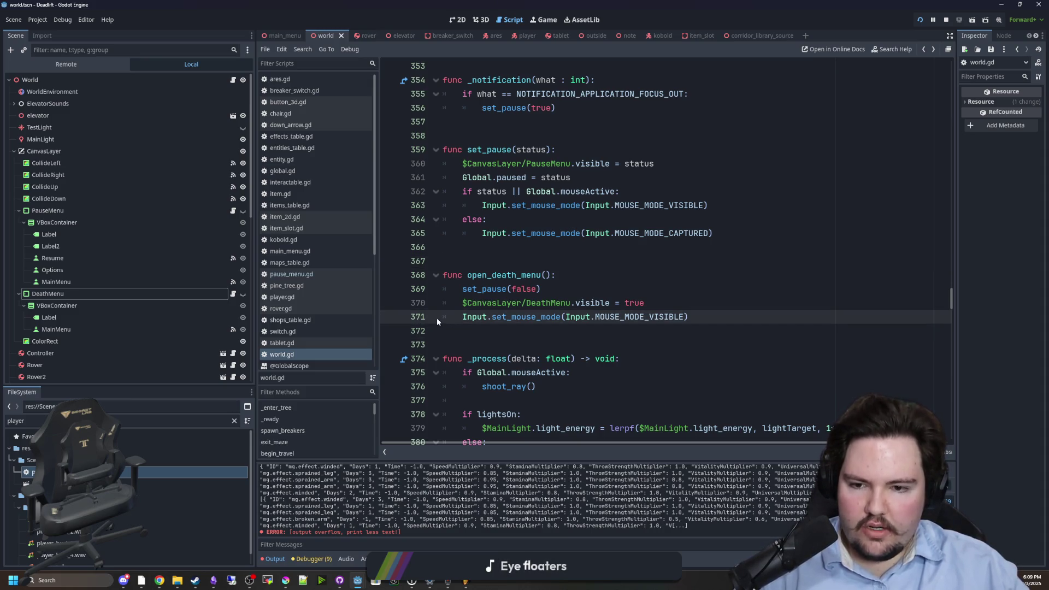
key(Up)
click(489, 266)
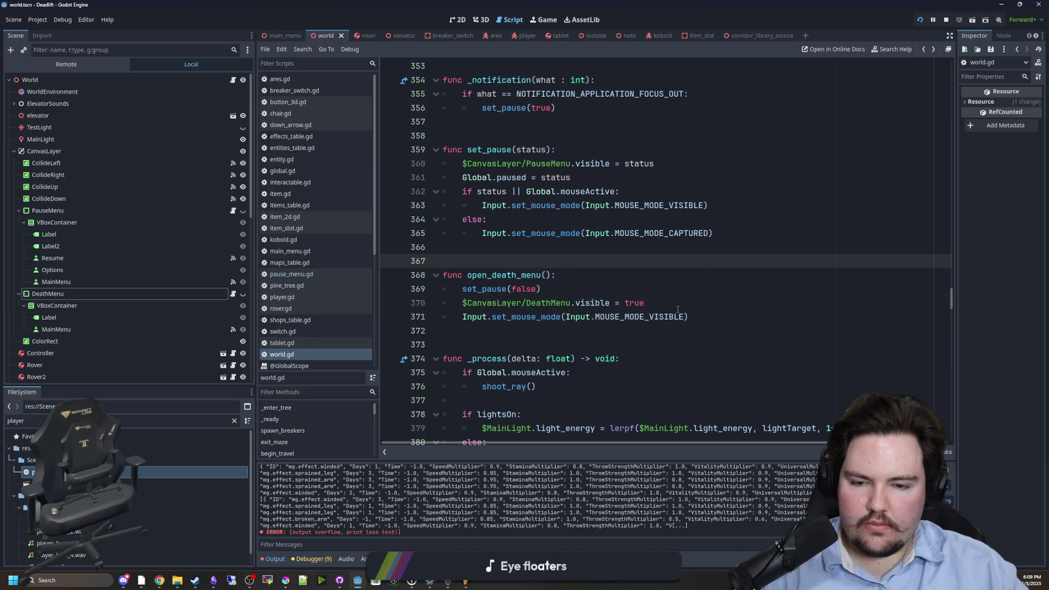
click(716, 314)
shift+click(462, 317)
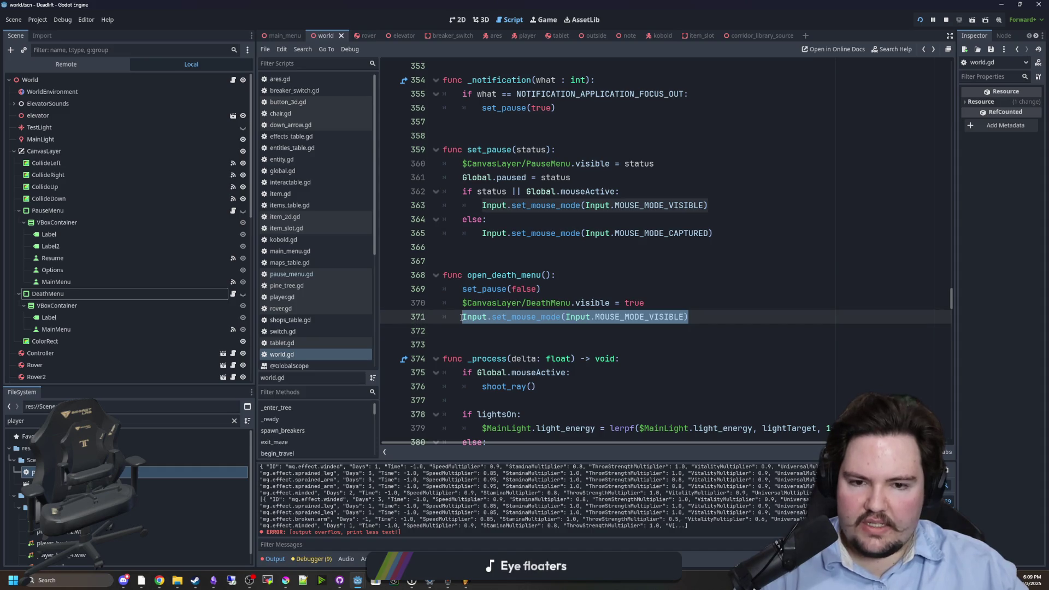
- Find set_mouse_mode in all files and check the tablet.gd, player.gd and world.gd matches
click(565, 341)
key(ctrl+shift+f)
text(s)
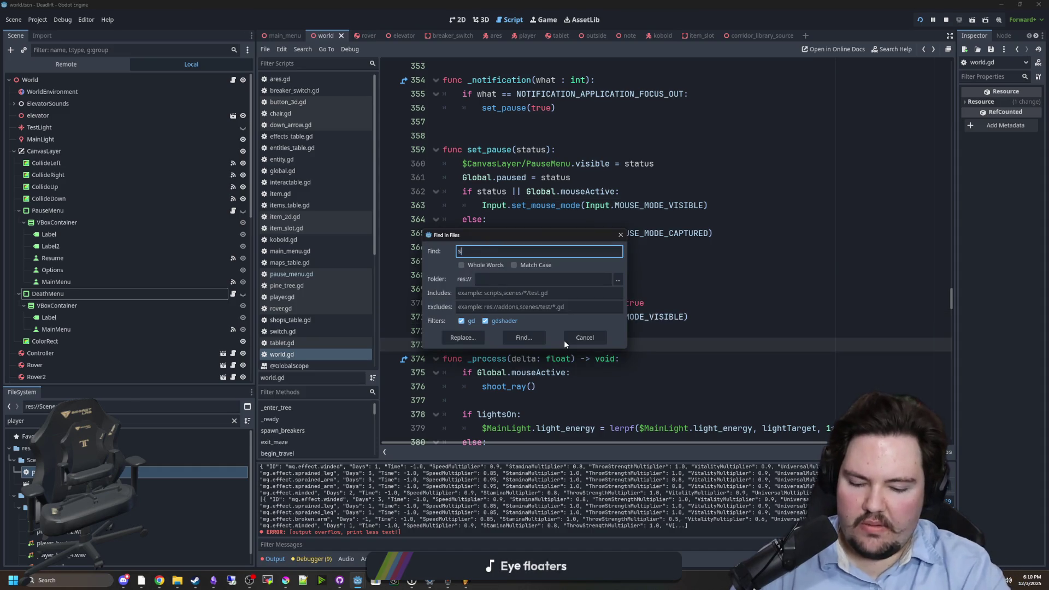
text(et_mouse_mode)
key(Return)
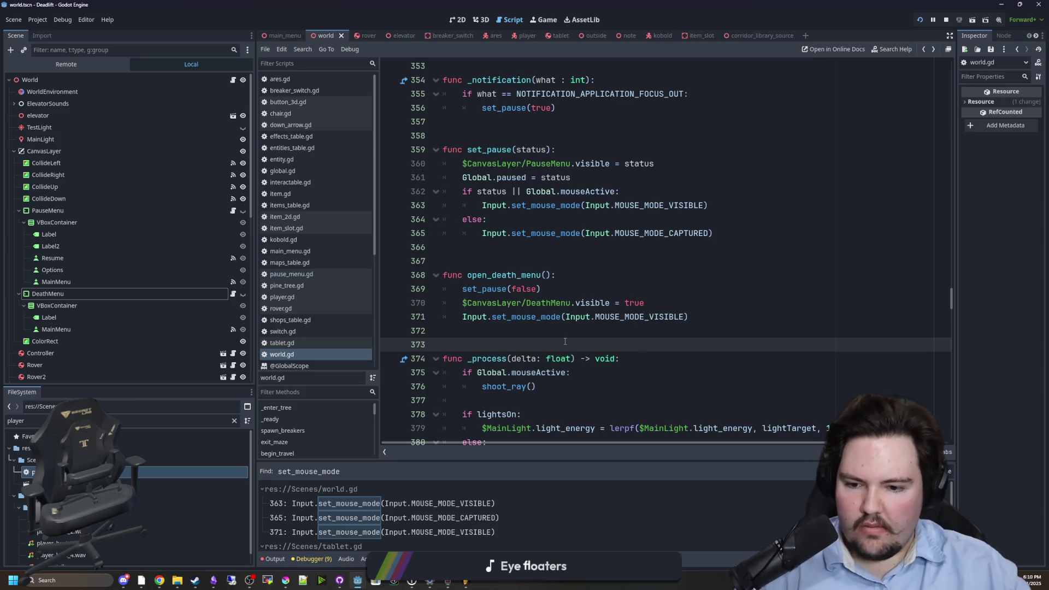
drag(437, 461, 431, 352)
click(414, 453)
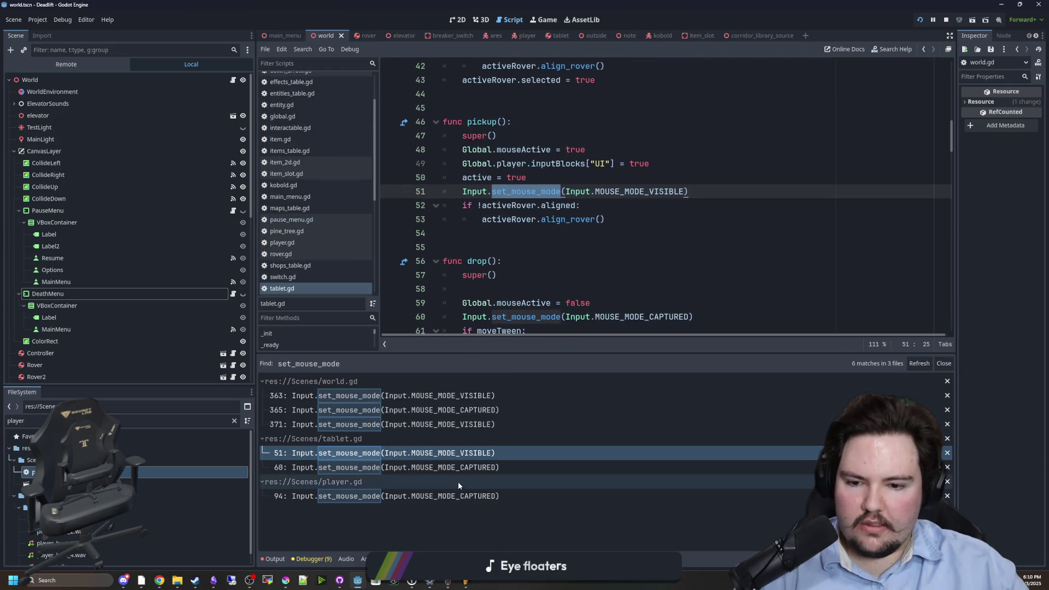
click(463, 468)
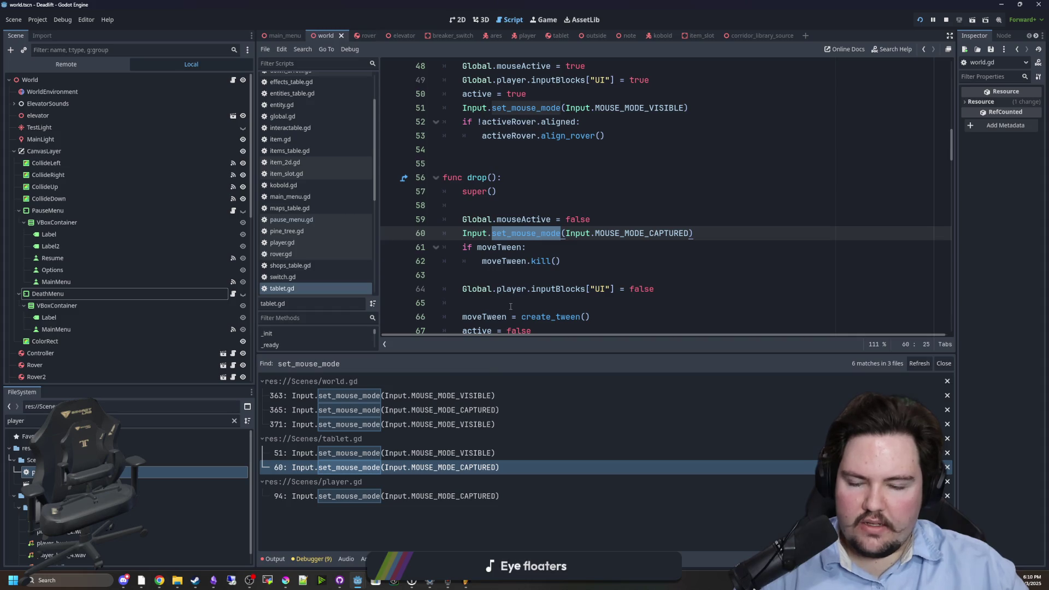
scroll(510, 306, down, 4)
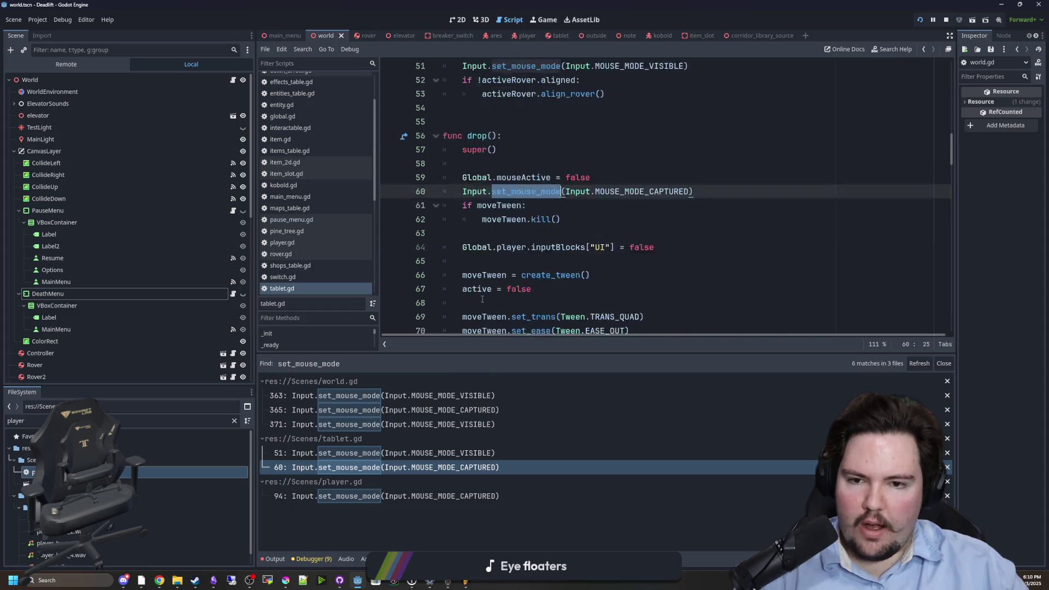
click(364, 496)
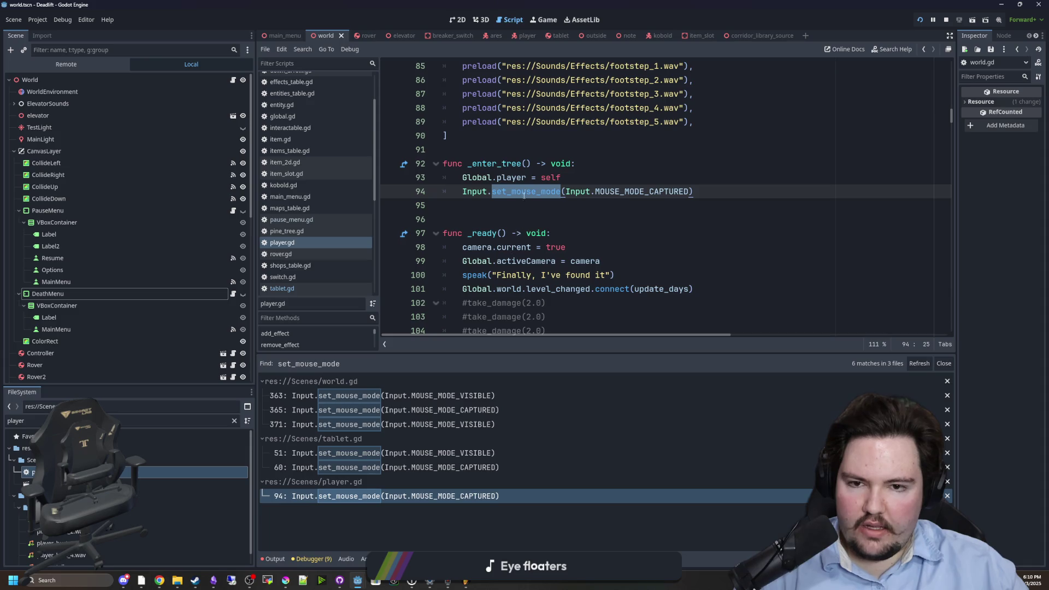
click(469, 425)
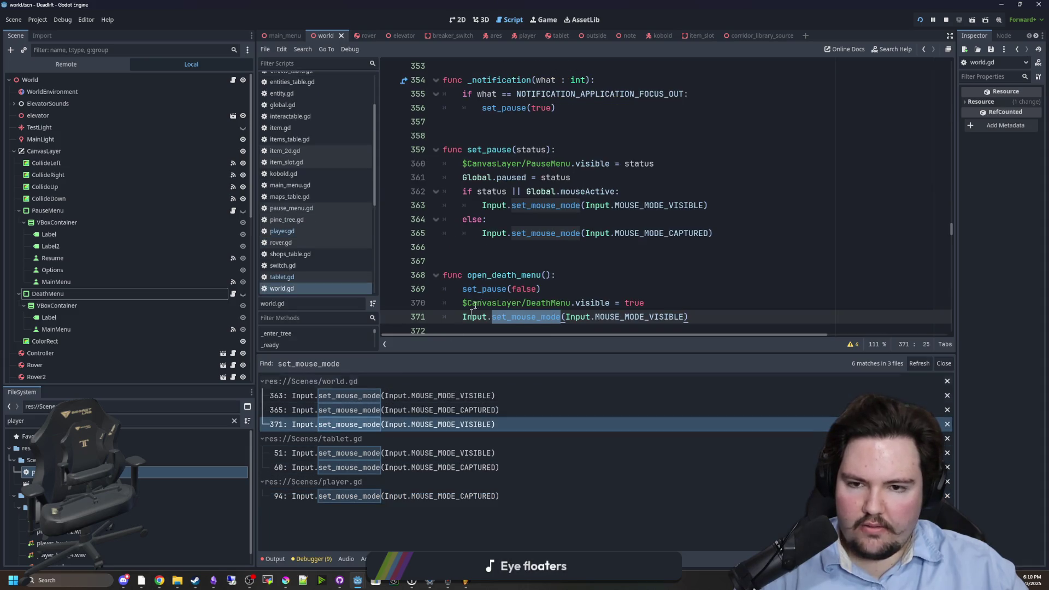
click(480, 395)
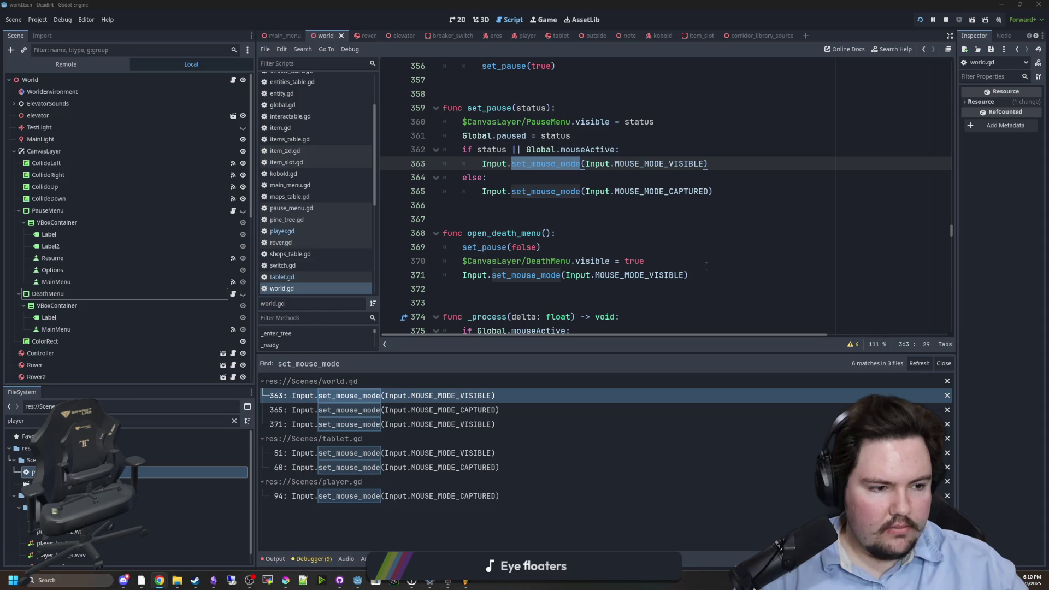
- Add 'await get_tree().process_frame' inside open_death_menu in world.gd and save the script
click(535, 211)
scroll(702, 274, down, 1)
click(724, 221)
key(Return)
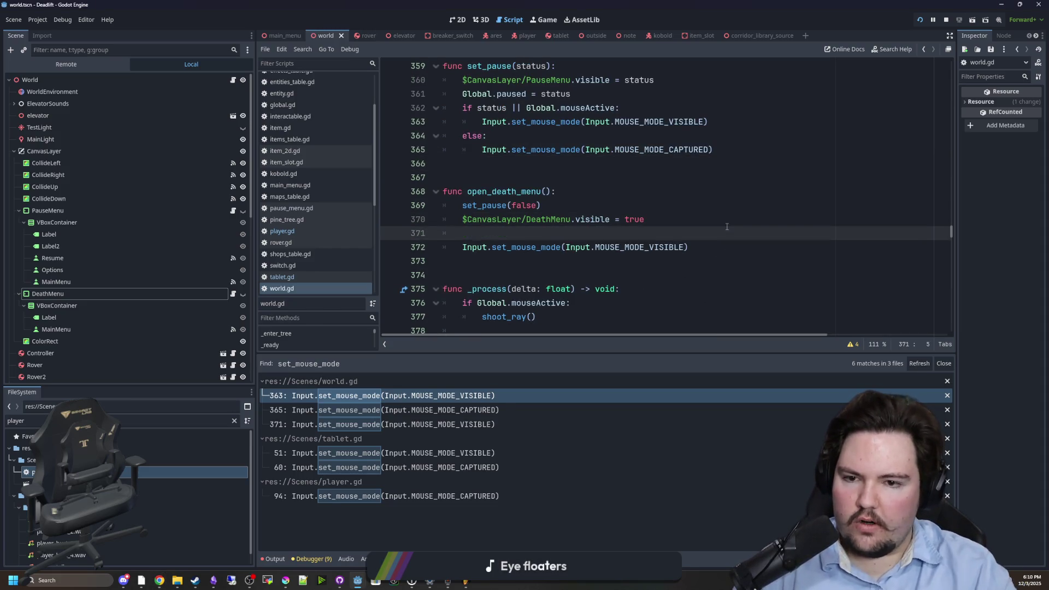
key(Return)
key(Return)
key(Up)
text(await)
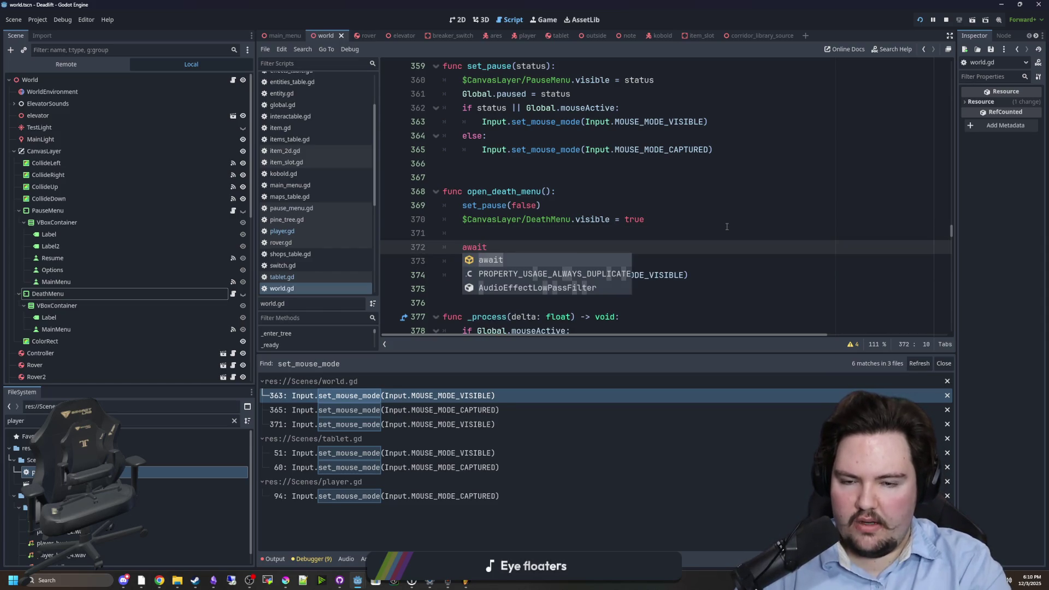
text( get_tree().pr)
key(Down)
key(Down)
key(Down)
key(Return)
key(BackSpace)
key(BackSpace)
key(BackSpace)
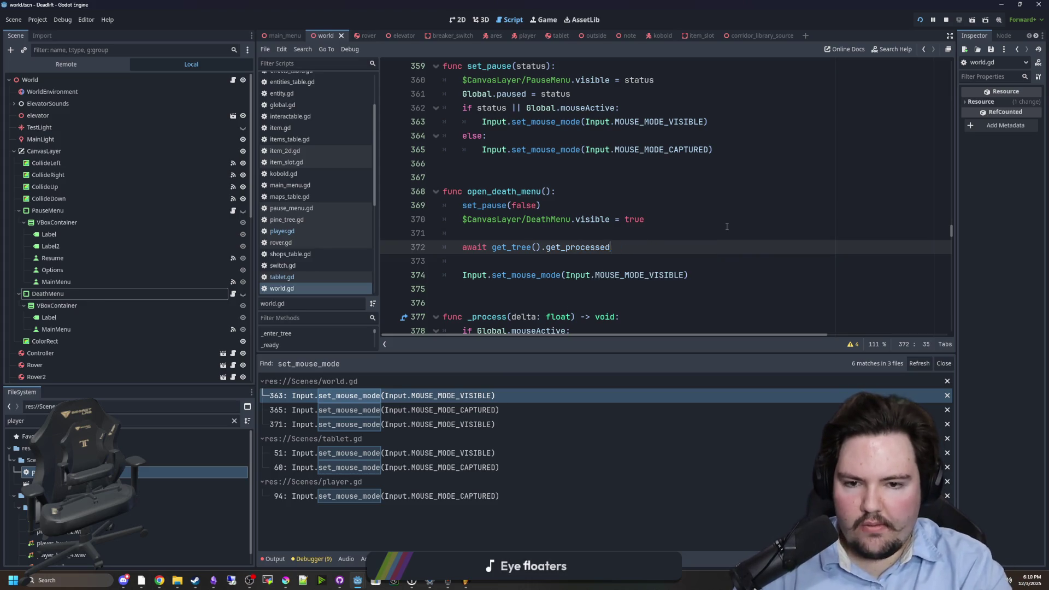
text(_)
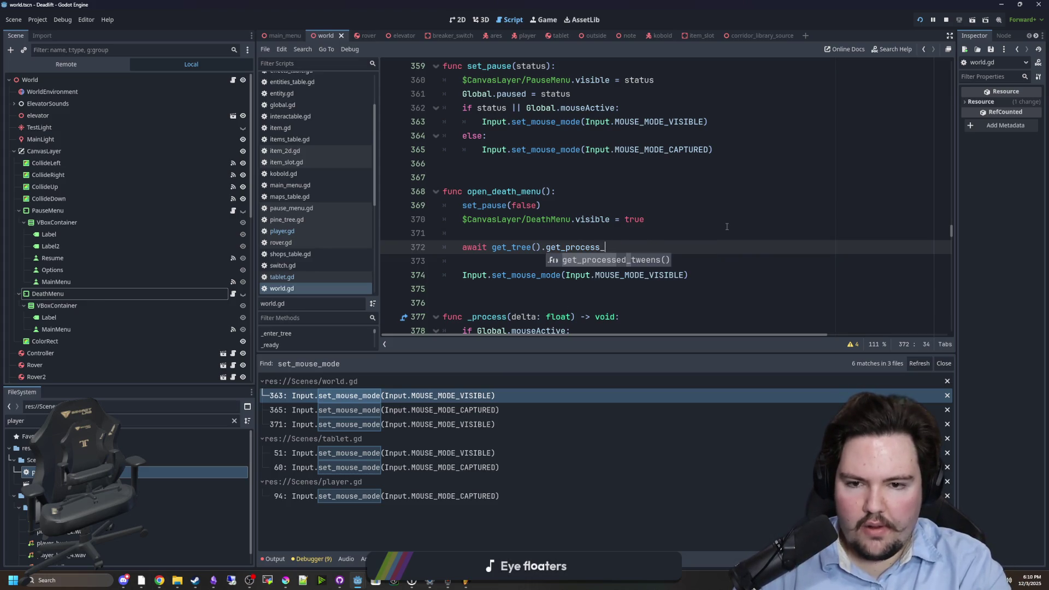
key(BackSpace)
key(BackSpace)
key(BackSpace)
text(pr)
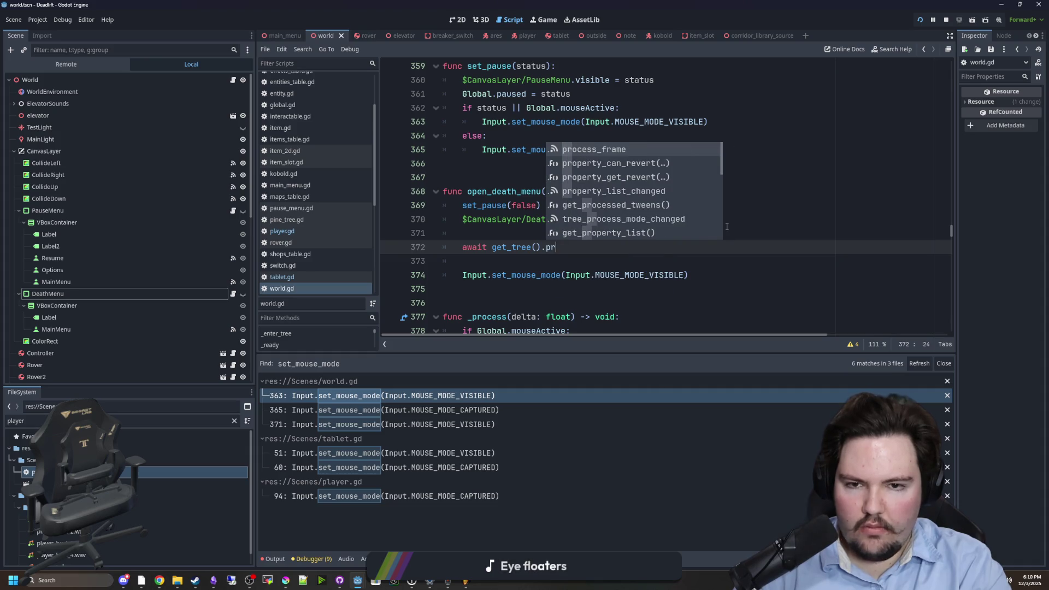
key(Return)
click(726, 227)
key(ctrl+s)
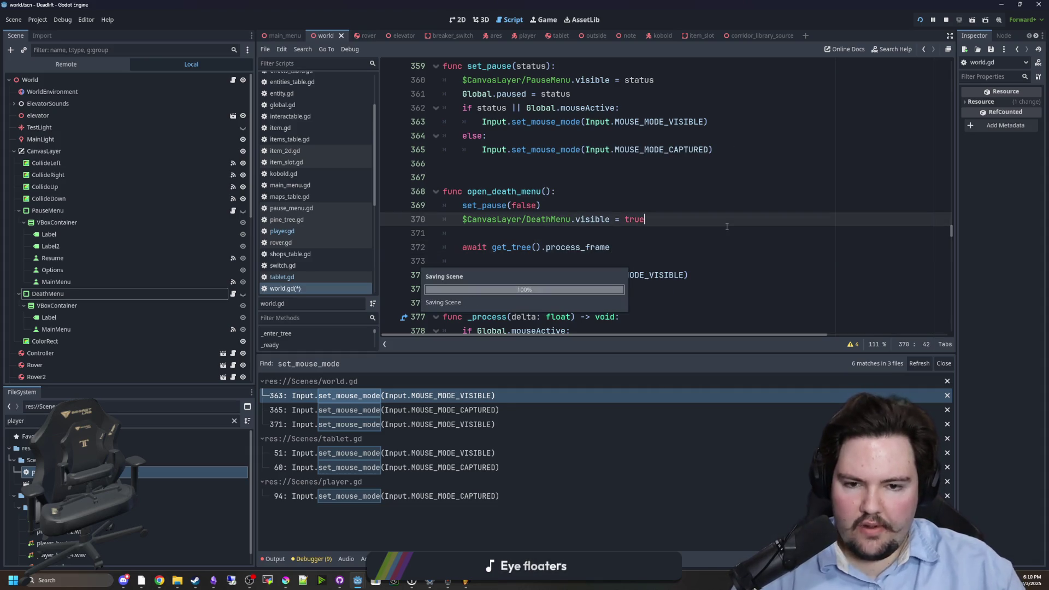
- Move the DeathMenu visibility line below the set_mouse_mode call and save world.gd
click(613, 203)
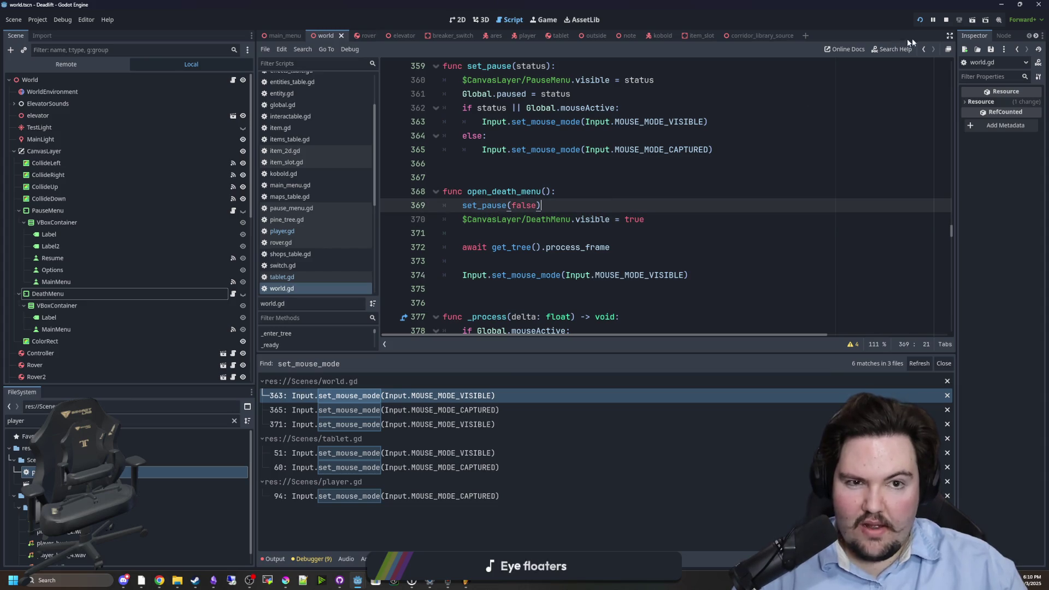
key(Down)
key(End)
key(shift+Home)
key(ctrl+c)
key(BackSpace)
key(Delete)
click(483, 244)
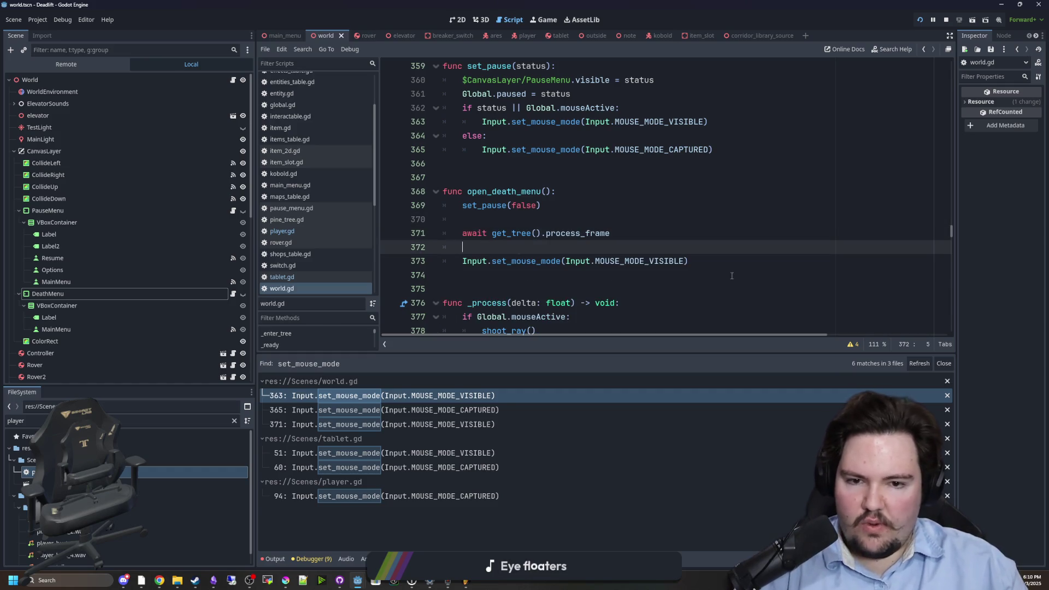
key(Down)
key(End)
key(Return)
key(ctrl+v)
click(747, 239)
key(ctrl+s)
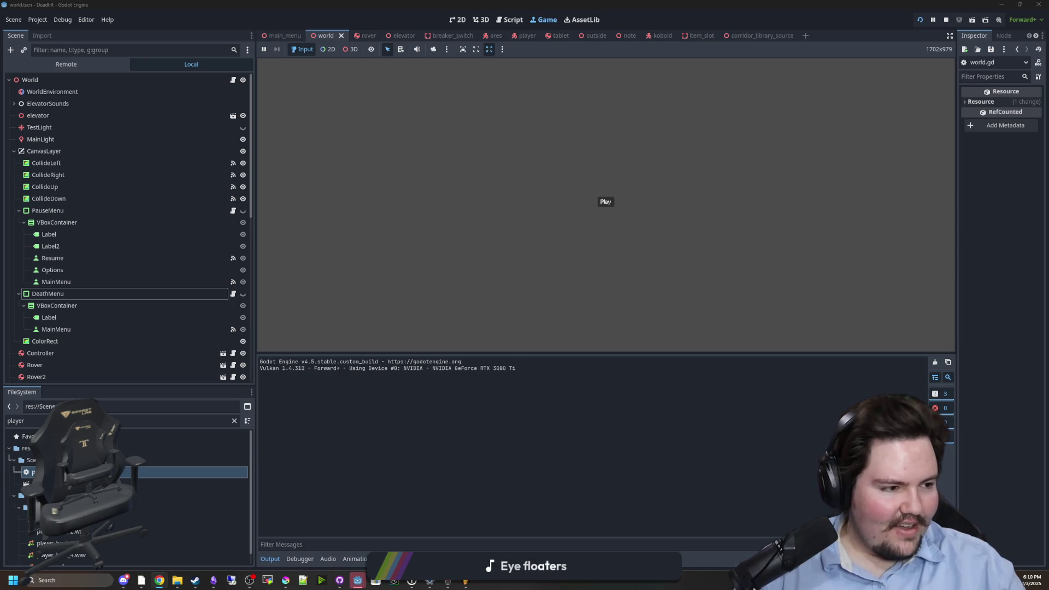
- Review the global.gd code screenshot in Chrome at 175% zoom, then minimize Chrome
key(alt+Tab)
key(ctrl+minus)
key(ctrl+minus)
key(ctrl+minus)
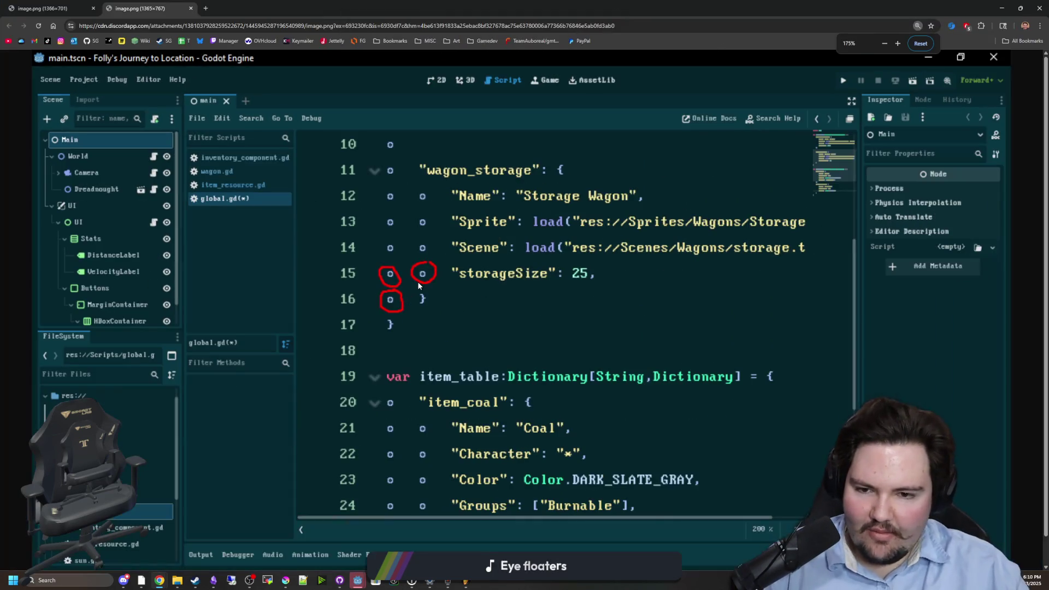
key(ctrl+plus)
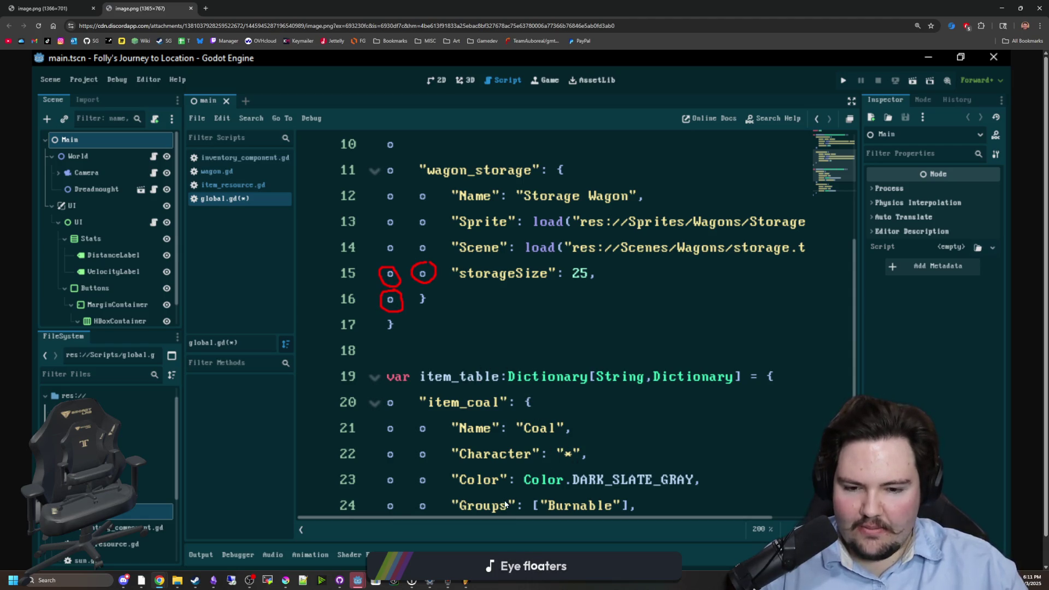
scroll(557, 490, down, 1)
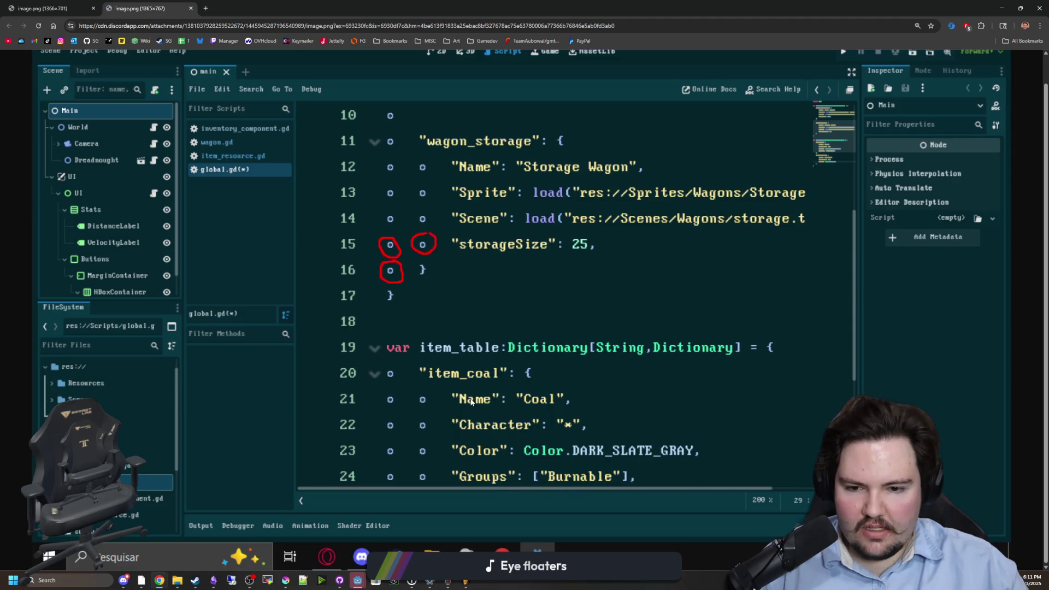
scroll(591, 431, up, 1)
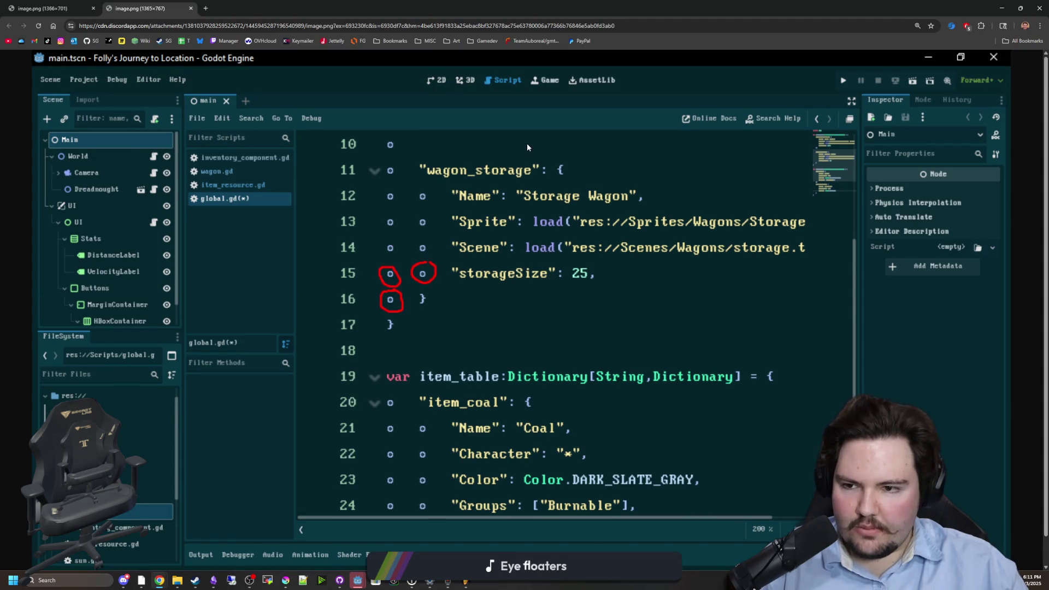
key(super+Down)
key(super+Down)
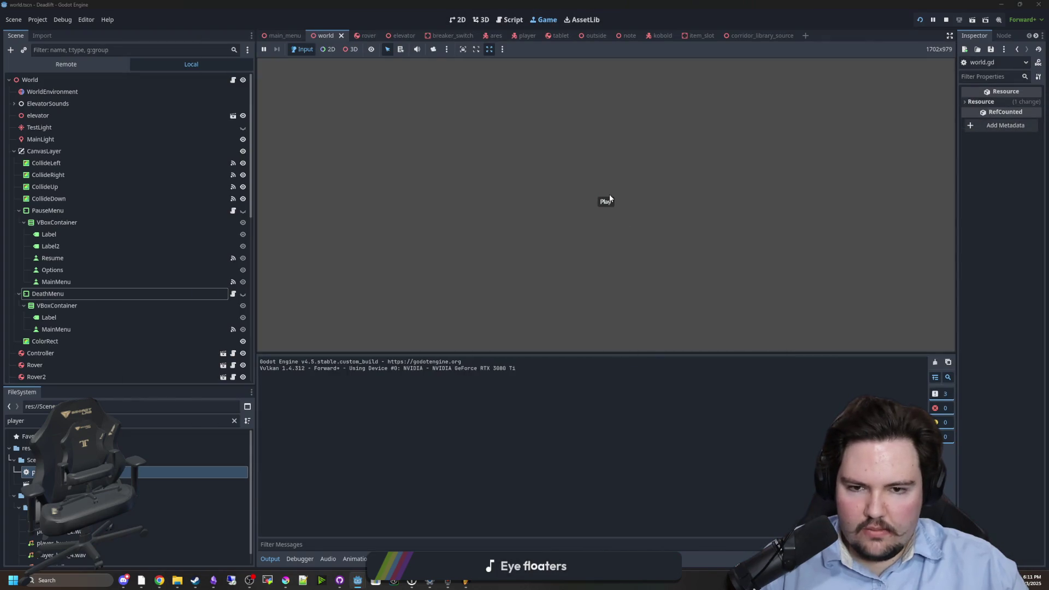
- Start the game, walk past the fenced house into the tablet room, and pause; check the maze image
click(606, 201)
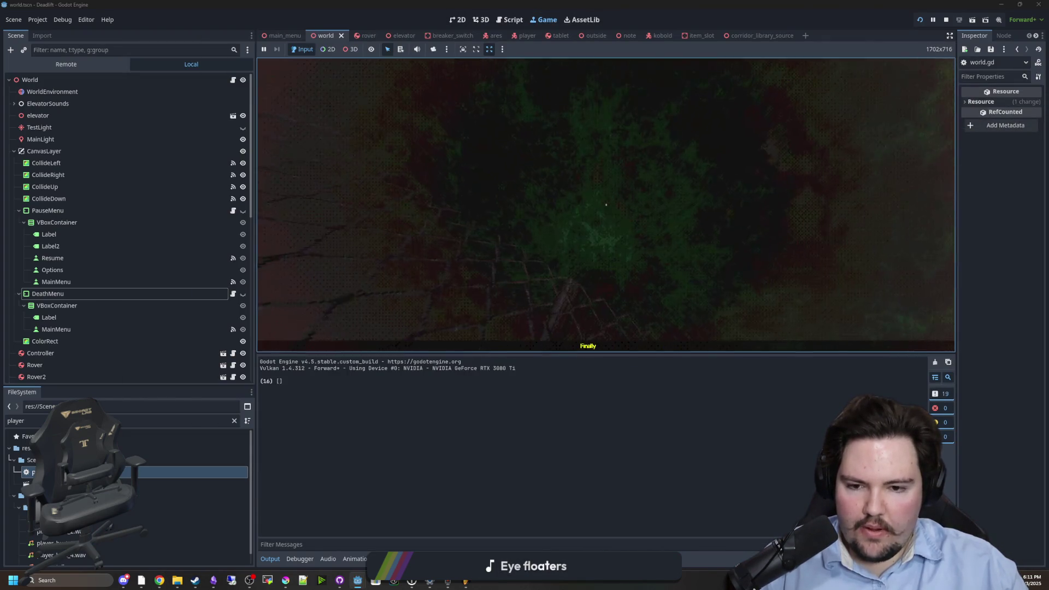
key(w)
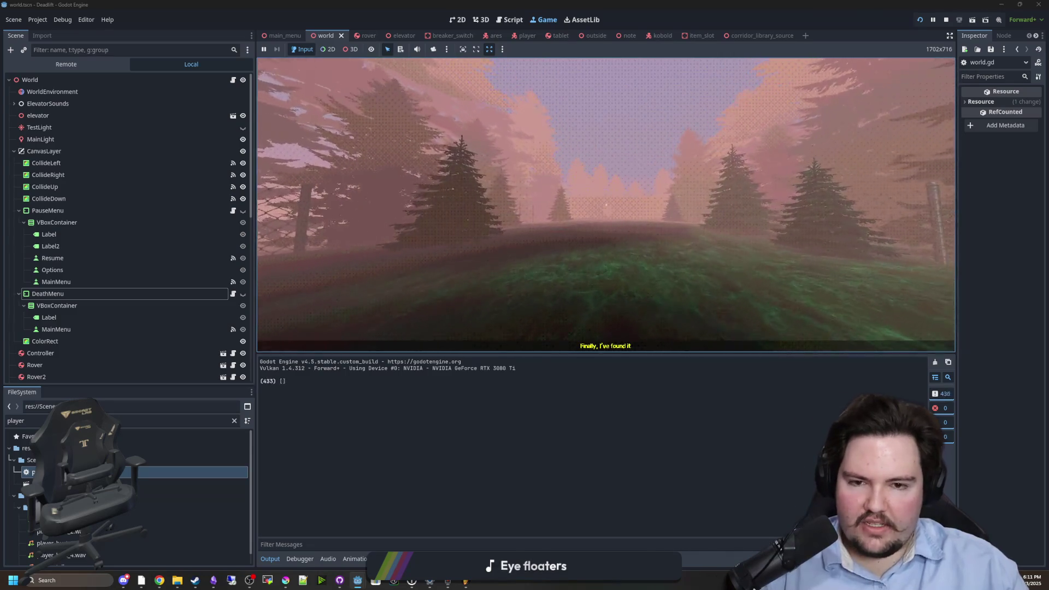
key(w)
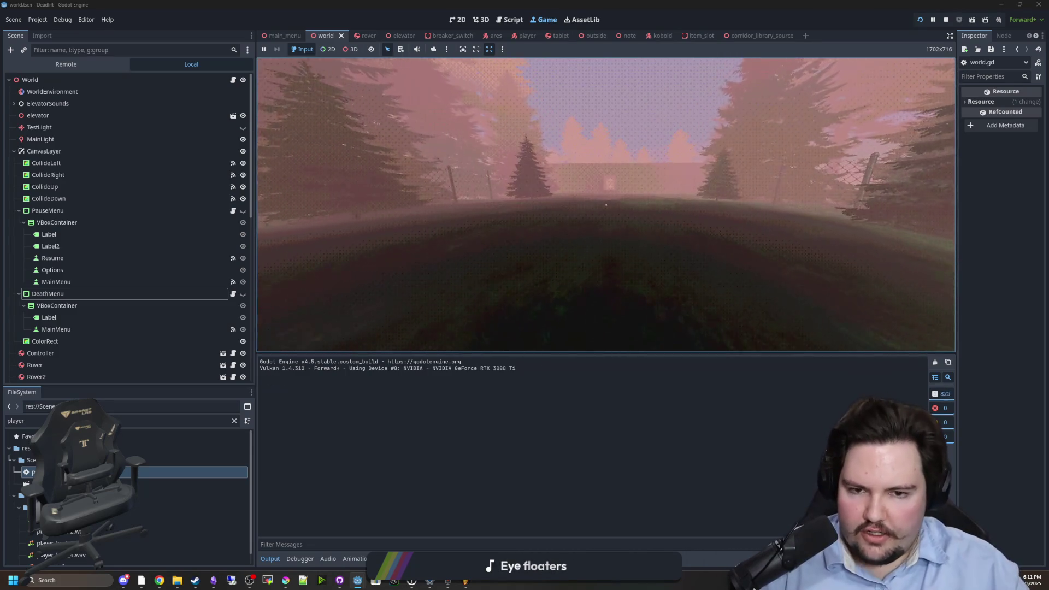
key(w)
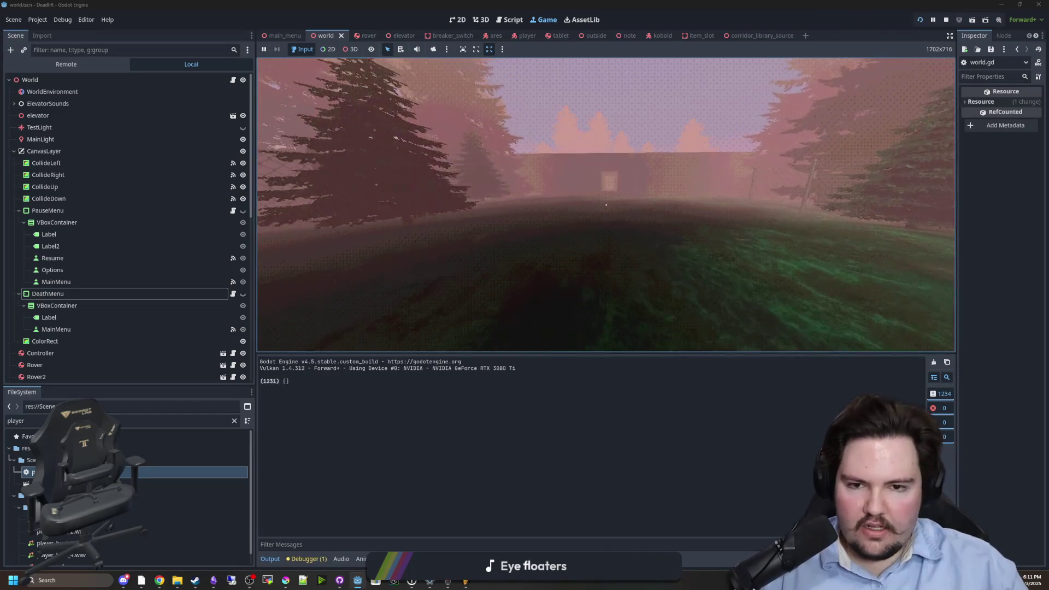
key(w)
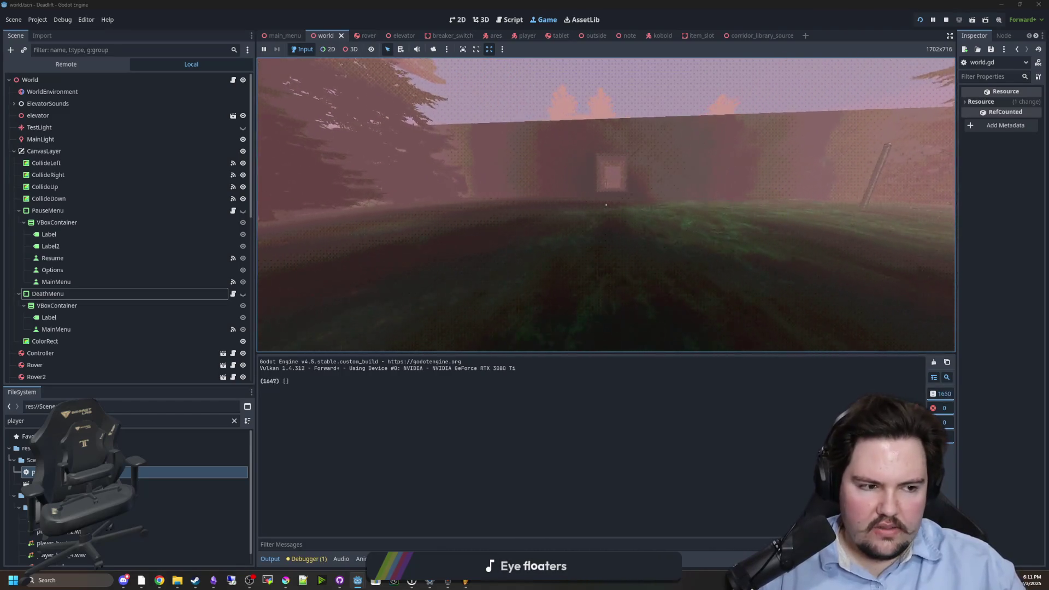
key(w)
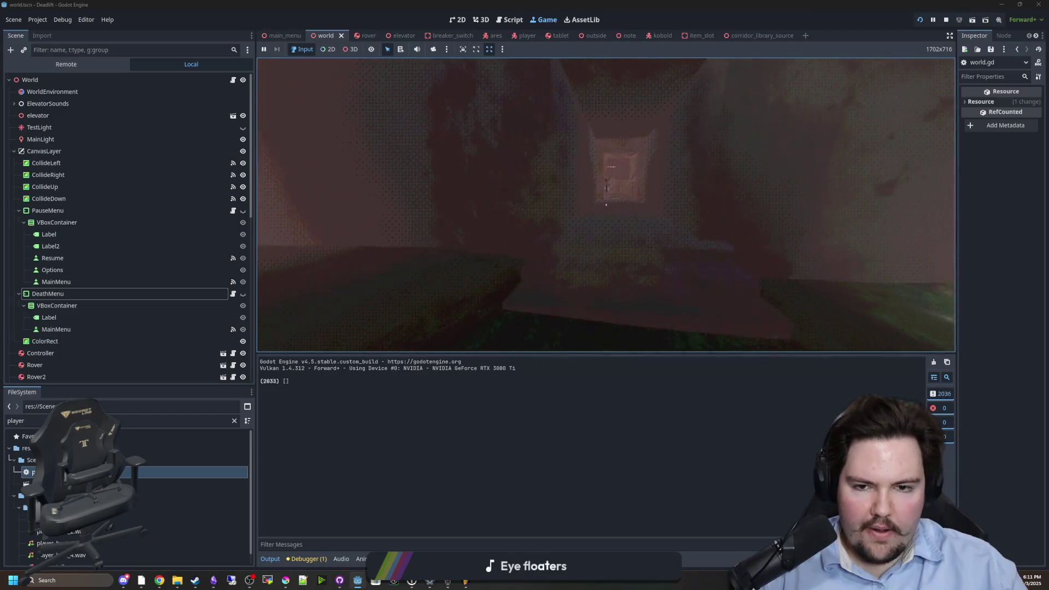
key(w)
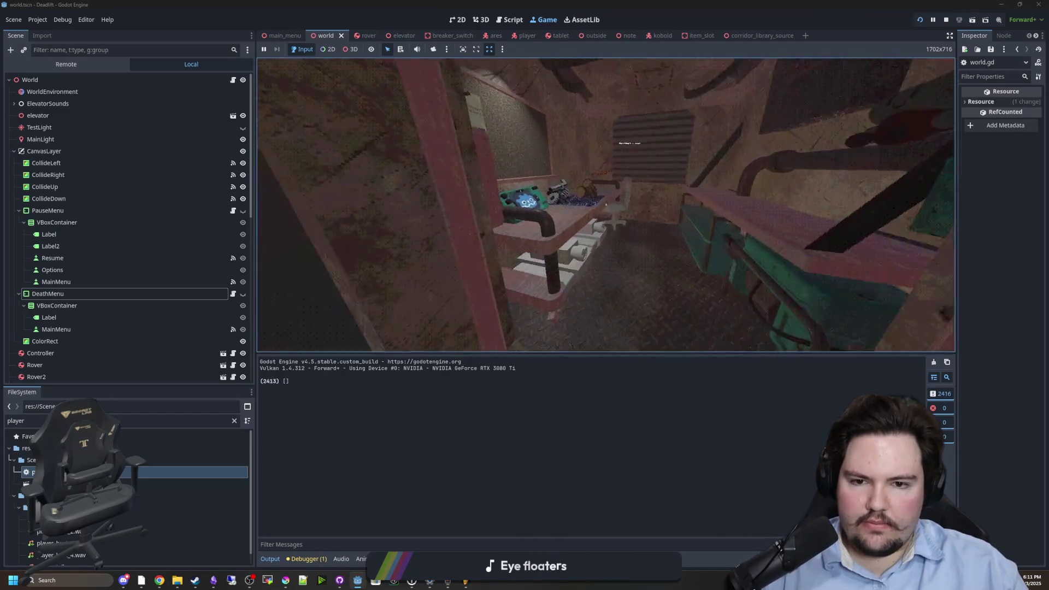
key(Escape)
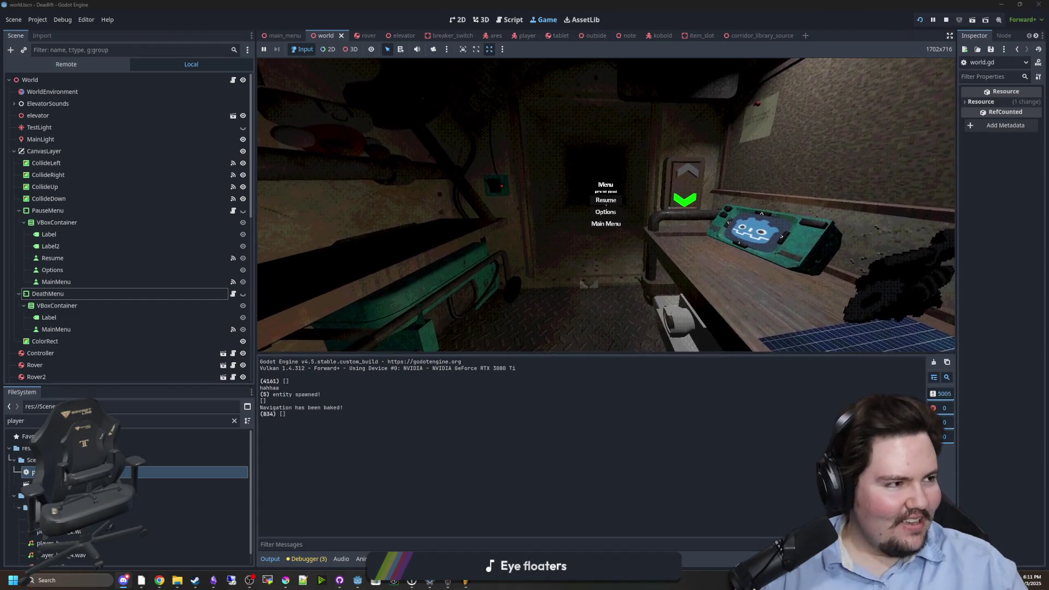
key(alt+Tab)
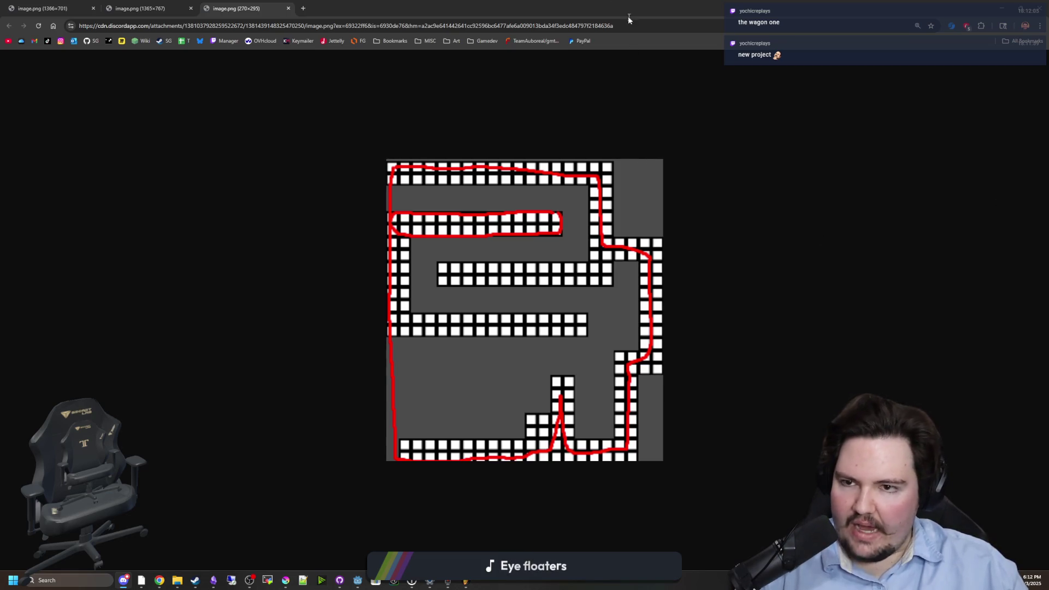
key(alt+Tab)
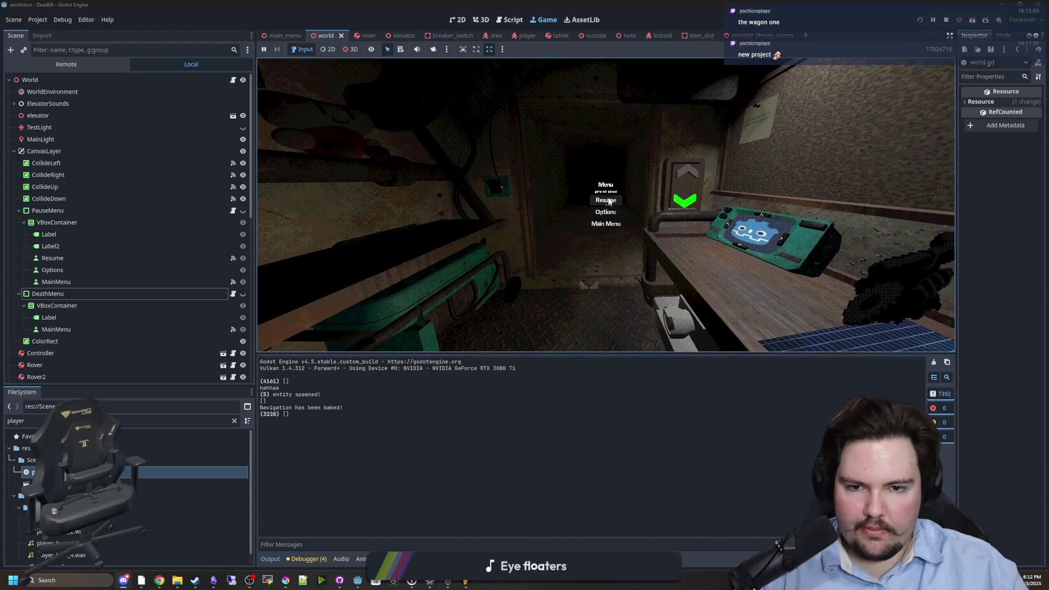
- Resume the game, pick up the jar, and keep exploring until the monster confronts the player
click(607, 200)
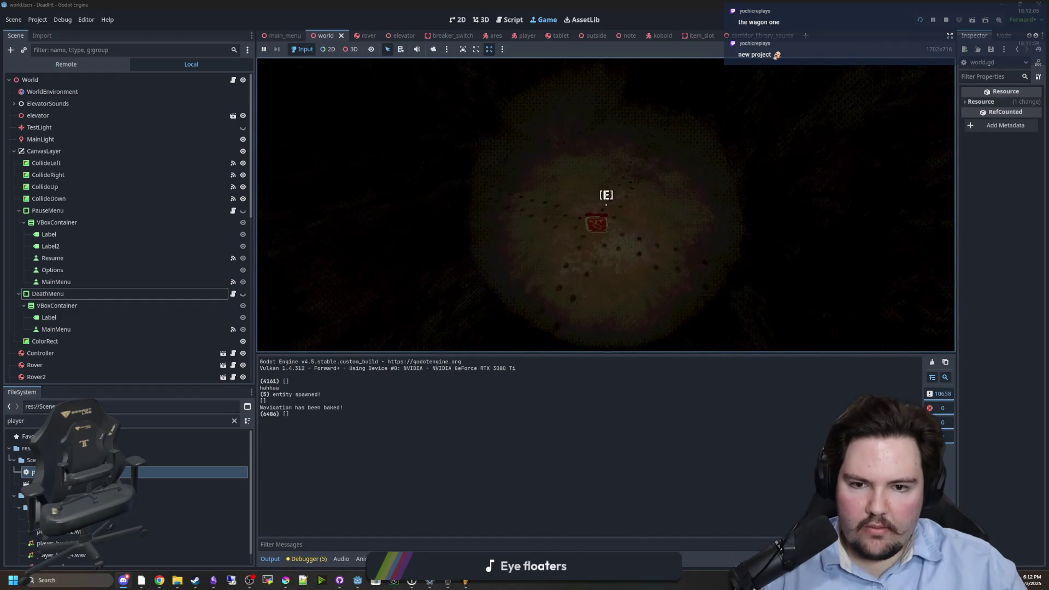
key(e)
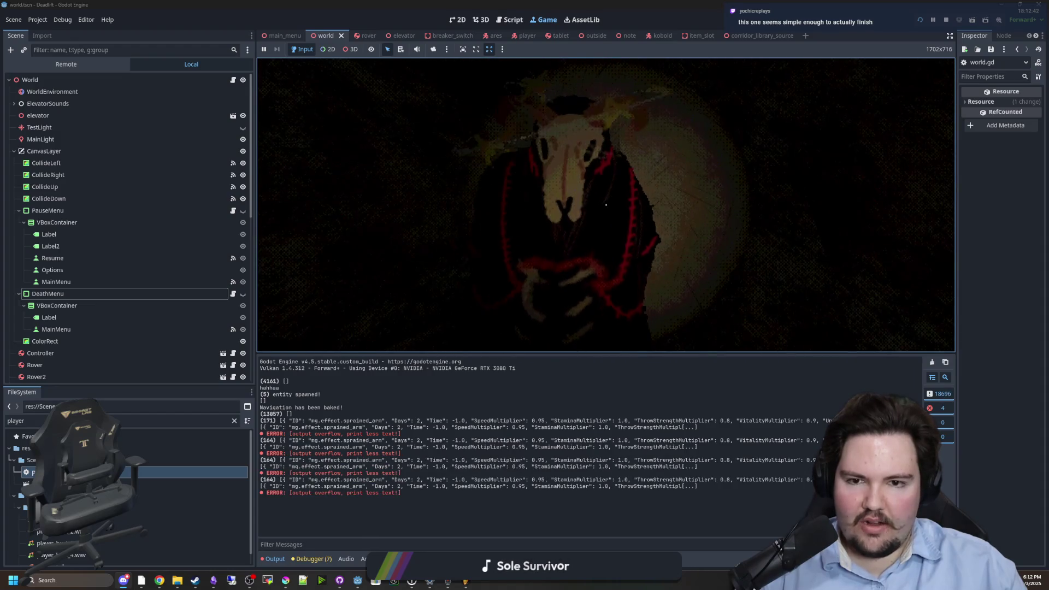
key(Escape)
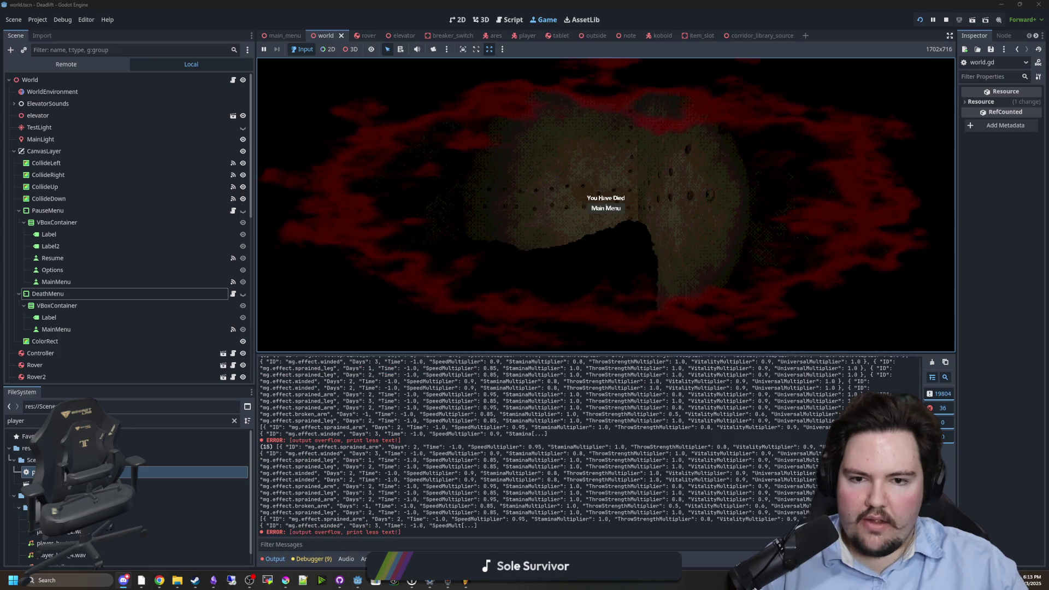
- With the 'You Have Died' screen showing, open the Windows Start menu and dismiss it
key(super)
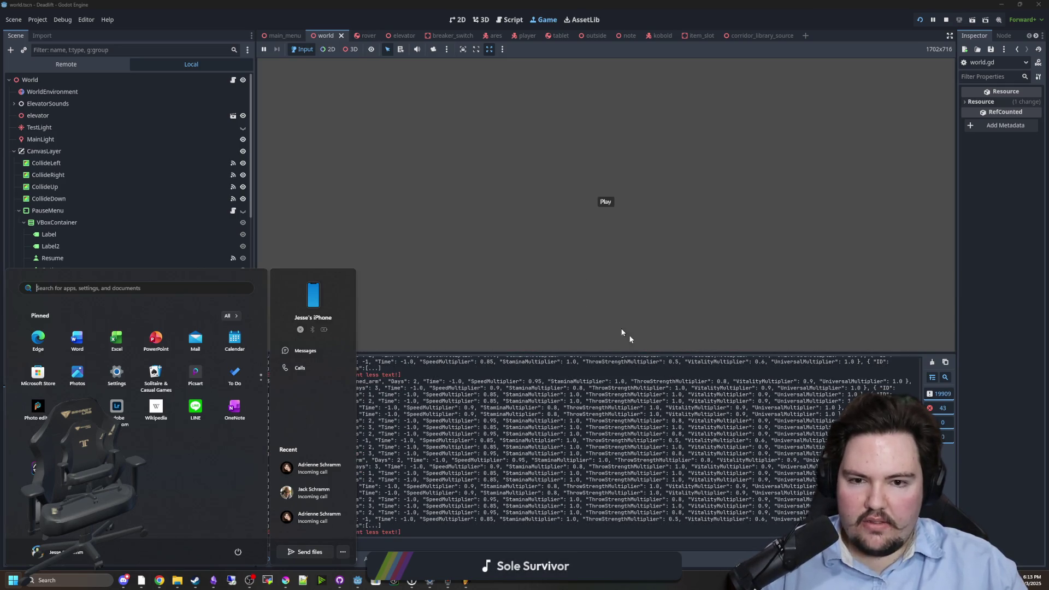
click(622, 333)
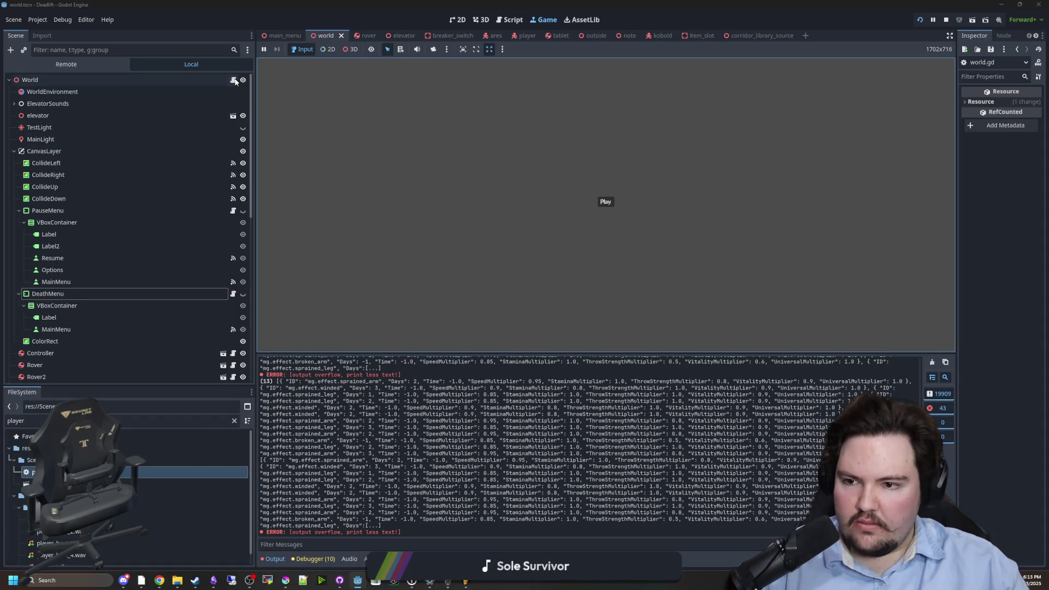
- Delete the await process_frame line from open_death_menu, then look up MOUSE_MODE_VISIBLE's documentation
click(234, 80)
mouse_move(610, 233)
mouse_down()
mouse_move(472, 233)
mouse_move(391, 218)
mouse_up()
key(BackSpace)
key(BackSpace)
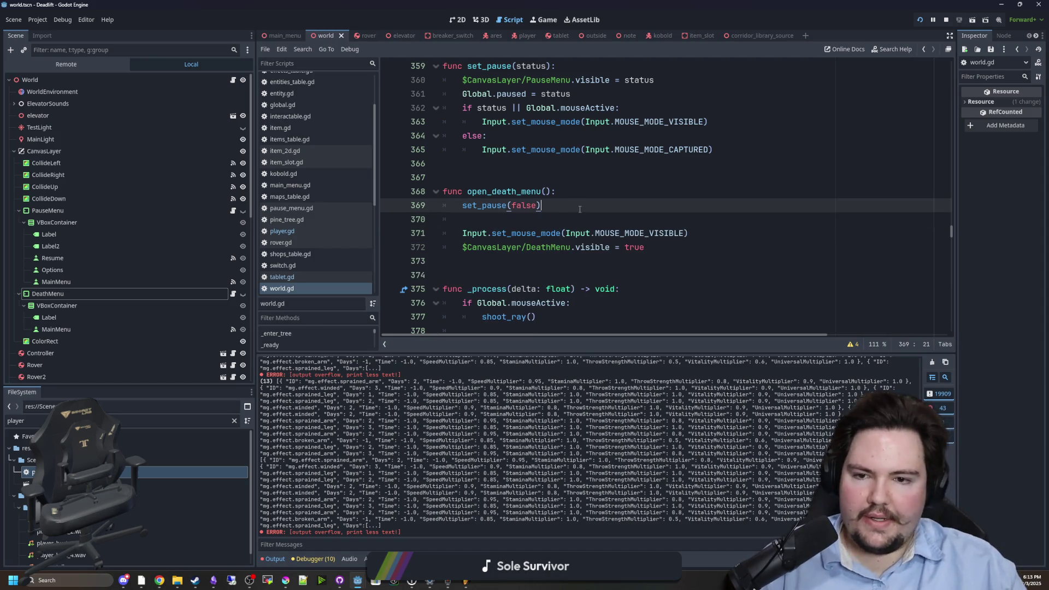
click(537, 222)
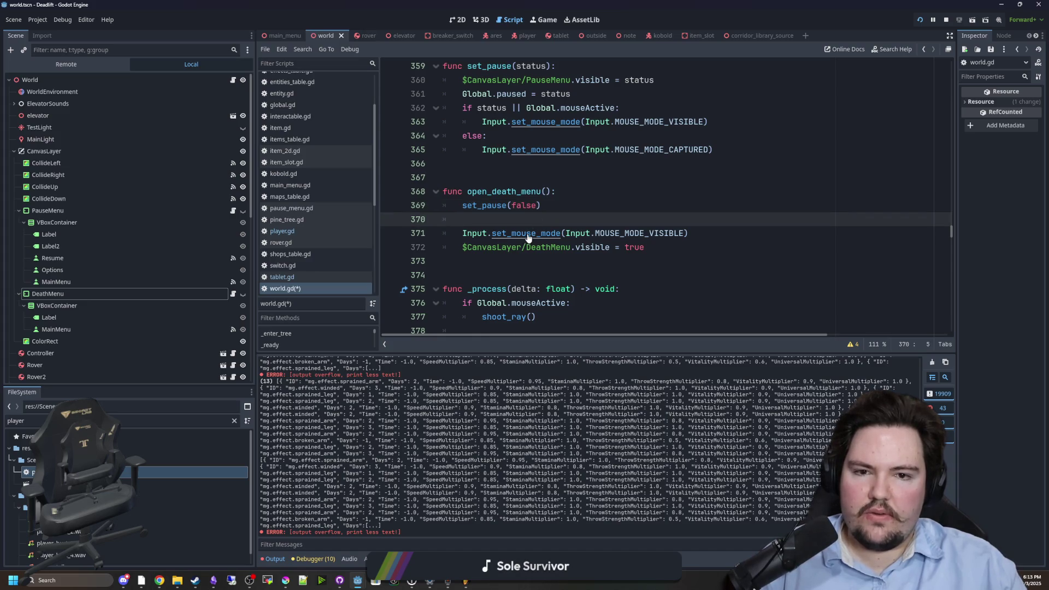
scroll(627, 255, up, 1)
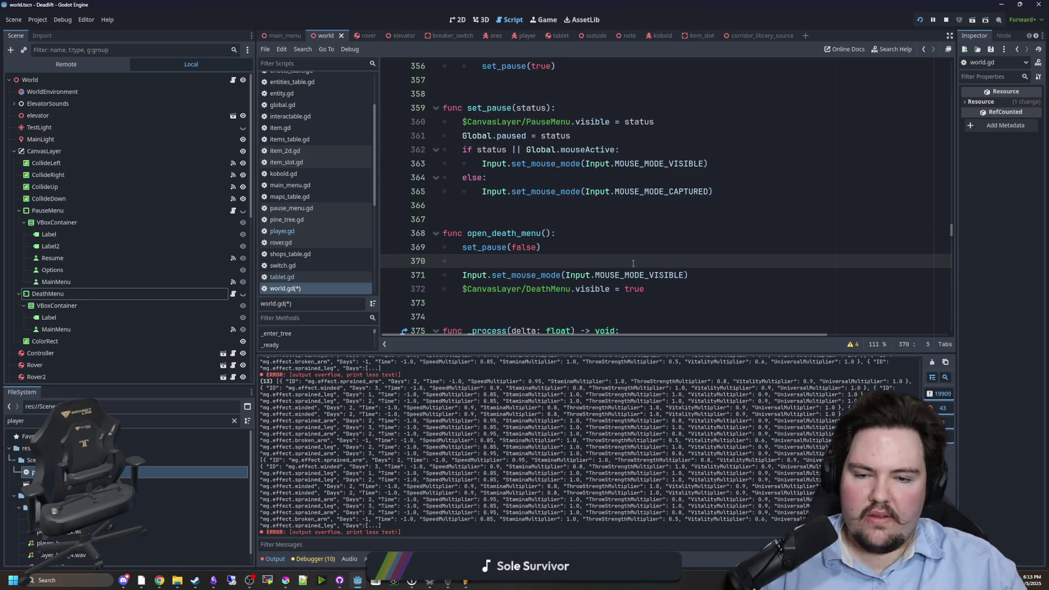
ctrl+click(663, 278)
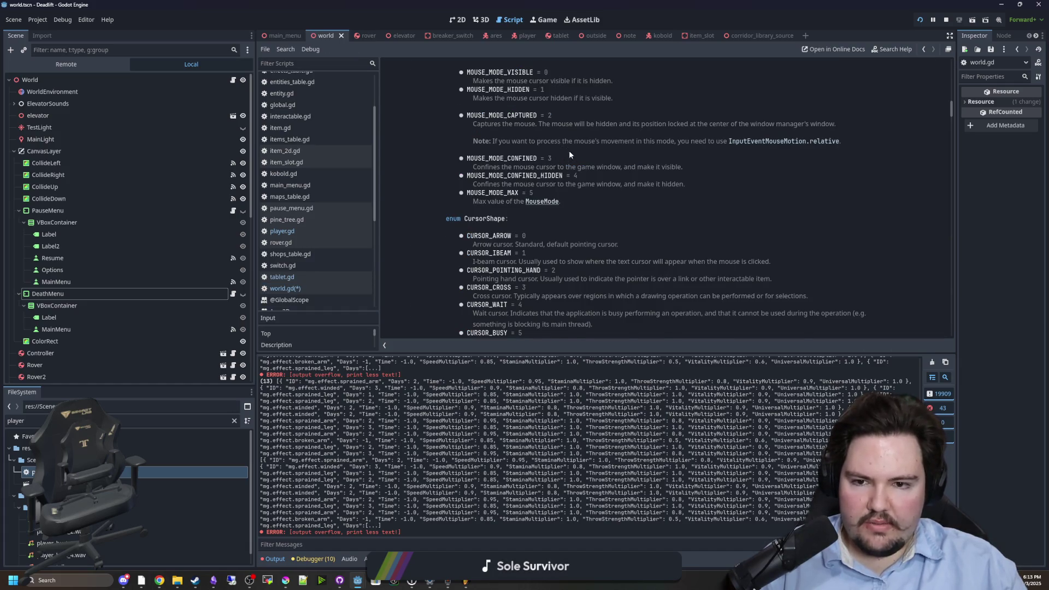
- Return from the docs to world.gd and search all project files for 'mouse'
scroll(565, 147, up, 1)
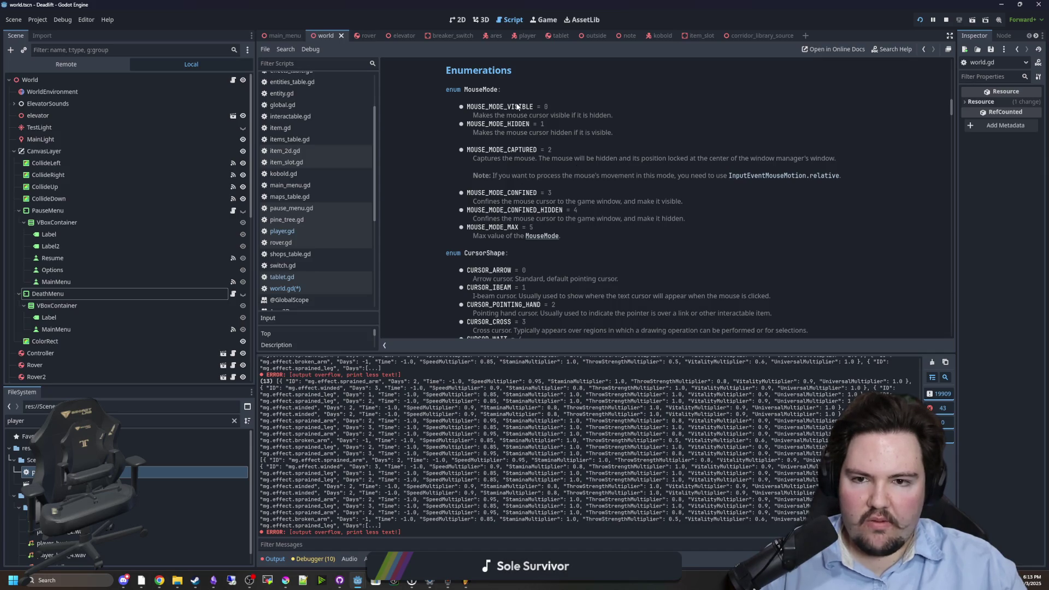
key(alt+Left)
click(702, 253)
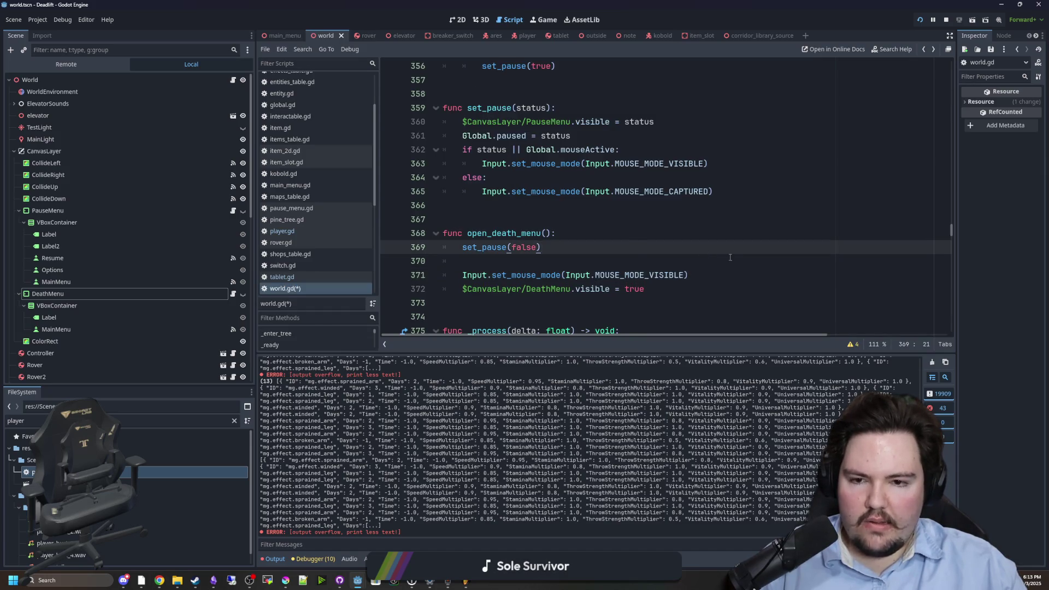
key(ctrl+shift+f)
key(Return)
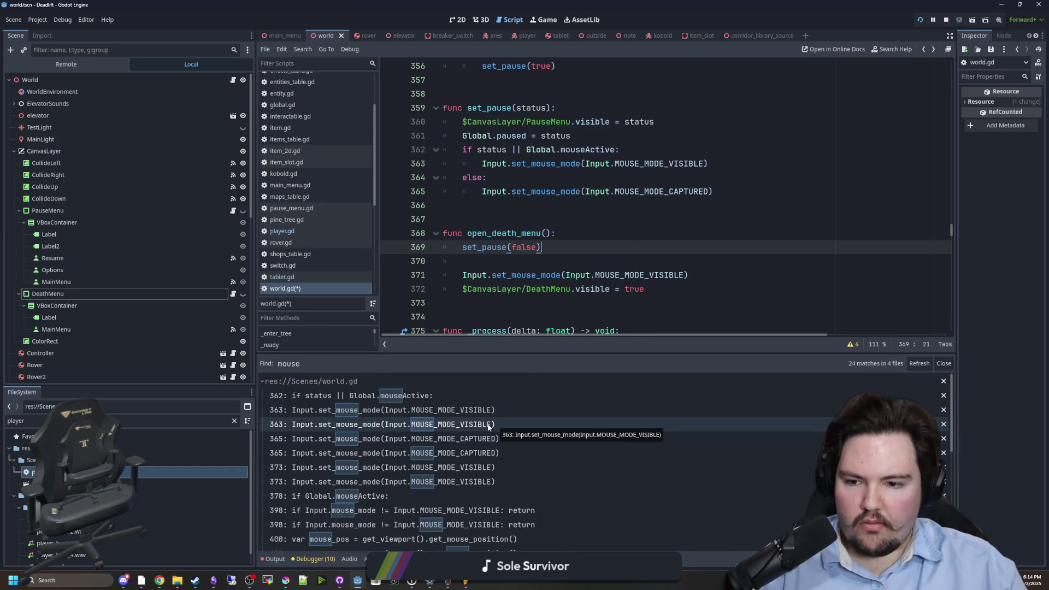
- Step through the world.gd matches at lines 362, 363, 365, 373, 378 and 398
click(450, 412)
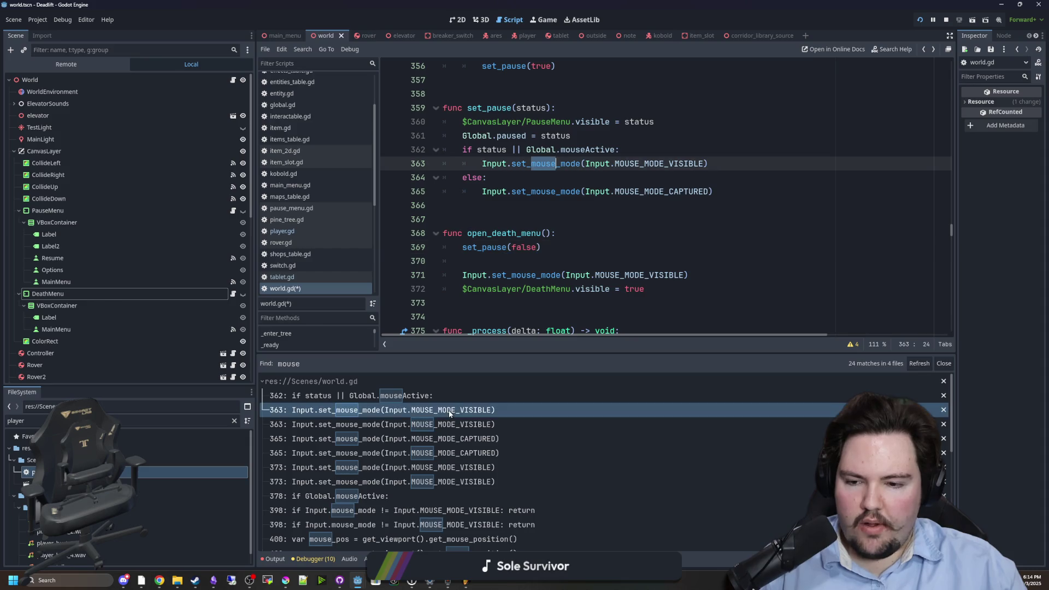
click(384, 398)
click(402, 413)
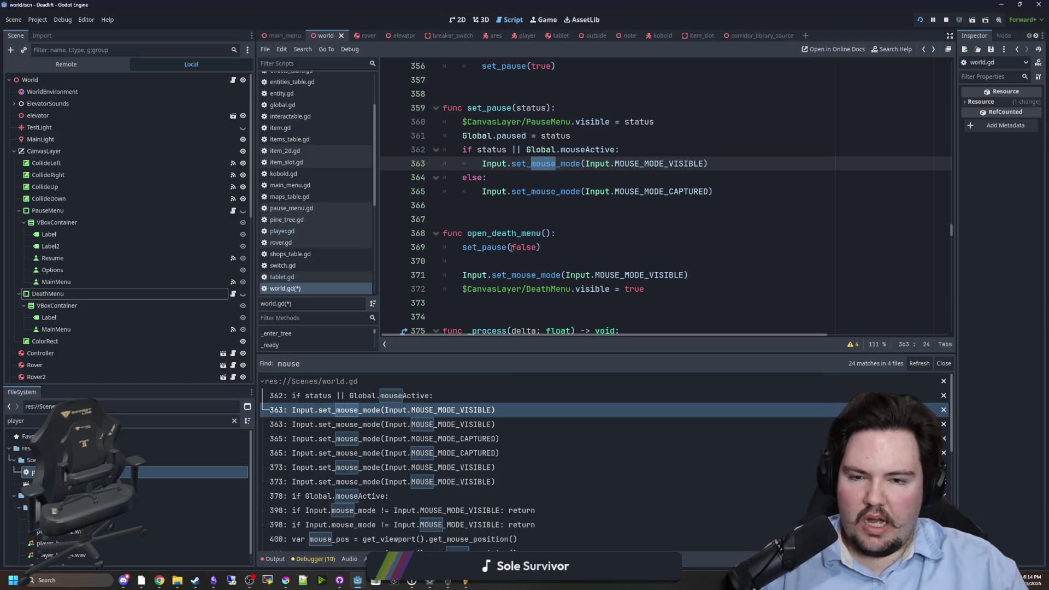
click(520, 191)
click(612, 219)
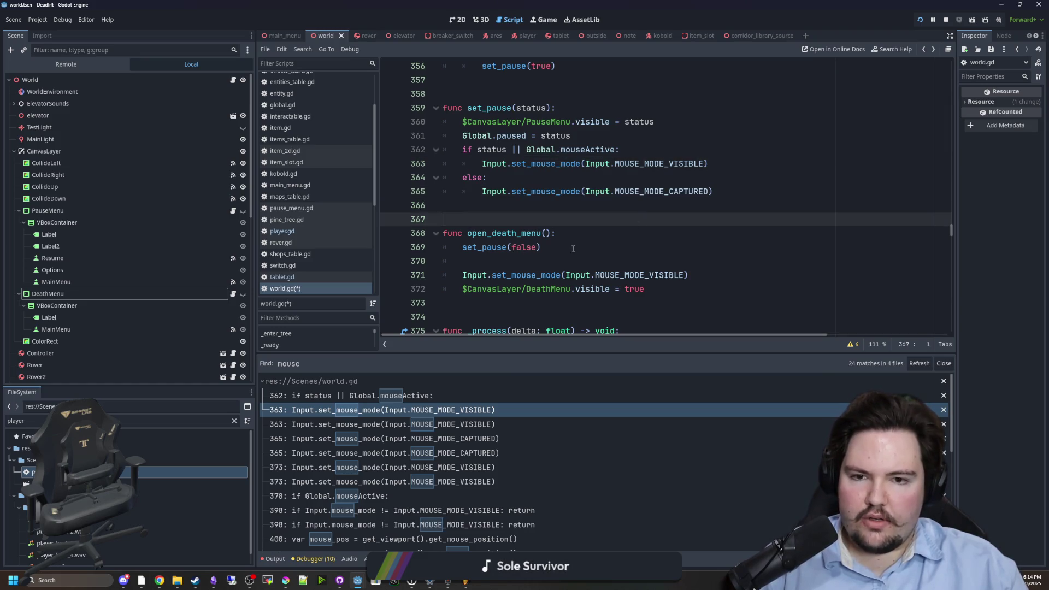
click(467, 424)
click(468, 439)
click(471, 452)
click(473, 467)
click(469, 481)
click(457, 496)
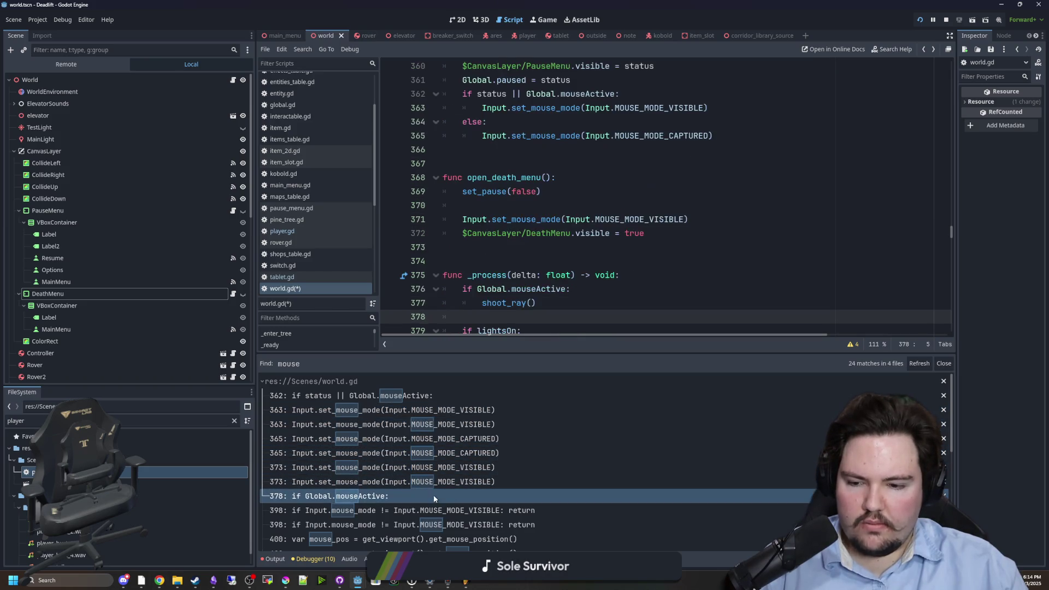
click(444, 510)
click(432, 524)
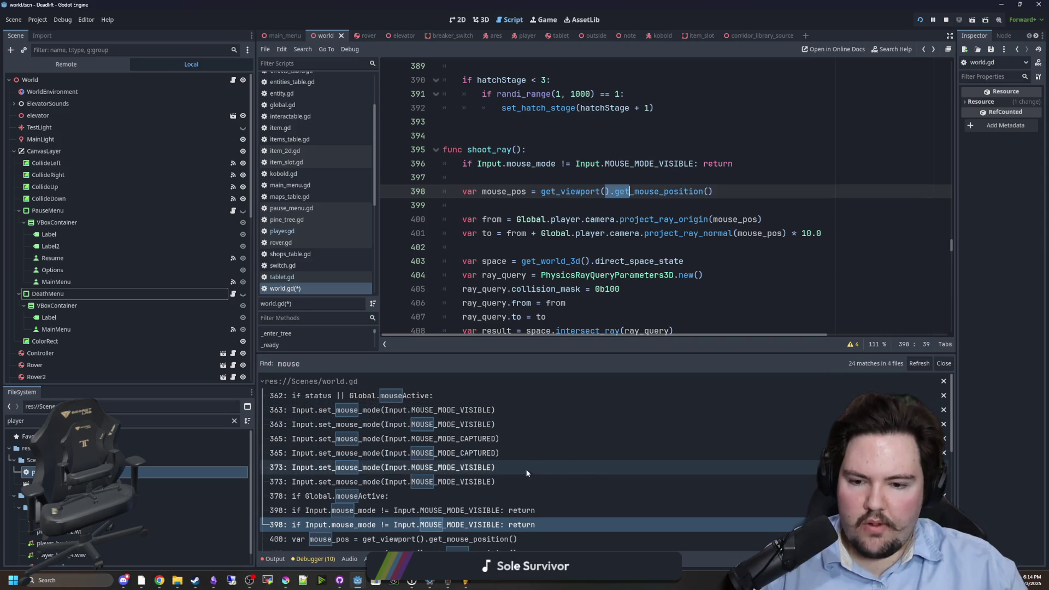
scroll(480, 503, down, 2)
scroll(463, 483, down, 1)
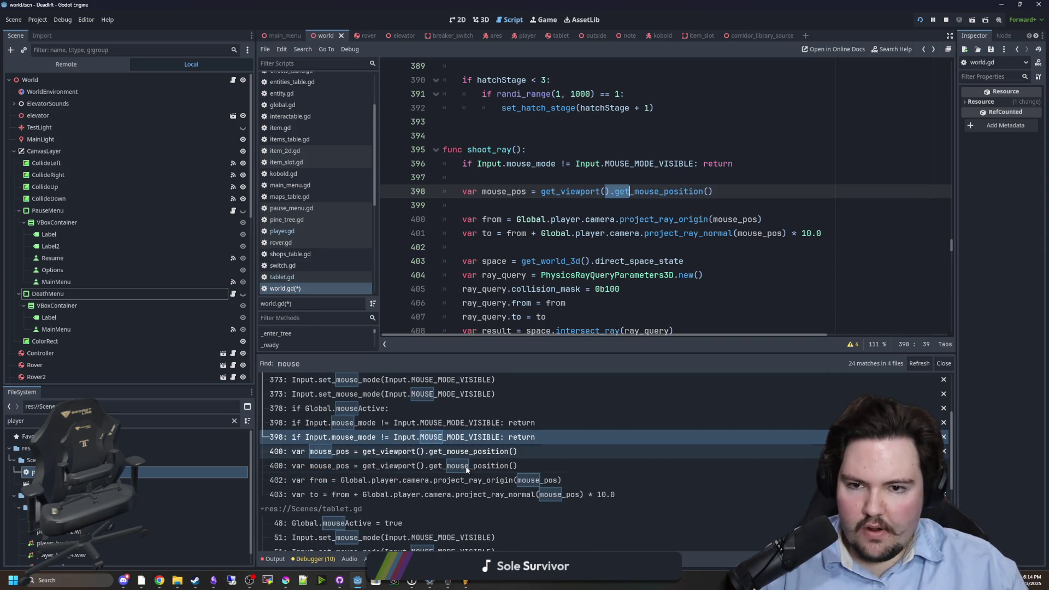
click(560, 151)
key(Return)
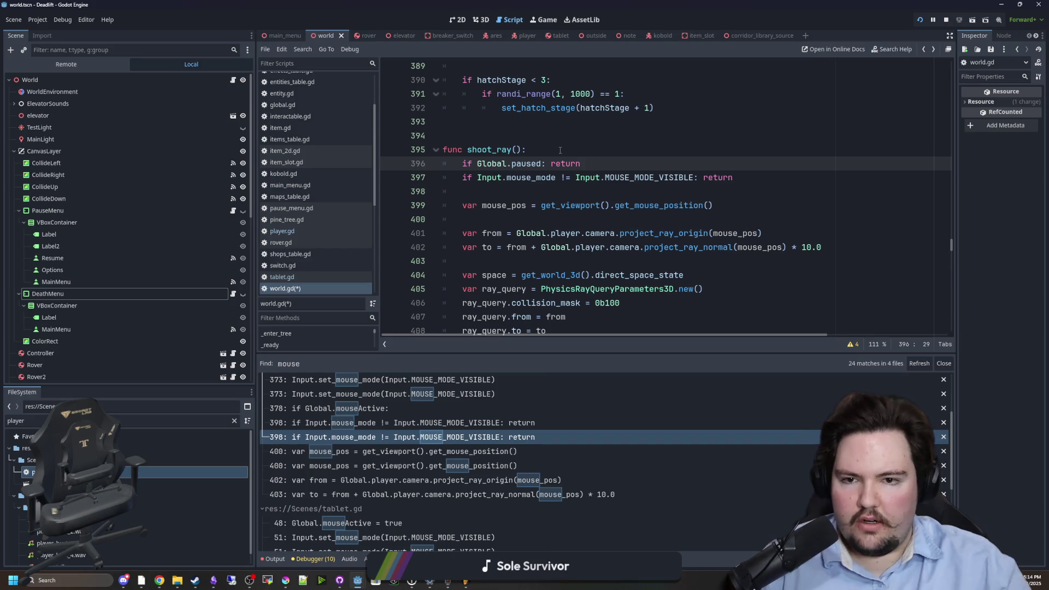
click(560, 150)
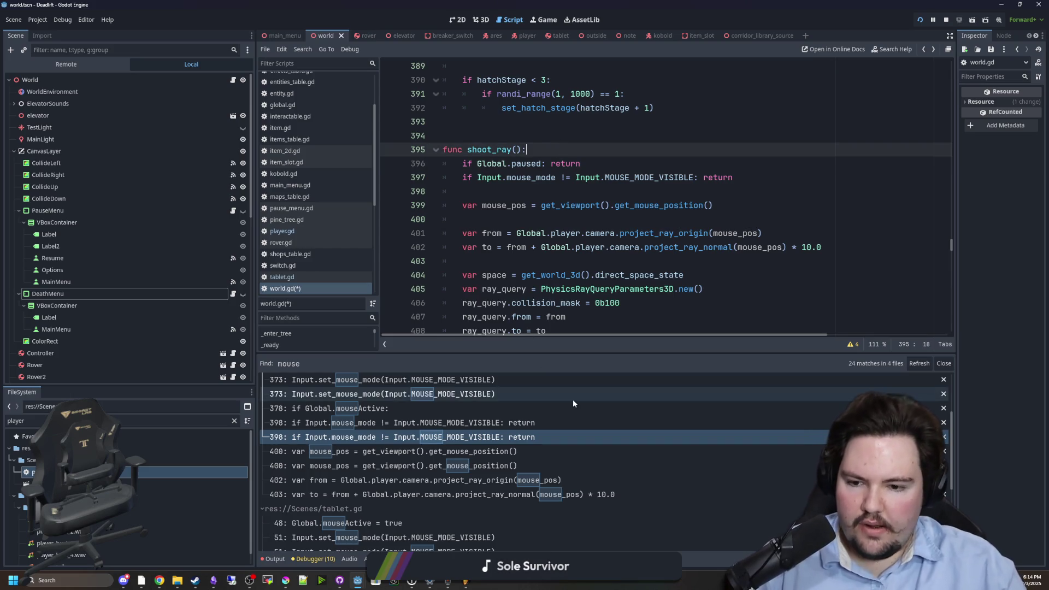
click(476, 458)
click(477, 466)
click(477, 482)
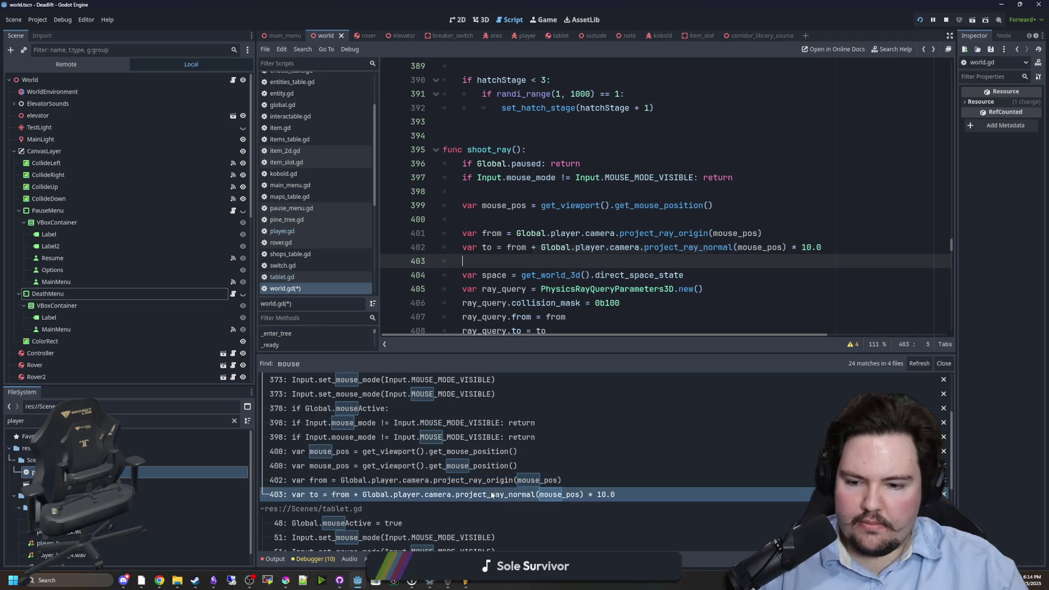
- Inspect the tablet.gd mouse-mode matches at lines 51 and 60
click(491, 495)
scroll(470, 487, down, 3)
click(446, 463)
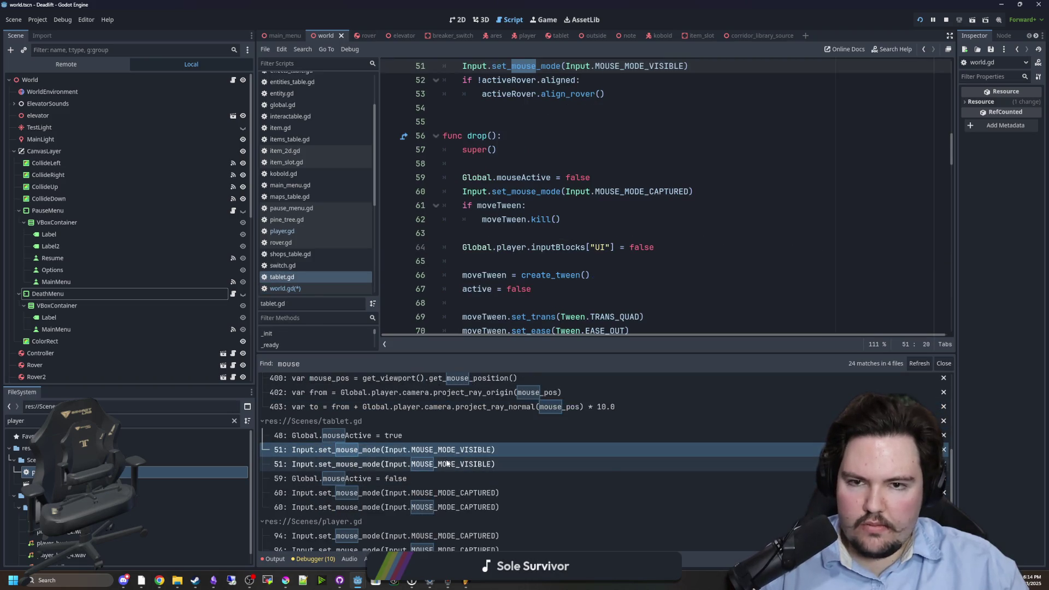
scroll(513, 277, up, 2)
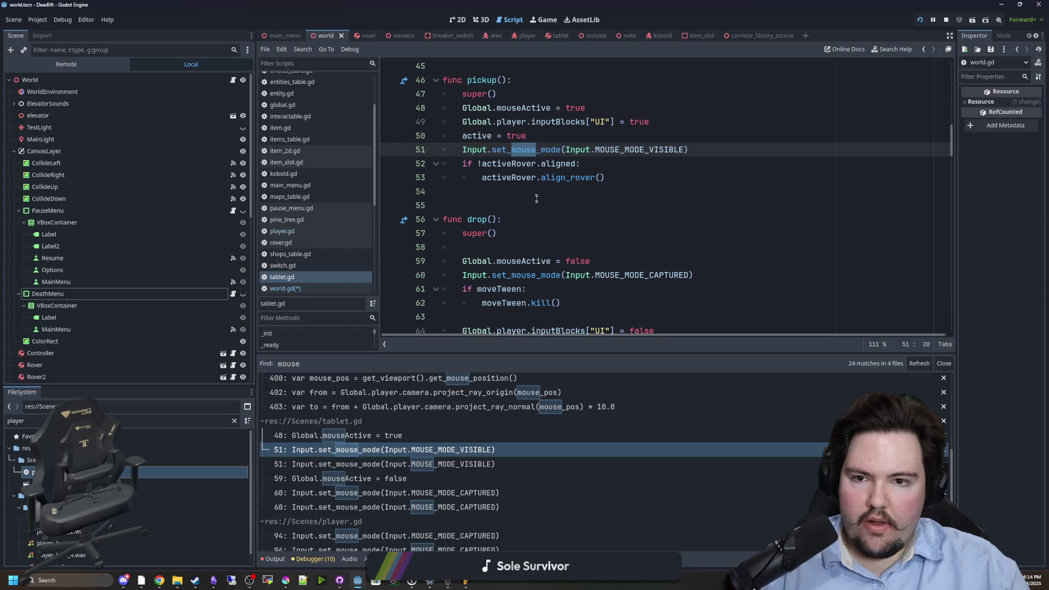
scroll(524, 274, up, 2)
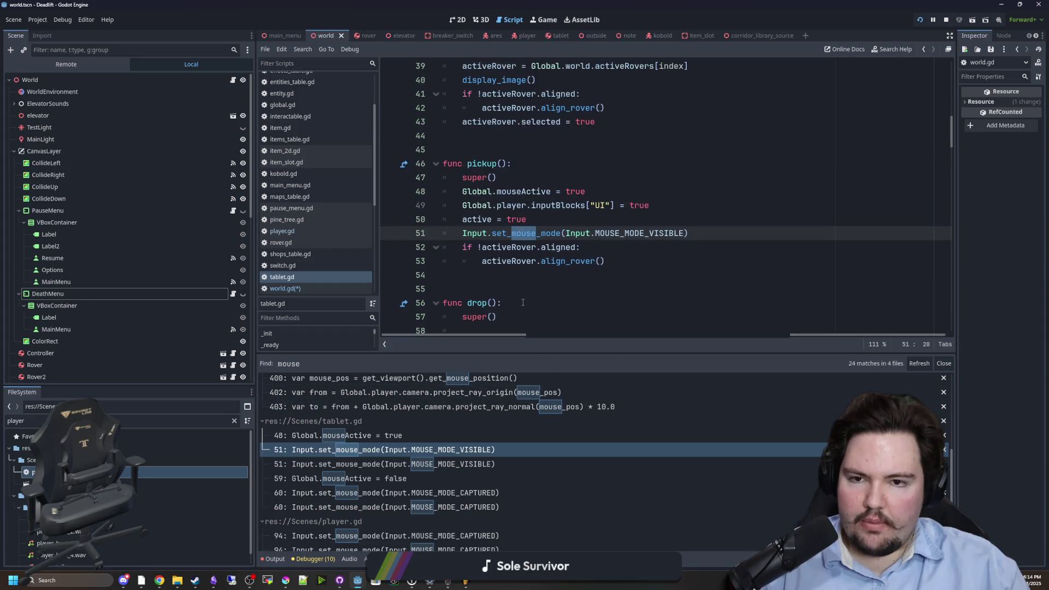
scroll(522, 302, down, 3)
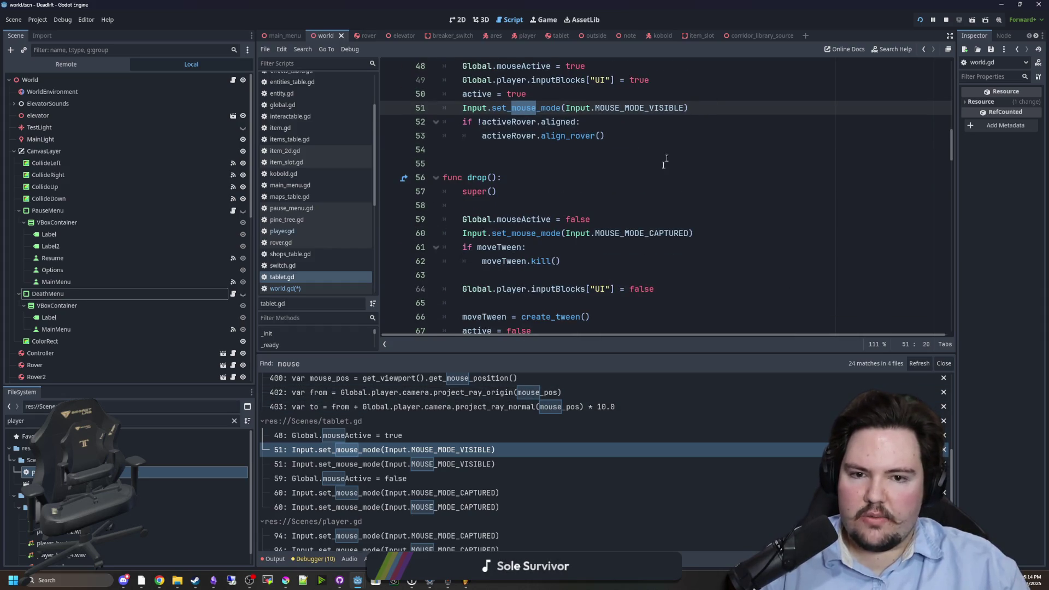
scroll(634, 240, down, 1)
scroll(721, 188, down, 4)
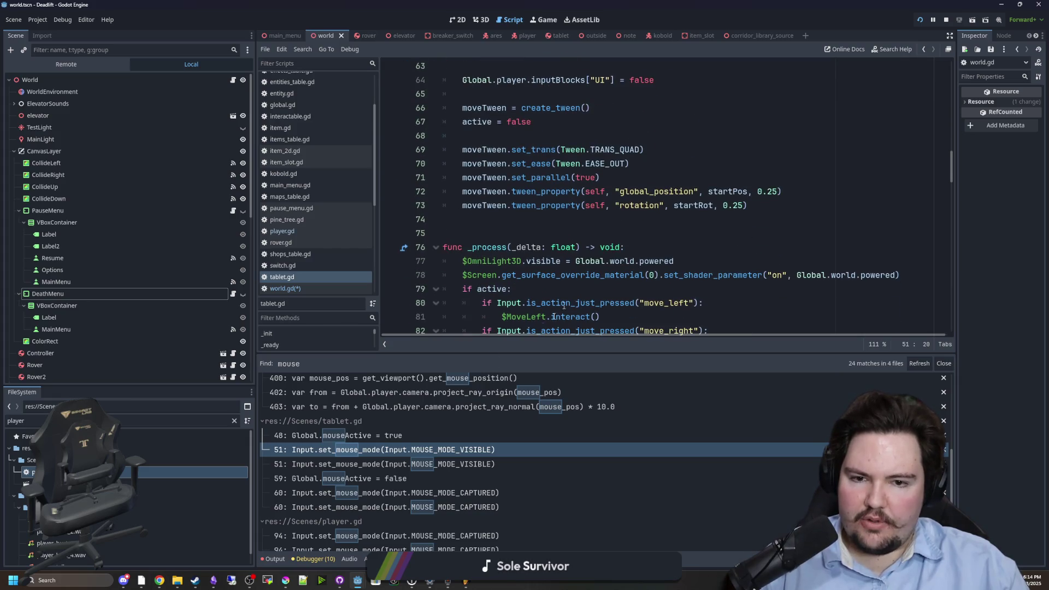
click(476, 493)
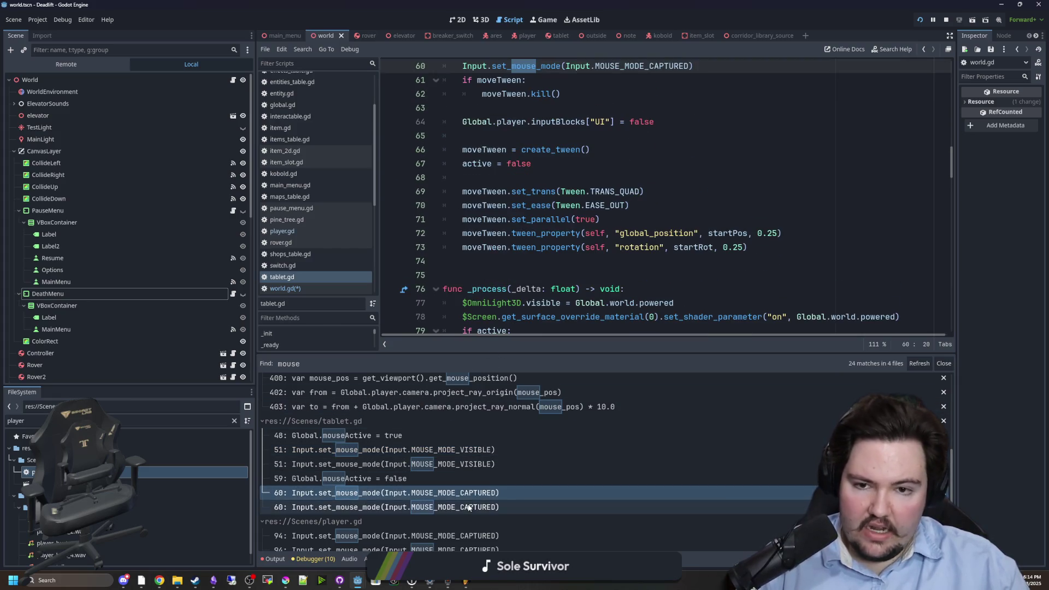
scroll(529, 498, down, 2)
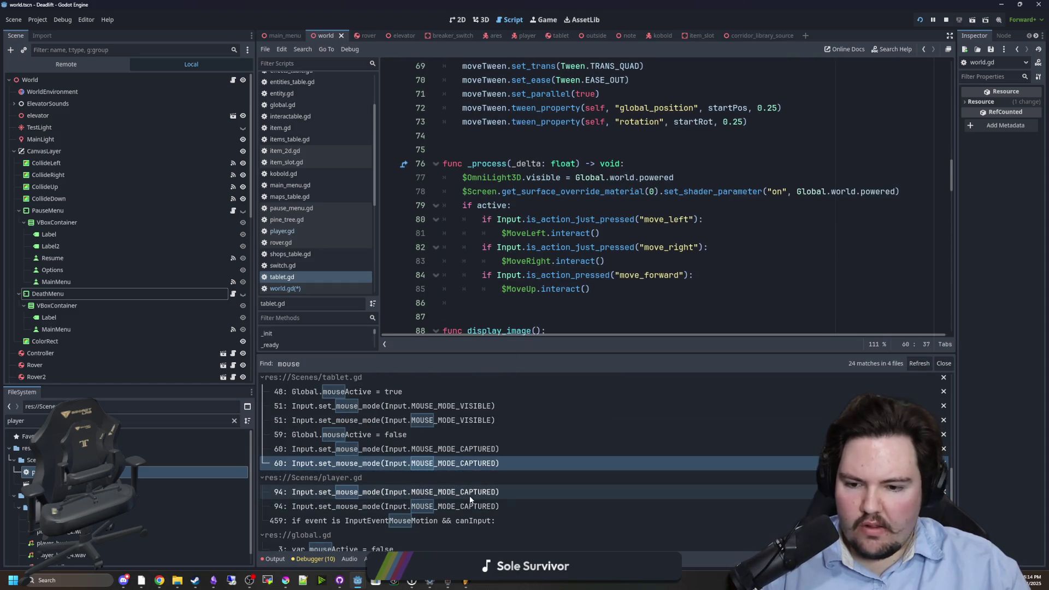
- Check player.gd's line 94 matches and global.gd's mouseActive declaration, then open world.gd line 365
click(472, 508)
click(472, 506)
click(473, 492)
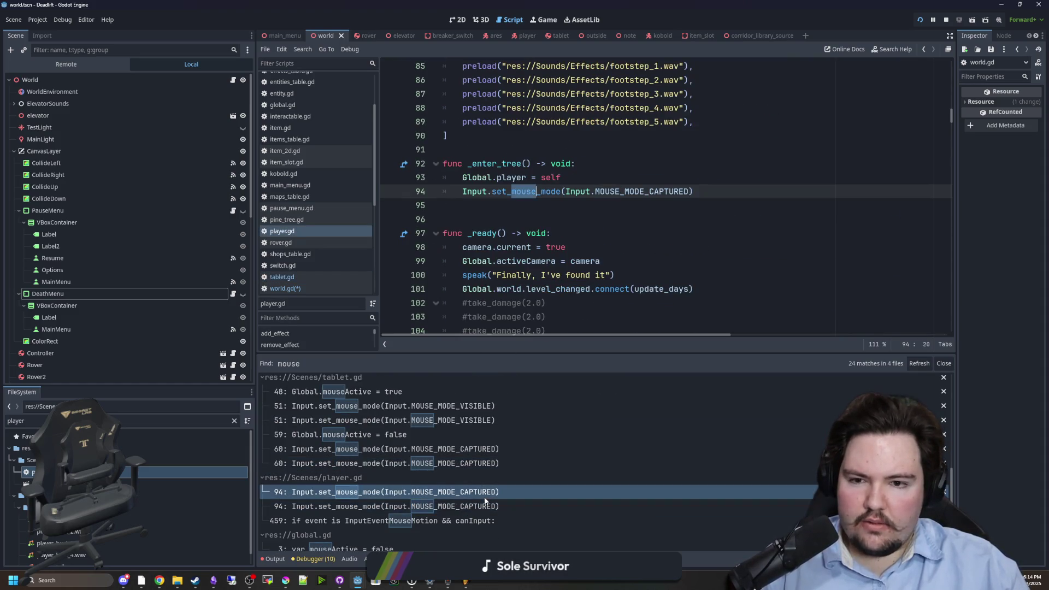
click(474, 506)
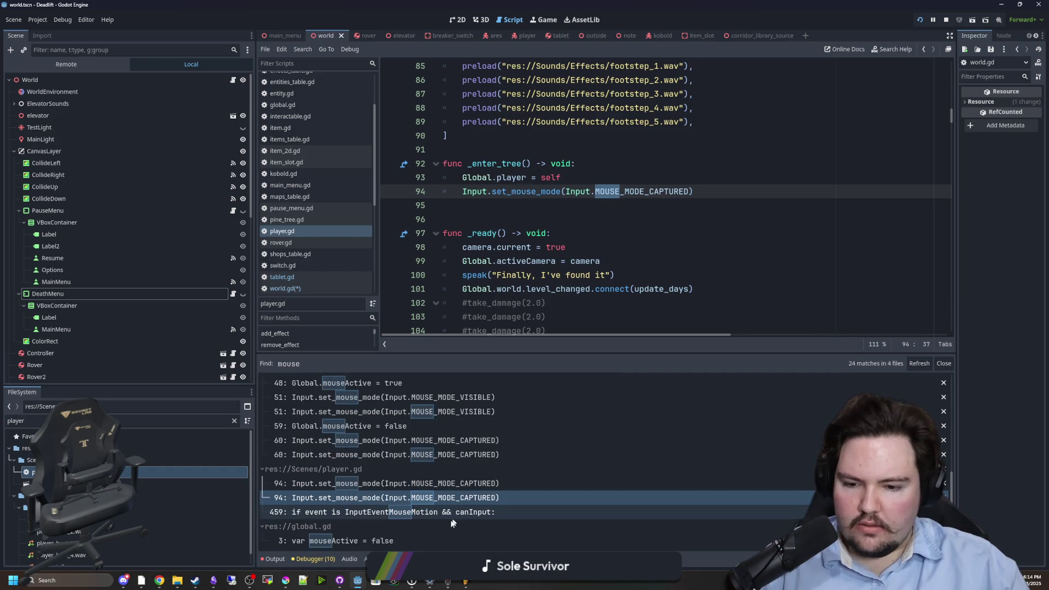
click(405, 541)
scroll(428, 487, down, 5)
click(426, 438)
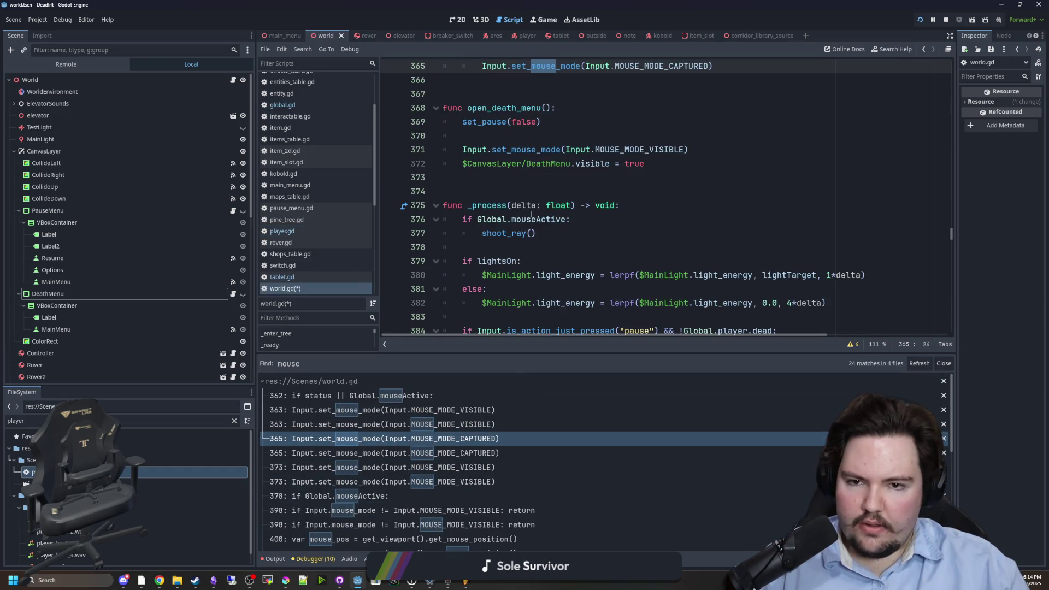
- Add an 'await get_tree().physics_frame' line inside open_death_menu
scroll(568, 214, up, 2)
click(568, 206)
key(Return)
key(Return)
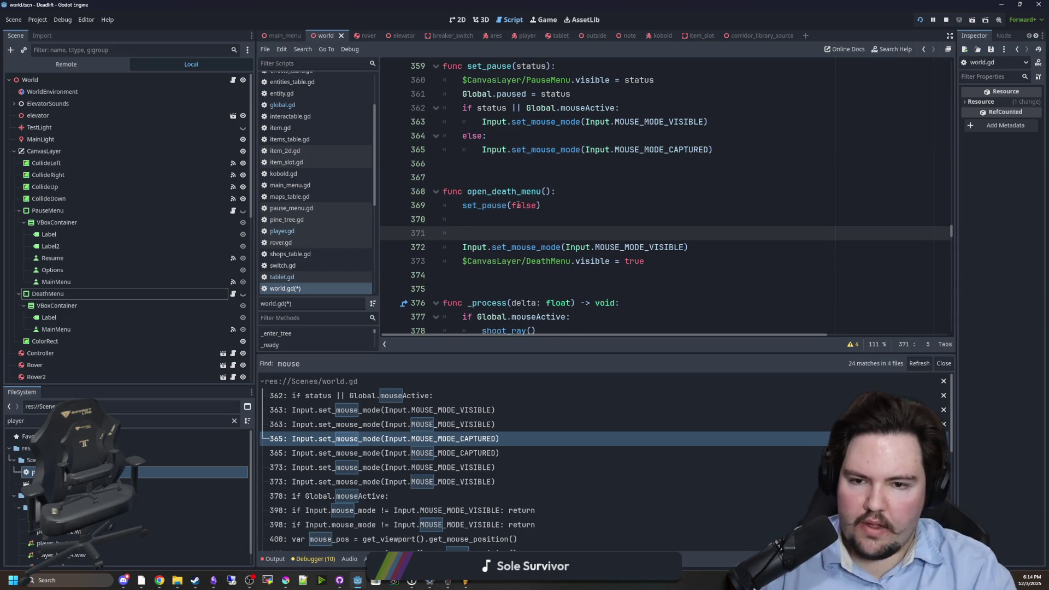
text(await)
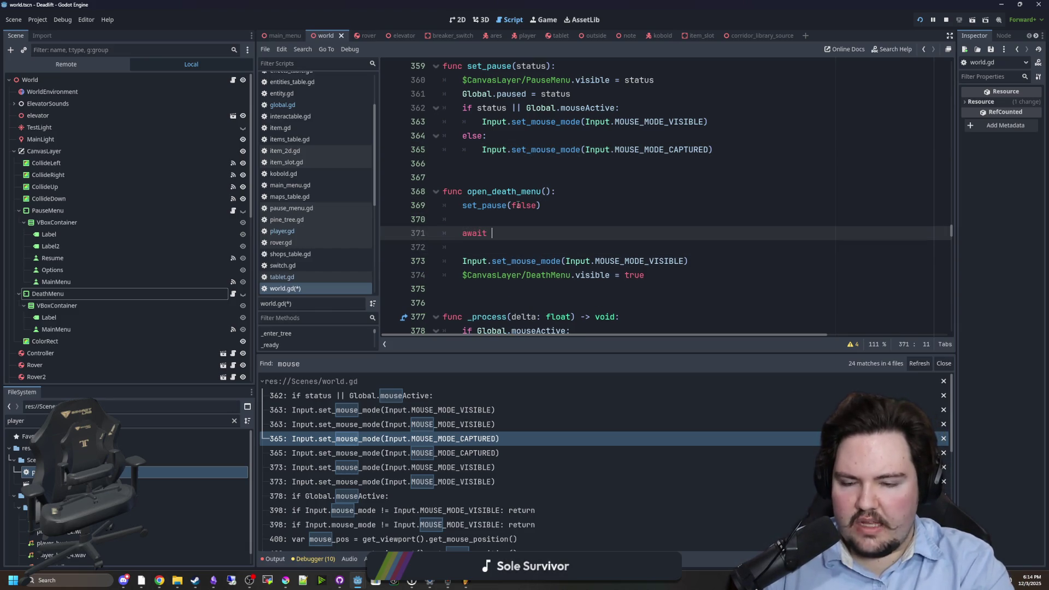
text(.phys)
key(Return)
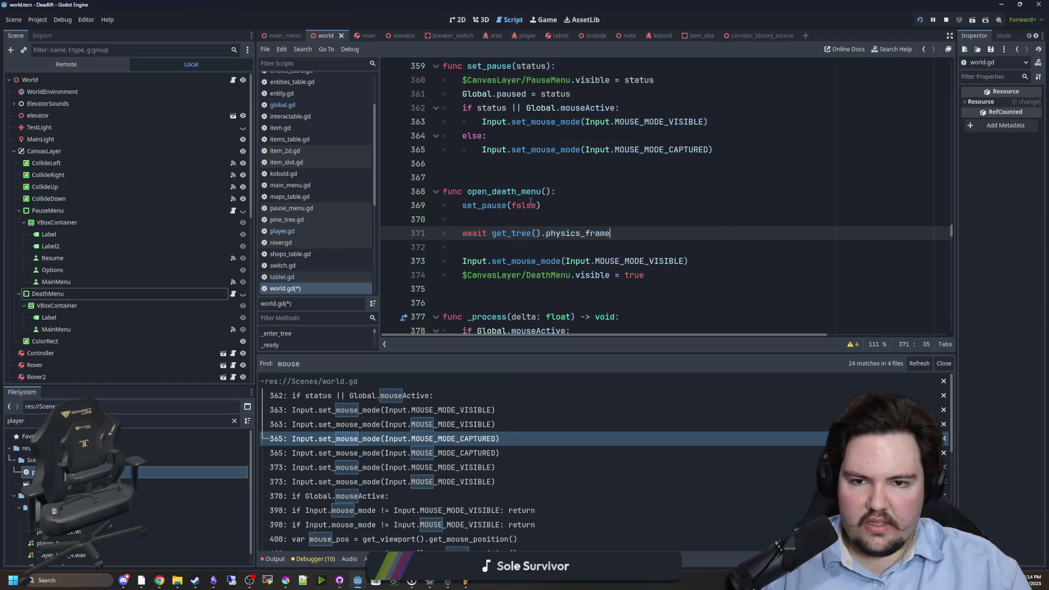
scroll(535, 209, up, 2)
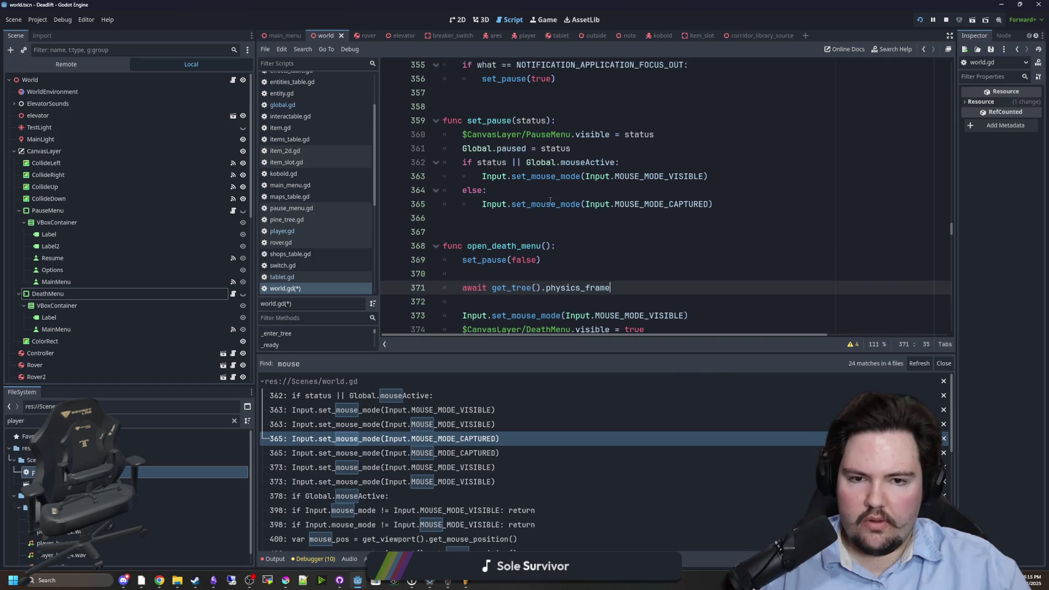
scroll(550, 200, down, 1)
- Give set_pause a setMouseMode = true flag guarding its mouse-mode if/else, and call set_pause(false, false)
click(546, 107)
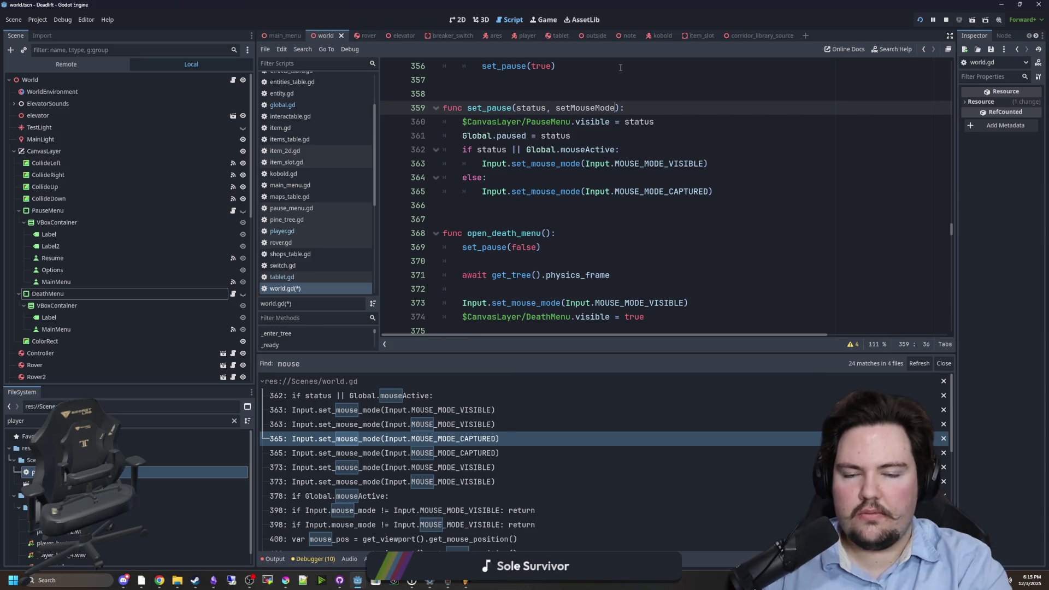
text(= true)
key(Escape)
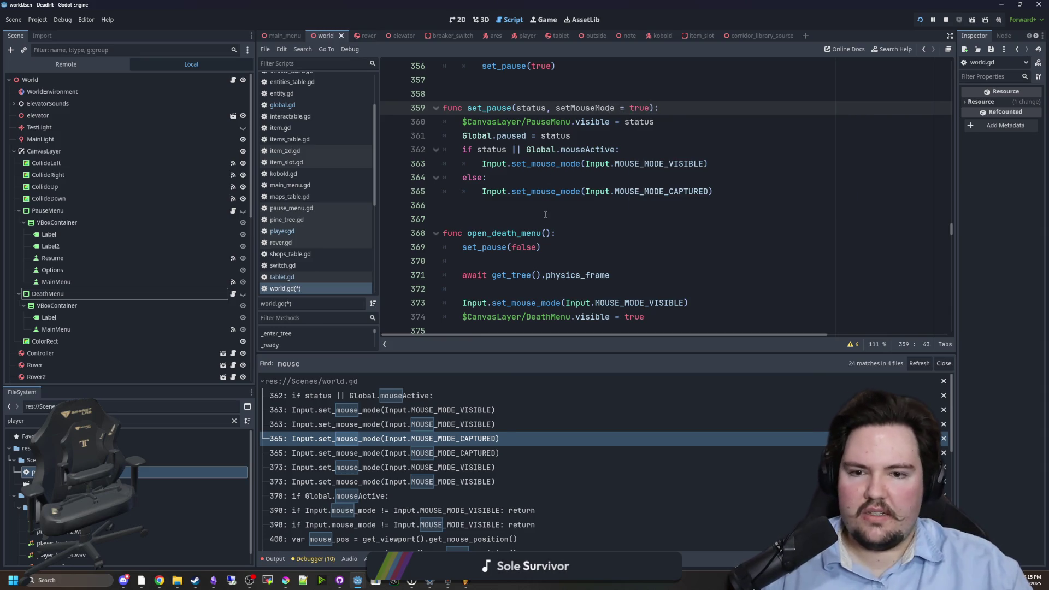
click(546, 233)
click(538, 247)
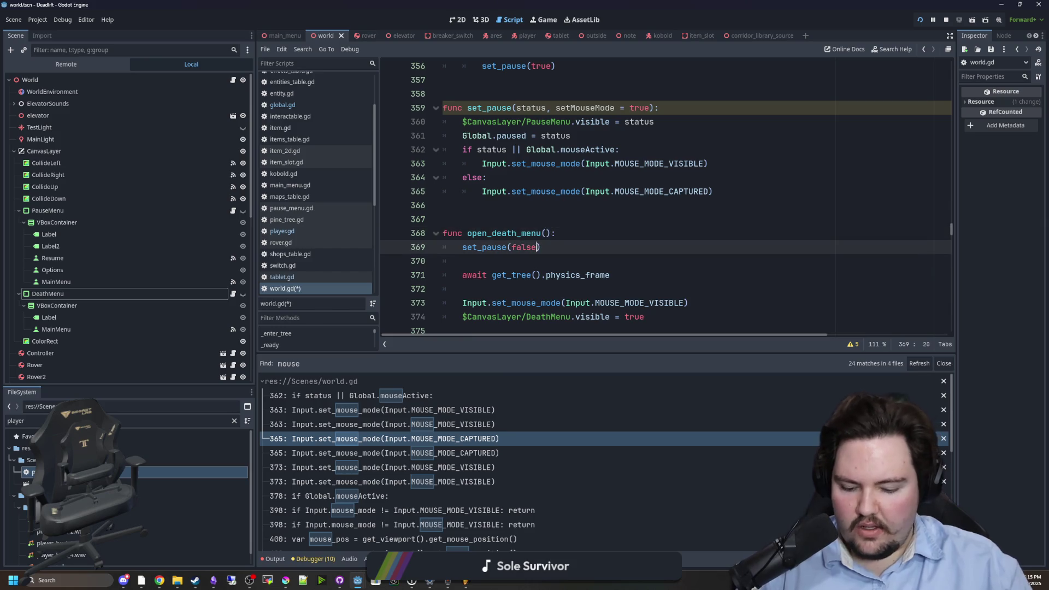
text(, false)
click(562, 178)
click(585, 108)
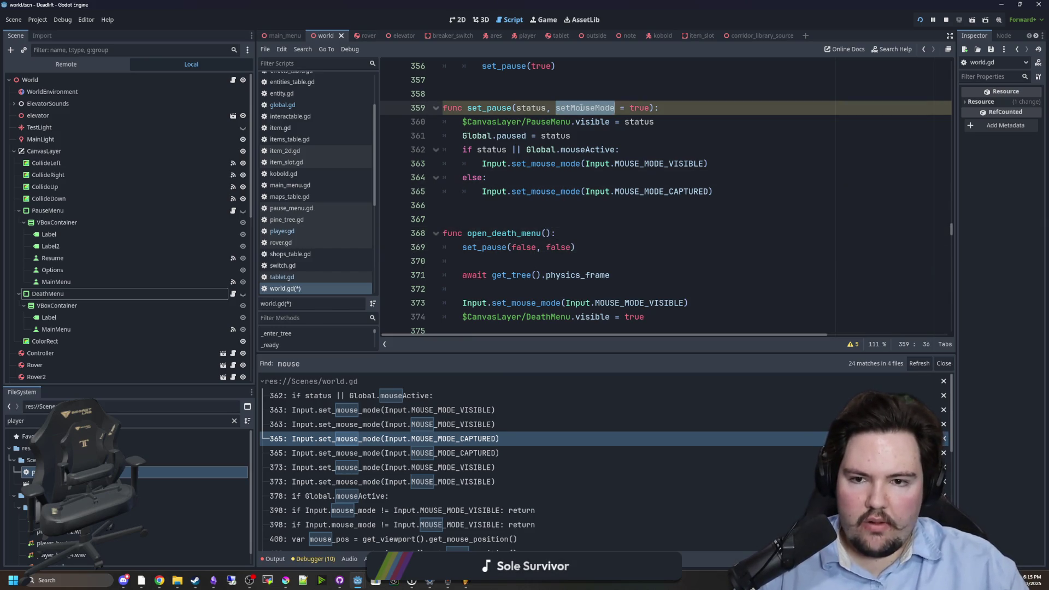
click(590, 136)
key(Return)
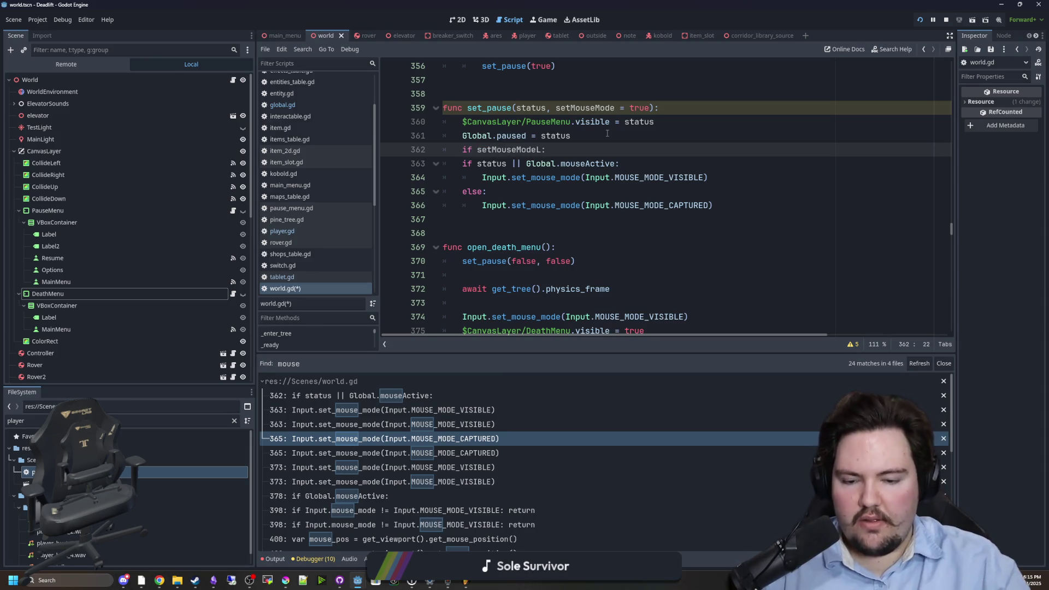
drag(715, 205, 449, 166)
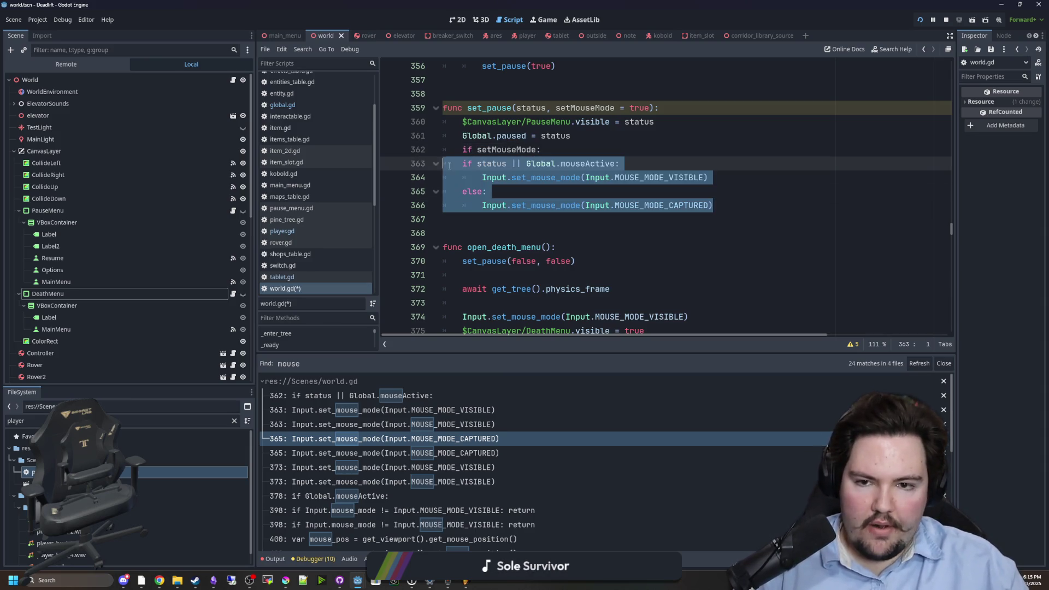
click(537, 194)
- Delete the await physics_frame line and run the game
drag(624, 282, 462, 288)
key(BackSpace)
key(BackSpace)
key(BackSpace)
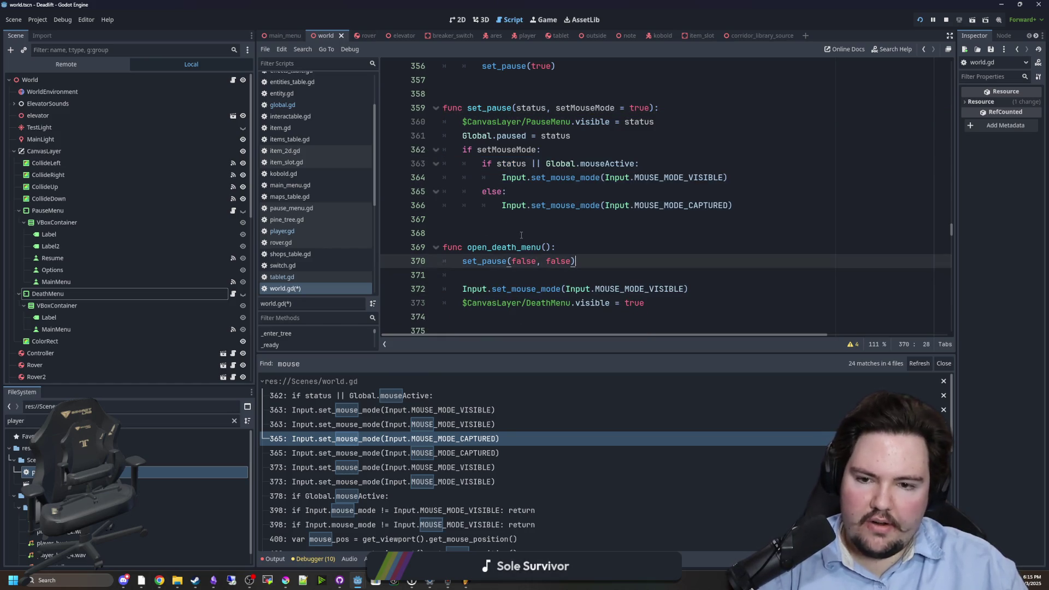
click(521, 235)
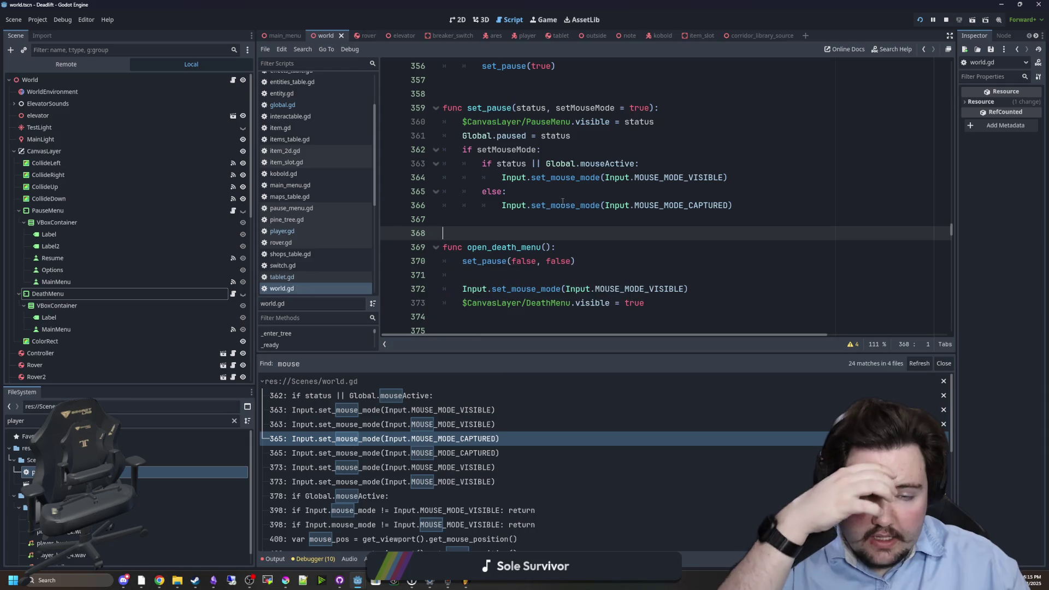
click(921, 21)
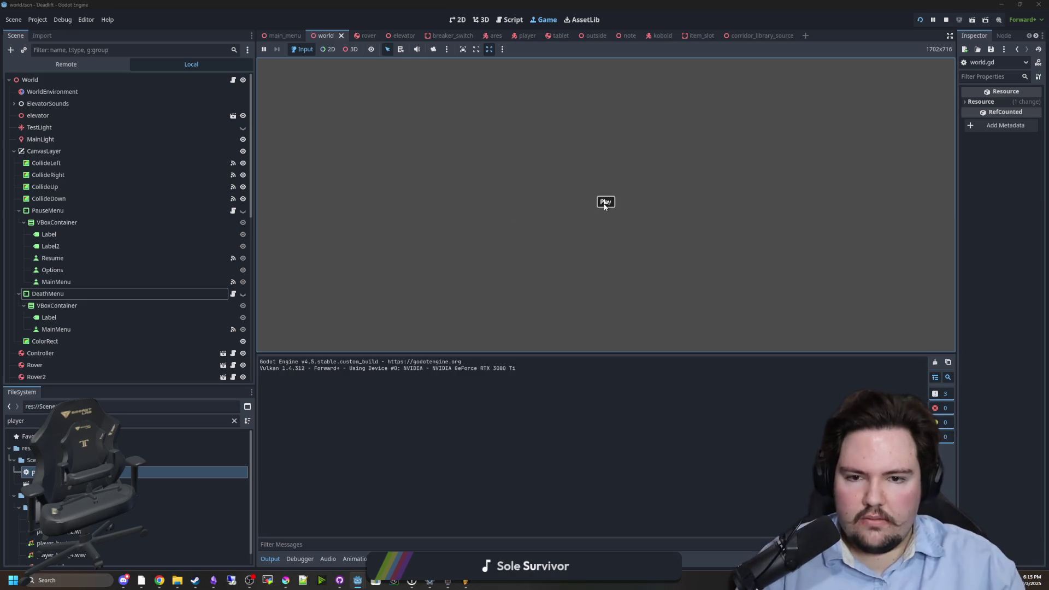
click(605, 202)
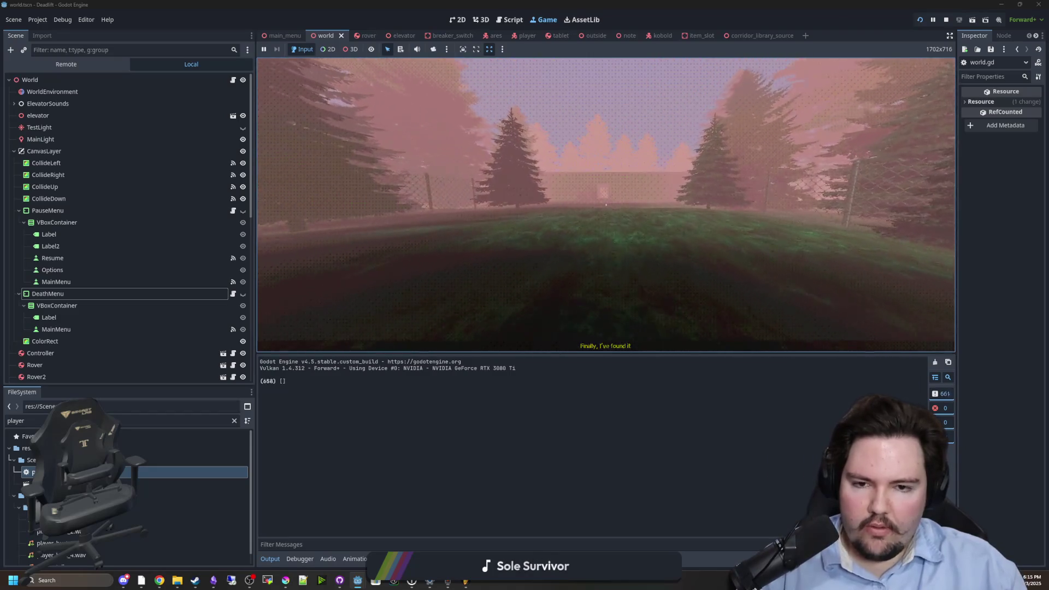
key(w)
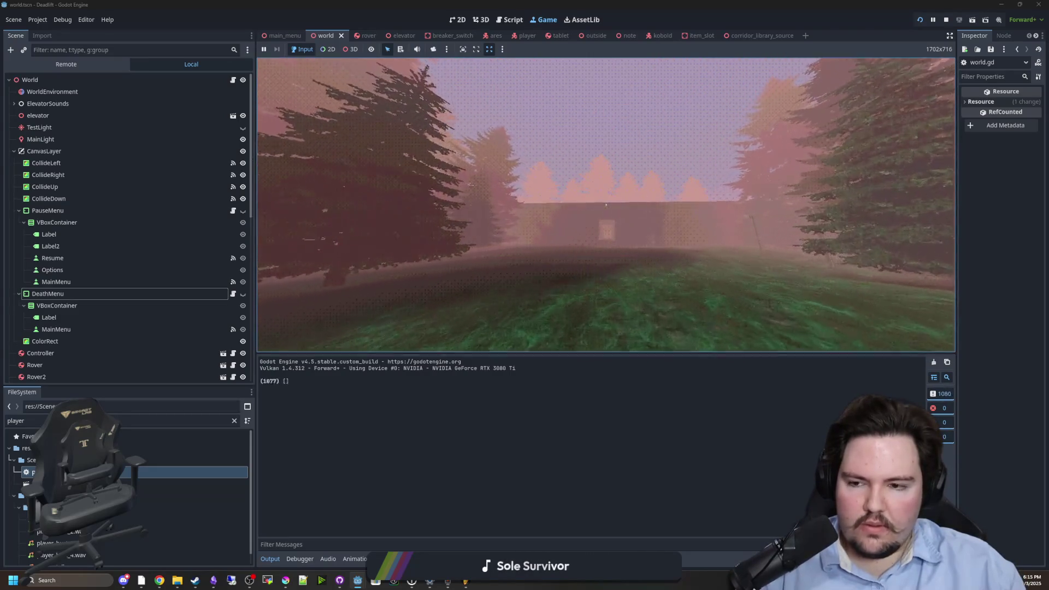
key(w)
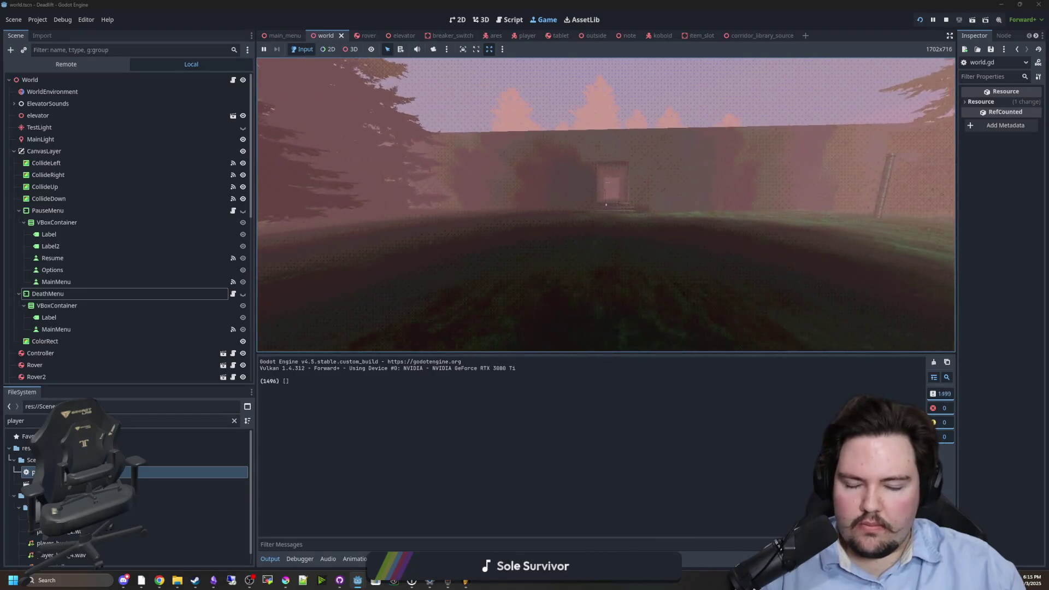
key(w)
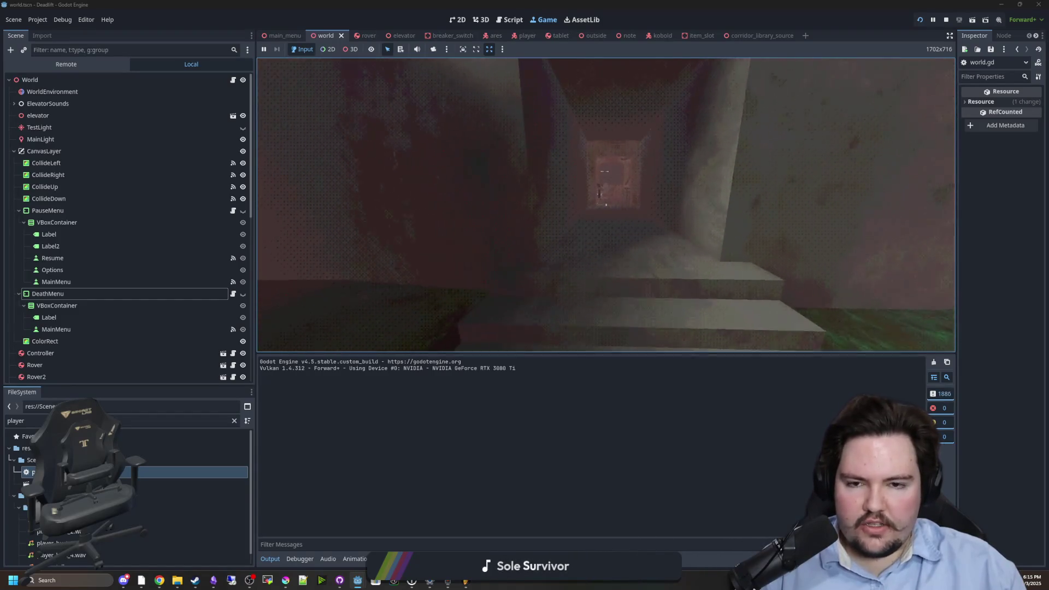
key(Escape)
click(945, 19)
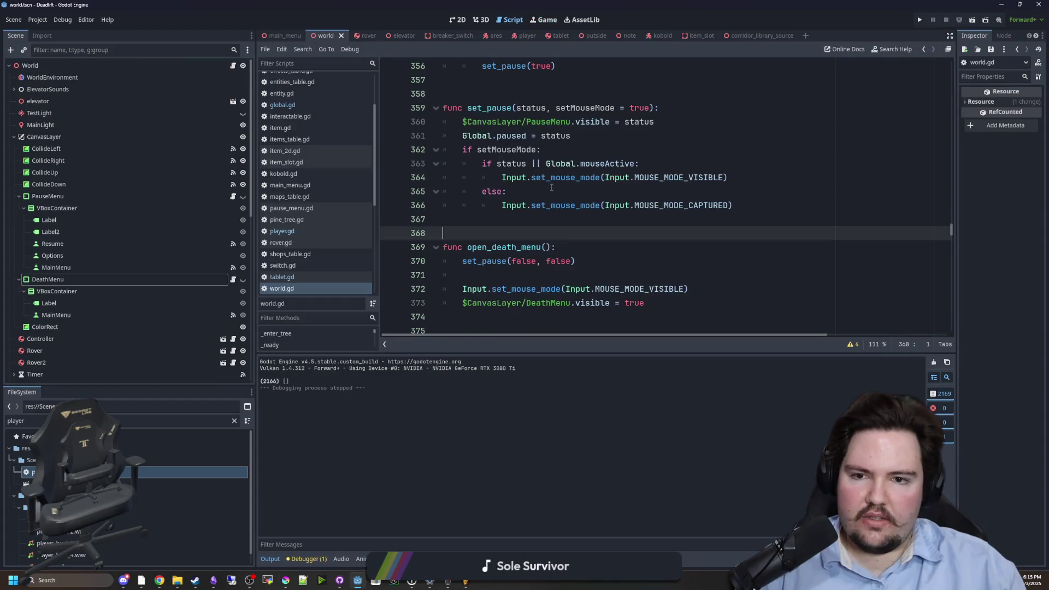
- Save, then locate the _process function in player.gd
key(ctrl+s)
key(ctrl+f)
text(_proces)
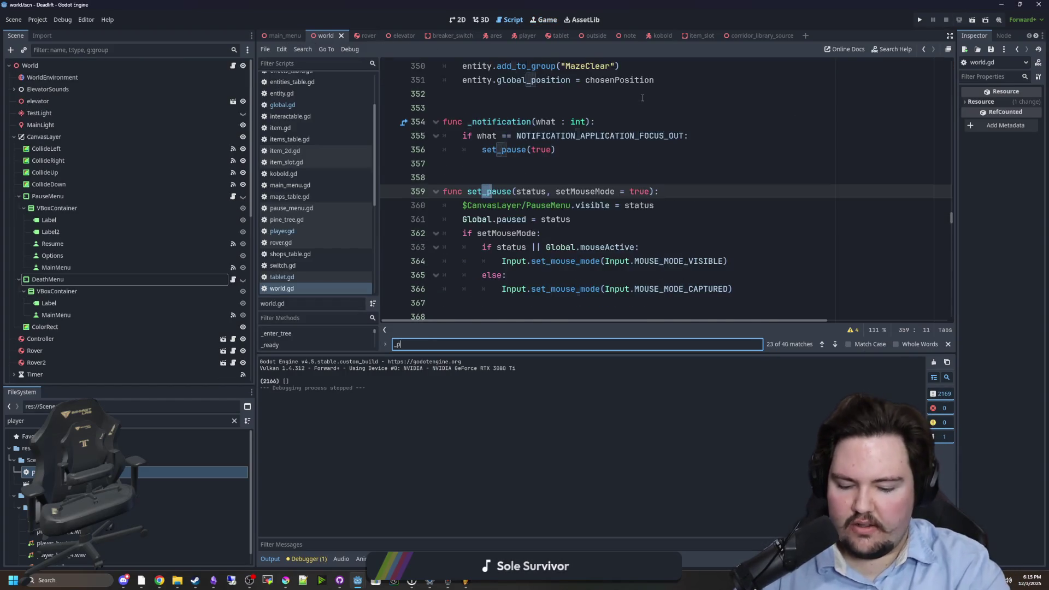
scroll(536, 184, down, 5)
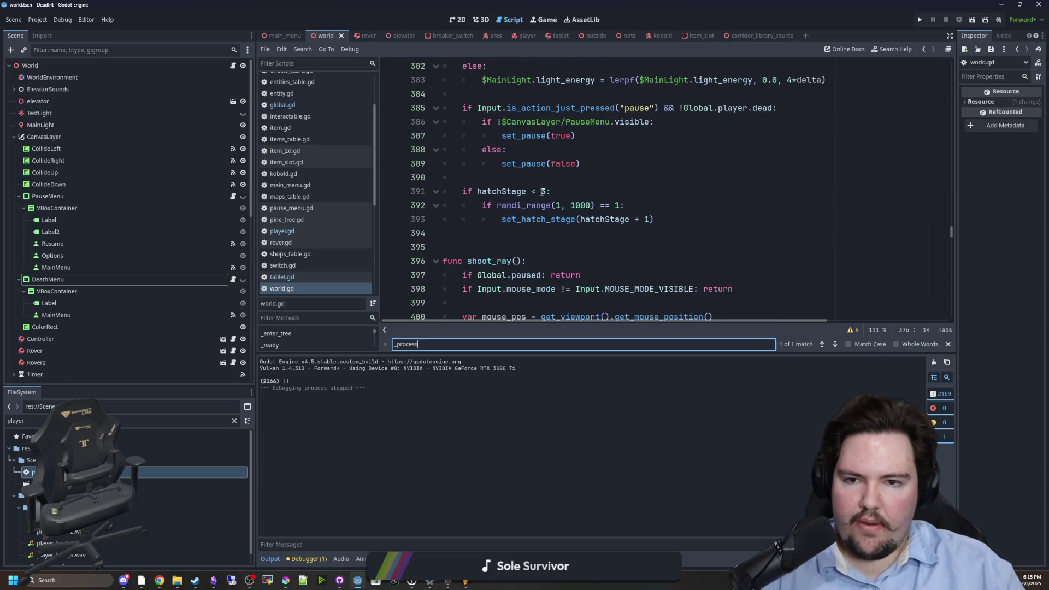
key(Return)
click(300, 232)
scroll(529, 199, down, 8)
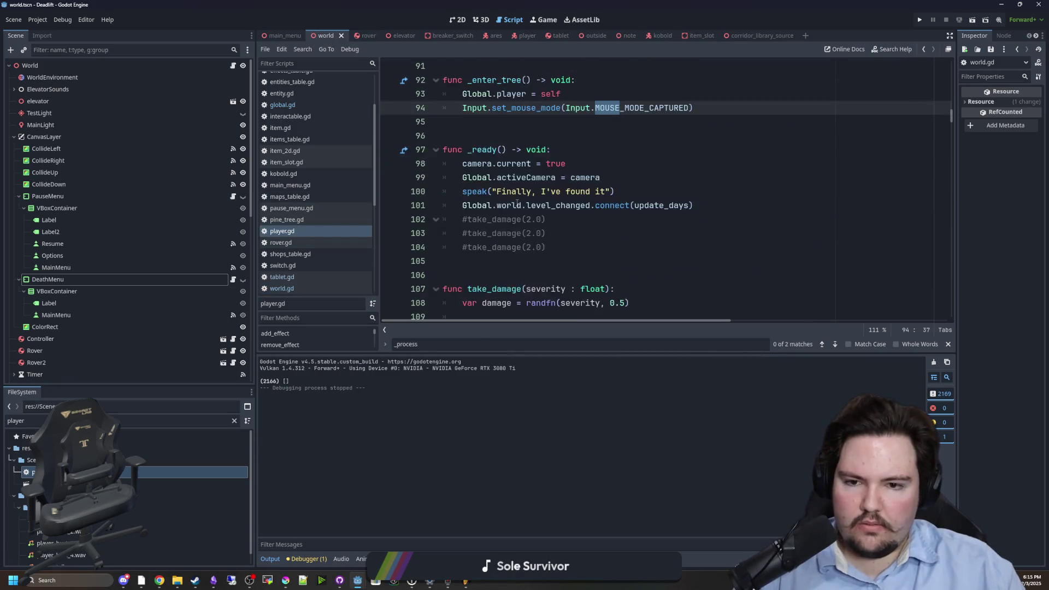
scroll(529, 199, up, 8)
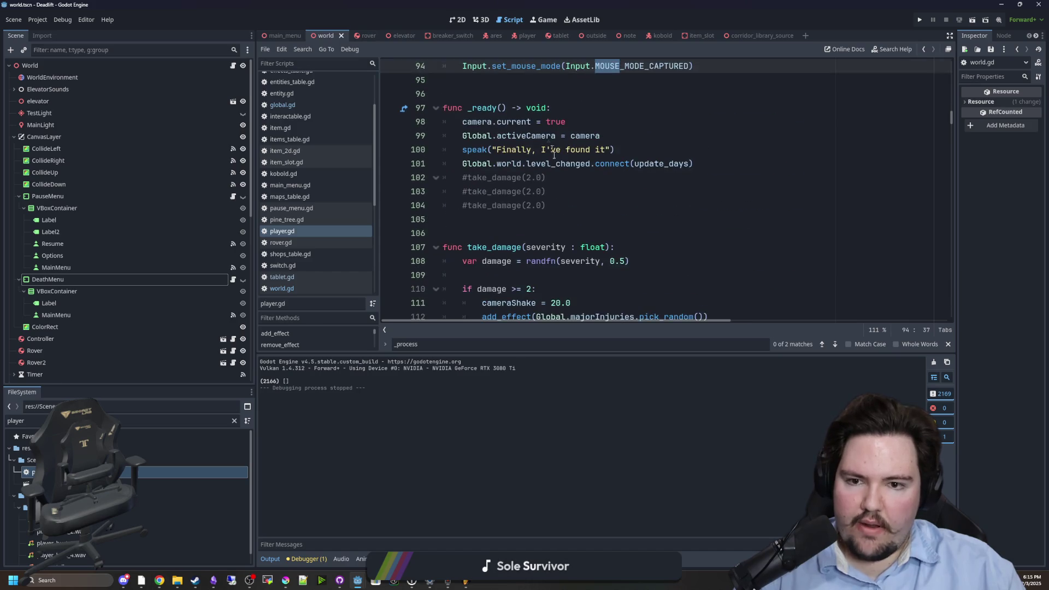
drag(545, 191, 462, 192)
key(ctrl+c)
scroll(569, 249, down, 17)
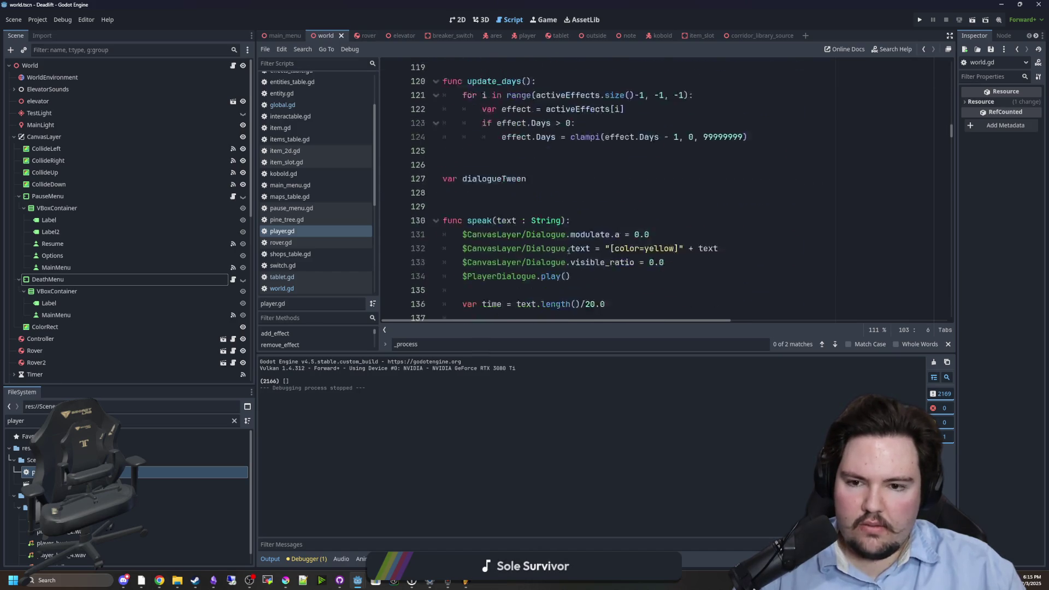
scroll(568, 248, down, 12)
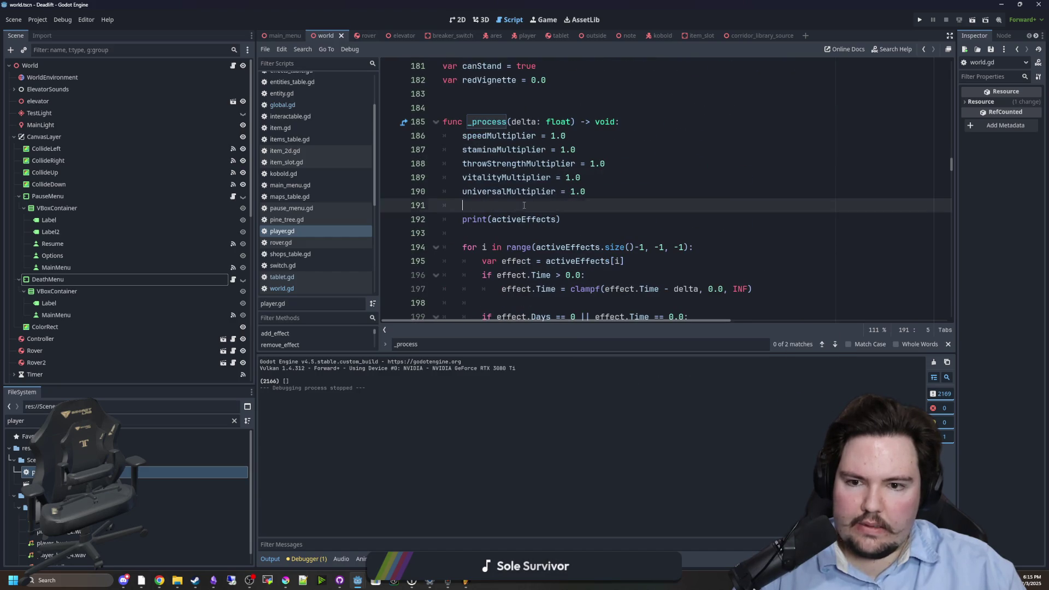
- Add 'if Input.is_action_just_pressed("flashlight"):' inside _process
click(491, 231)
key(Return)
key(Return)
key(Up)
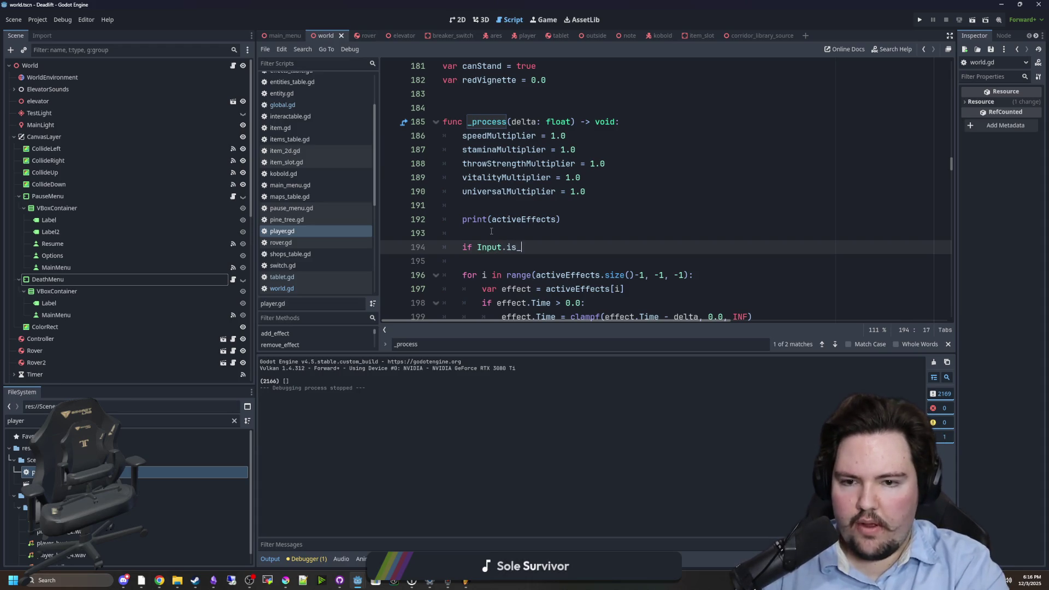
text(ac)
key(Return)
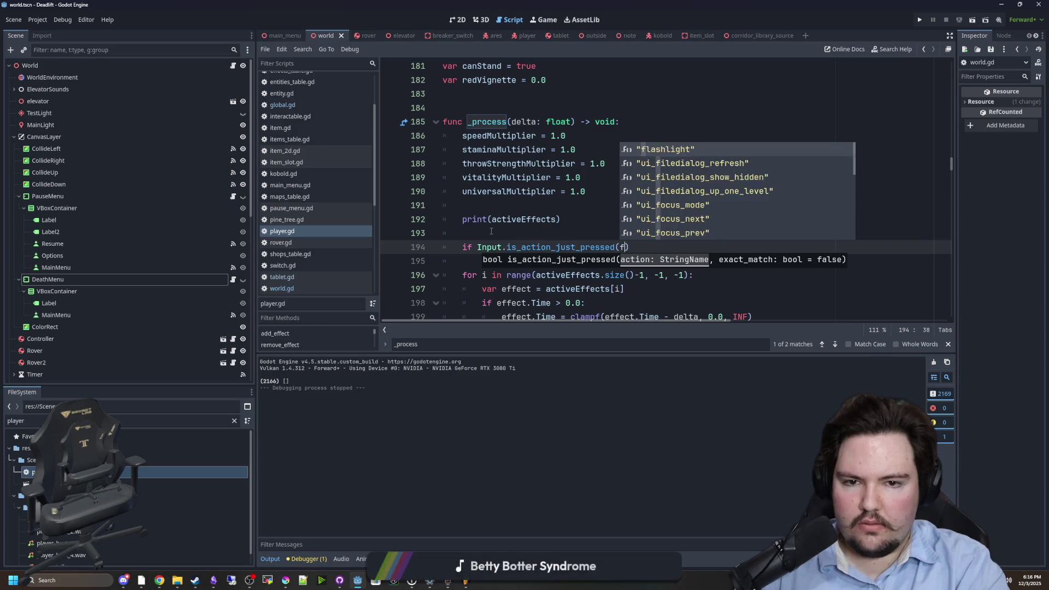
key(Return)
text(:)
key(Return)
- Fill the flashlight condition with repeated take_damage(2.0) calls, save, and run the project
key(ctrl+v)
key(Return)
key(ctrl+v)
key(Return)
key(ctrl+v)
key(Return)
key(ctrl+v)
key(Return)
key(ctrl+v)
key(Return)
key(ctrl+v)
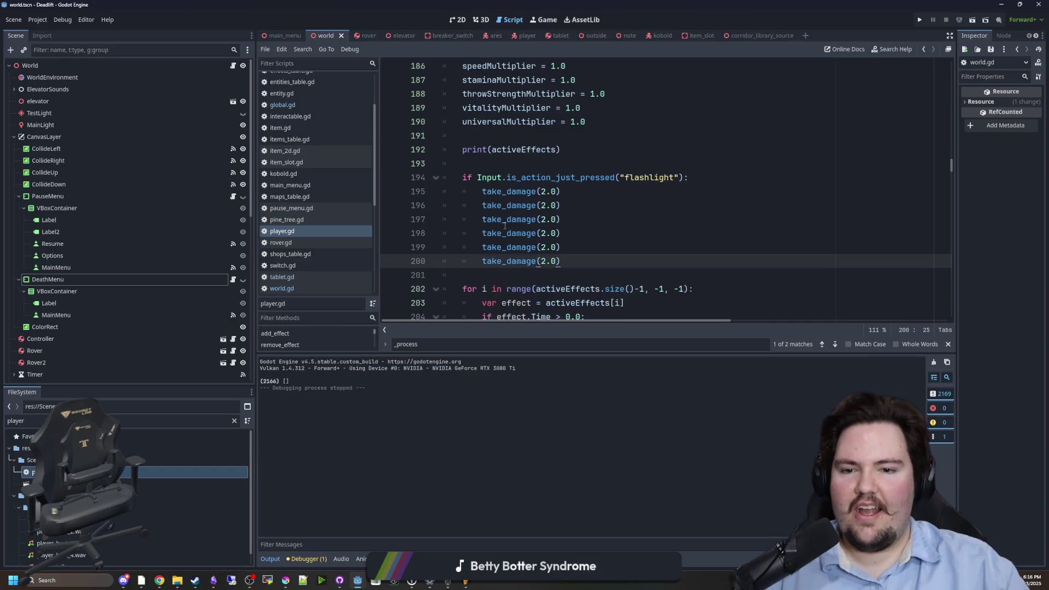
click(554, 168)
key(ctrl+s)
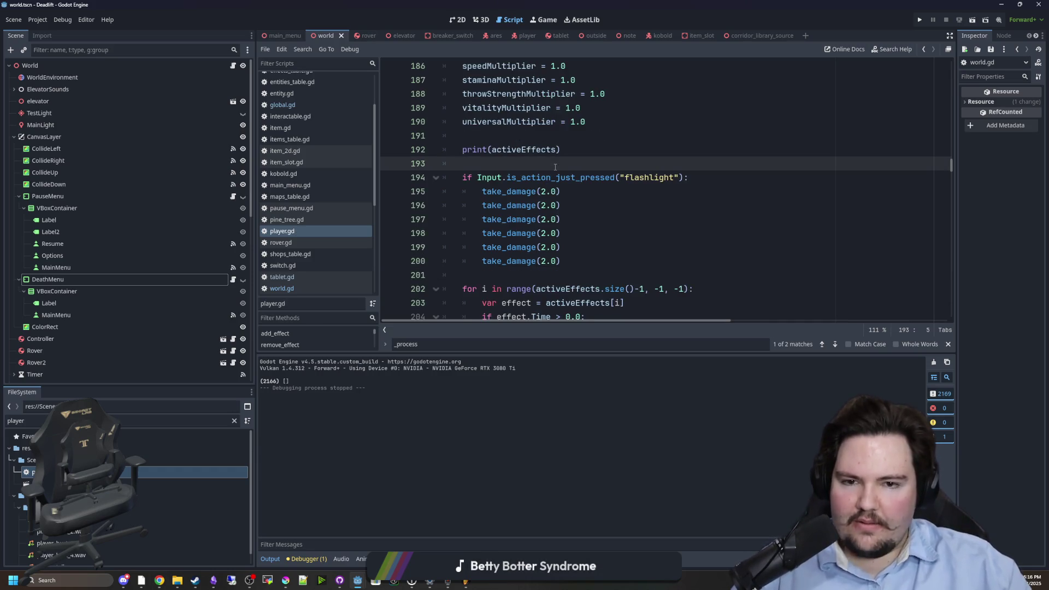
click(918, 21)
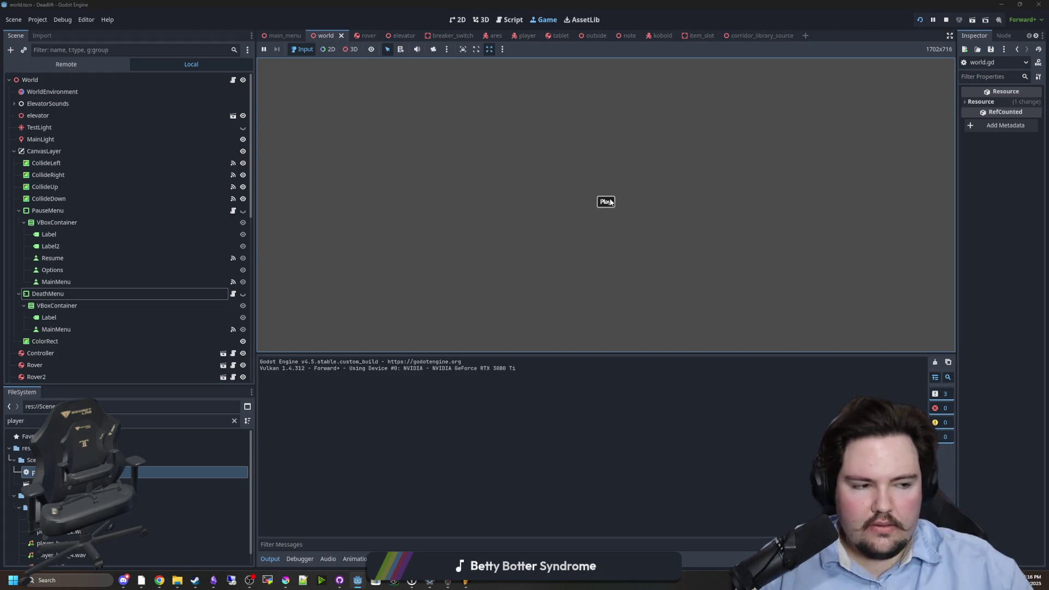
- Play, die to reach 'You Have Died', return via Main Menu, play again, then stop the run
click(610, 201)
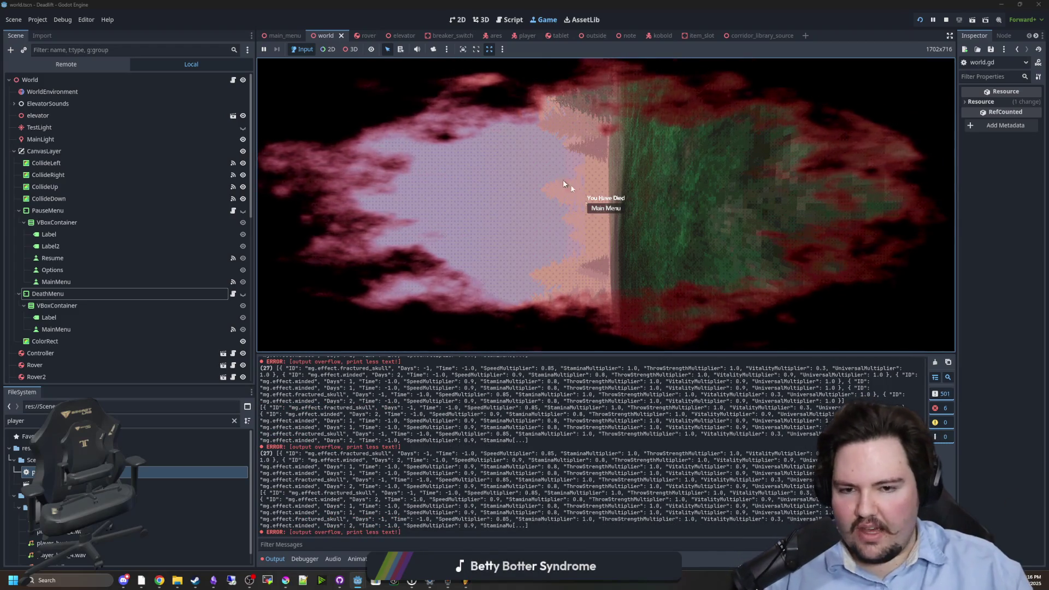
click(605, 208)
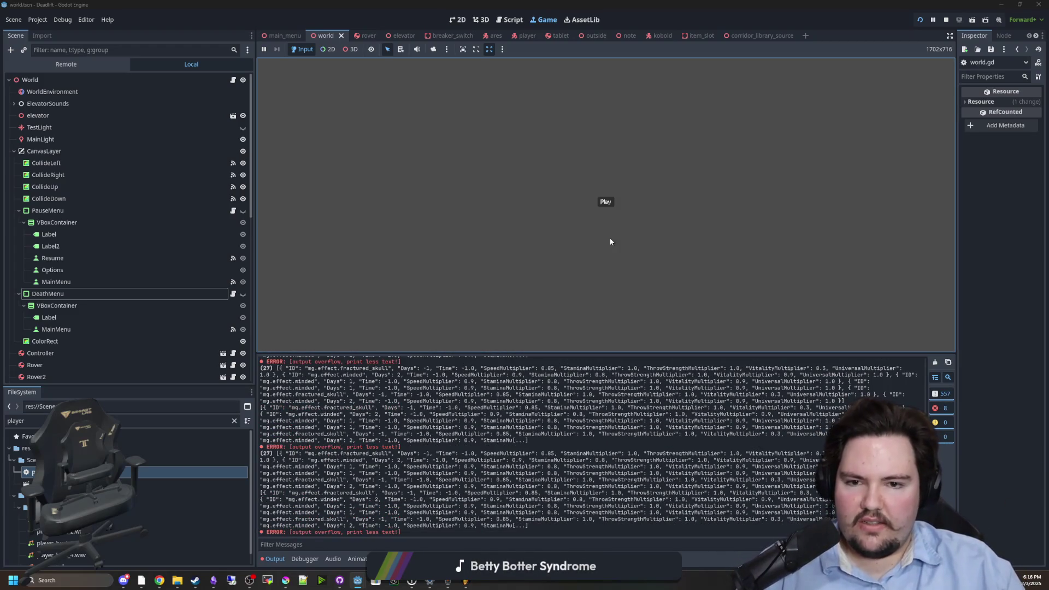
click(606, 202)
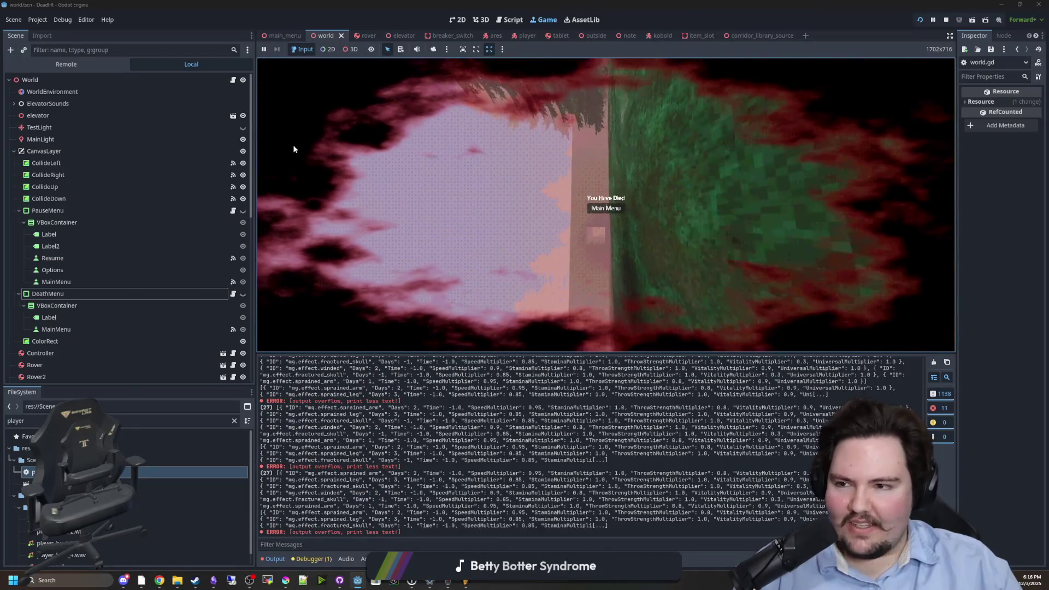
key(F8)
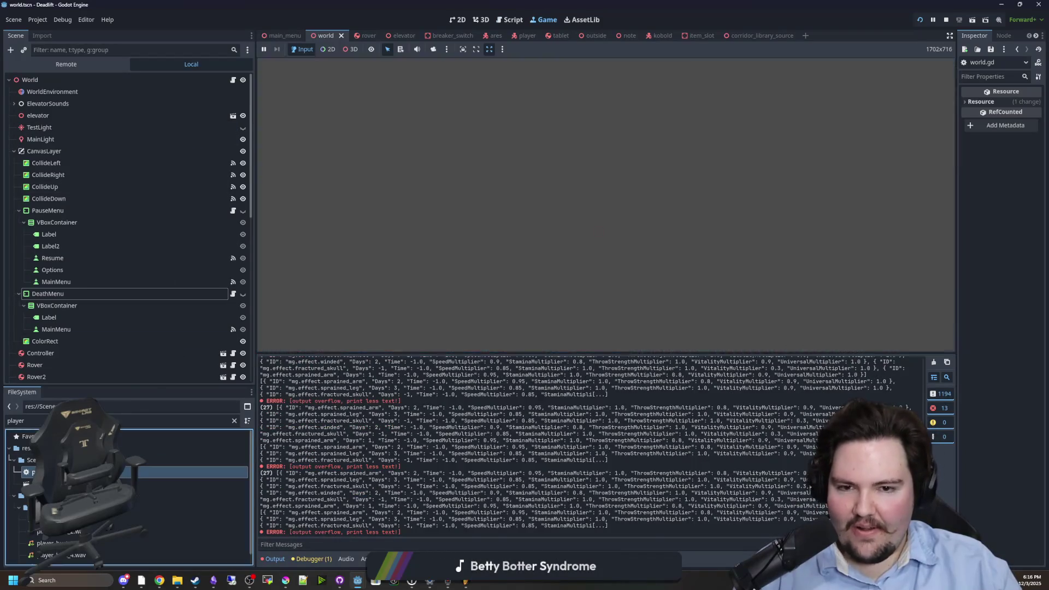
click(516, 166)
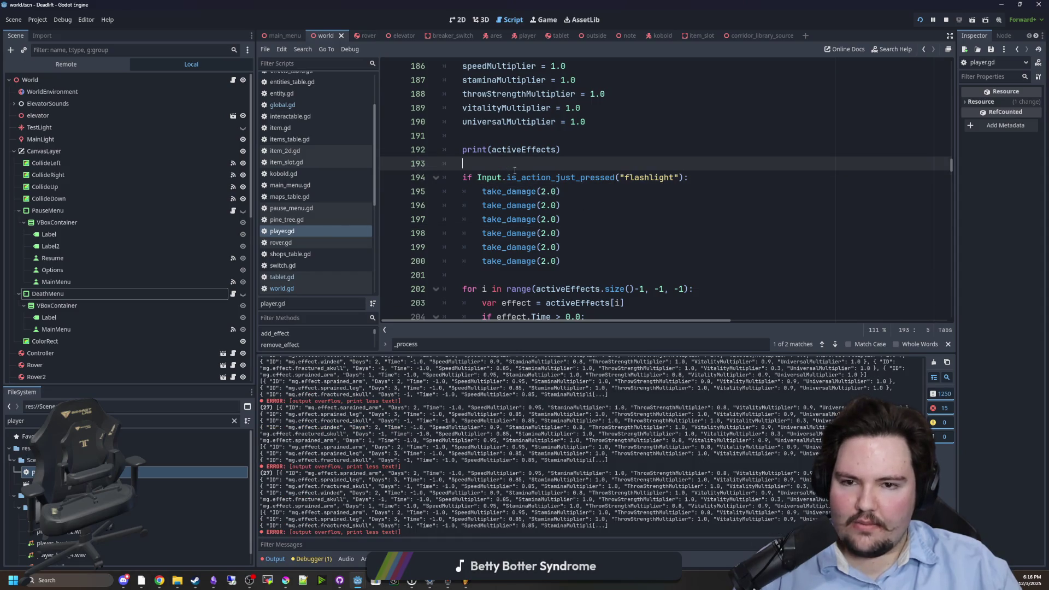
- Add 'velocity = Vector3.ZERO' below the dead = true assignment in player.gd
key(ctrl+f)
text(dead)
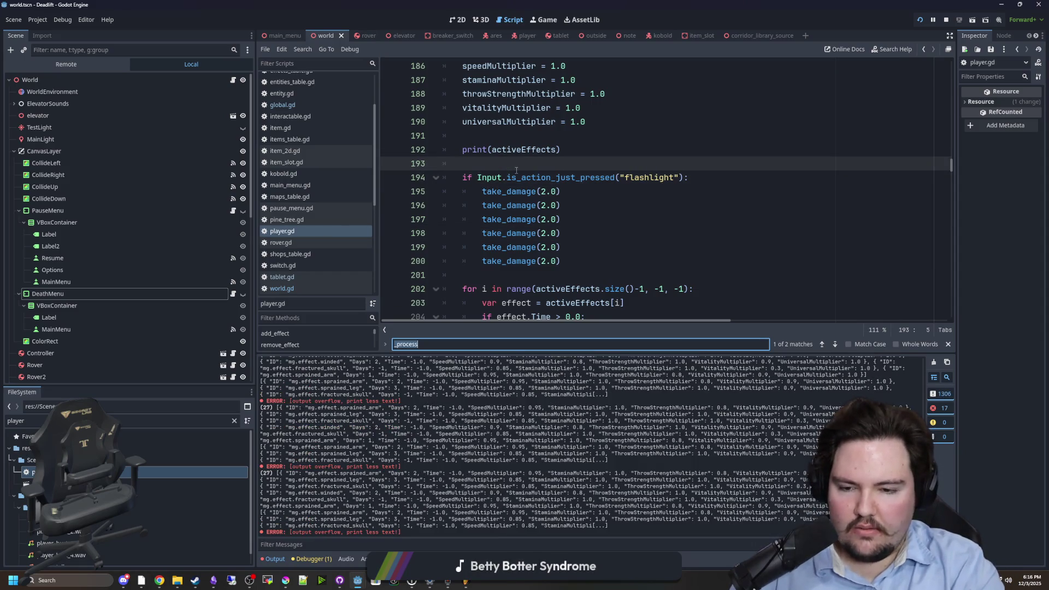
key(Return)
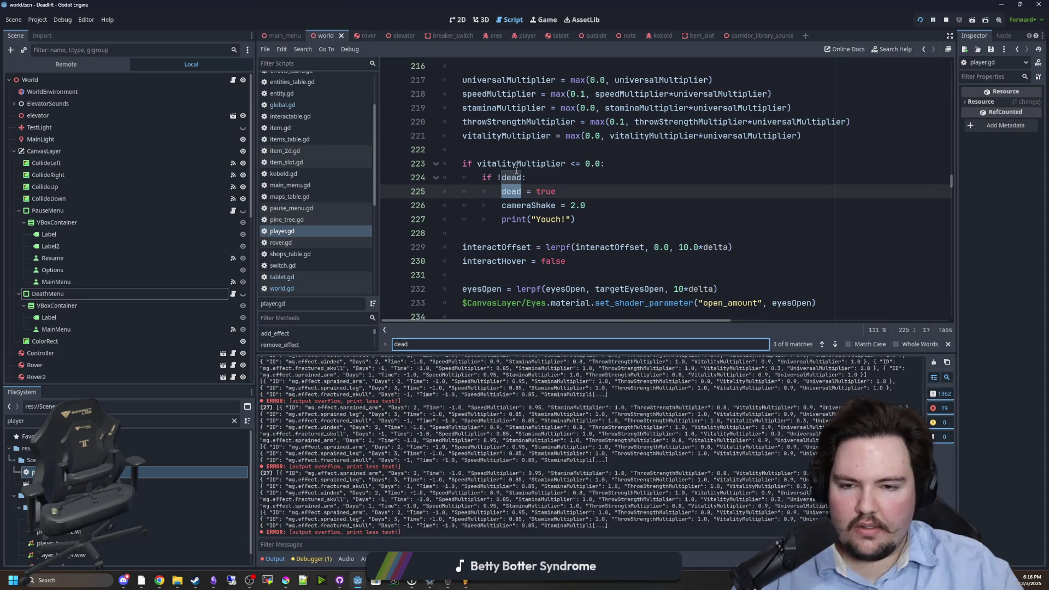
click(581, 187)
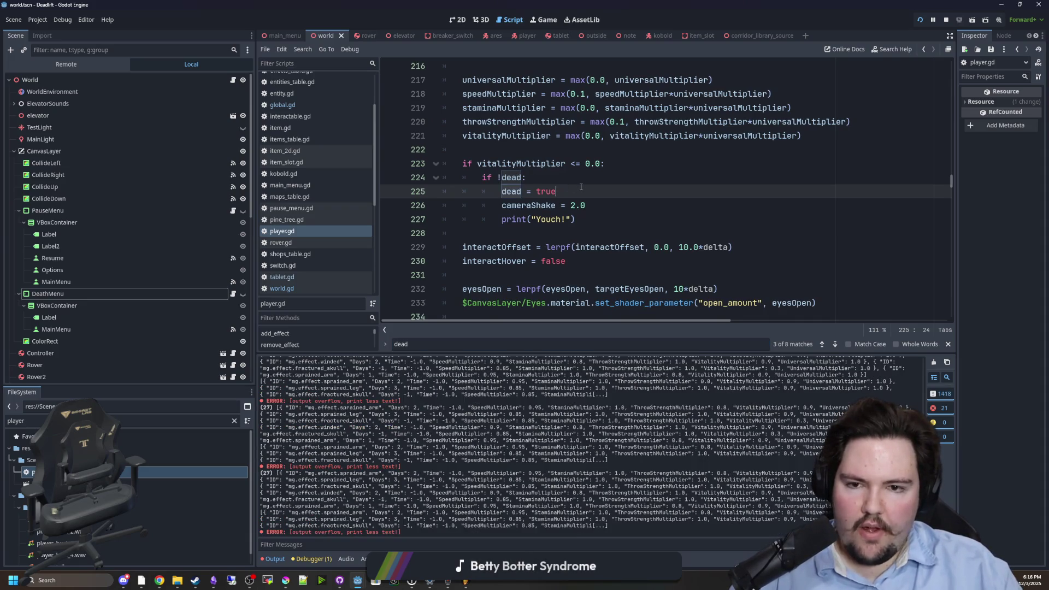
key(Return)
text(velocity)
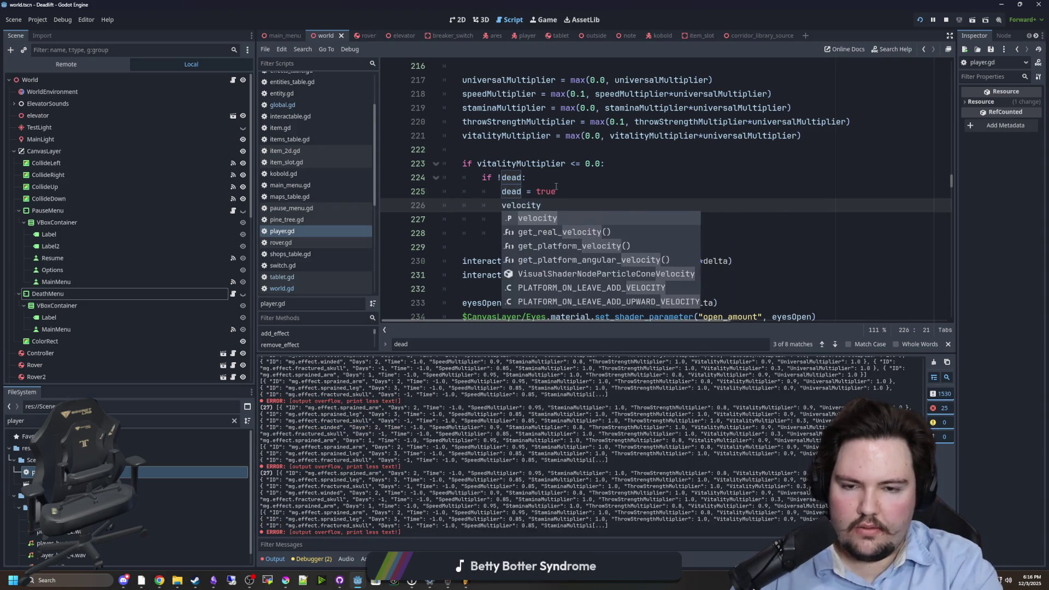
text( = Vector3.ZERO)
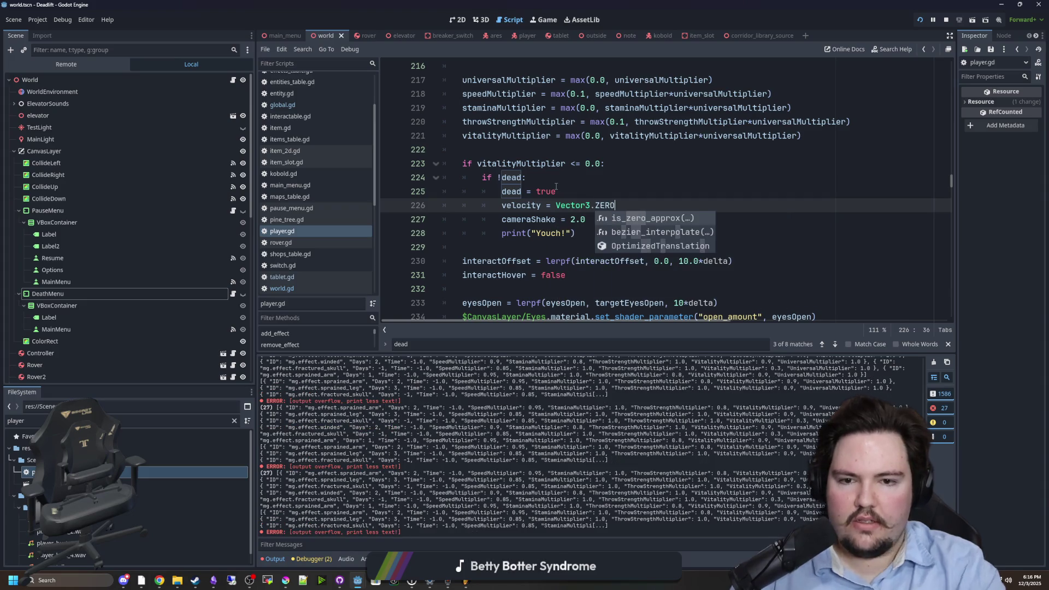
- Cut the whole 'if !dead' death block and replace it with a die() call
click(555, 187)
click(605, 221)
key(shift+Up)
key(alt+Down)
key(alt+Up)
click(616, 232)
drag(616, 232, 601, 164)
key(ctrl+c)
key(Return)
key(BackSpace)
text(die()
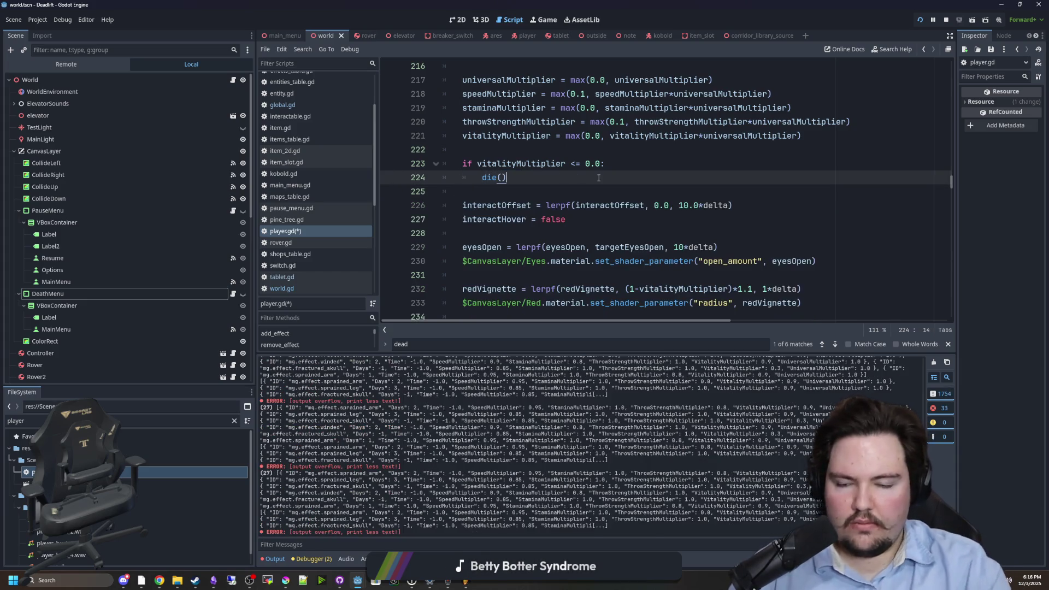
- Create a new 'func die()' holding the pasted death block with corrected indentation
scroll(599, 177, down, 15)
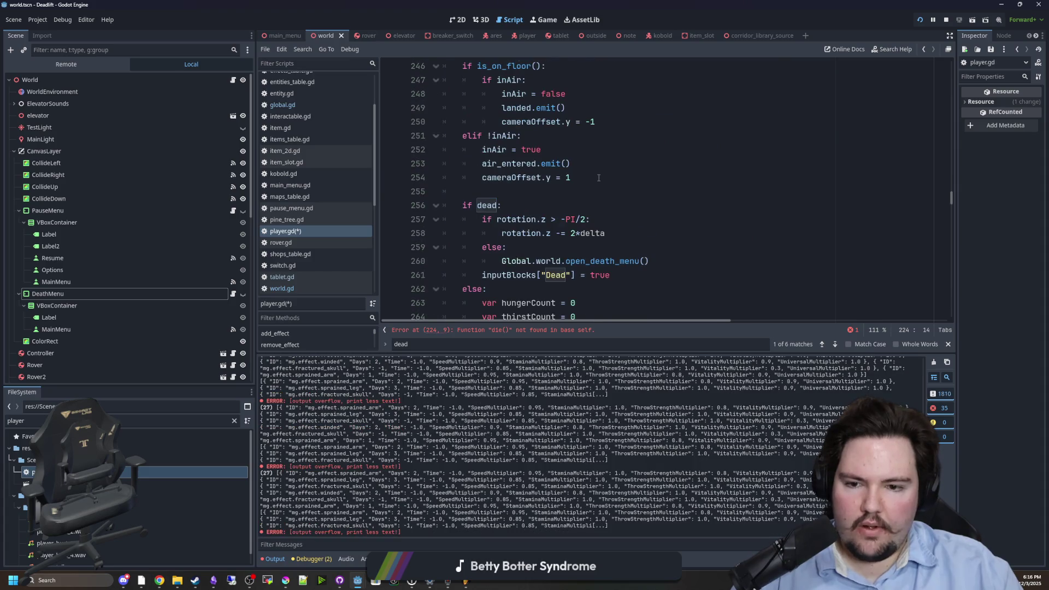
scroll(599, 178, down, 20)
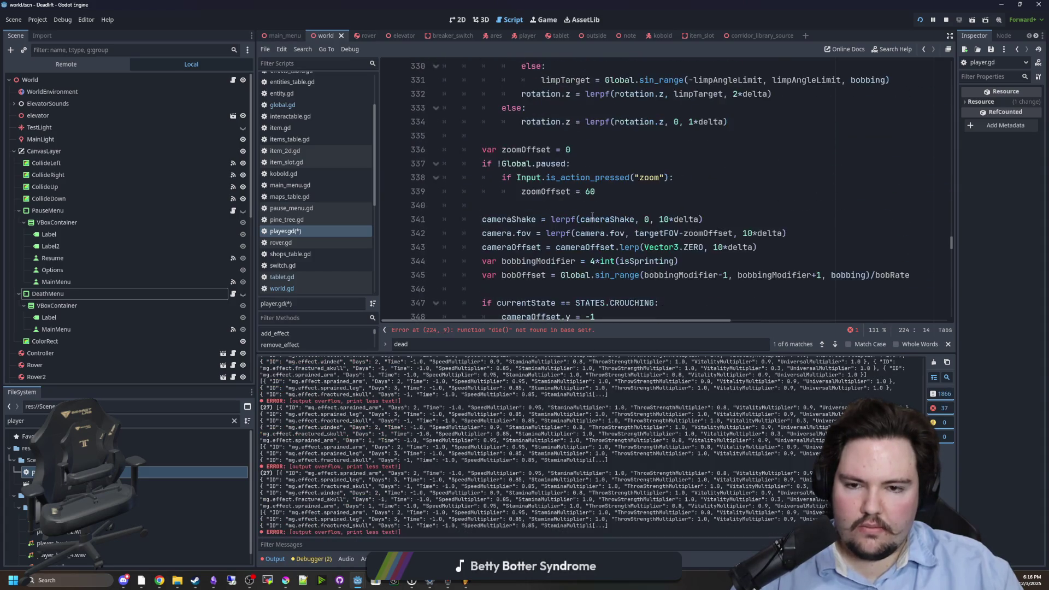
scroll(592, 215, down, 14)
scroll(462, 174, up, 5)
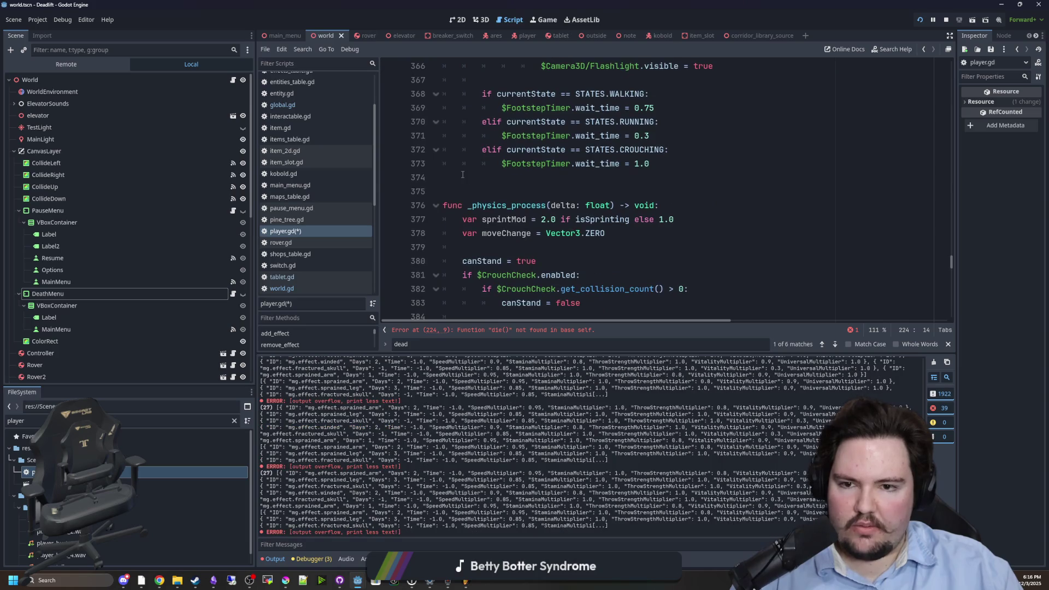
key(Return)
key(Return)
text(func die()
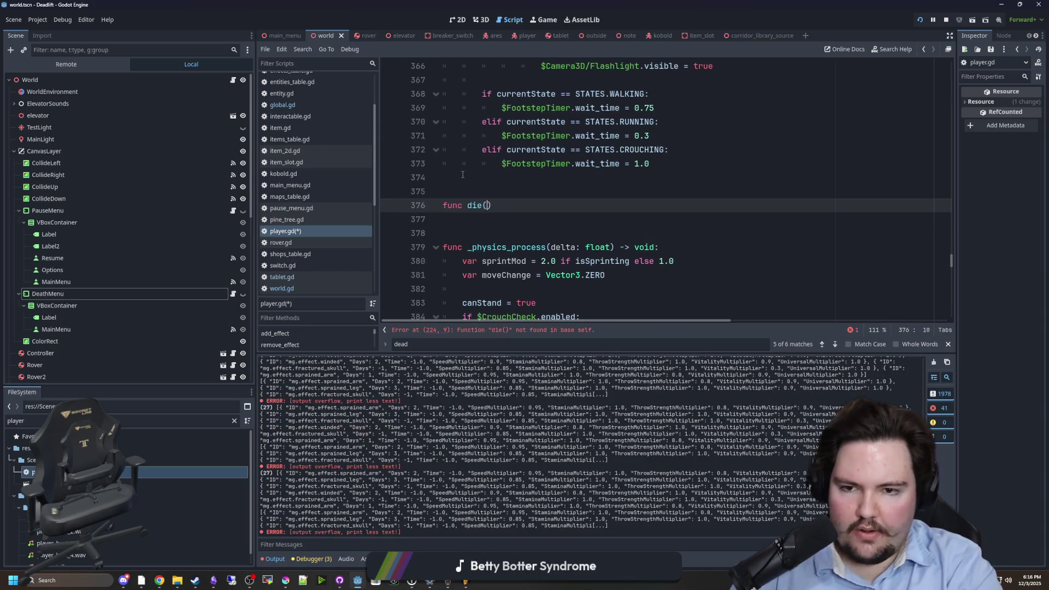
key(Return)
key(ctrl+v)
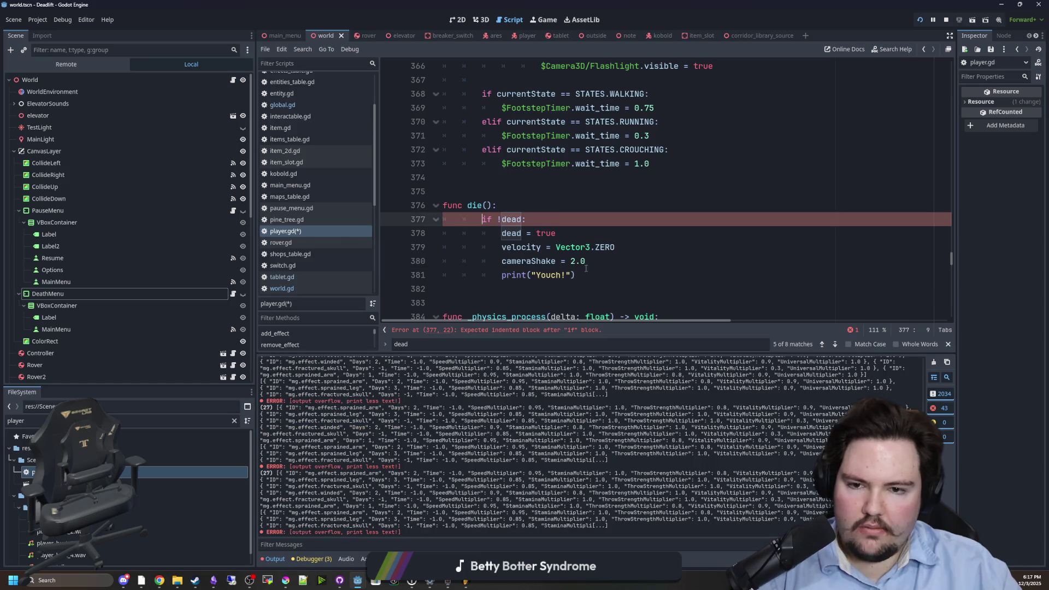
key(shift+Up)
key(shift+Up)
key(shift+Up)
key(shift+Tab)
click(561, 189)
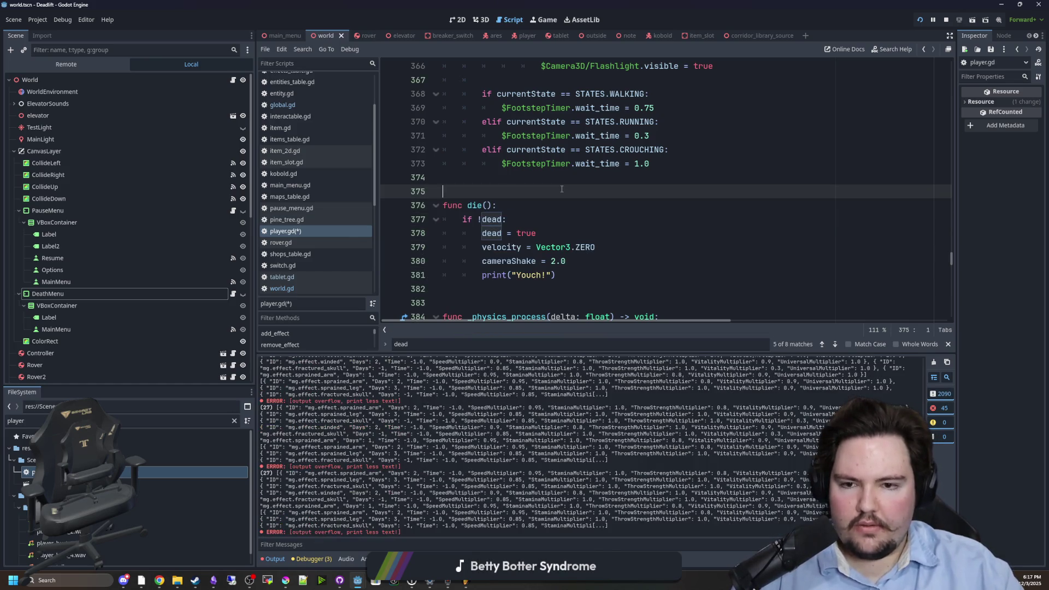
- Replace the hunger/thirst death lines with a call to die()
key(ctrl+f)
text(dead = true)
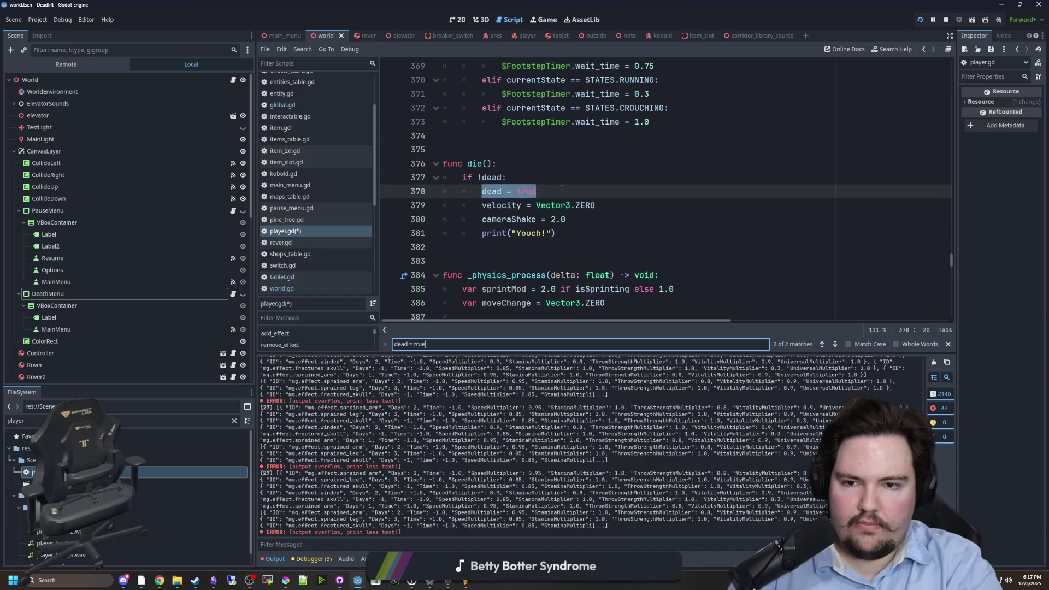
key(Return)
click(577, 219)
shift+click(449, 187)
key(Tab)
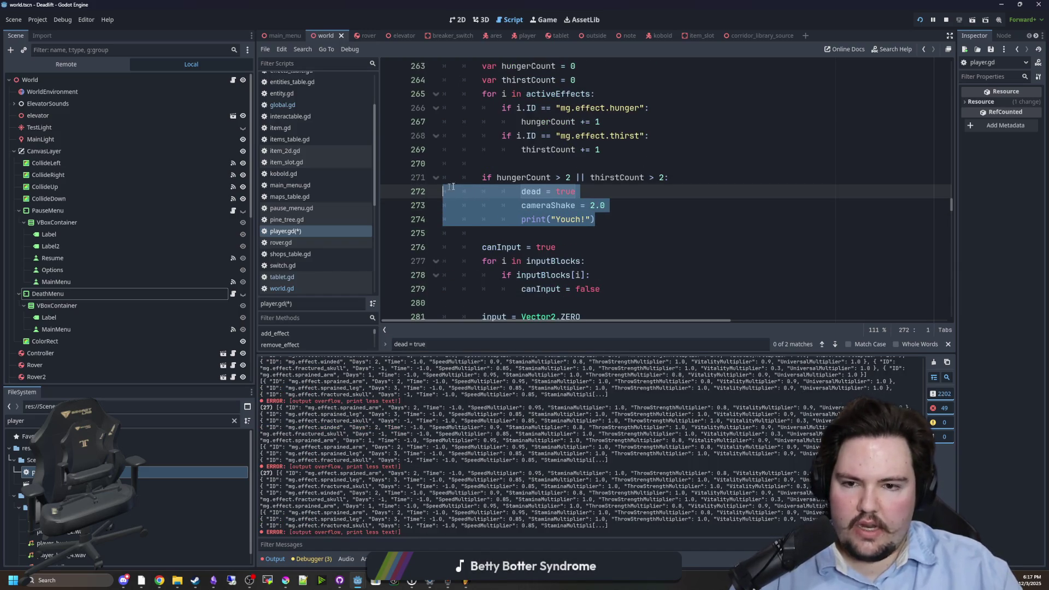
key(Delete)
text(die())
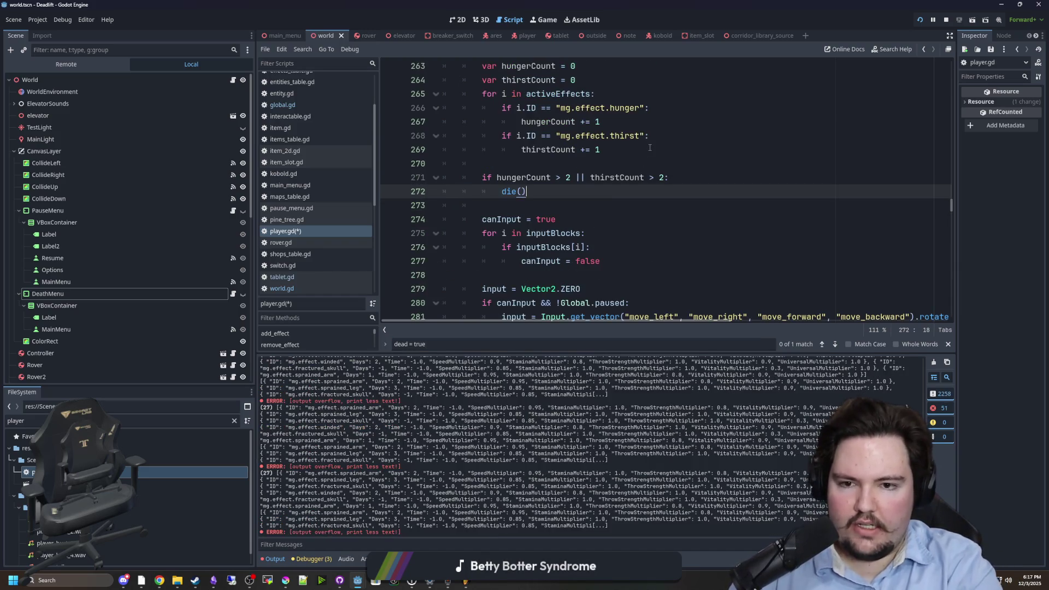
- Check for remaining 'dead = true' assignments, clear the search, and save player.gd
key(ctrl+f)
key(Return)
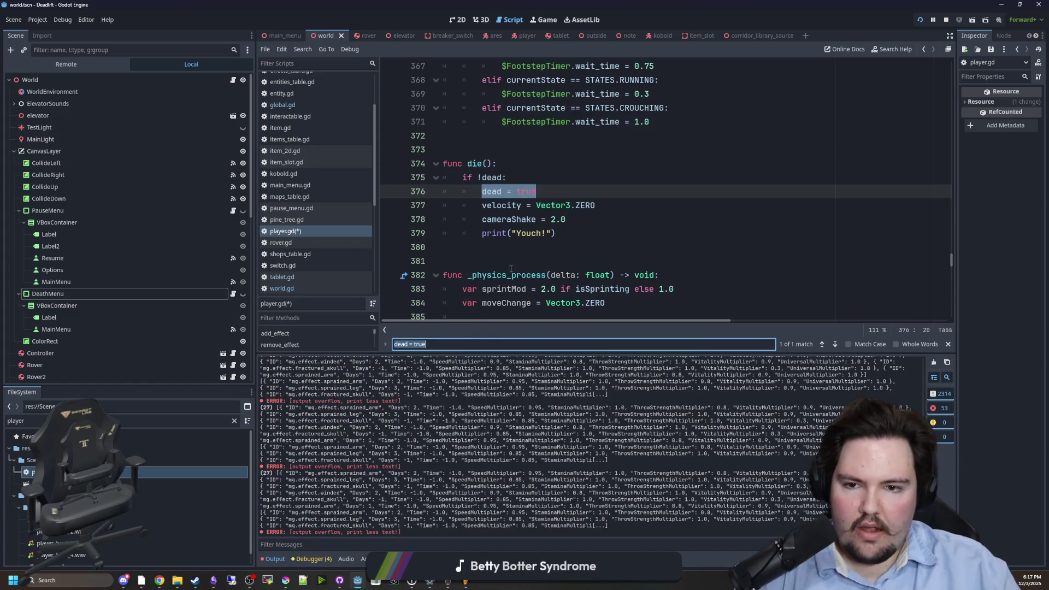
click(436, 343)
key(BackSpace)
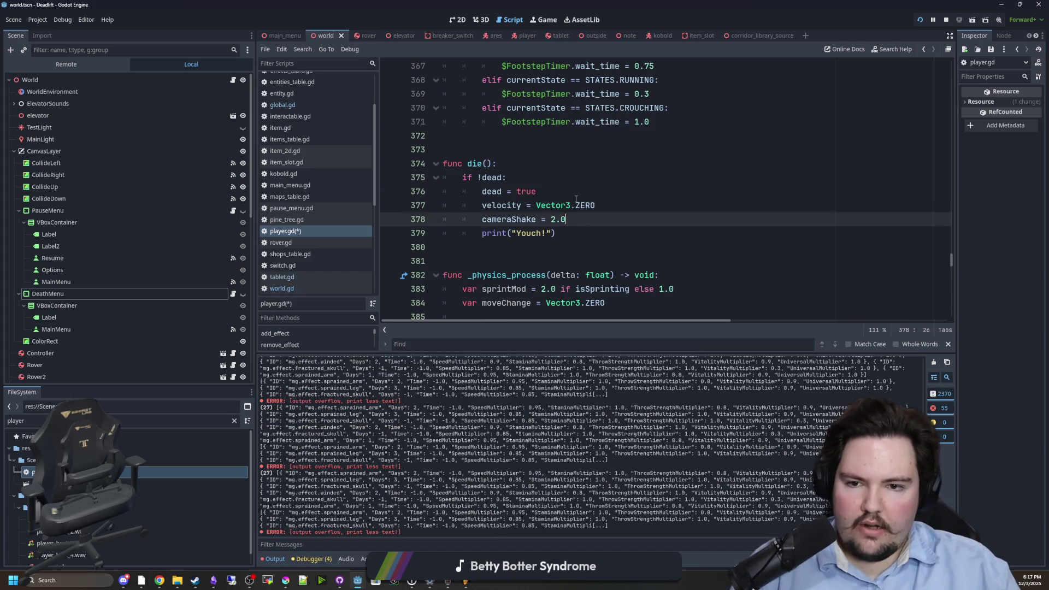
key(ctrl+s)
key(Up)
key(ctrl+s)
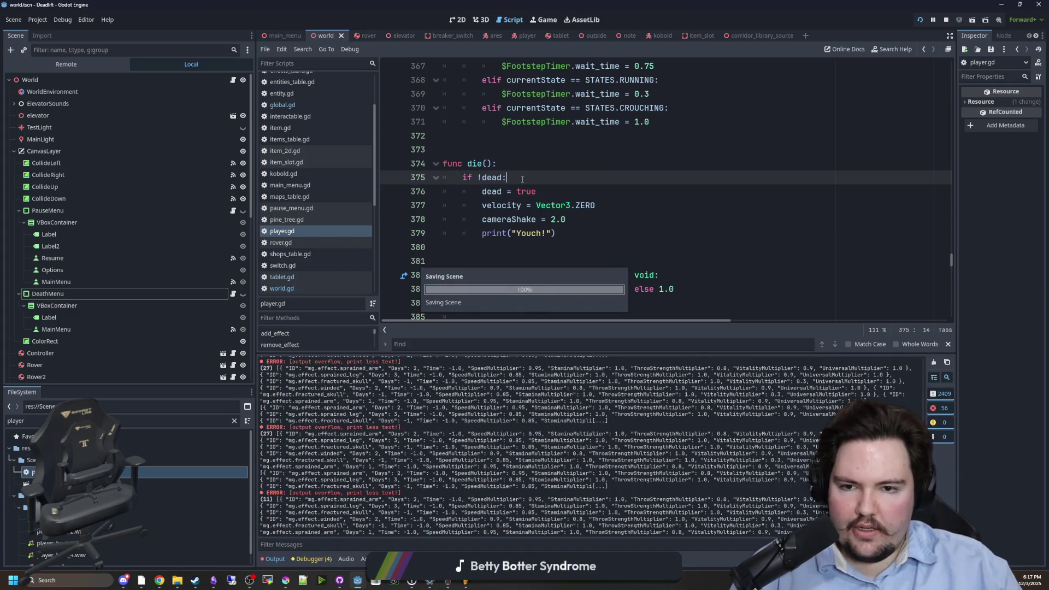
key(Up)
key(Up)
- Add 'if dead: return' to the footstep timer handler and save
click(518, 171)
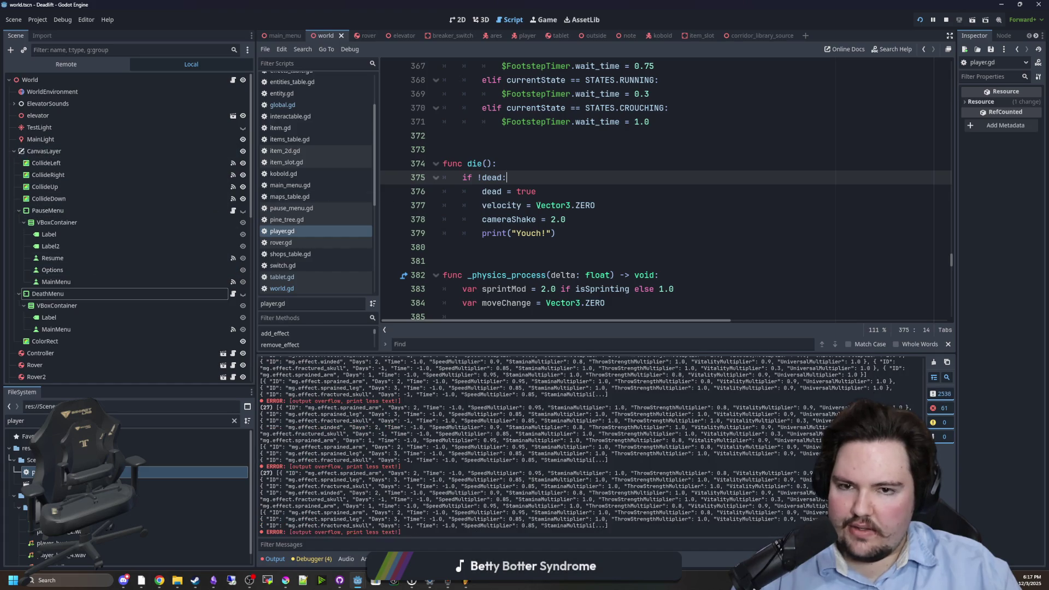
scroll(659, 189, up, 2)
scroll(659, 189, down, 3)
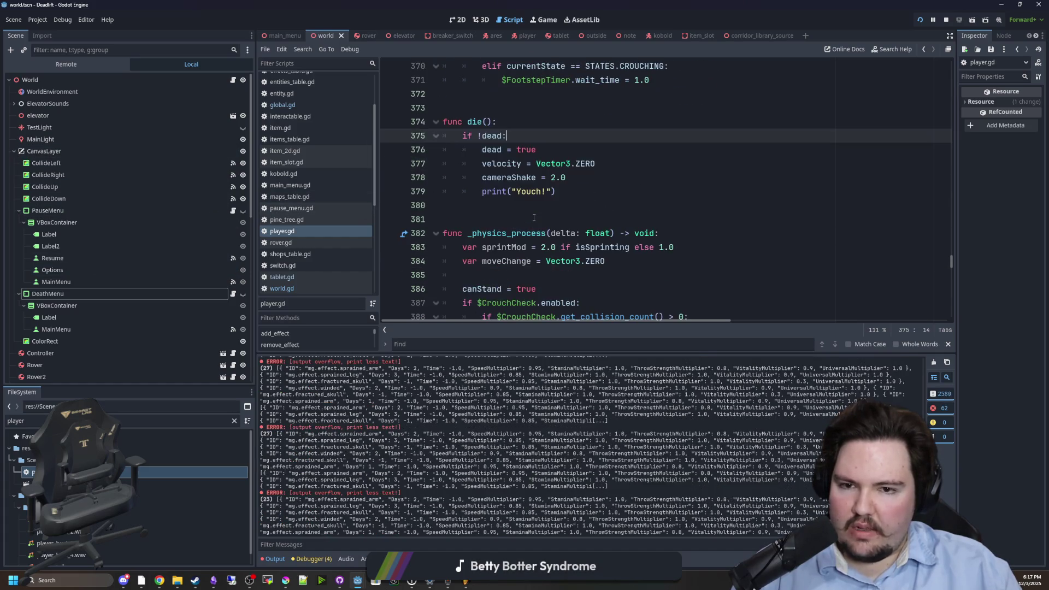
click(658, 189)
key(ctrl+f)
text(footstep)
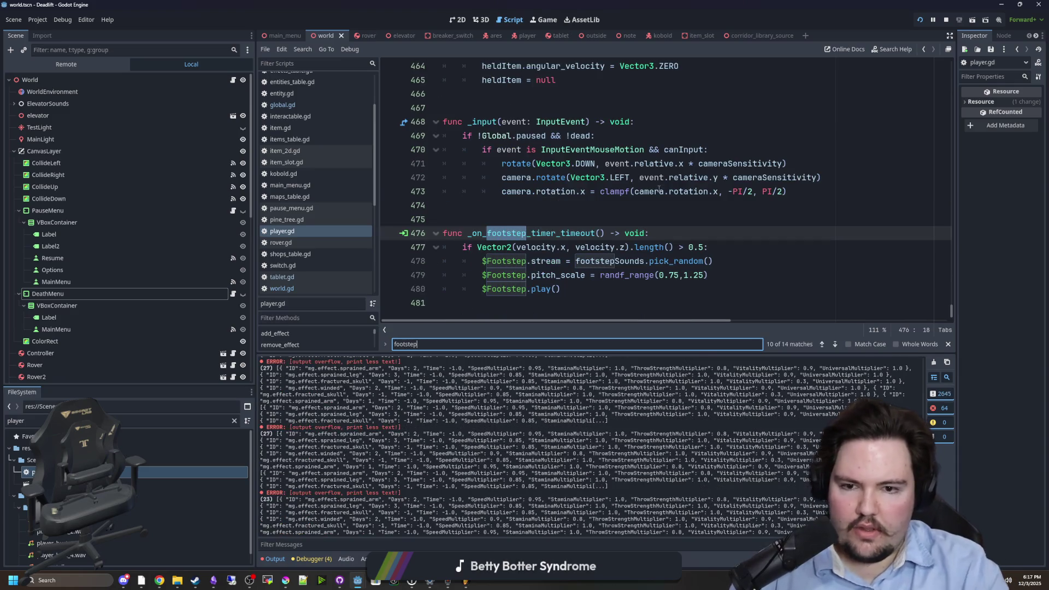
click(676, 231)
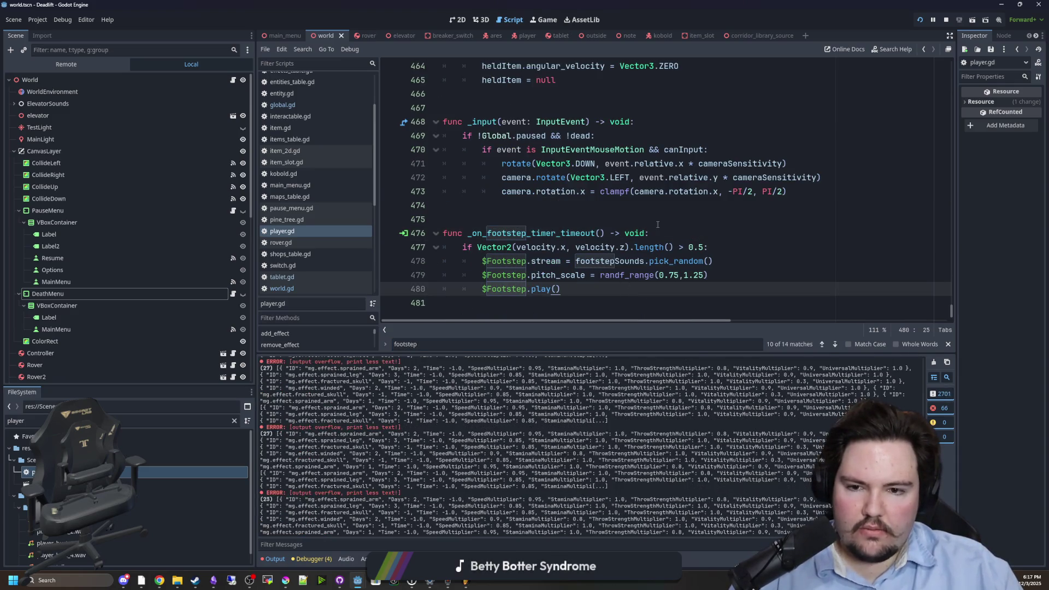
key(Return)
text(if dead: return)
key(Return)
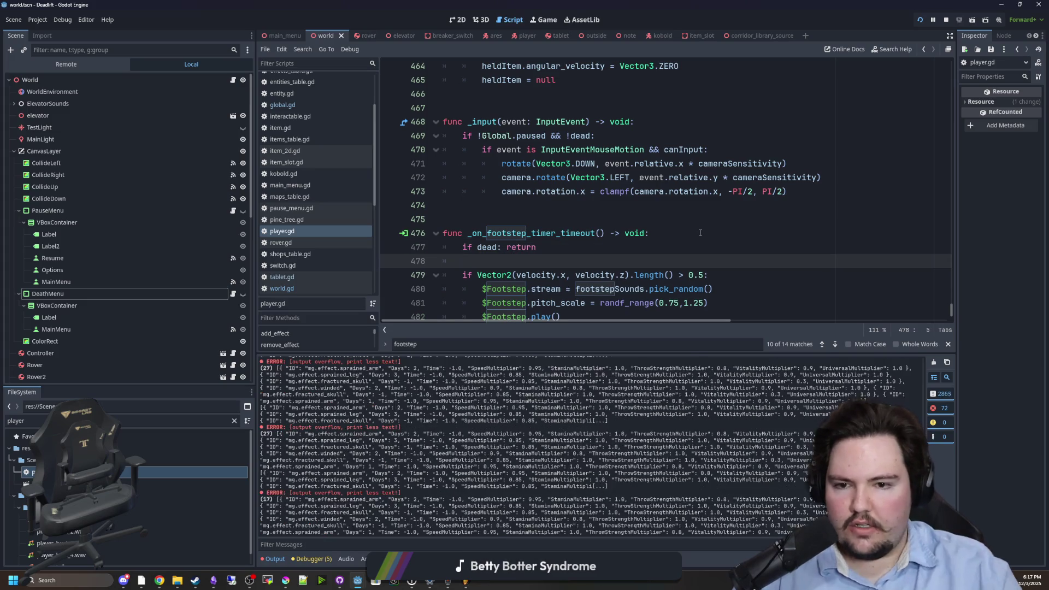
click(558, 207)
key(ctrl+s)
- Remove the early-return line again from the footstep handler
click(546, 260)
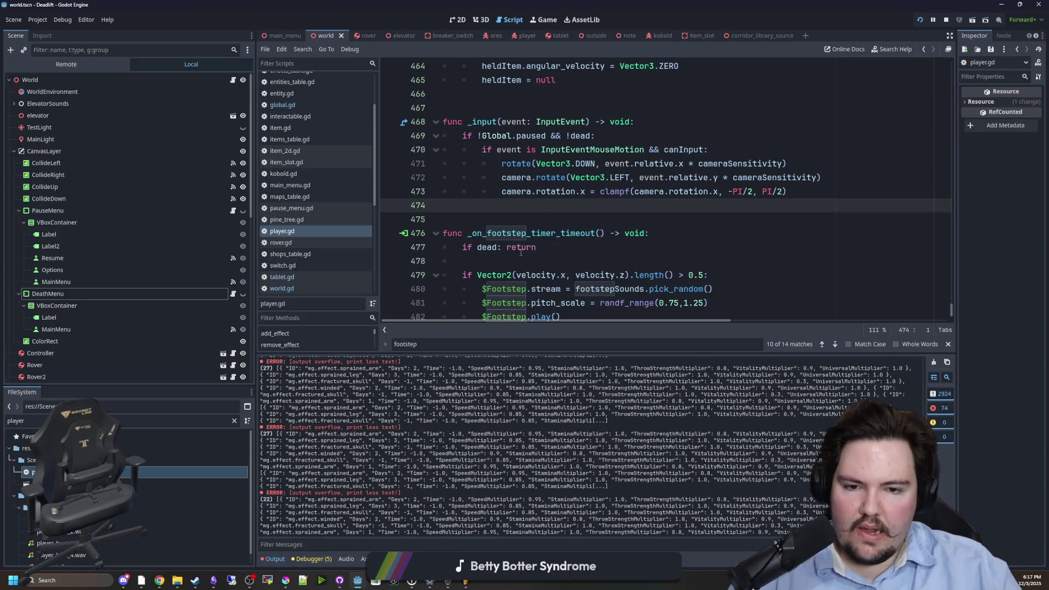
scroll(546, 235, down, 1)
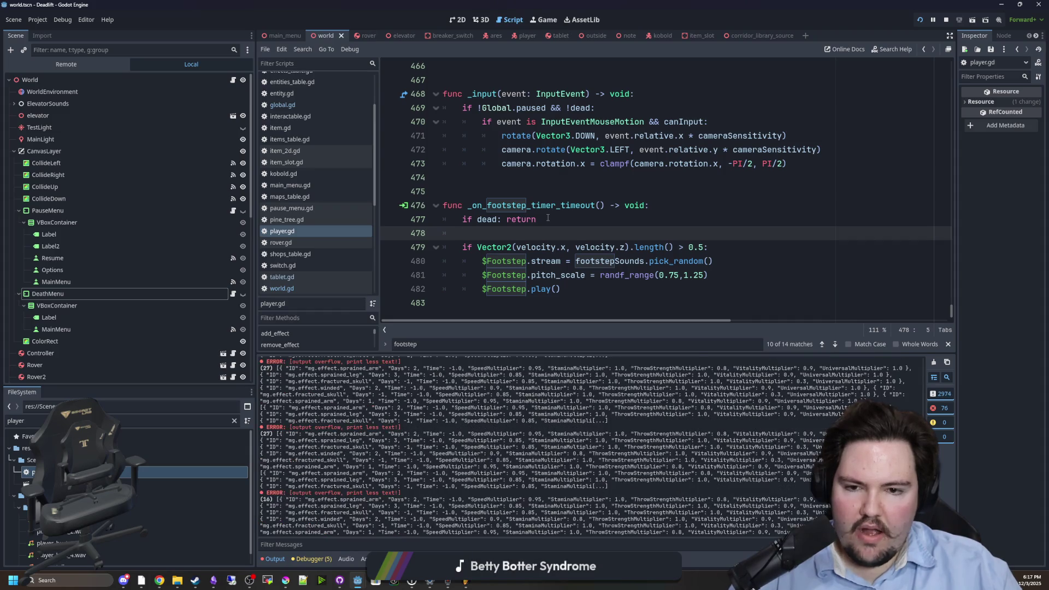
click(541, 191)
click(530, 233)
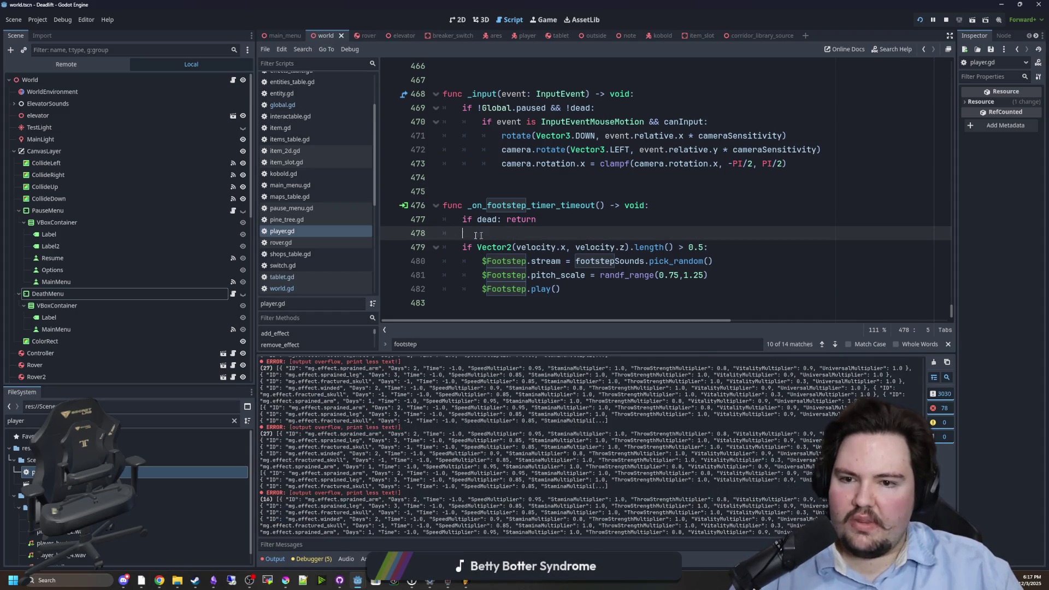
drag(529, 233, 393, 219)
key(BackSpace)
click(512, 191)
scroll(525, 199, up, 3)
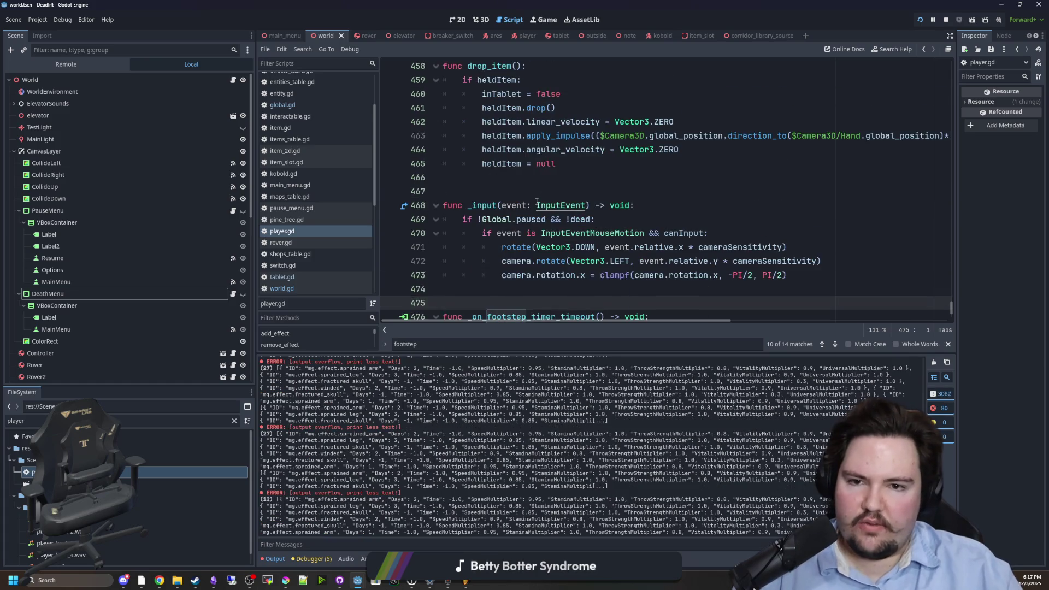
scroll(522, 206, up, 4)
click(516, 206)
- Wrap the breathingVol and $Breathing.set_volume_linear lines in an 'if !dead:' check
key(ctrl+f)
scroll(515, 222, up, 4)
text(breathing)
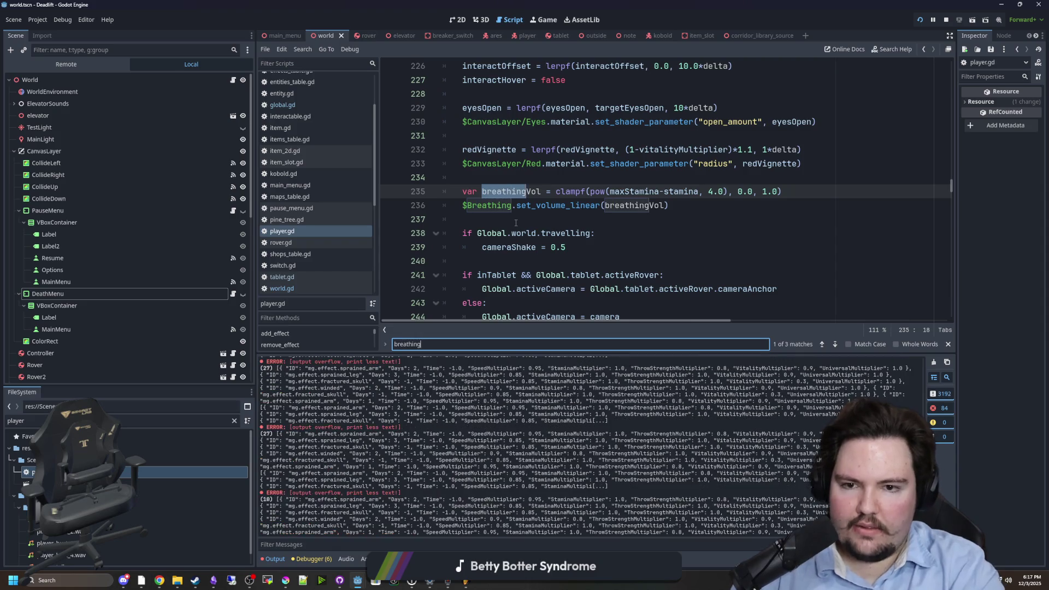
scroll(520, 221, up, 10)
scroll(520, 221, down, 13)
scroll(601, 240, up, 1)
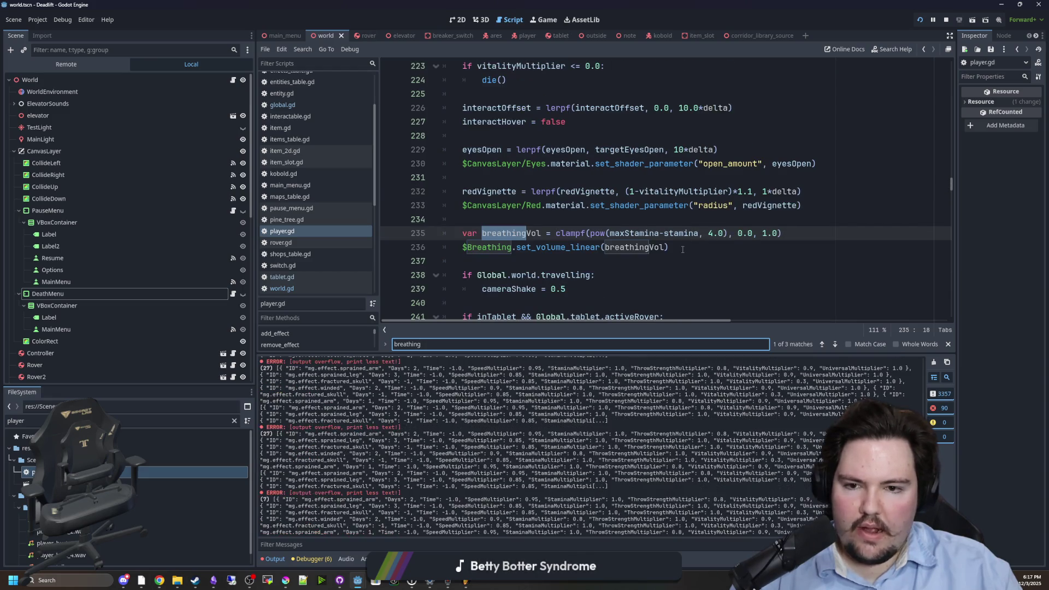
click(541, 219)
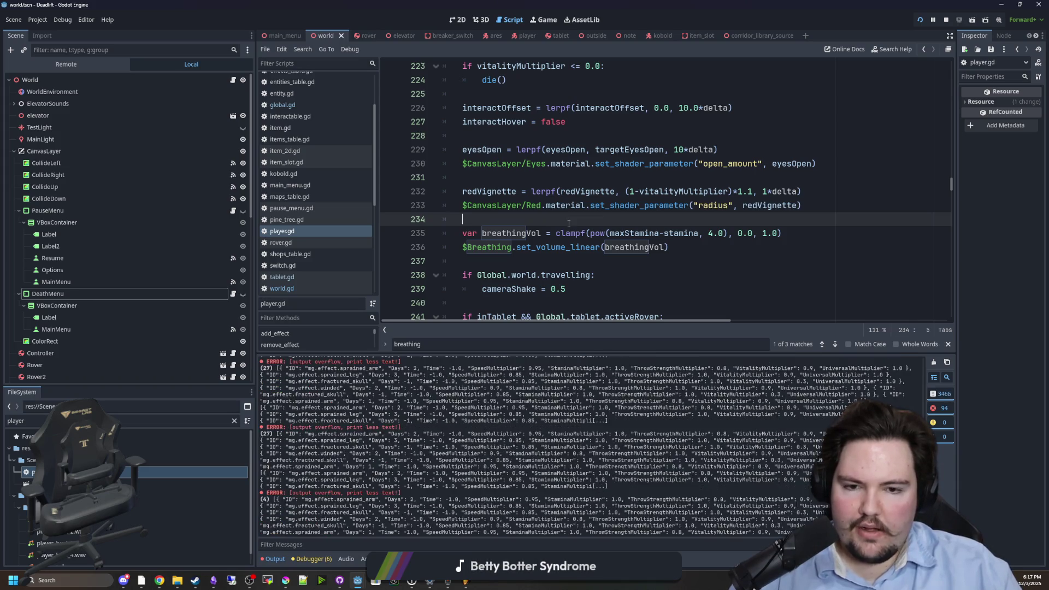
key(Return)
text(if !)
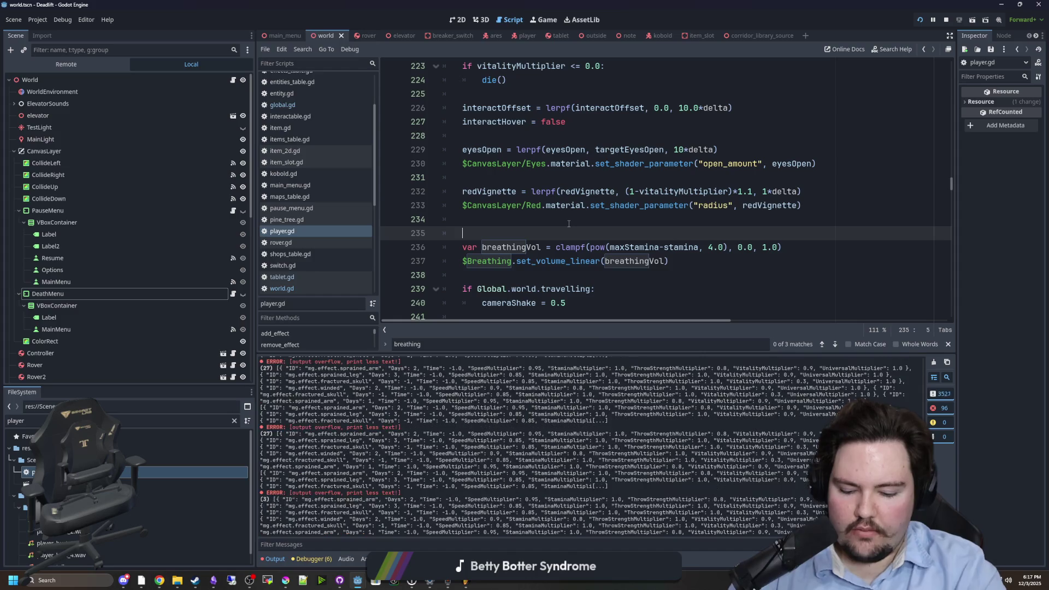
text(dead:)
mouse_move(462, 243)
mouse_down()
mouse_move(667, 261)
mouse_move(479, 267)
mouse_up()
key(ctrl+c)
key(Tab)
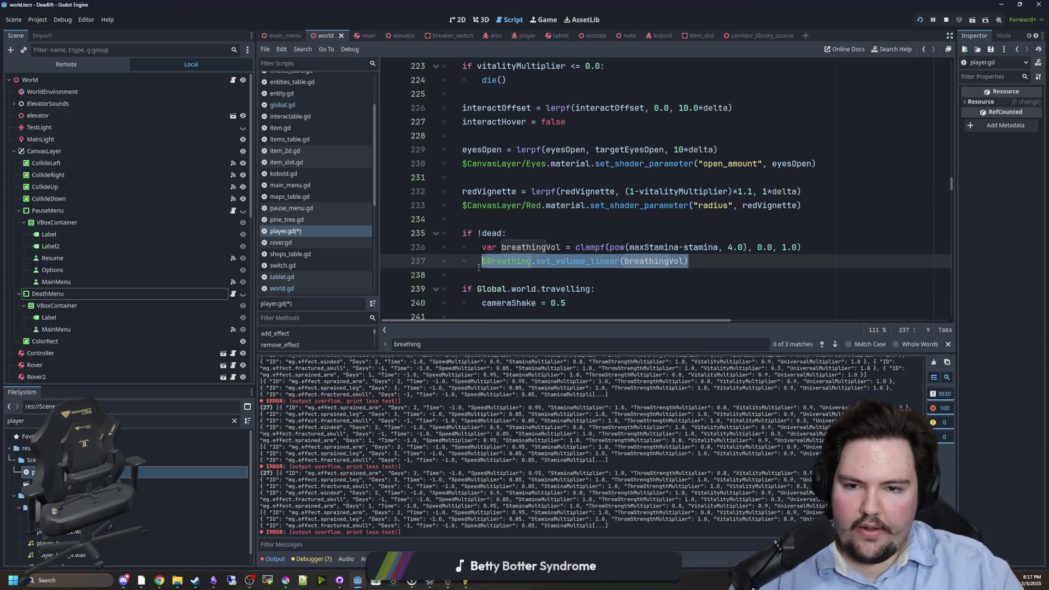
- Add an else branch that silences the breathing sound, save, and relaunch the game
key(Return)
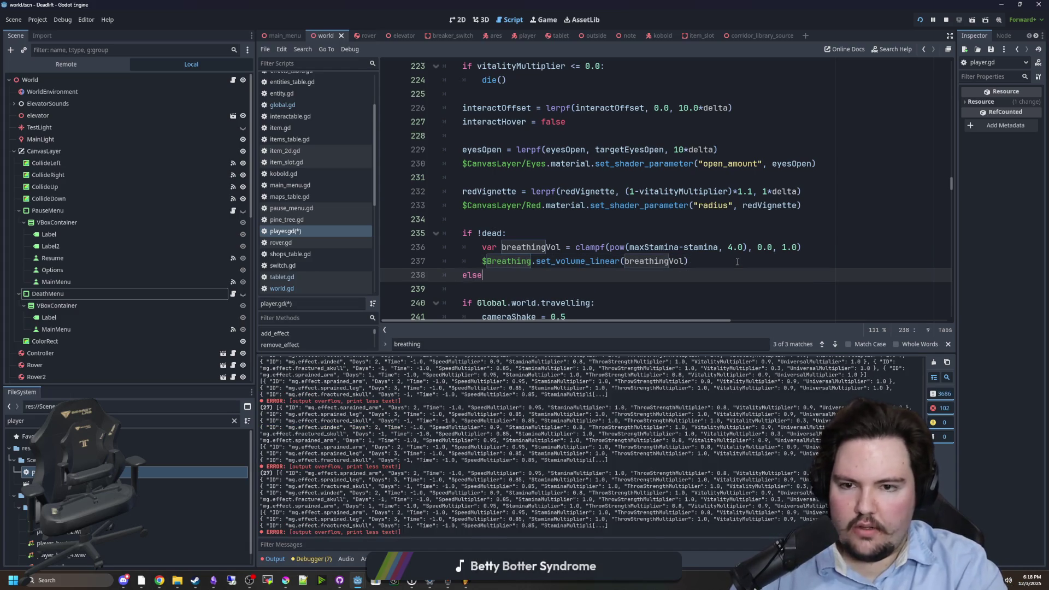
text(:)
key(Return)
key(ctrl+v)
key(BackSpace)
key(BackSpace)
key(BackSpace)
key(BackSpace)
key(BackSpace)
key(BackSpace)
click(737, 262)
key(ctrl+s)
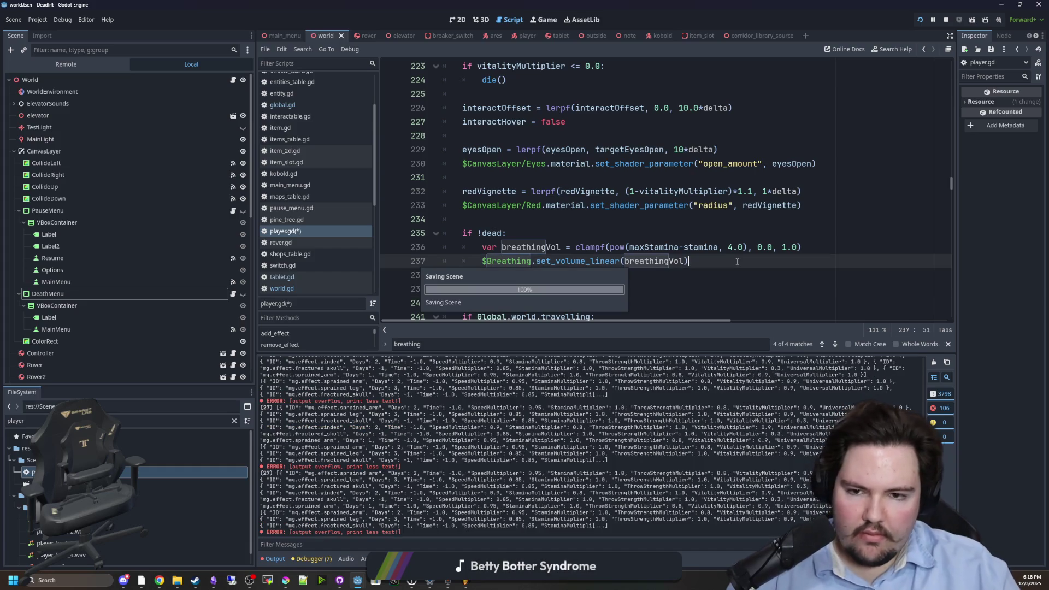
click(919, 20)
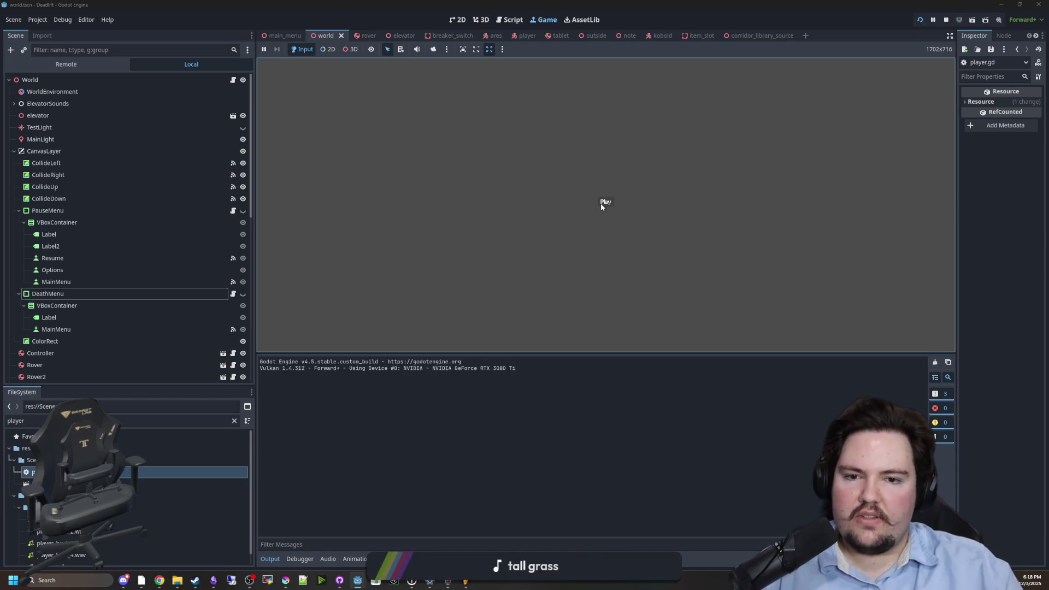
- Start playing from the game's menu and walk across the foggy hillside toward the fences
click(602, 204)
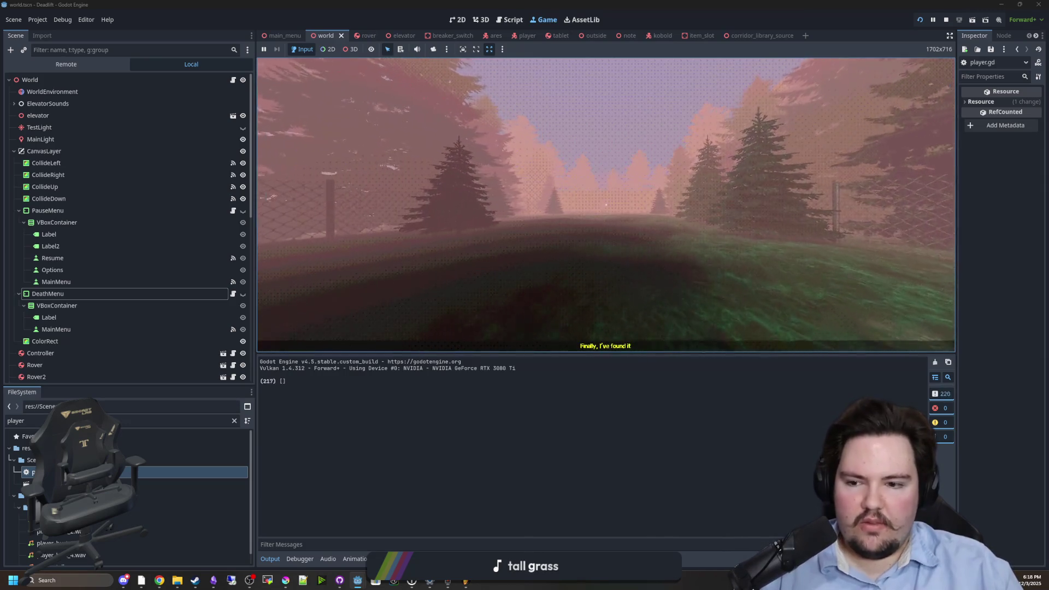
key(w)
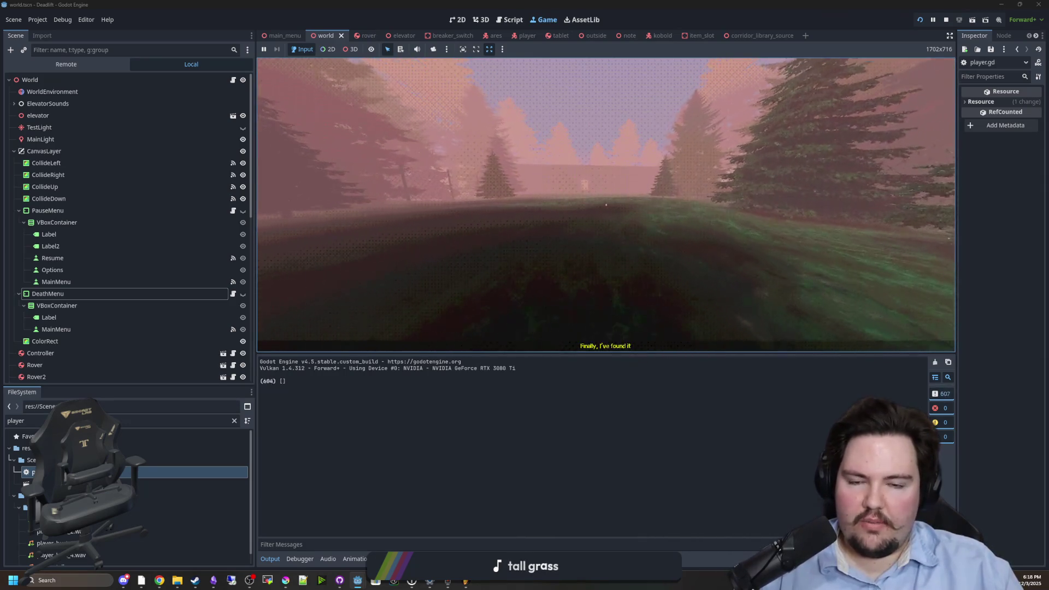
key(w)
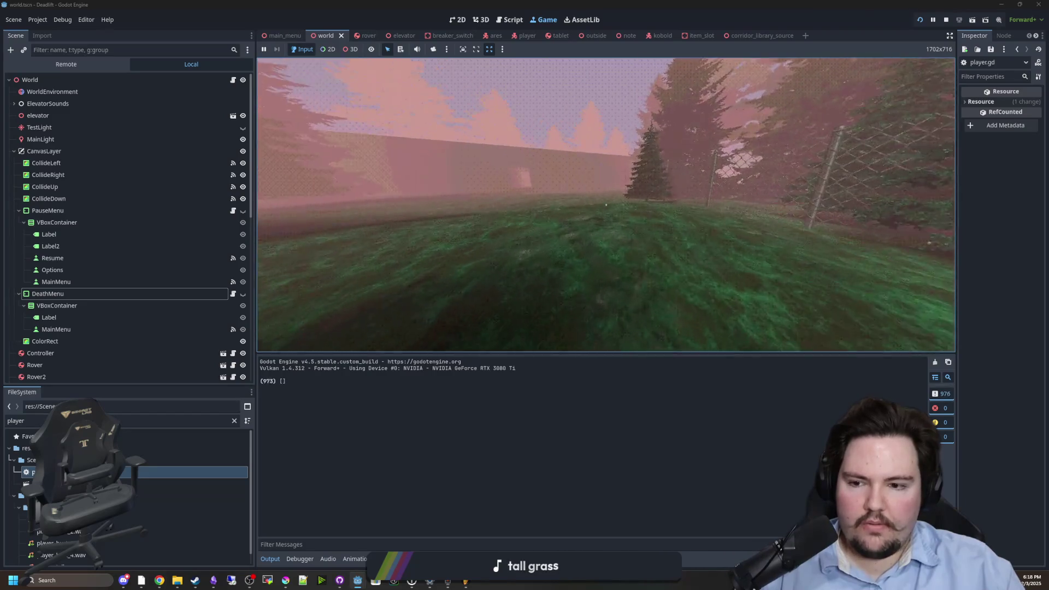
key(w)
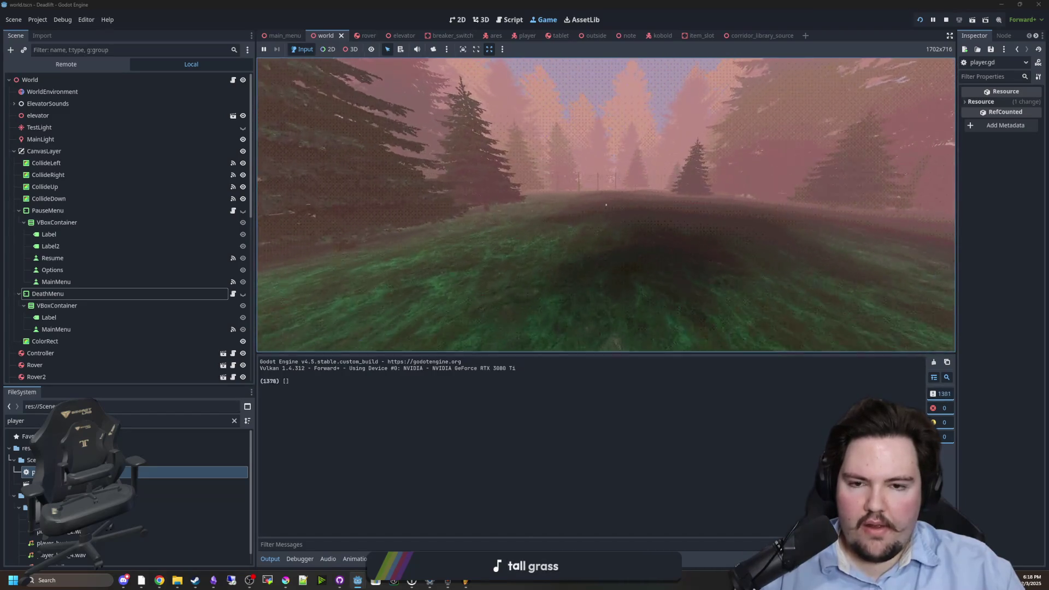
key(w)
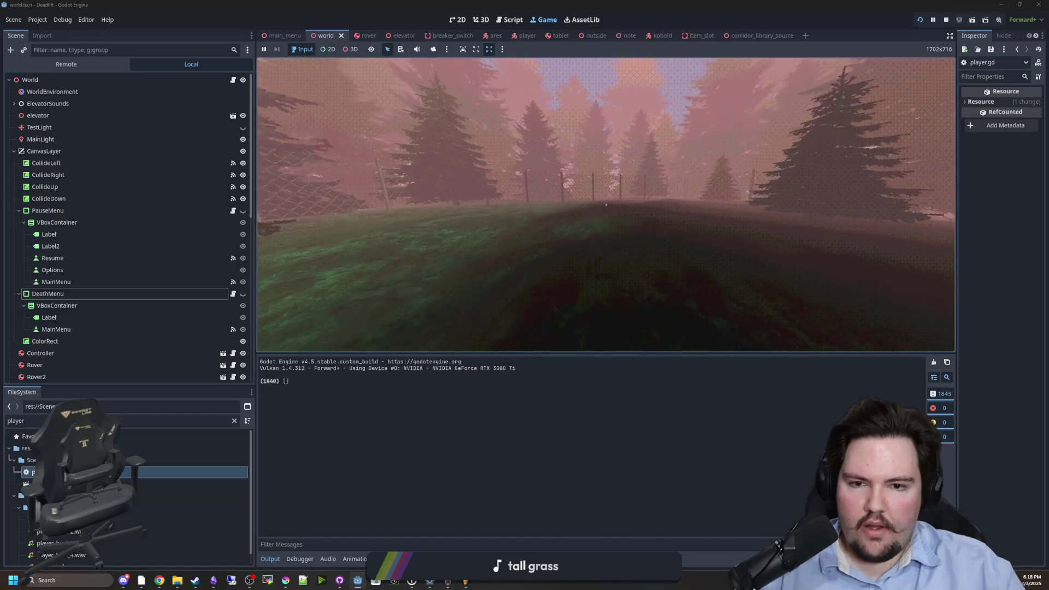